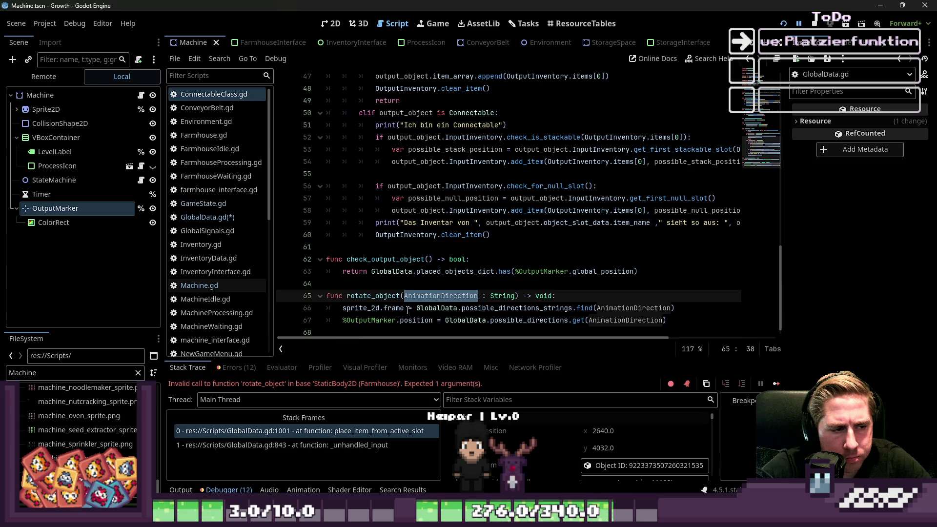
# Search the whole project for AnimationDirection, which finds 11 matches in 3 files.
pyautogui.press('Right')
pyautogui.doubleClick(428, 298)
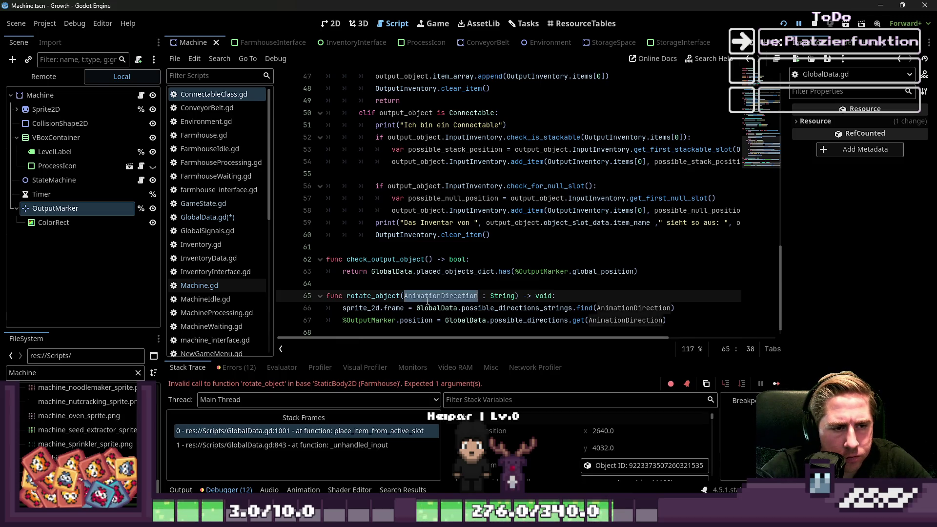
pyautogui.hotkey('ctrl', 'shift', 'f')
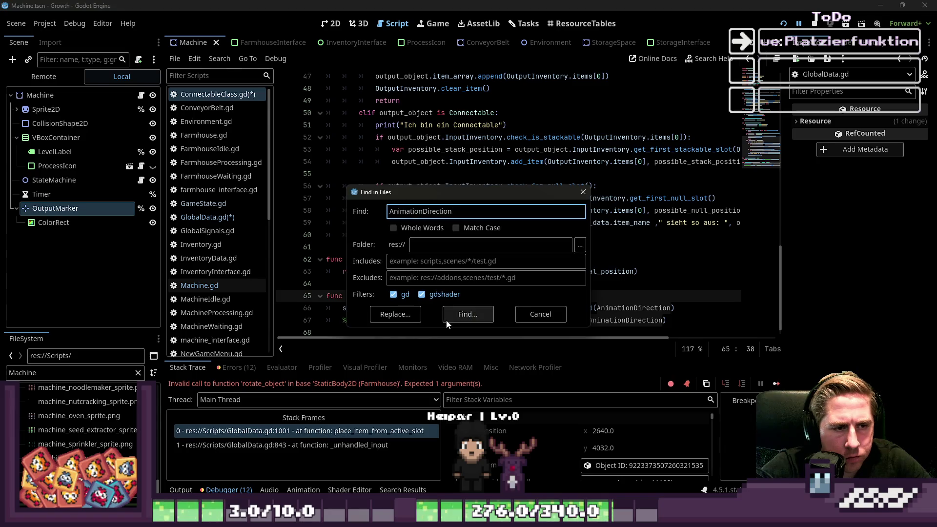
pyautogui.click(473, 313)
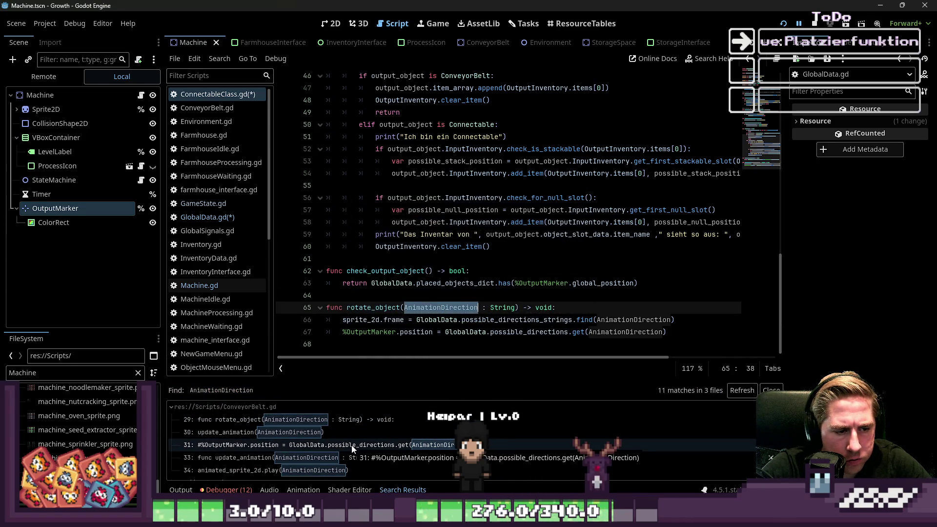
pyautogui.scroll(-2, 322, 471)
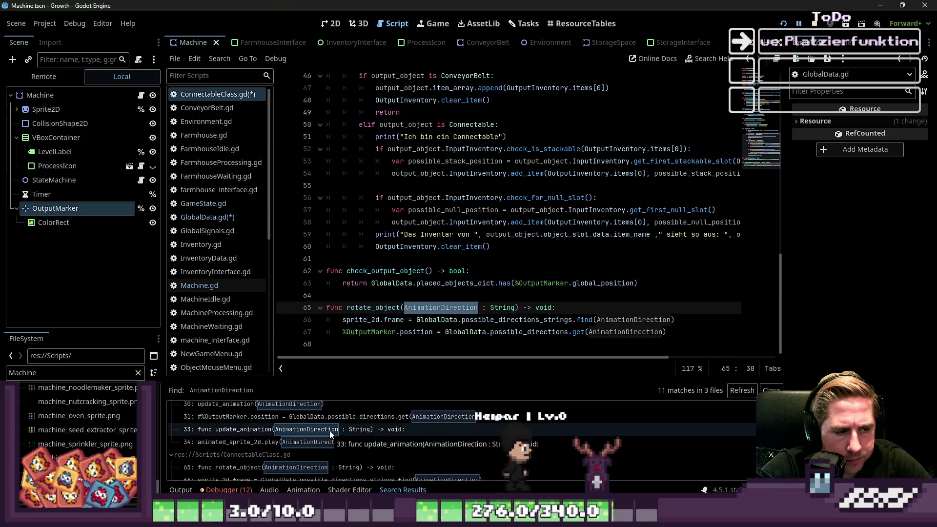
# Step through the AnimationDirection results in ConveyorBelt.gd, ConnectableClass.gd and Machine.gd.
pyautogui.click(310, 446)
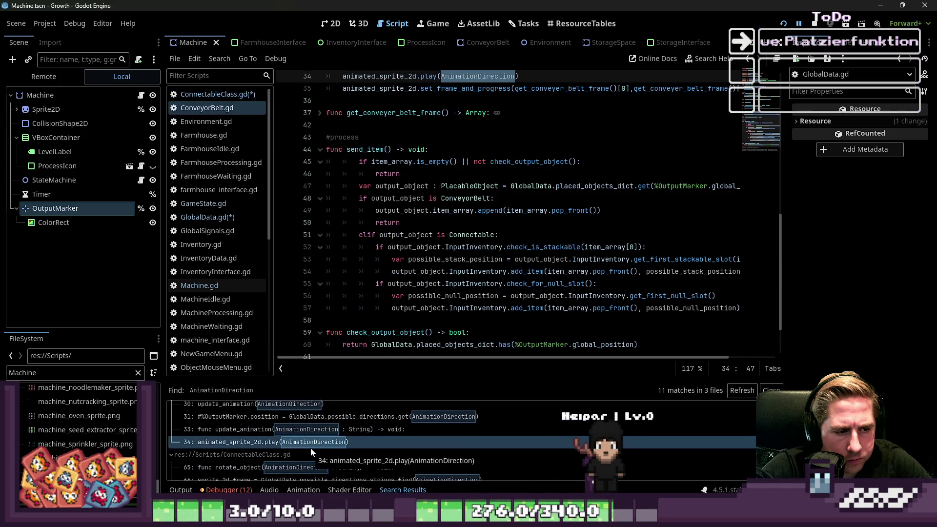
pyautogui.scroll(-1, 310, 448)
pyautogui.click(295, 445)
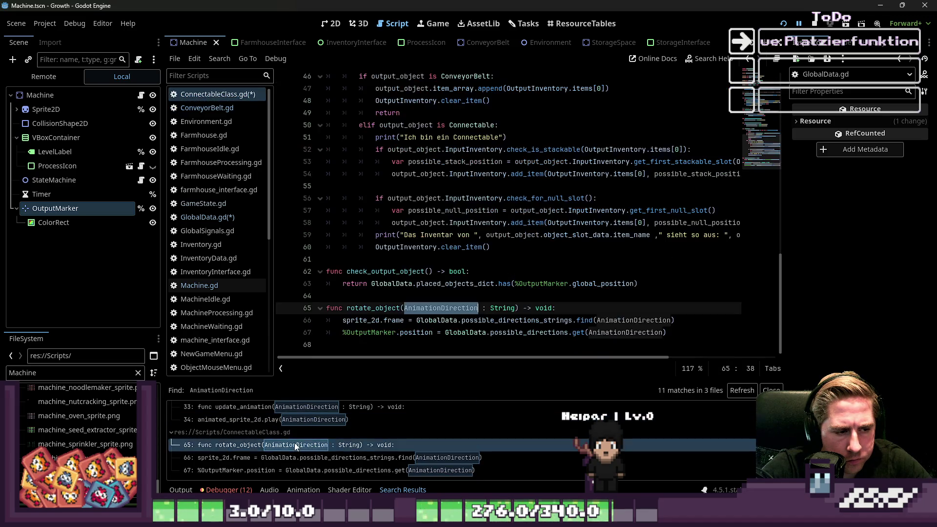
pyautogui.click(291, 459)
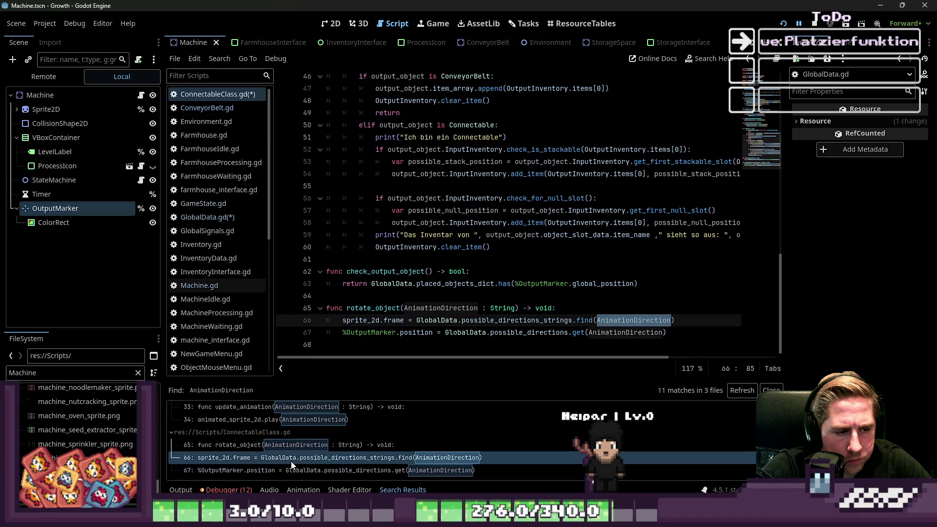
pyautogui.click(315, 475)
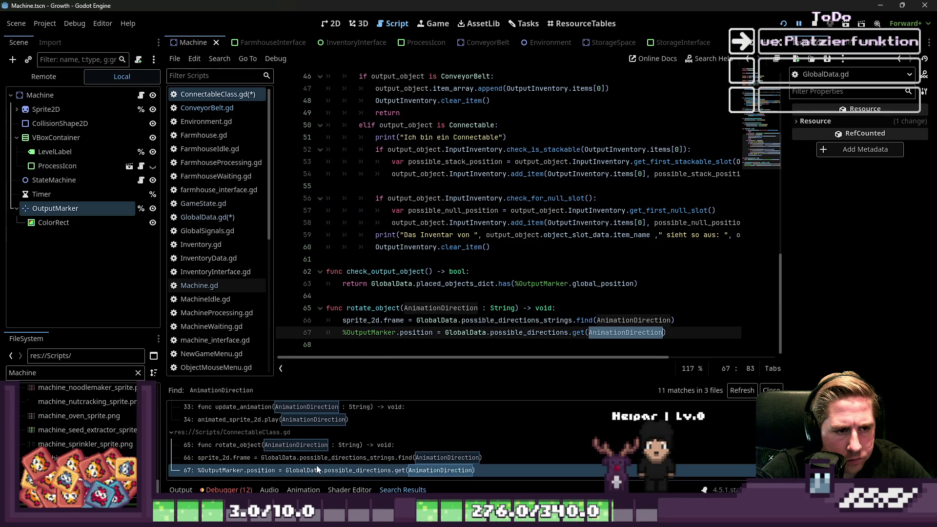
pyautogui.scroll(4, 323, 453)
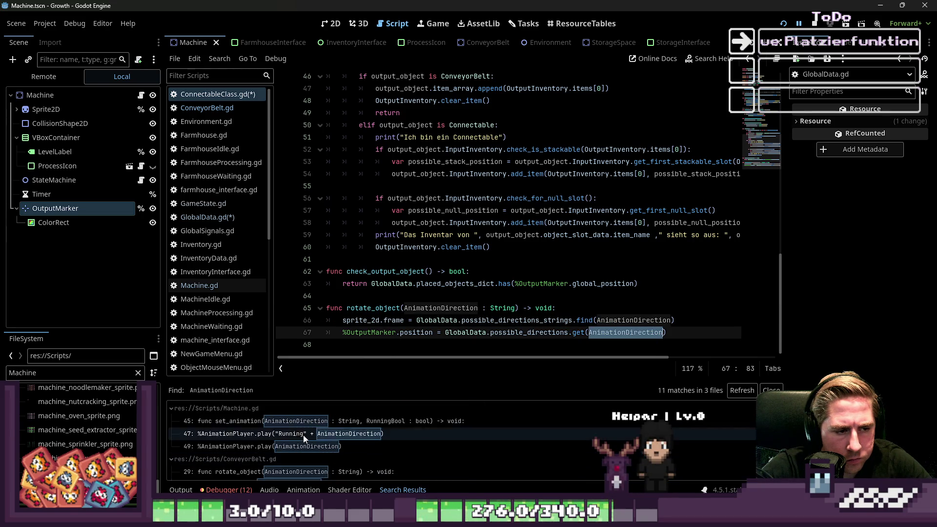
pyautogui.click(287, 423)
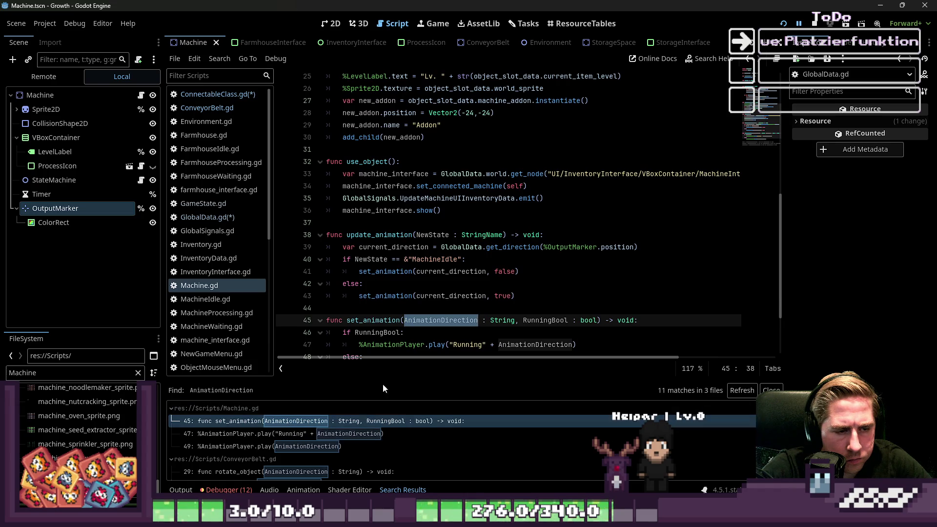
# Drop the set_animation search and start a project-wide search for rotate_object from ConnectableClass.gd.
pyautogui.doubleClick(369, 318)
pyautogui.scroll(-3, 423, 326)
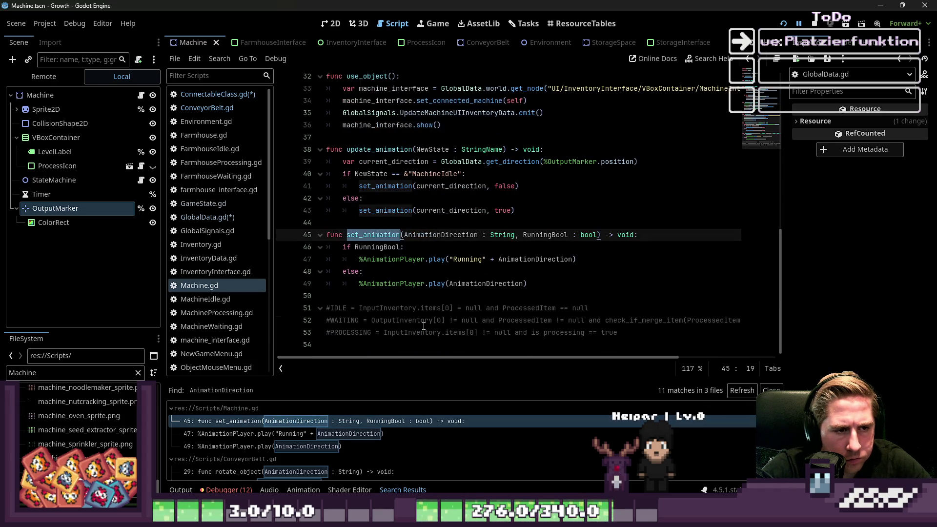
pyautogui.hotkey('ctrl', 'shift', 'f')
pyautogui.press('Escape')
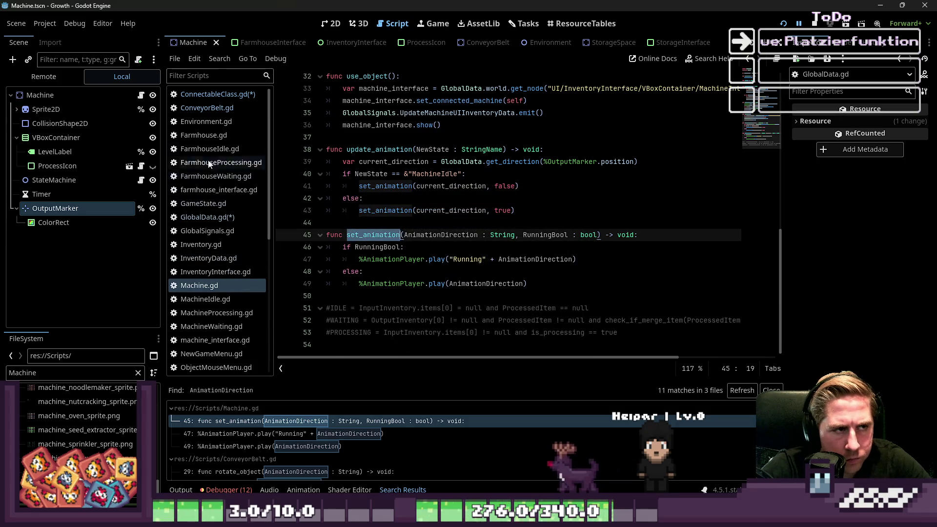
pyautogui.click(210, 93)
pyautogui.click(366, 310)
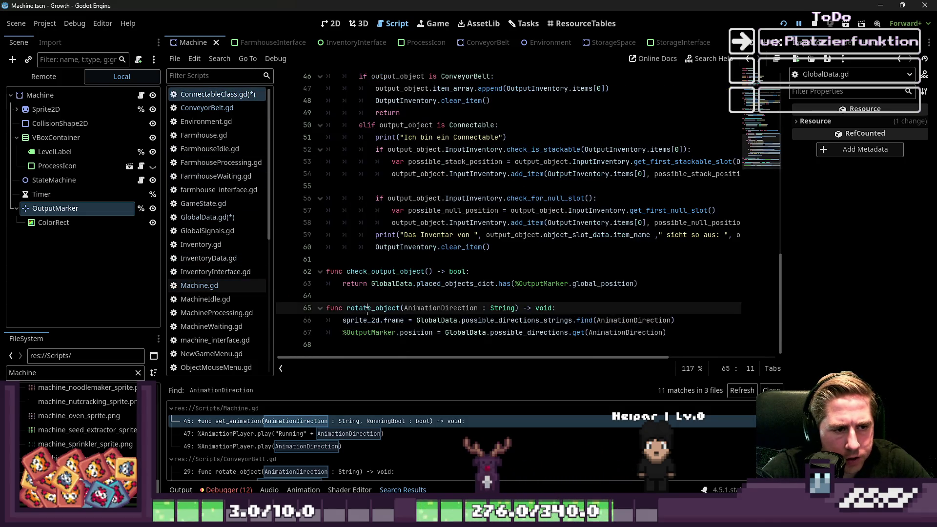
pyautogui.hotkey('ctrl', 'f')
pyautogui.hotkey('ctrl', 'shift', 'f')
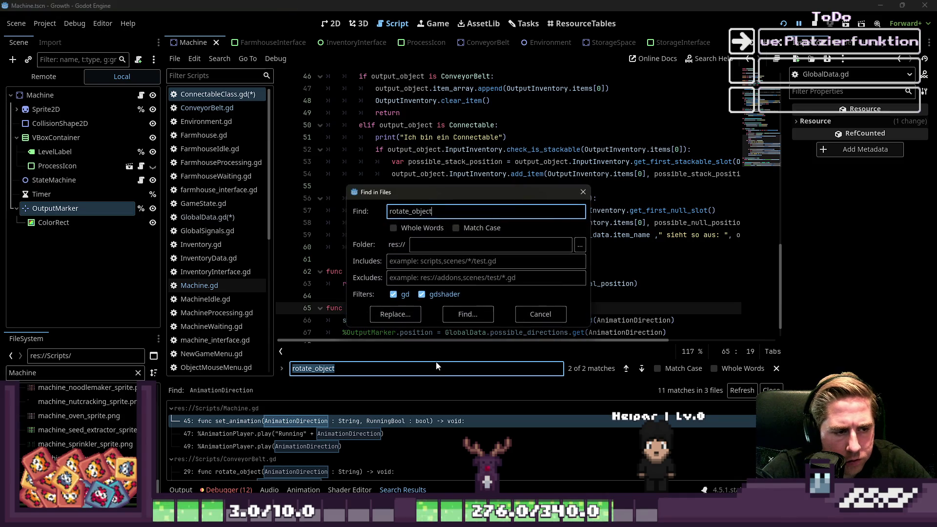
# Run the project-wide rotate_object search, listing 6 matches in 3 files.
pyautogui.click(540, 312)
pyautogui.hotkey('ctrl', 'shift', 'f')
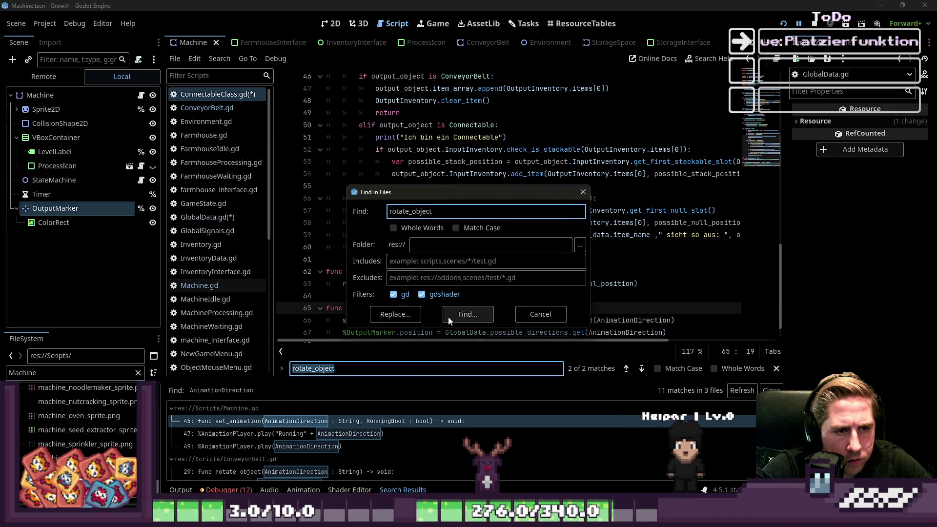
pyautogui.click(447, 316)
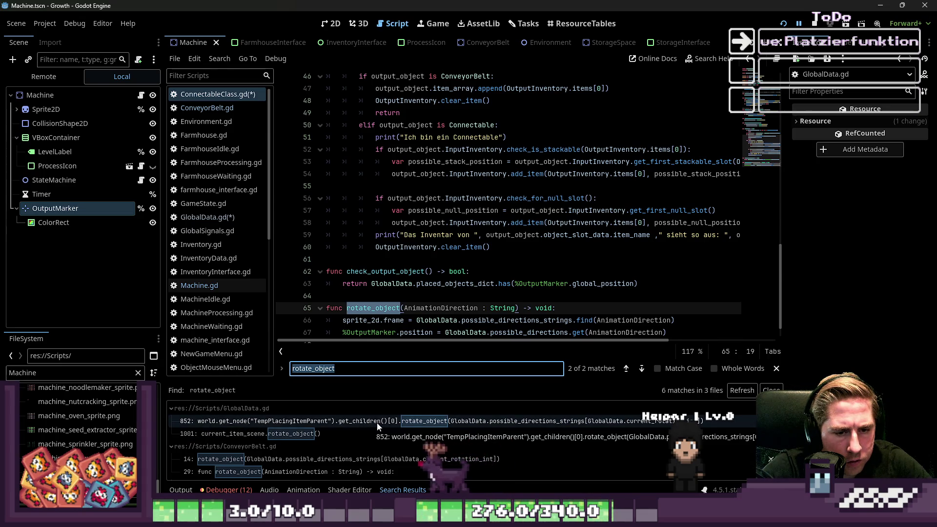
# Jump between the GlobalData.gd calls on lines 852 and 1001 and select line 852's argument.
pyautogui.click(376, 422)
pyautogui.click(336, 432)
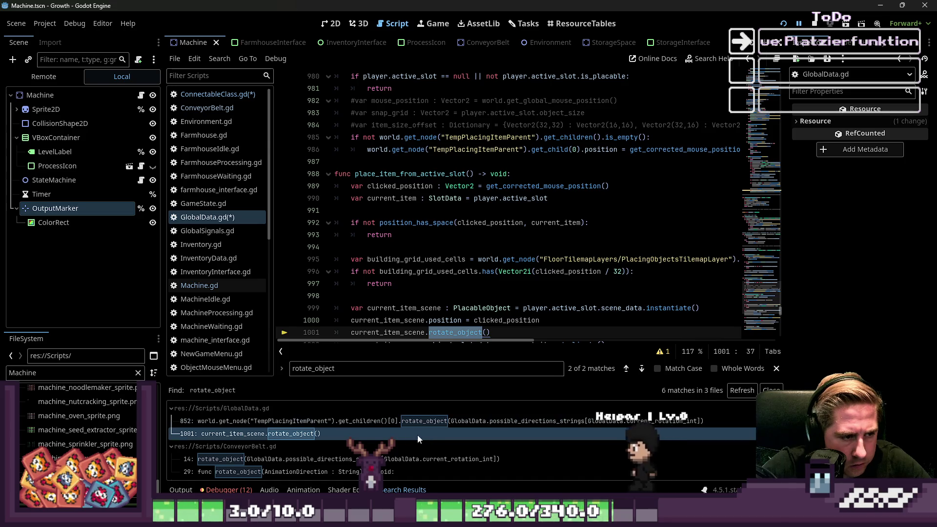
pyautogui.click(378, 423)
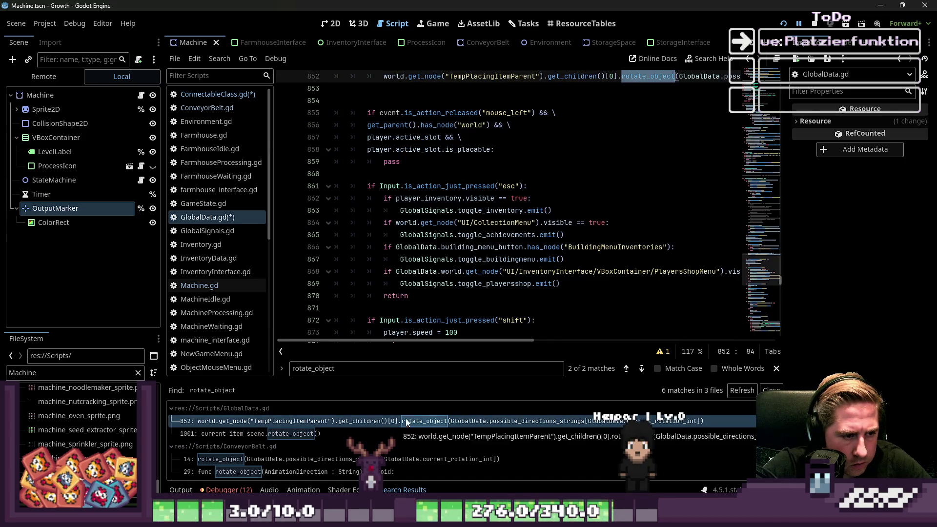
pyautogui.scroll(2, 406, 292)
pyautogui.scroll(4, 421, 262)
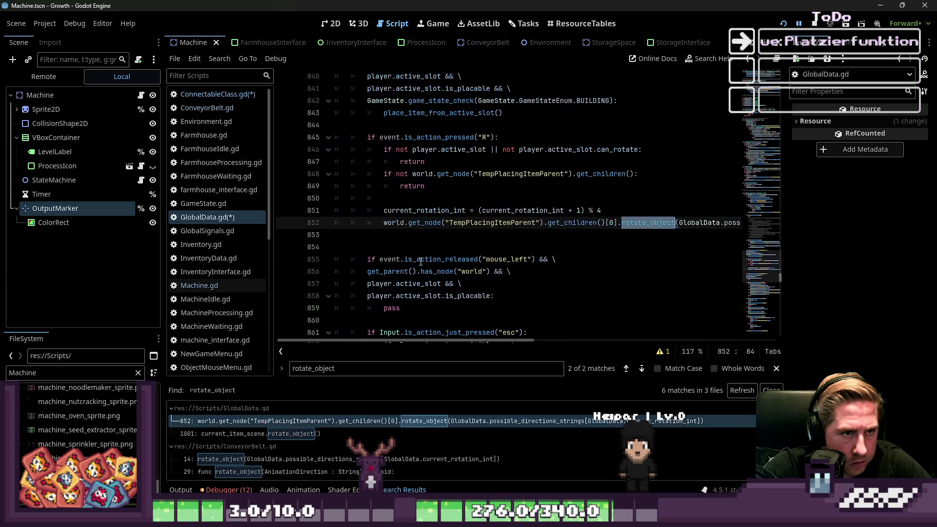
pyautogui.scroll(-1, 439, 262)
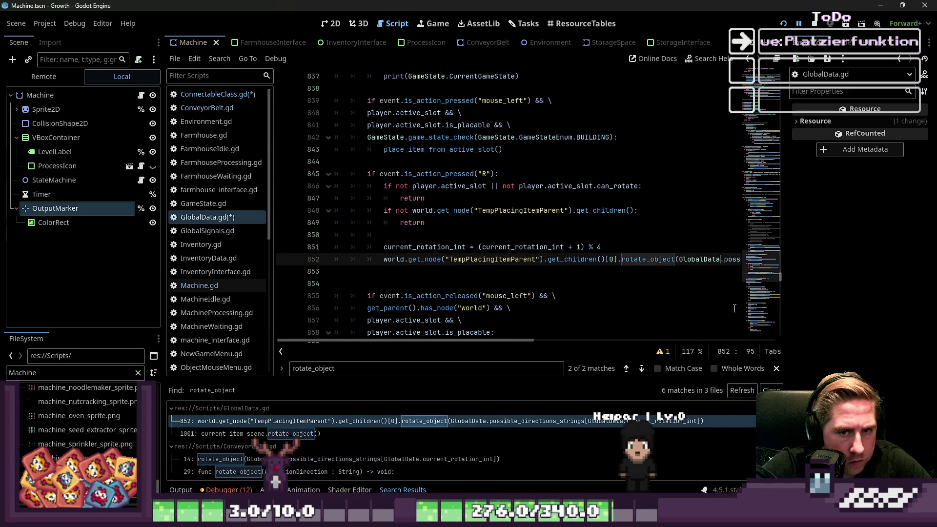
pyautogui.hotkey('ctrl', 'shift', 'Right')
pyautogui.hotkey('ctrl', 'shift', 'Right')
pyautogui.hotkey('ctrl', 'shift', 'Right')
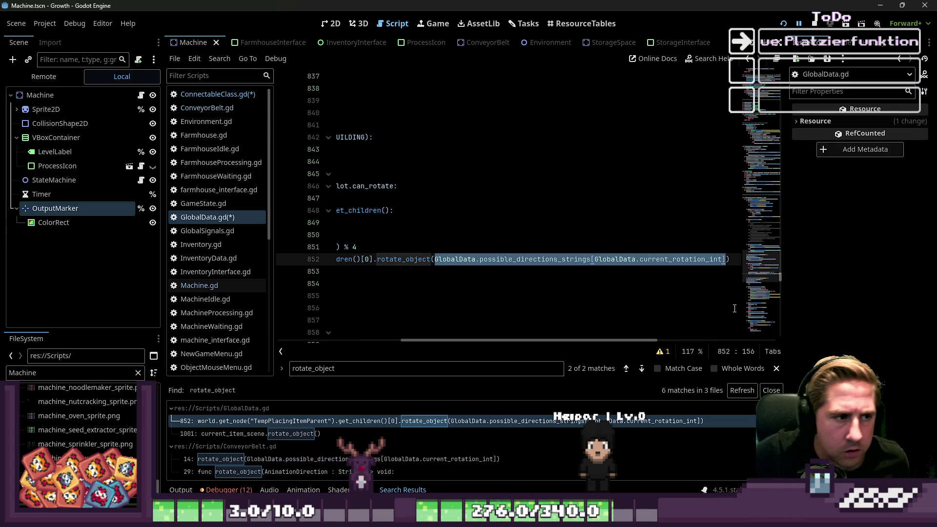
pyautogui.click(236, 225)
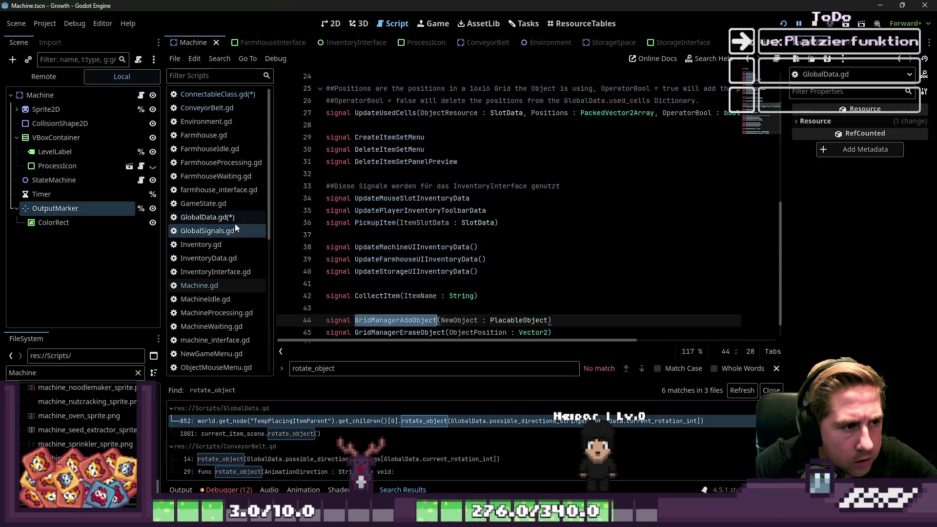
pyautogui.click(235, 218)
pyautogui.moveTo(493, 344); pyautogui.dragTo(334, 246)
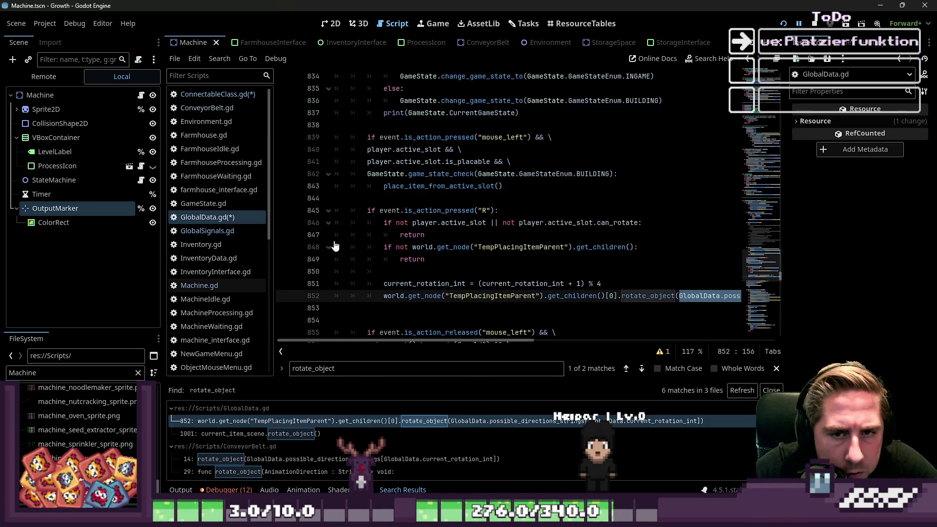
pyautogui.click(218, 95)
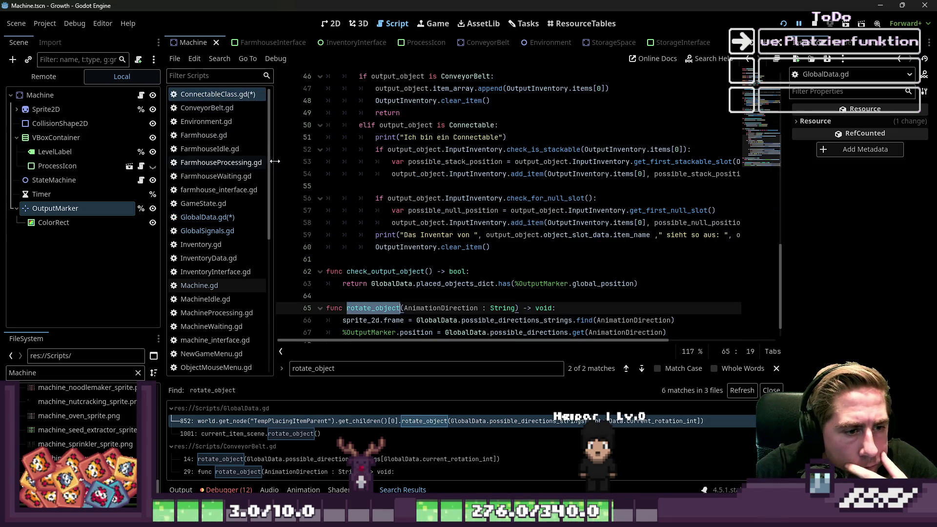
pyautogui.click(205, 218)
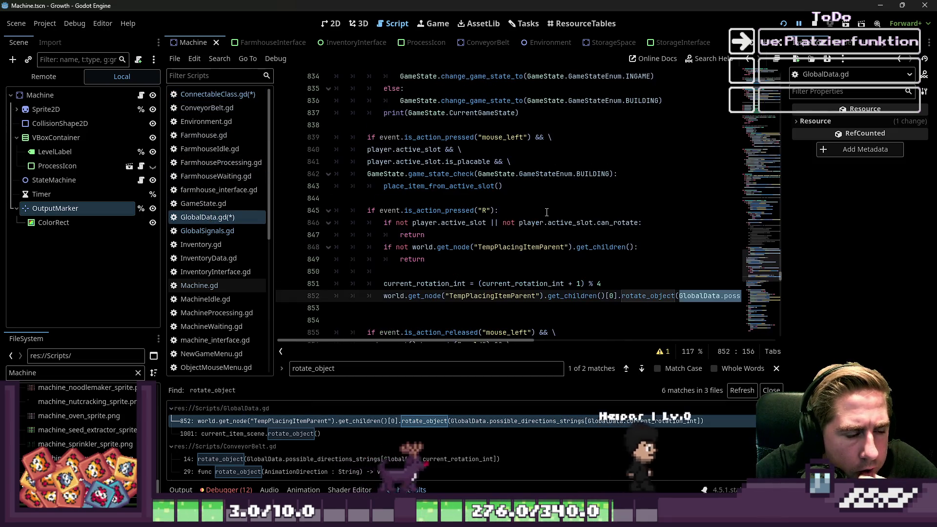
pyautogui.scroll(-5, 547, 212)
pyautogui.scroll(7, 548, 213)
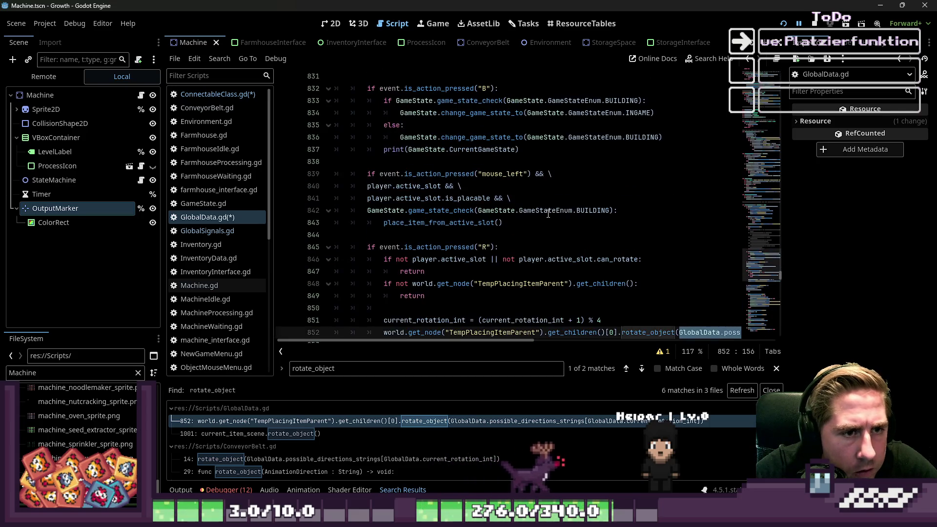
pyautogui.scroll(11, 537, 217)
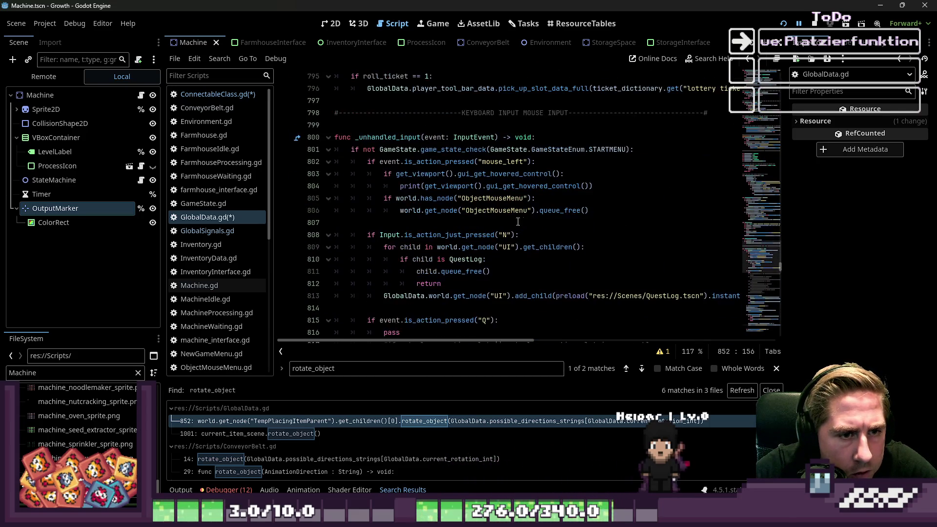
pyautogui.click(500, 222)
pyautogui.click(460, 187)
pyautogui.scroll(-7, 451, 225)
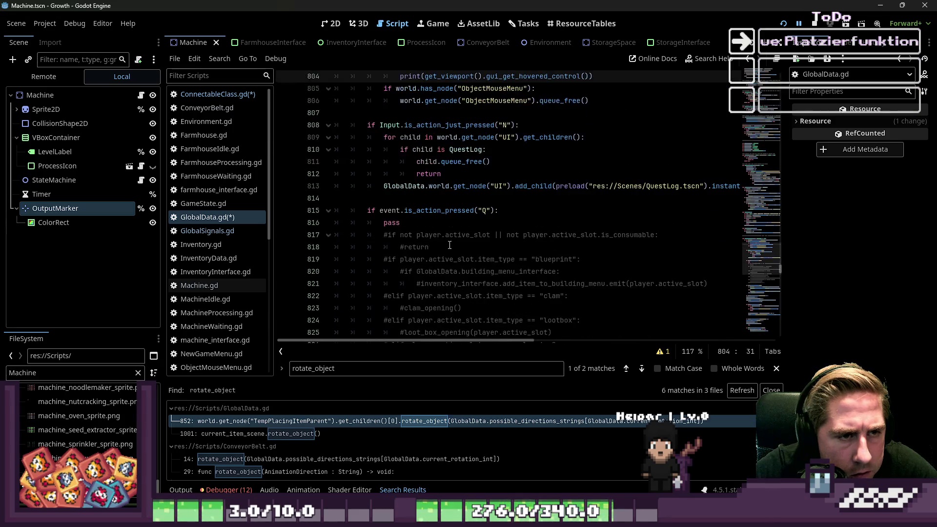
pyautogui.scroll(-5, 450, 244)
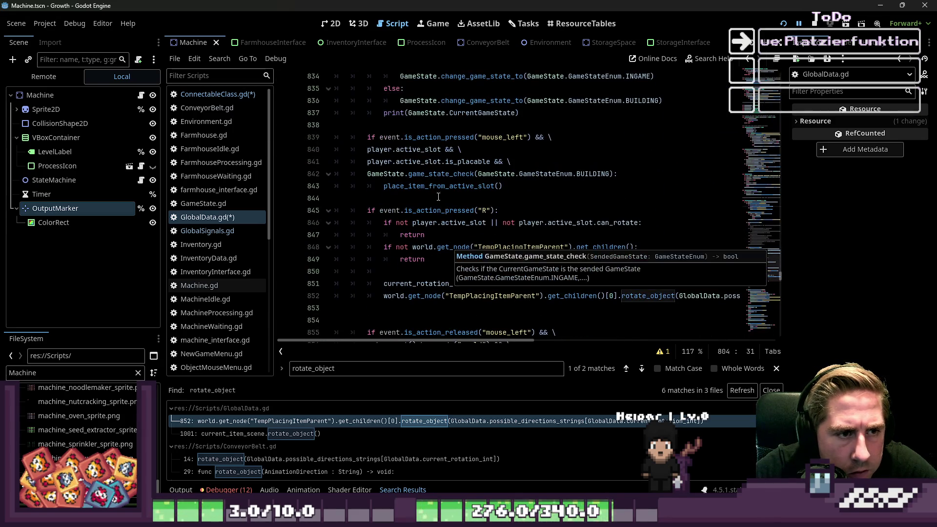
pyautogui.keyDown('ctrl'); pyautogui.click(467, 187); pyautogui.keyUp('ctrl')
pyautogui.scroll(-6, 476, 205)
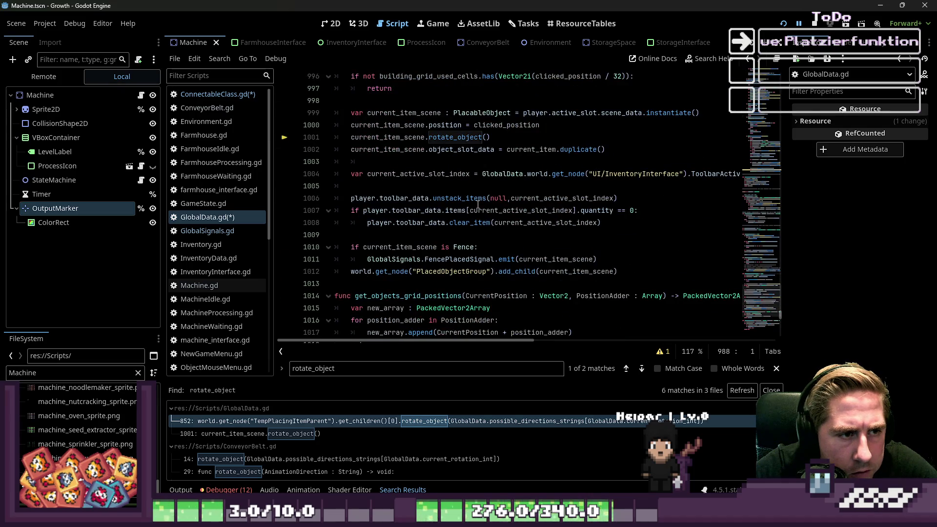
# Paste the current rotation direction string into the rotate_object call on line 1001.
pyautogui.click(474, 174)
pyautogui.click(488, 137)
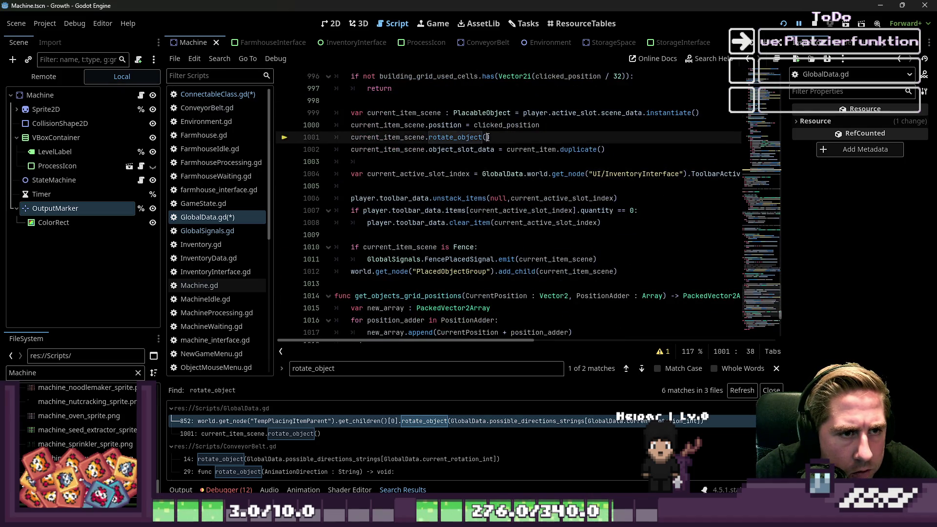
pyautogui.write('GlobalData.possible_directions_strings[GlobalData.current_rotation_int]')
# Run the project, stop it, and run it again to reach the main menu.
pyautogui.press('F5')
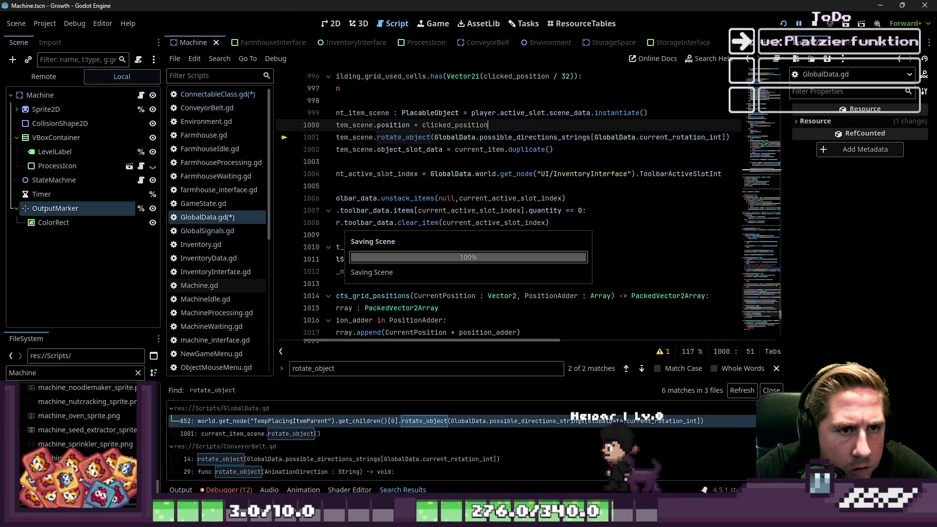
pyautogui.press('F8')
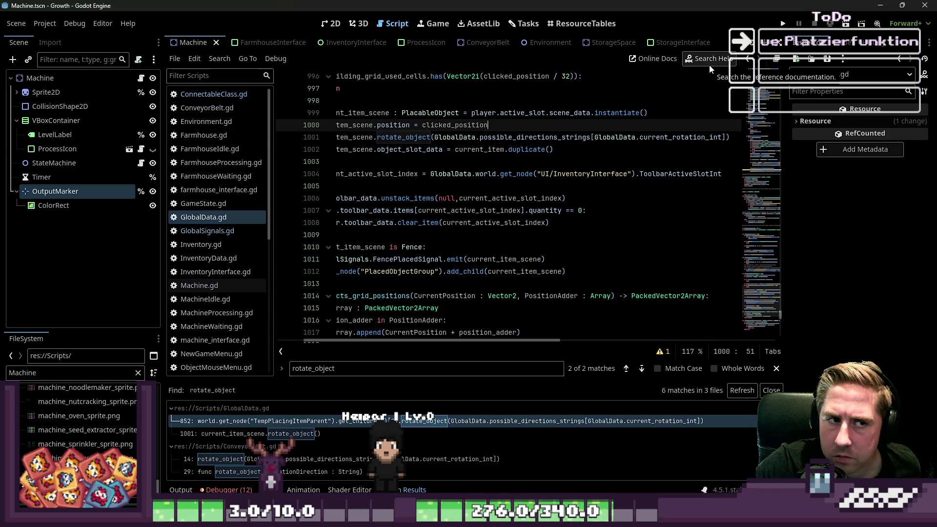
pyautogui.click(783, 24)
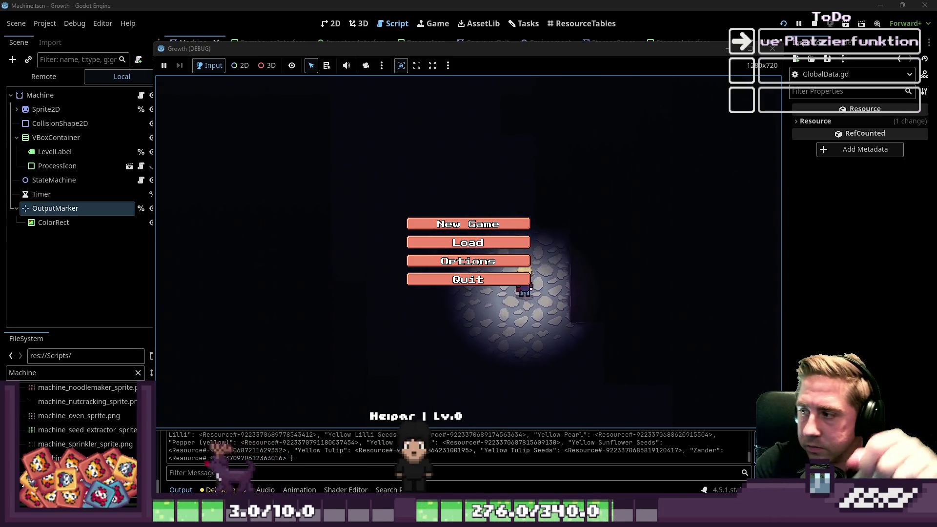
# Create a new game with the character name 'dsac' and start it.
pyautogui.click(502, 224)
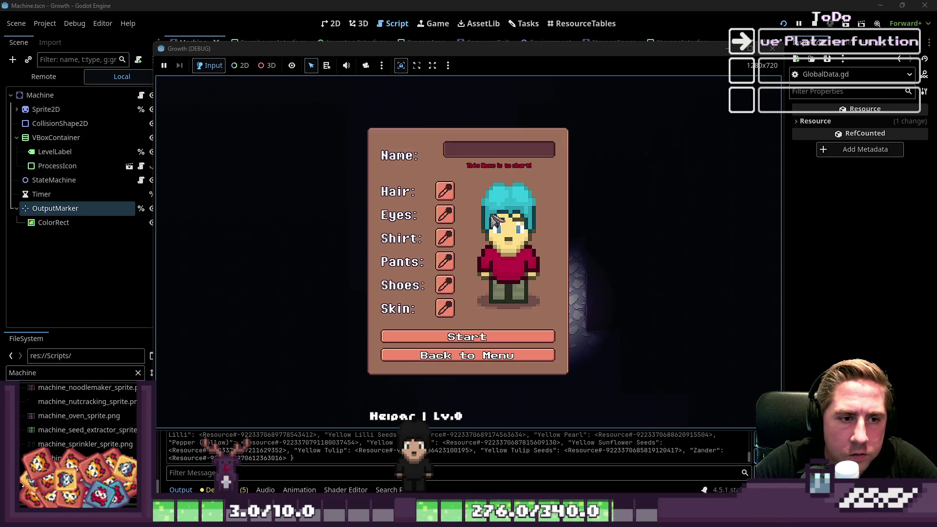
pyautogui.write('dsac')
pyautogui.click(453, 337)
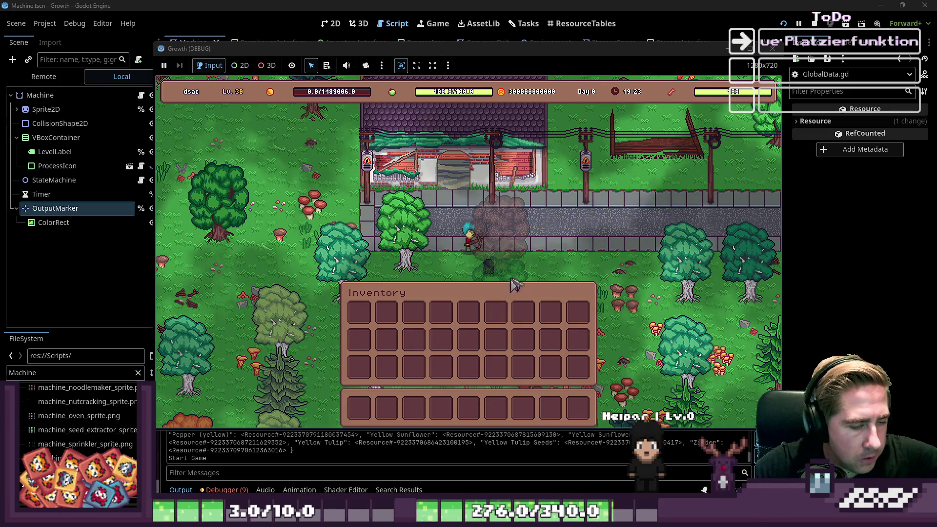
# Close the inventory, walk south, then open and close the all-items grid.
pyautogui.press('i')
pyautogui.press('s')
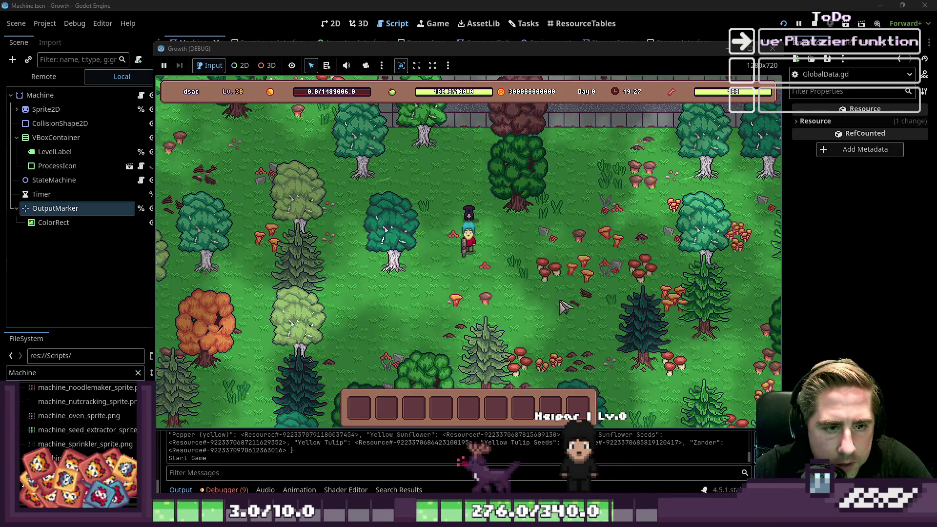
pyautogui.press('i')
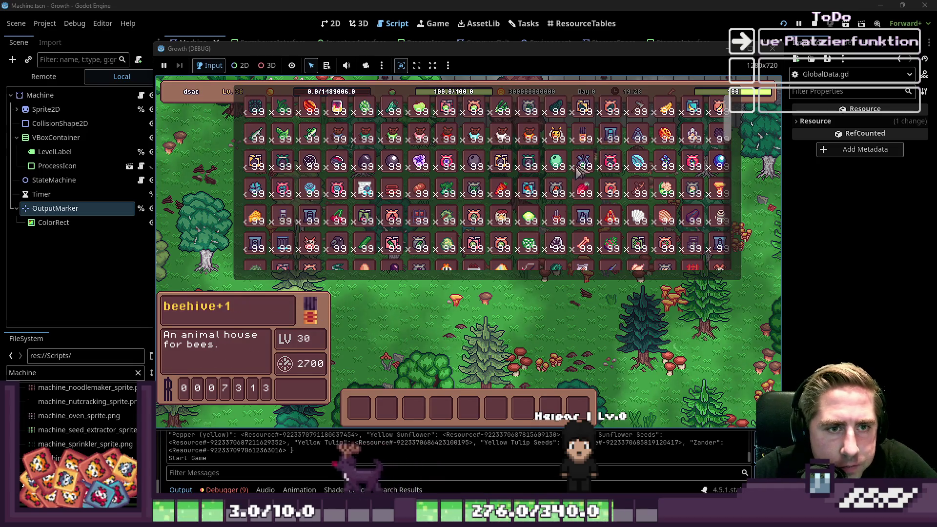
pyautogui.press('Escape')
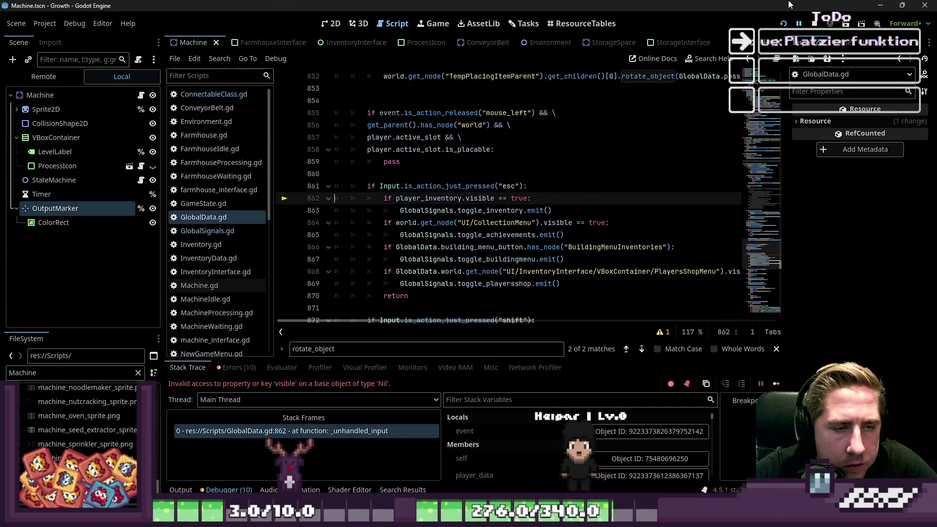
# Relaunch the game and start a new game with a new character.
pyautogui.click(783, 23)
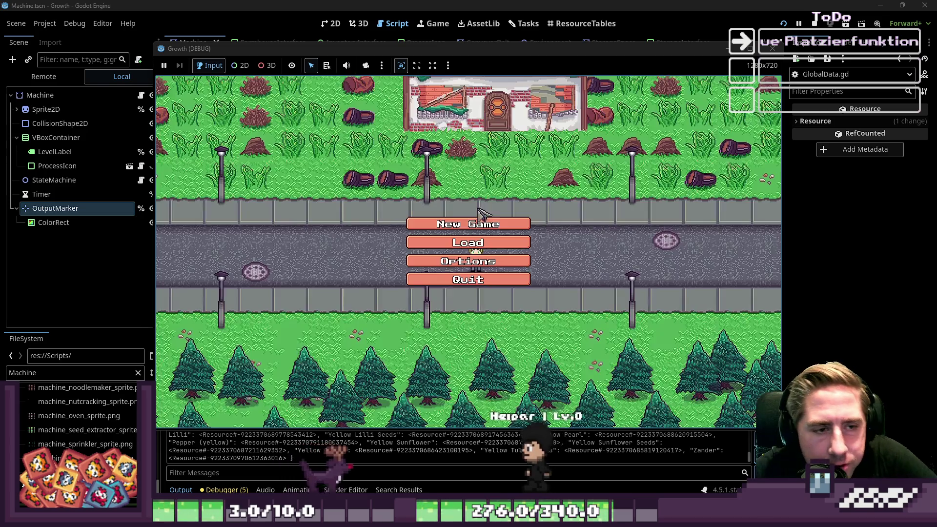
pyautogui.click(497, 155)
pyautogui.write('sadvgf')
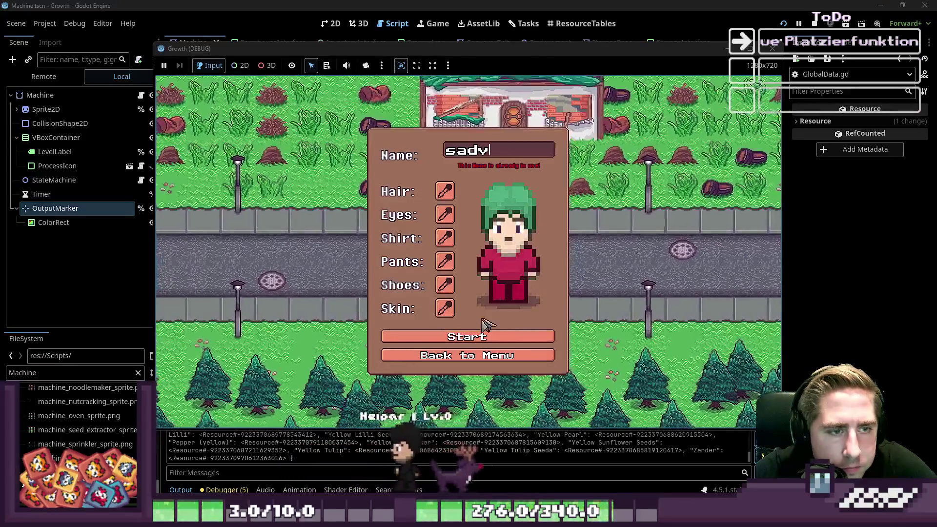
pyautogui.press('Return')
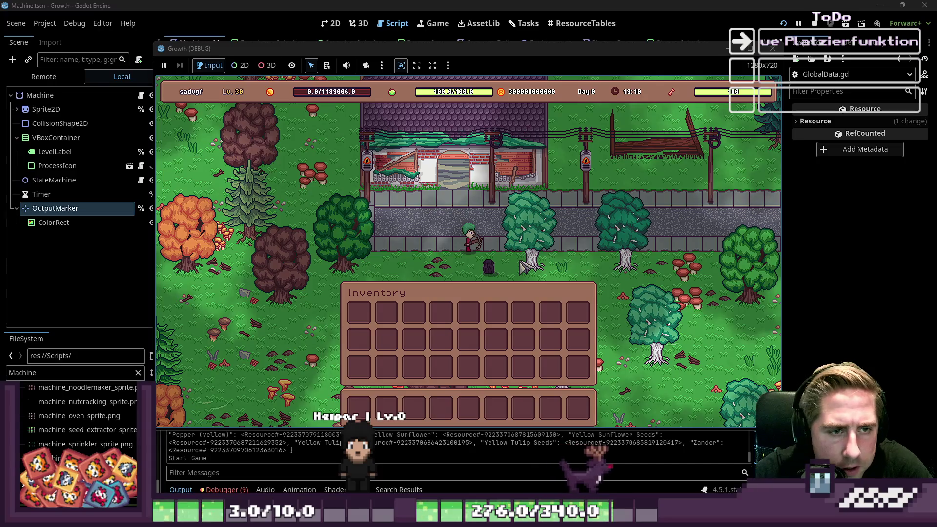
# Move a 99-item machine stack into the hotbar and place one on the map.
pyautogui.click(501, 161)
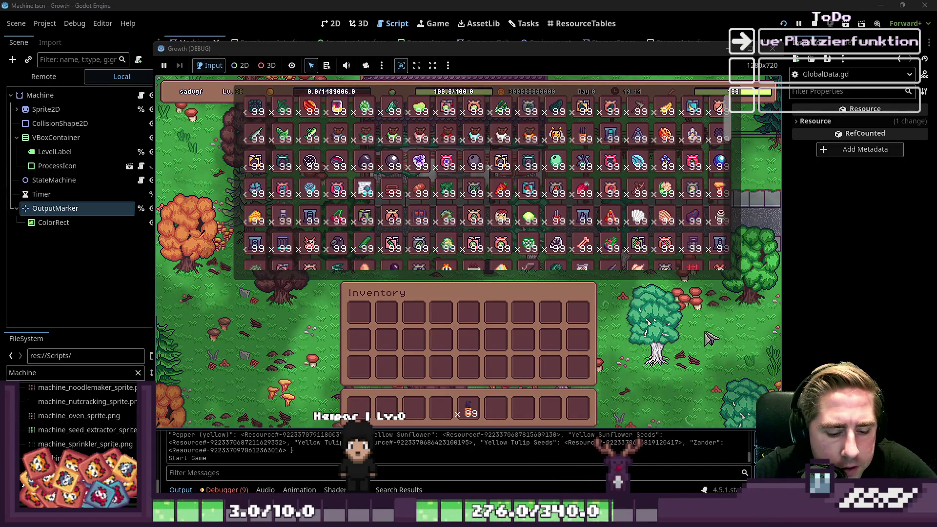
pyautogui.press('Escape')
pyautogui.press('Escape')
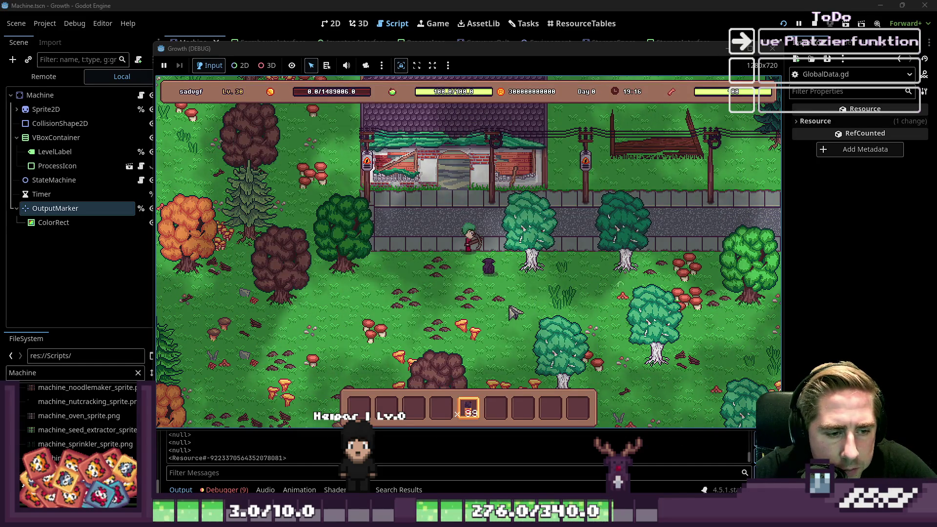
pyautogui.click(514, 313)
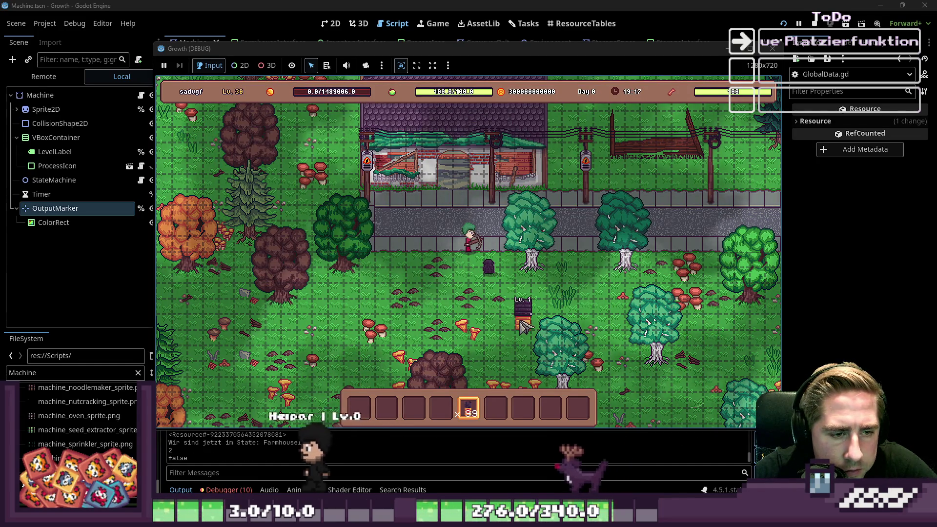
pyautogui.click(509, 325)
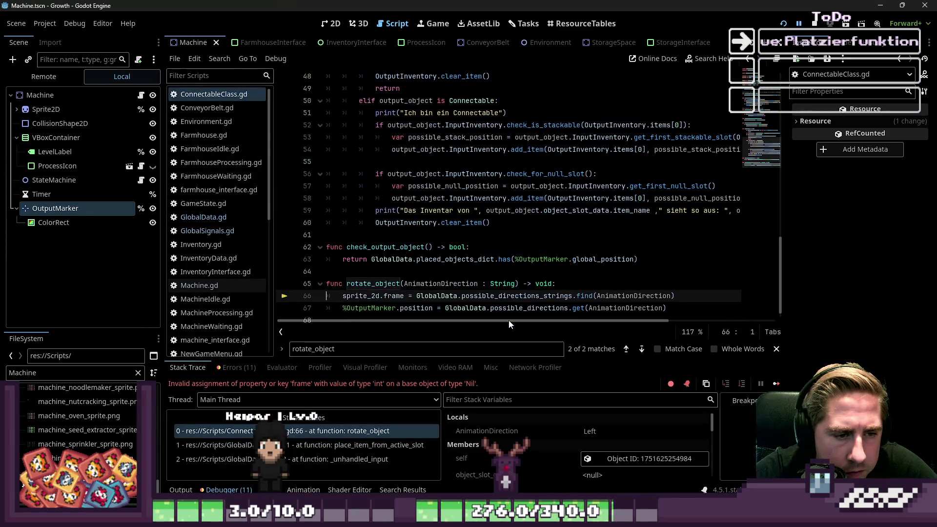
# Inspect the AnimationDirection uses and its value in the debugger stack.
pyautogui.click(502, 259)
pyautogui.scroll(-1, 489, 265)
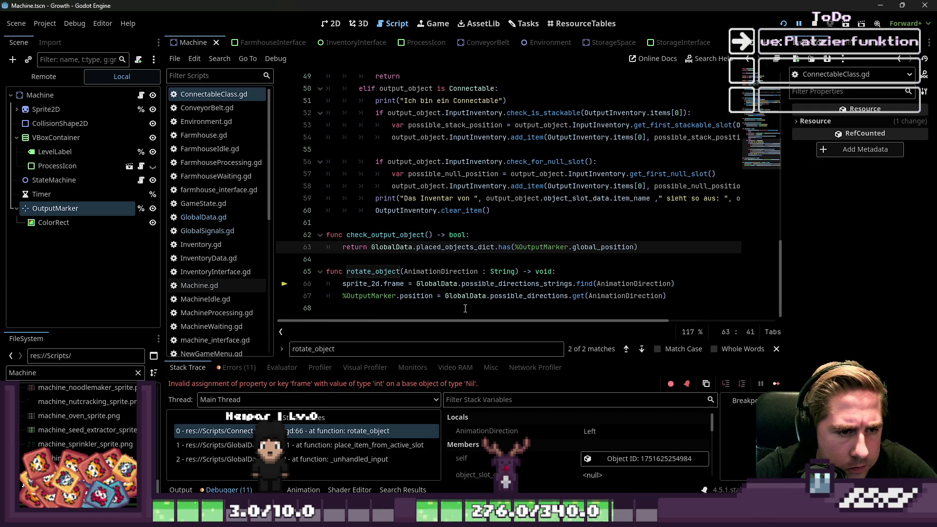
pyautogui.doubleClick(460, 272)
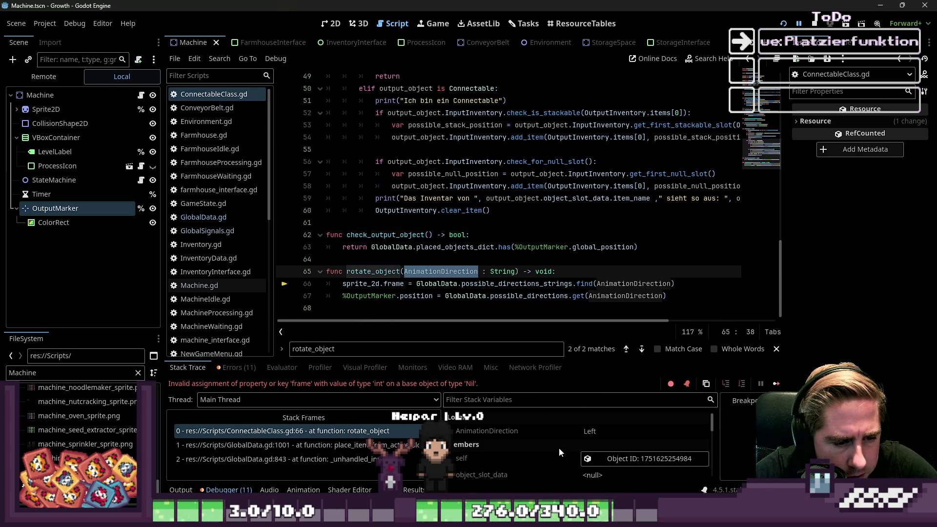
pyautogui.click(552, 433)
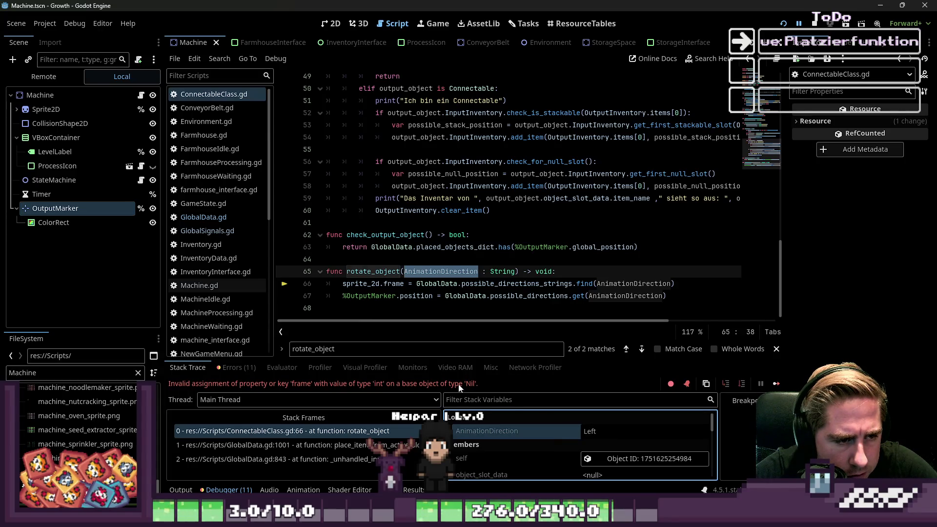
# Replace sprite_2d with %Sprite2D on line 66, then go to Farmhouse.gd.
pyautogui.doubleClick(363, 283)
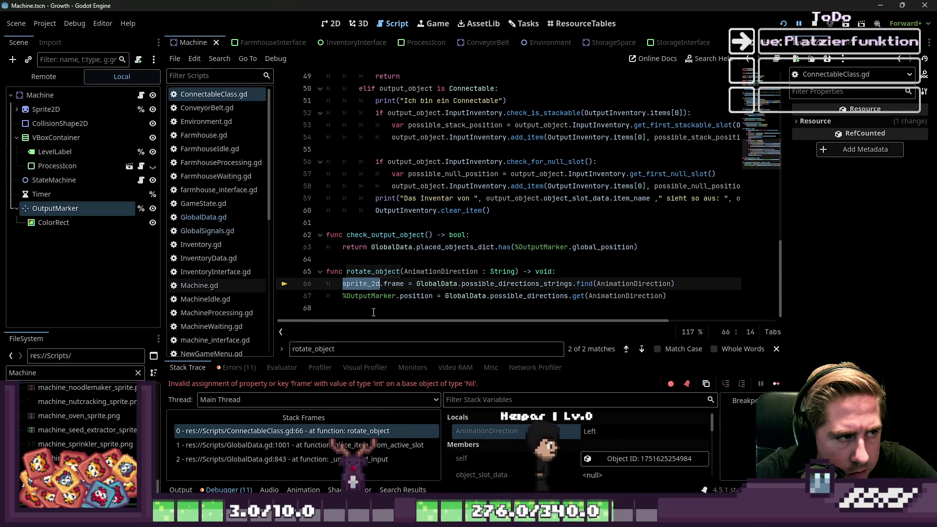
pyautogui.write('%')
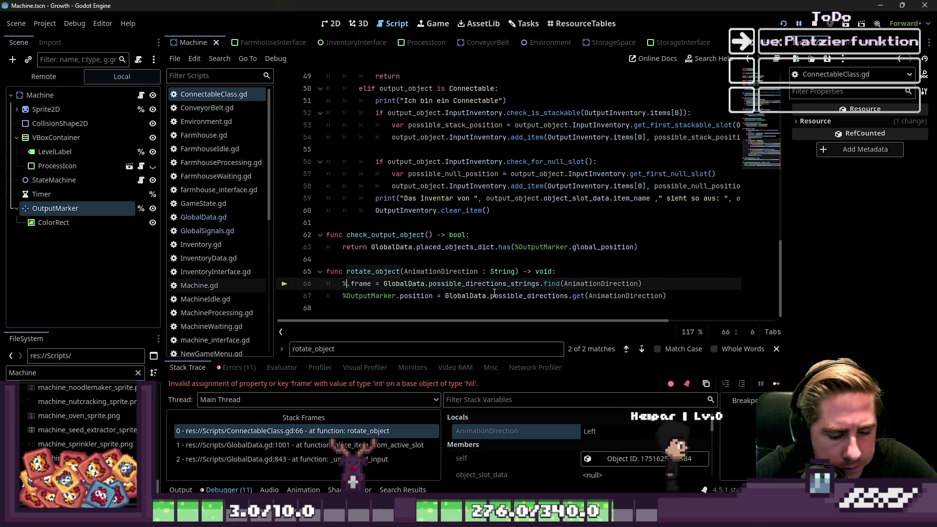
pyautogui.write('SPrit')
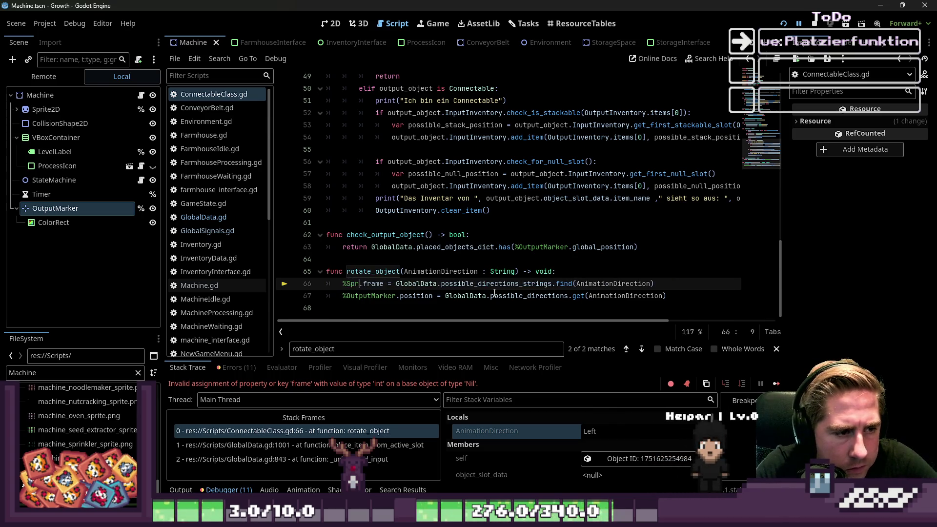
pyautogui.write('"')
pyautogui.write('D')
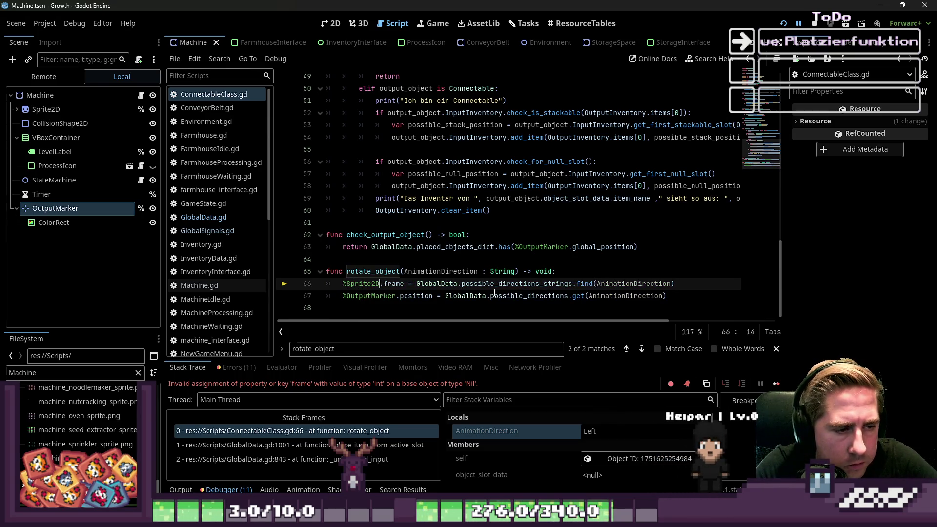
pyautogui.hotkey('ctrl', 'a')
pyautogui.click(543, 232)
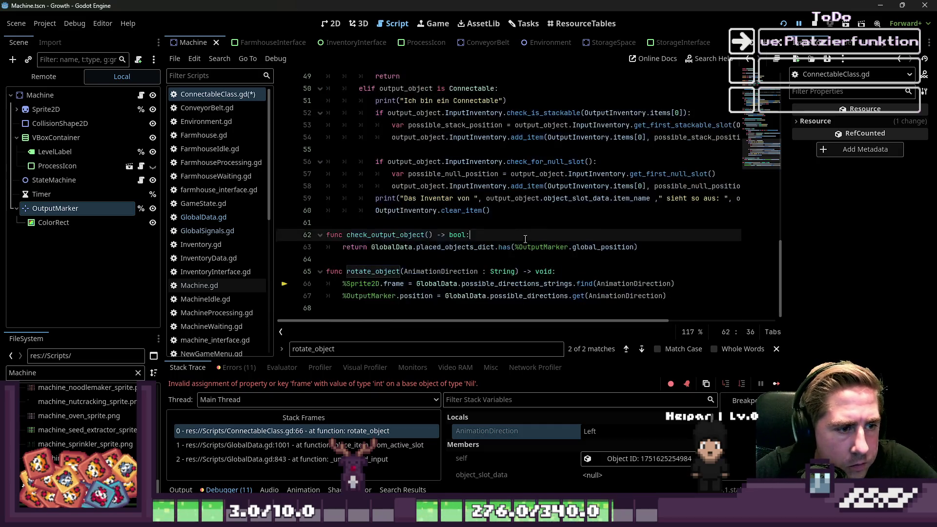
pyautogui.moveTo(380, 284)
pyautogui.mouseDown()
pyautogui.moveTo(341, 273)
pyautogui.moveTo(343, 283)
pyautogui.mouseUp()
pyautogui.click(210, 135)
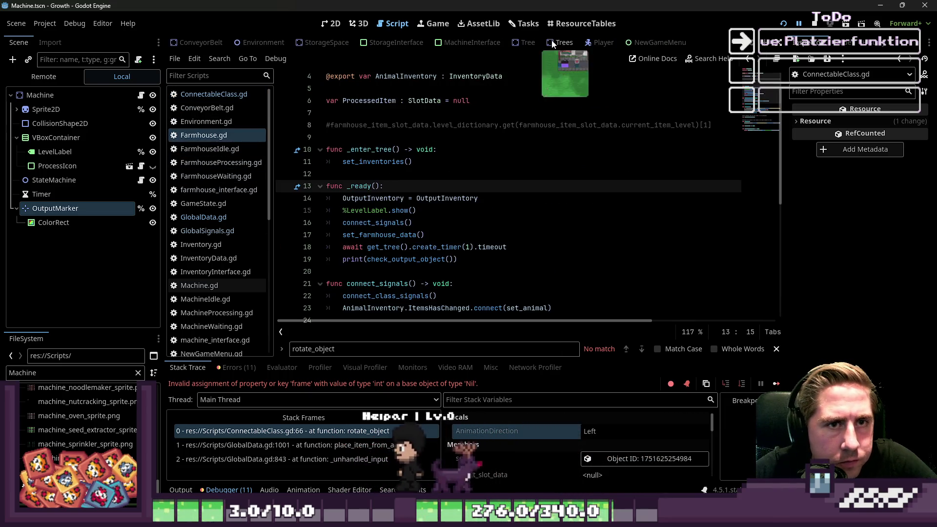
# Inspect the Sprite2D nodes in the Farmhouse and StorageSpace scenes.
pyautogui.scroll(-1, 350, 45)
pyautogui.scroll(4, 350, 45)
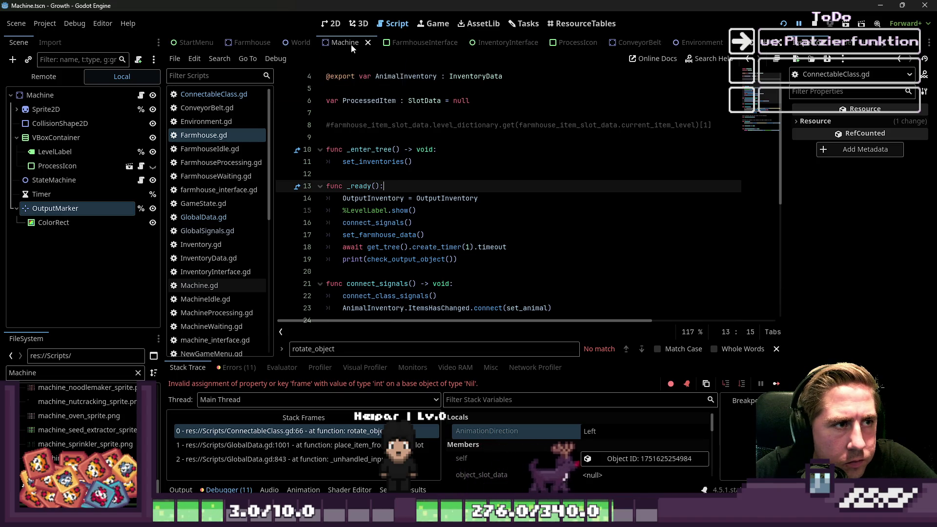
pyautogui.click(245, 44)
pyautogui.click(70, 106)
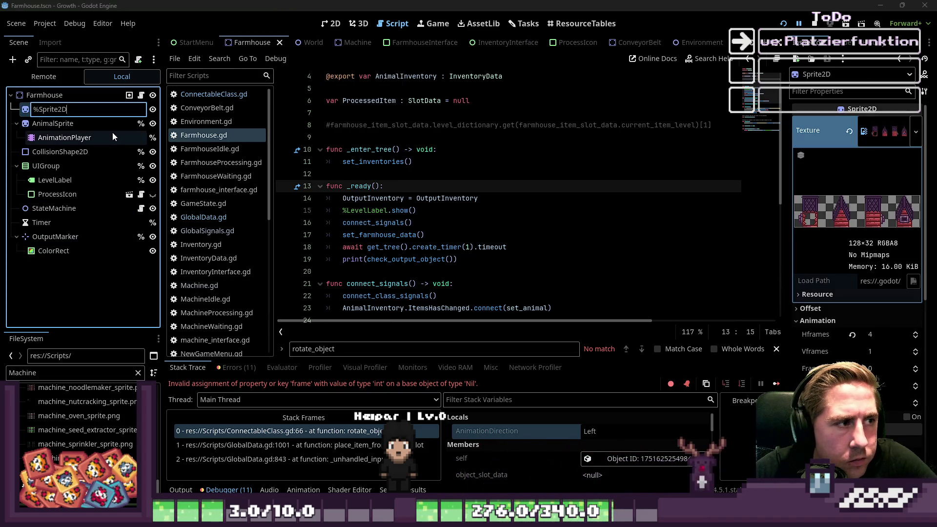
pyautogui.scroll(-6, 344, 44)
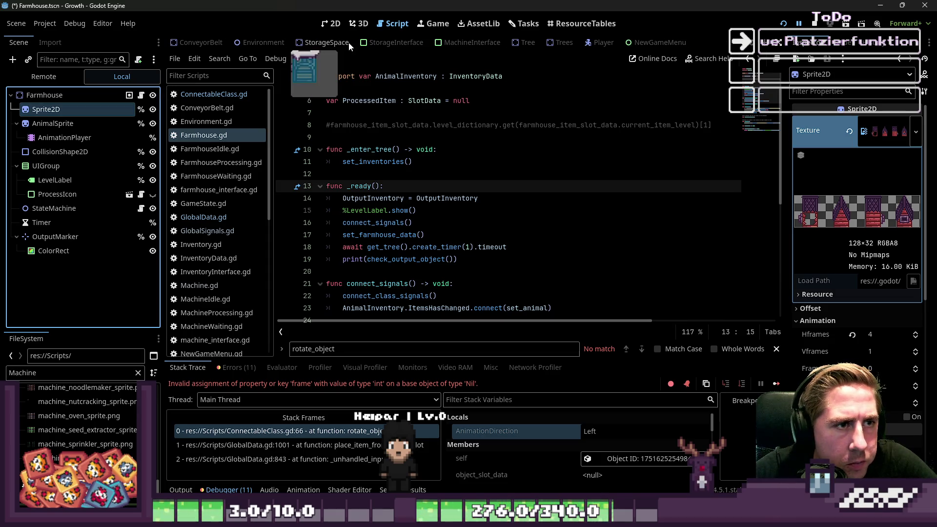
pyautogui.click(349, 43)
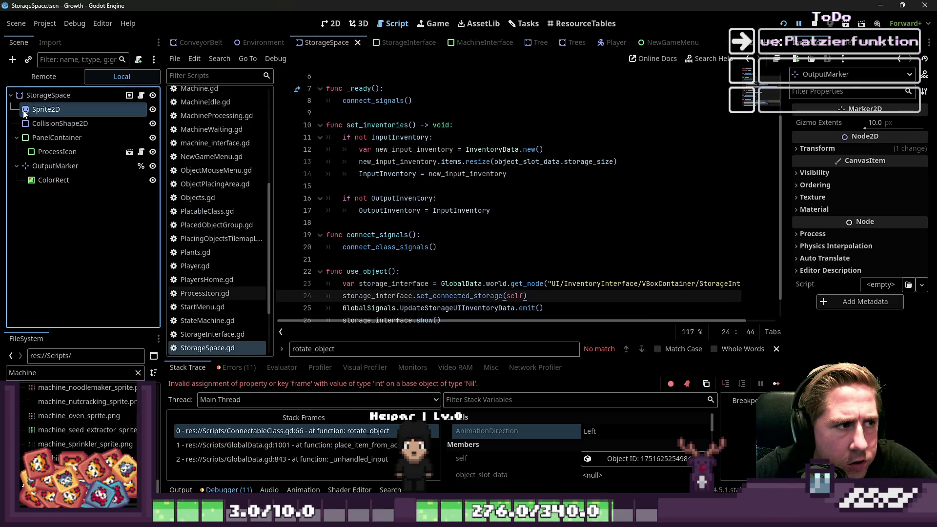
pyautogui.click(25, 112)
pyautogui.scroll(3, 318, 43)
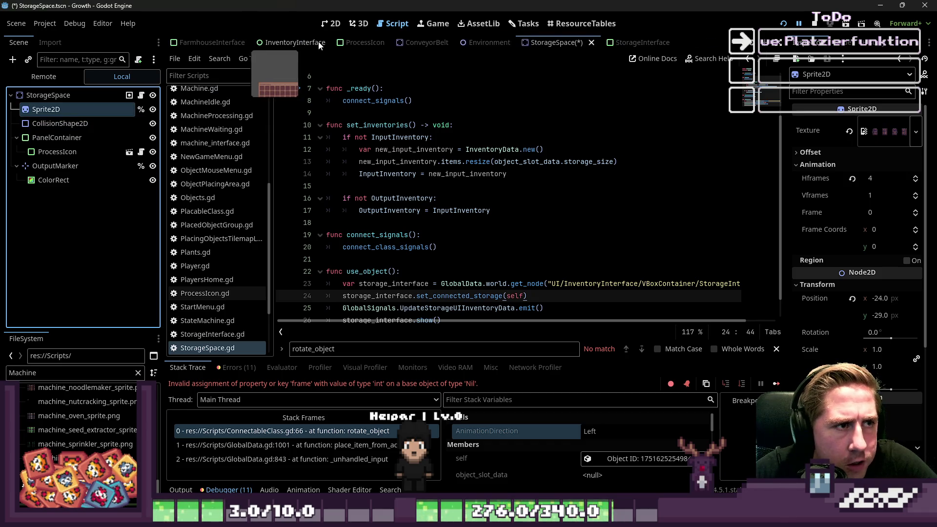
pyautogui.scroll(4, 318, 43)
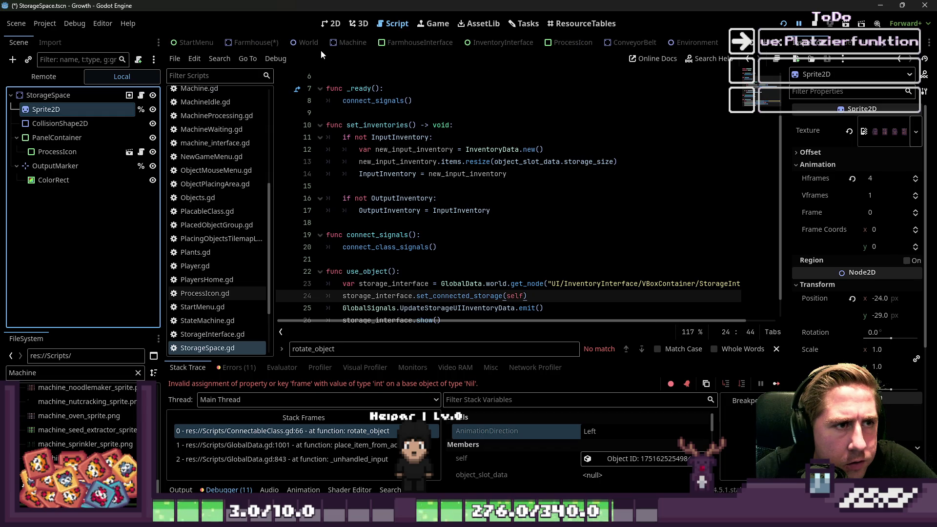
pyautogui.scroll(-7, 322, 46)
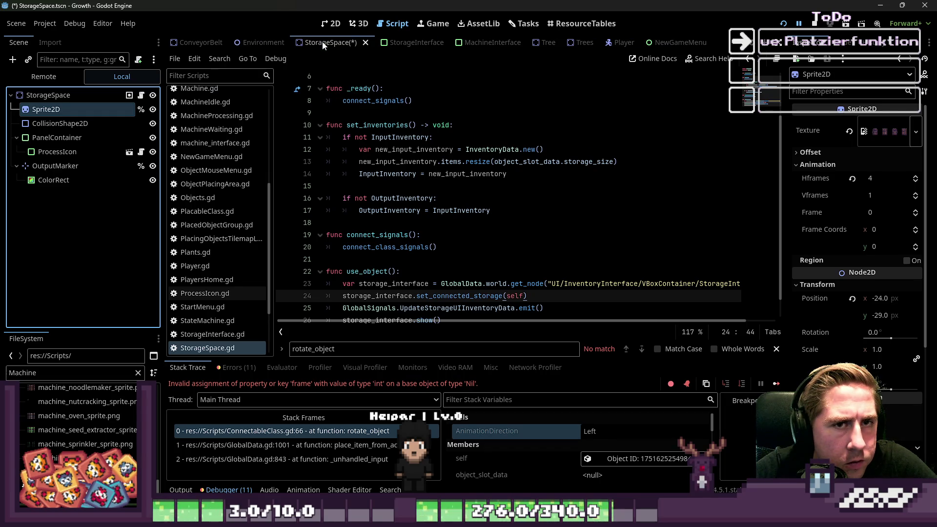
# Save the StorageSpace scene, switch to ConveyorBelt, and launch the game.
pyautogui.hotkey('ctrl', 's')
pyautogui.scroll(2, 395, 88)
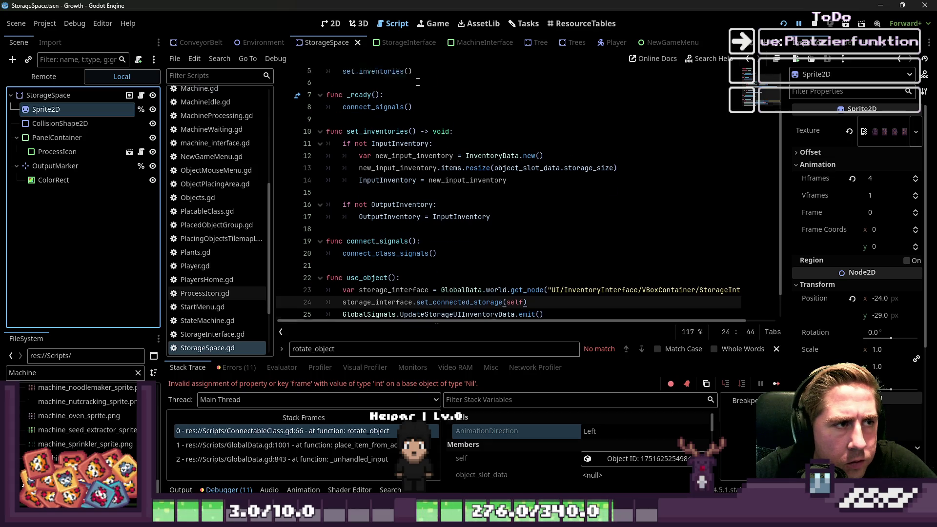
pyautogui.click(200, 44)
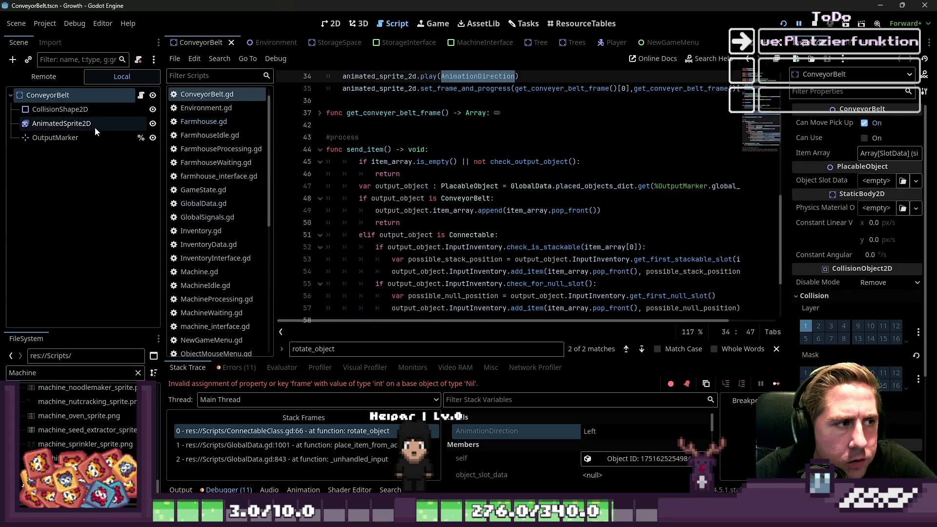
pyautogui.click(783, 24)
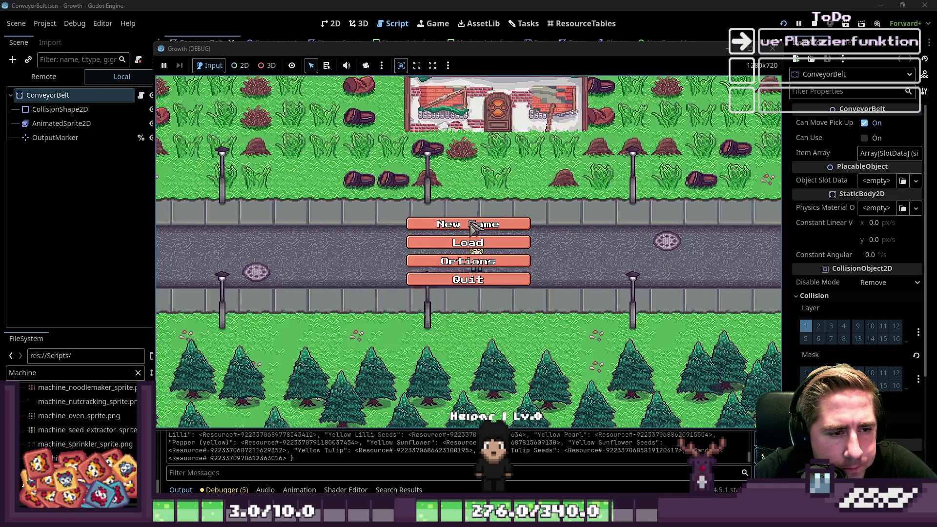
# Start a new game with character 'adsv' and close the inventory.
pyautogui.click(469, 224)
pyautogui.write('adsv')
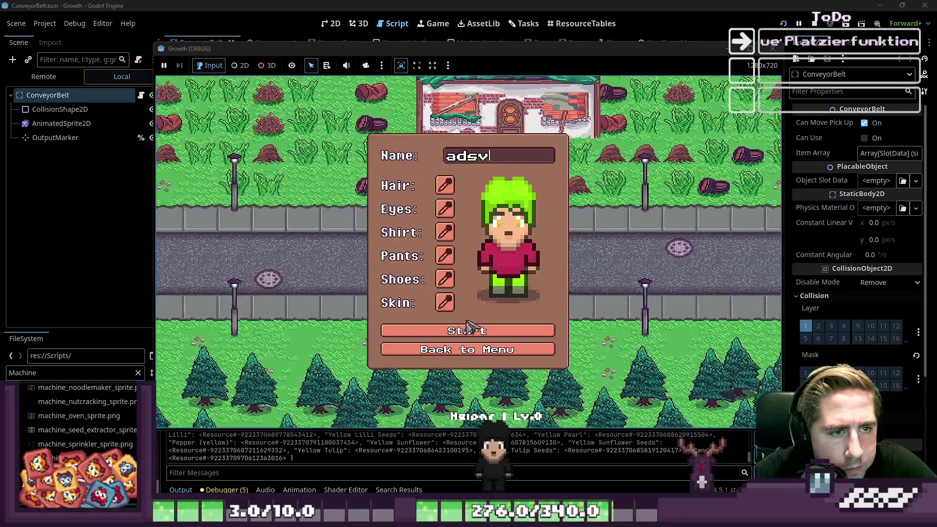
pyautogui.click(523, 331)
pyautogui.press('i')
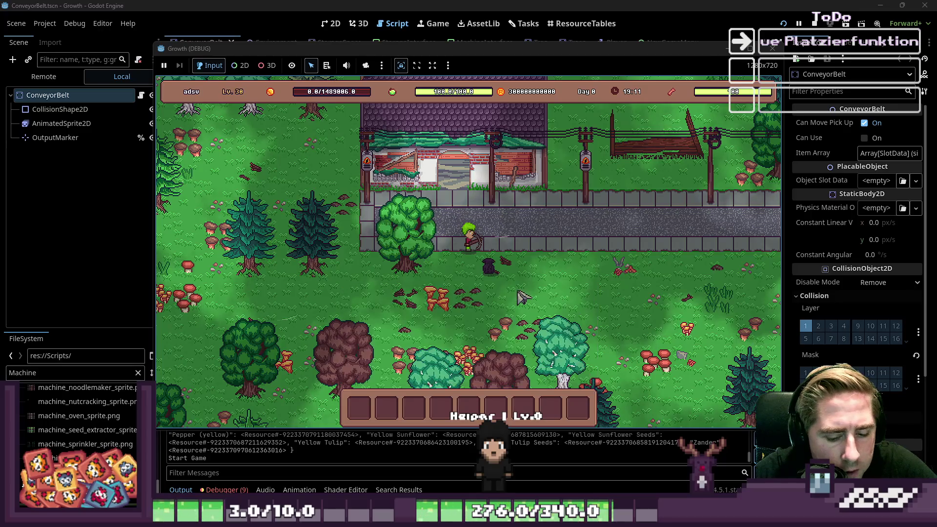
pyautogui.press('i')
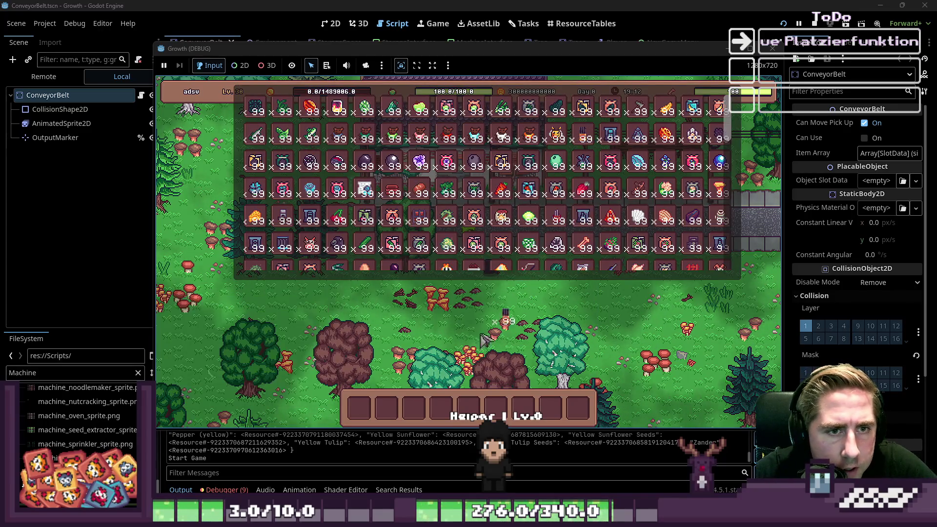
pyautogui.press('i')
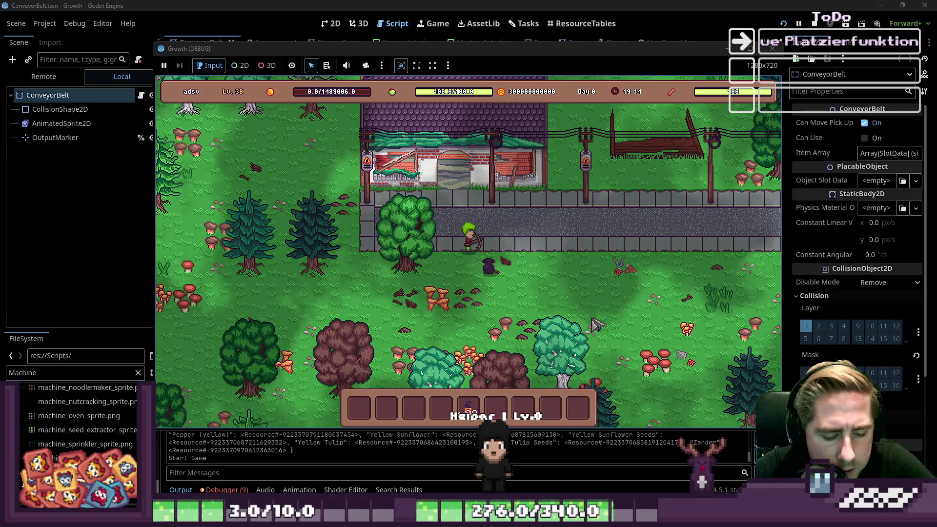
# Place two conveyor belts side by side in the forest.
pyautogui.press('5')
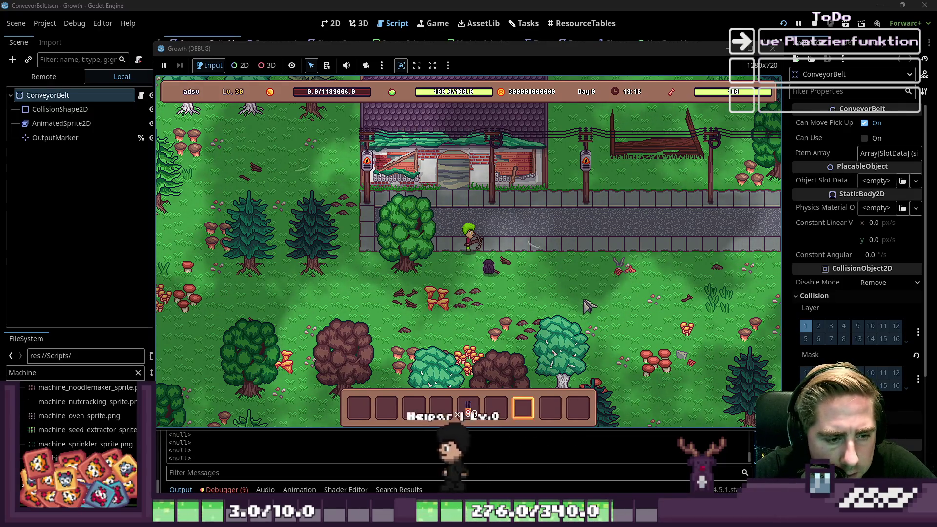
pyautogui.click(559, 276)
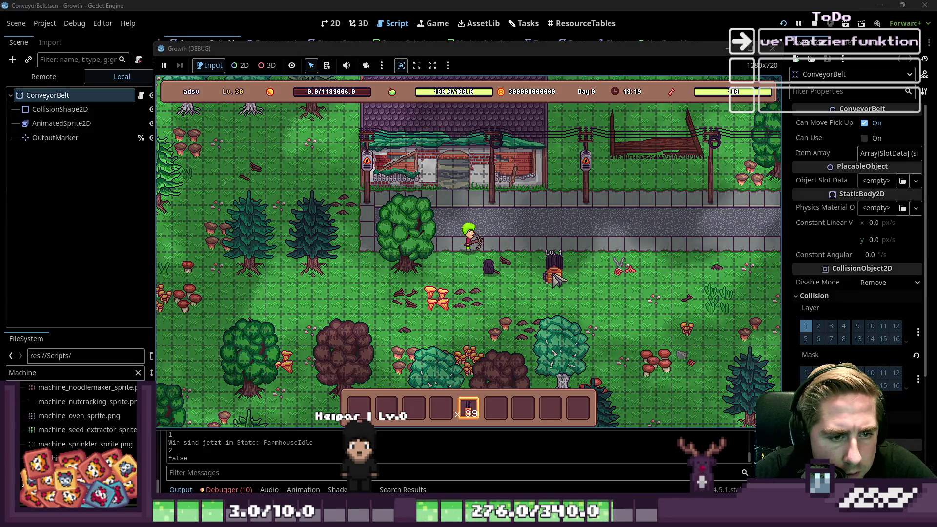
pyautogui.click(605, 291)
pyautogui.press('4')
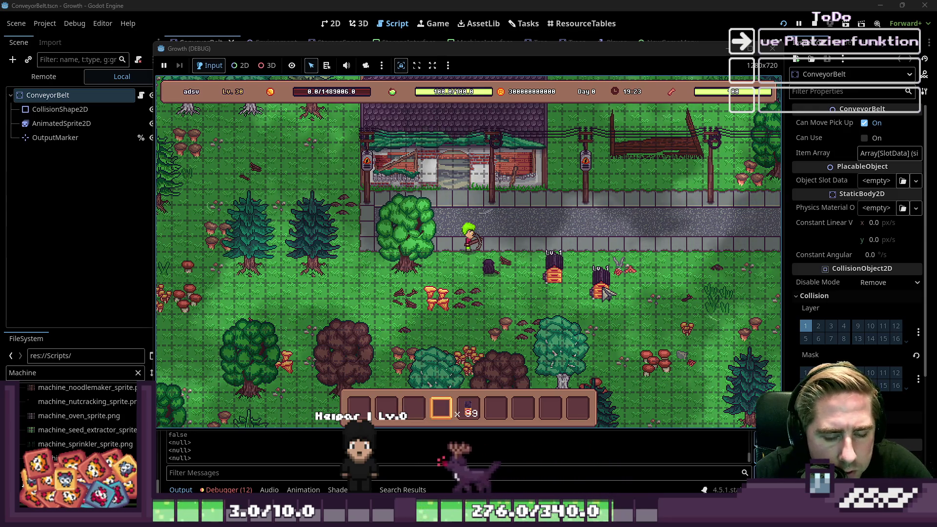
# Browse the full inventory, then place a beehive next to the conveyor belts.
pyautogui.press('i')
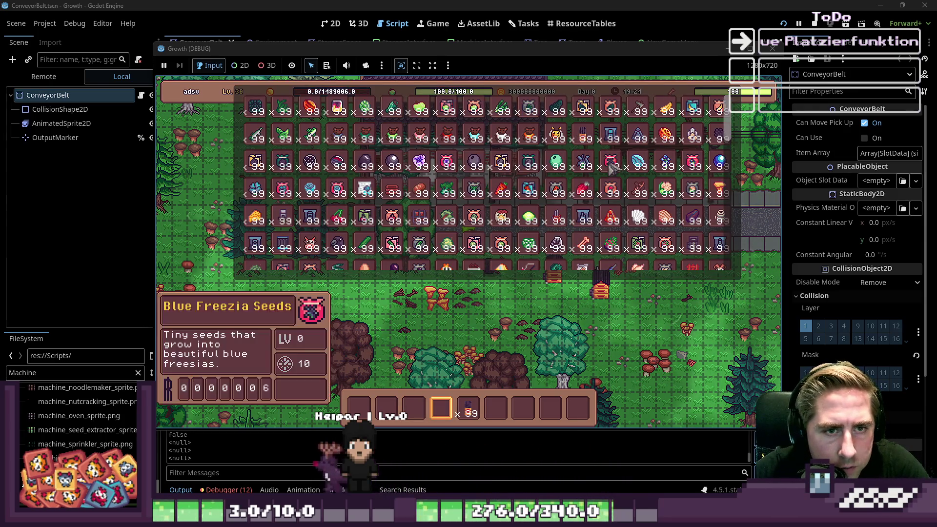
pyautogui.scroll(-1, 410, 197)
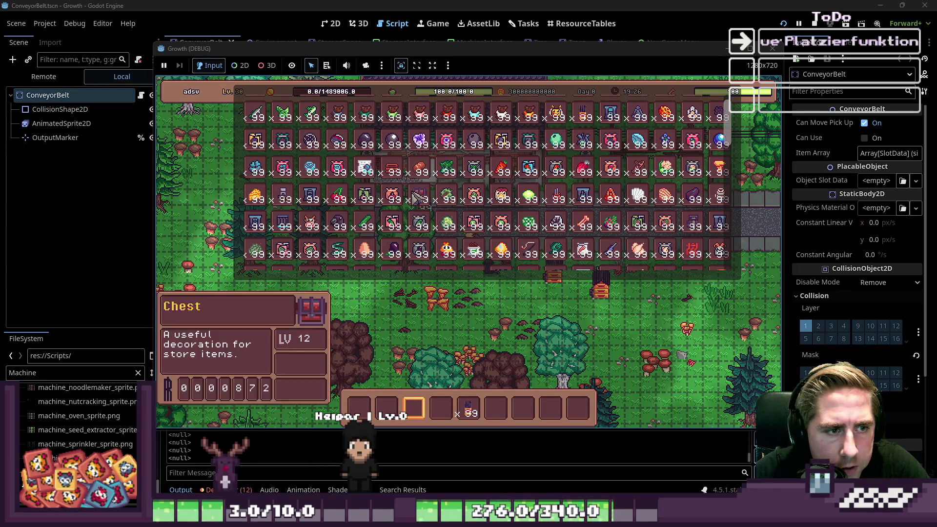
pyautogui.scroll(3, 554, 156)
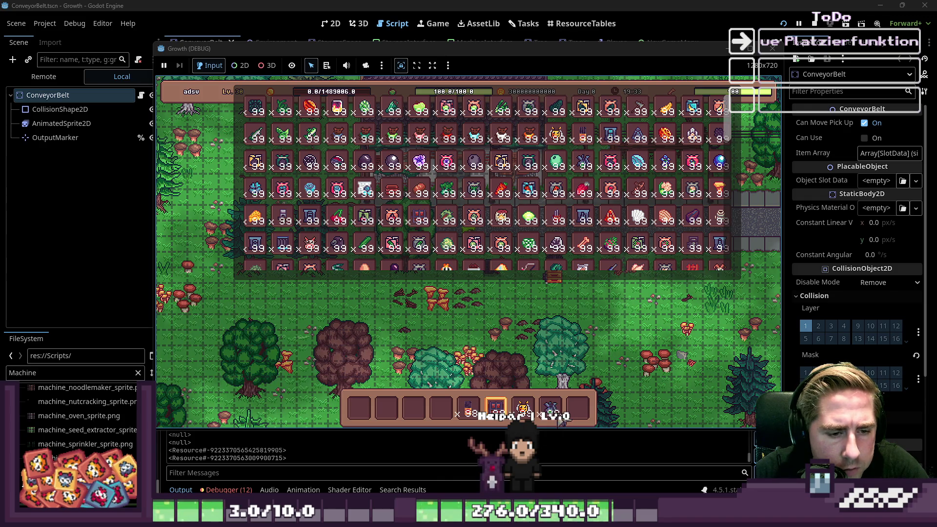
pyautogui.press('i')
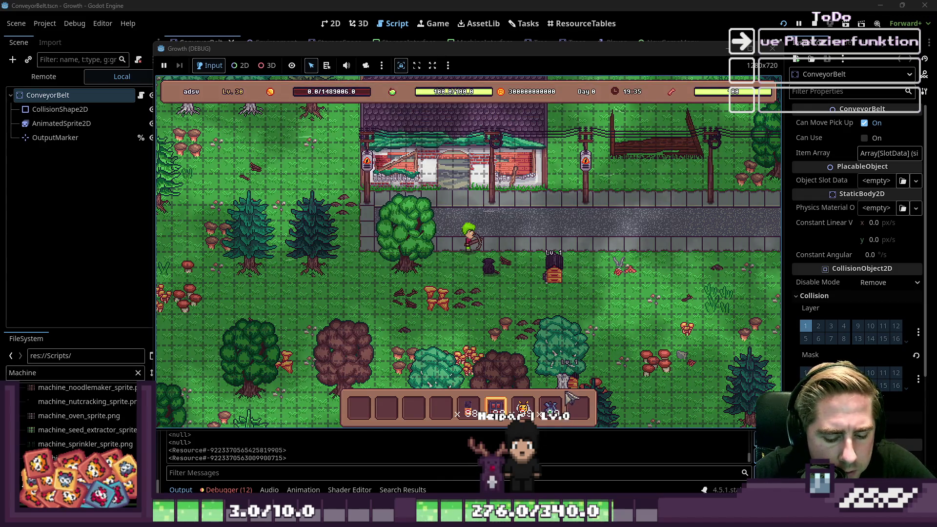
pyautogui.press('7')
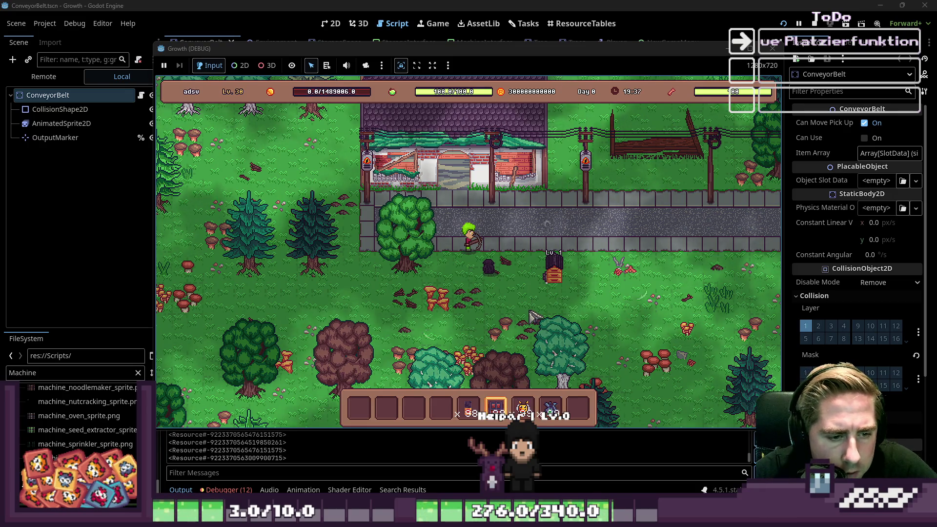
pyautogui.press('6')
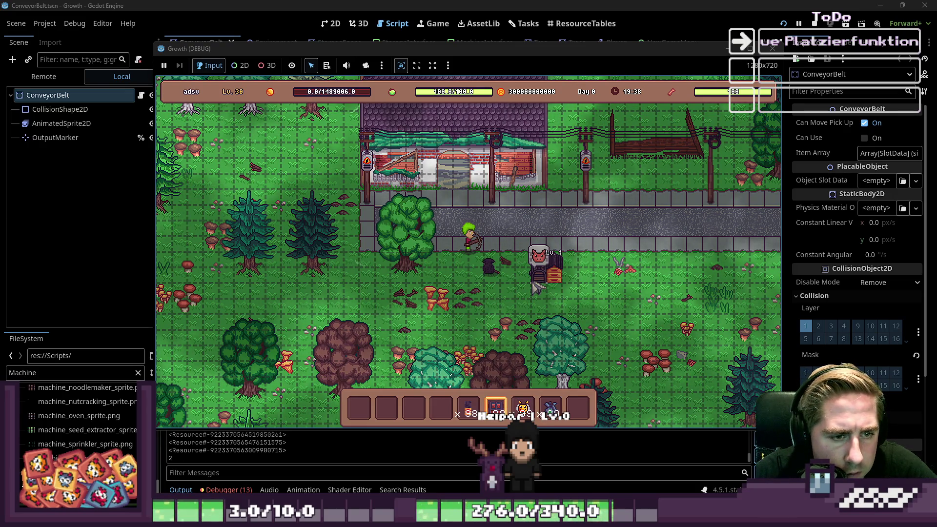
pyautogui.click(541, 276)
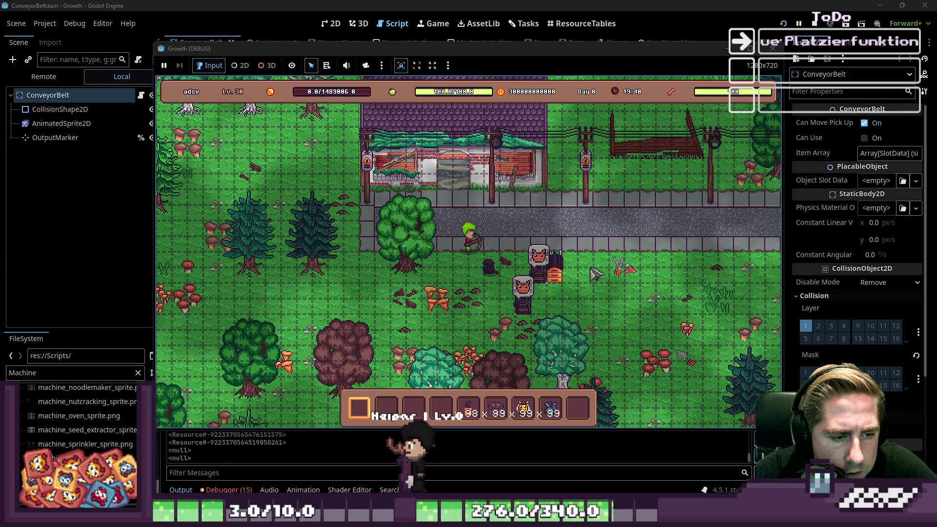
# Load bees and Blue Freezia into the beehive, check the chest, then stop the game.
pyautogui.click(553, 276)
pyautogui.click(577, 282)
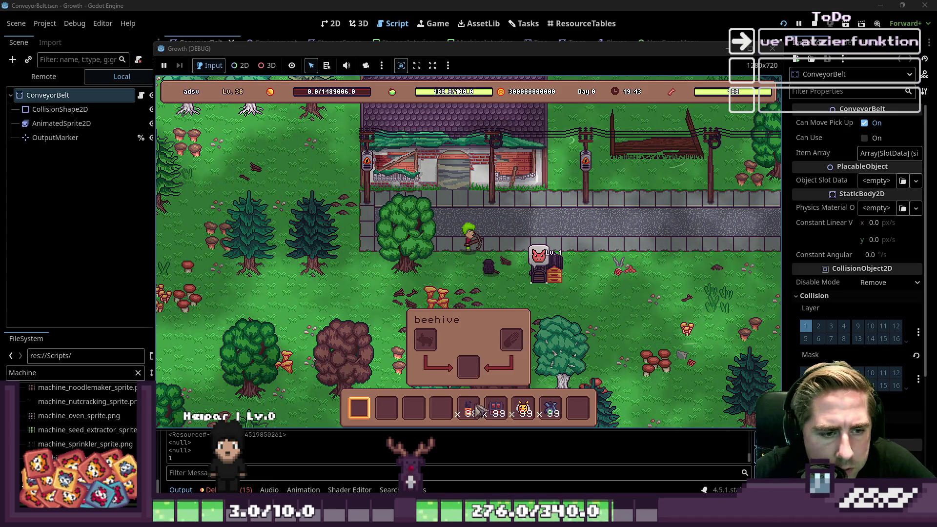
pyautogui.moveTo(523, 407); pyautogui.dragTo(425, 340)
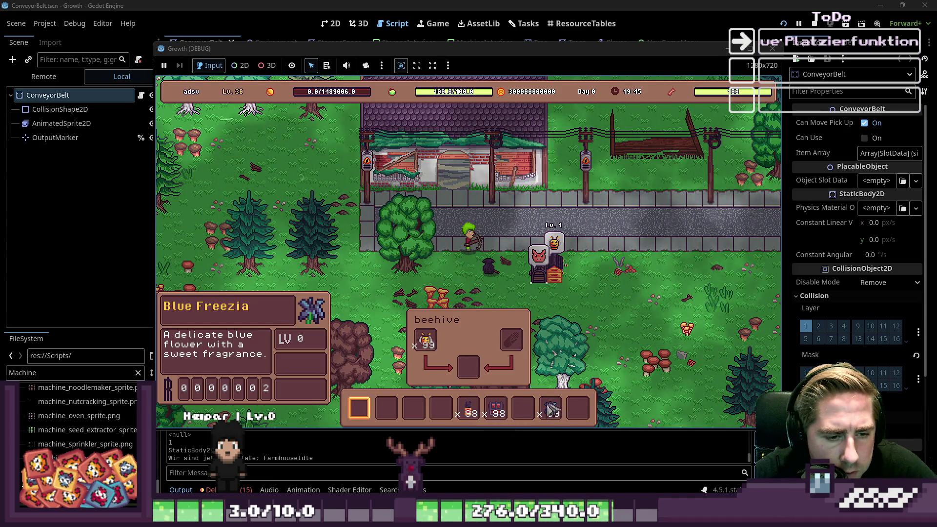
pyautogui.moveTo(556, 403); pyautogui.dragTo(512, 340)
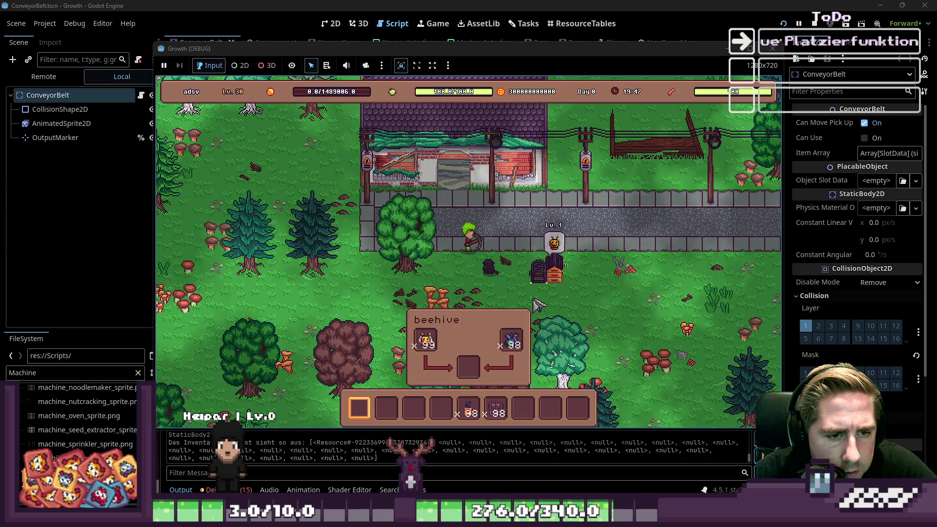
pyautogui.click(542, 276)
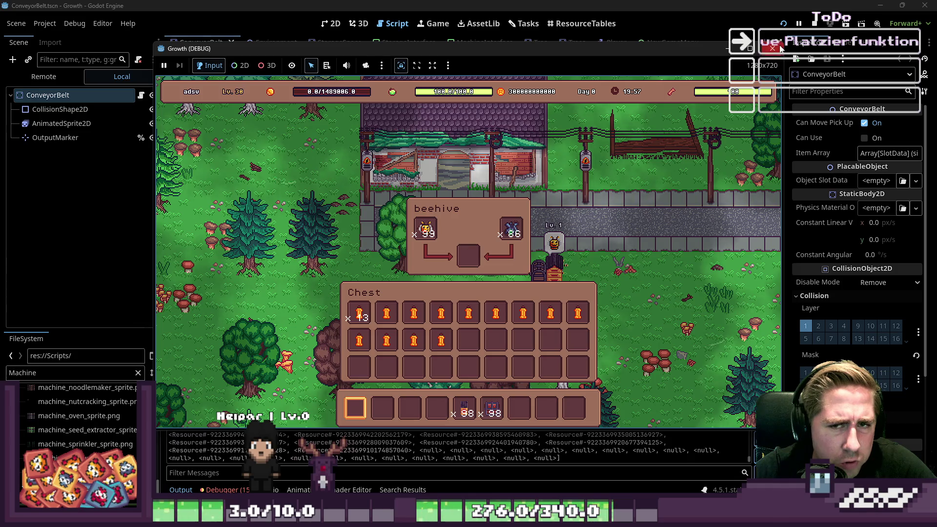
pyautogui.press('F8')
pyautogui.scroll(-3, 535, 230)
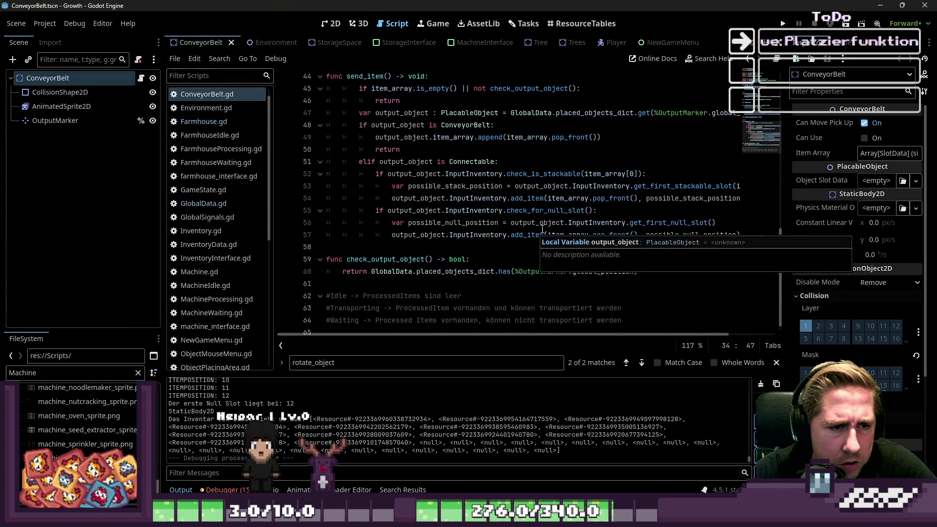
# Insert new lines after the add_item calls in send_item and save.
pyautogui.click(604, 200)
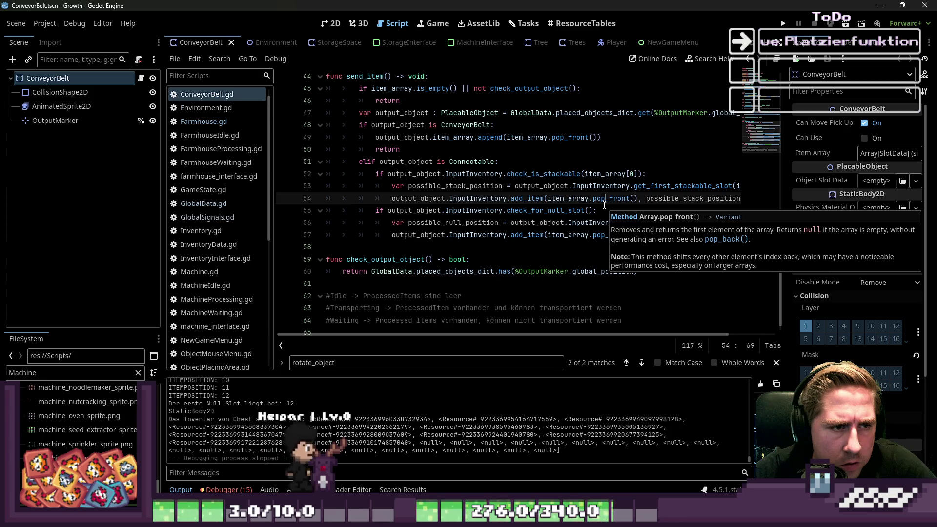
pyautogui.click(605, 206)
pyautogui.click(611, 196)
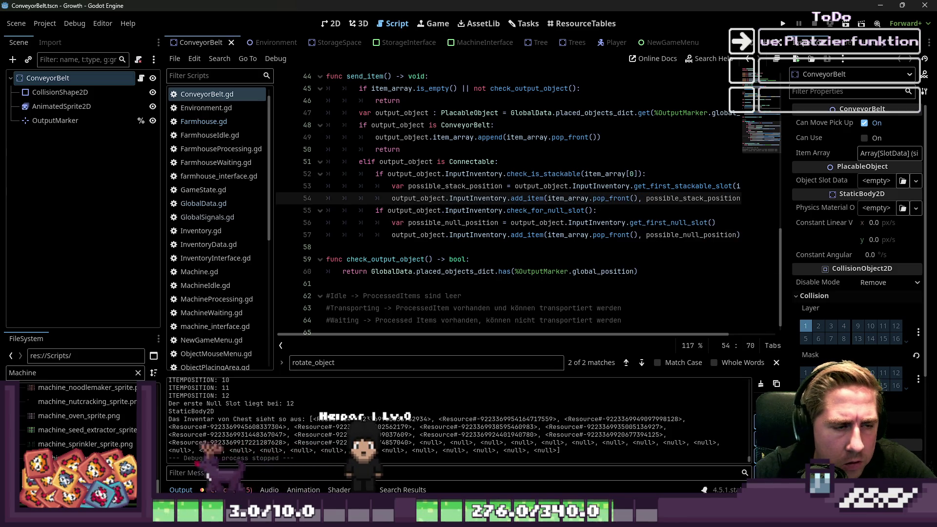
pyautogui.press('End')
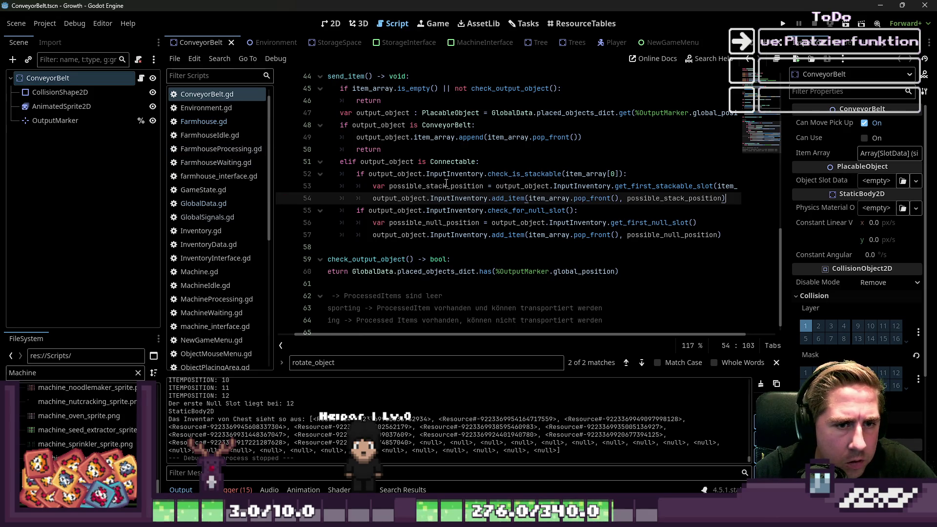
pyautogui.press('Return')
pyautogui.write('return')
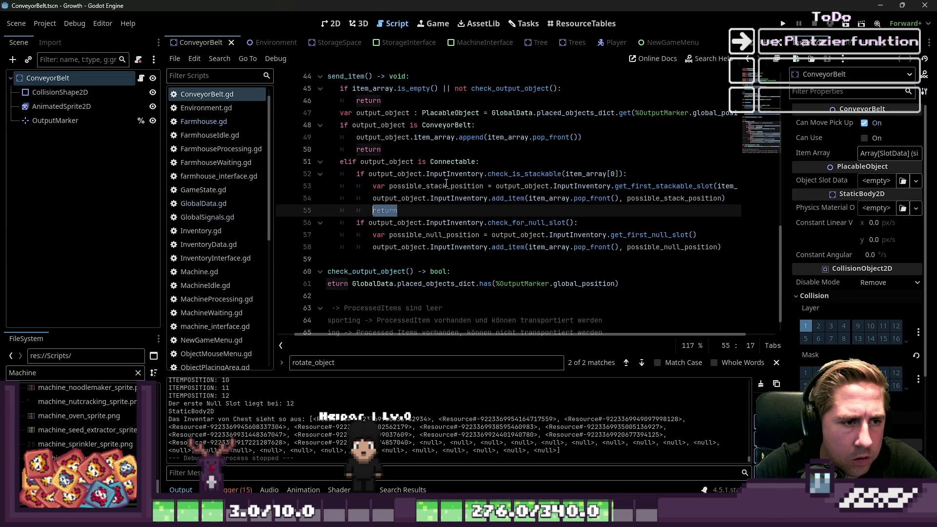
pyautogui.press('Down')
pyautogui.press('Down')
pyautogui.press('Down')
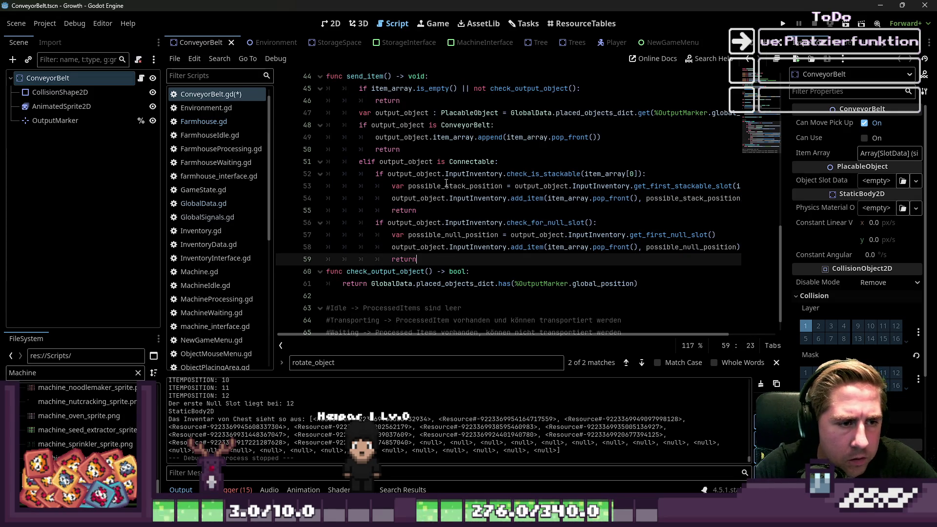
pyautogui.press('Return')
pyautogui.hotkey('ctrl', 's')
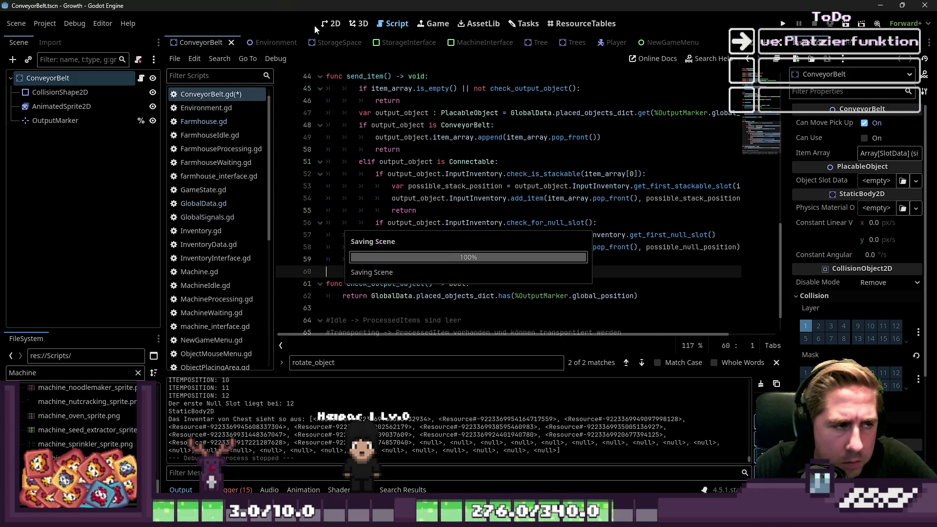
# Add an indented return on line 55 after the stackable add_item call.
pyautogui.click(227, 122)
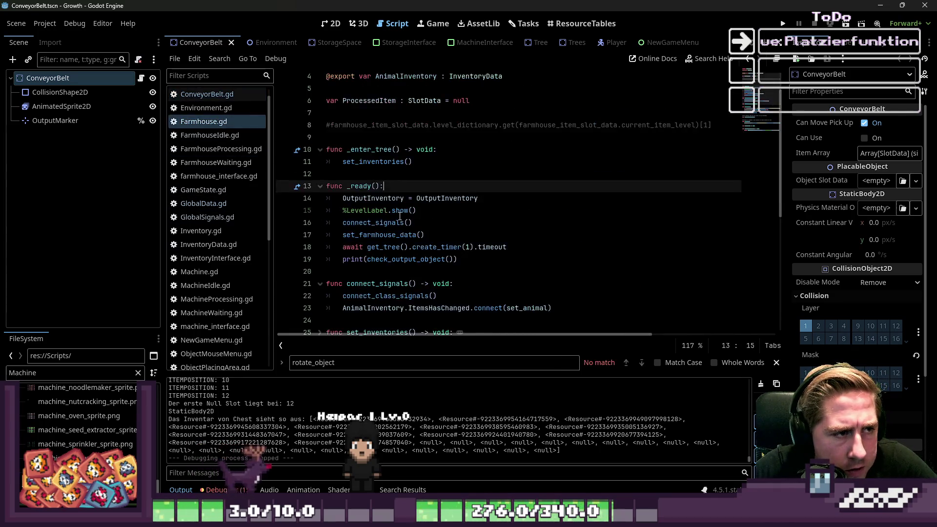
pyautogui.scroll(5, 385, 88)
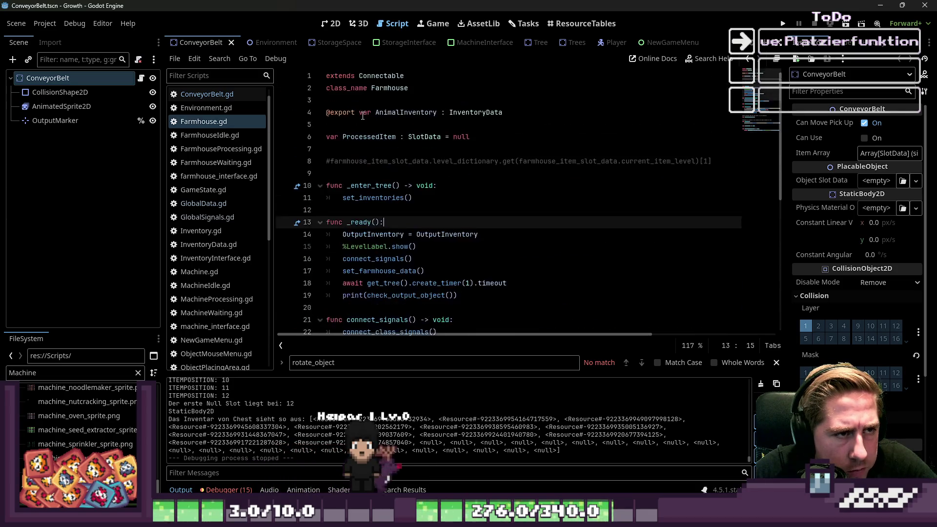
pyautogui.keyDown('ctrl'); pyautogui.click(386, 77); pyautogui.keyUp('ctrl')
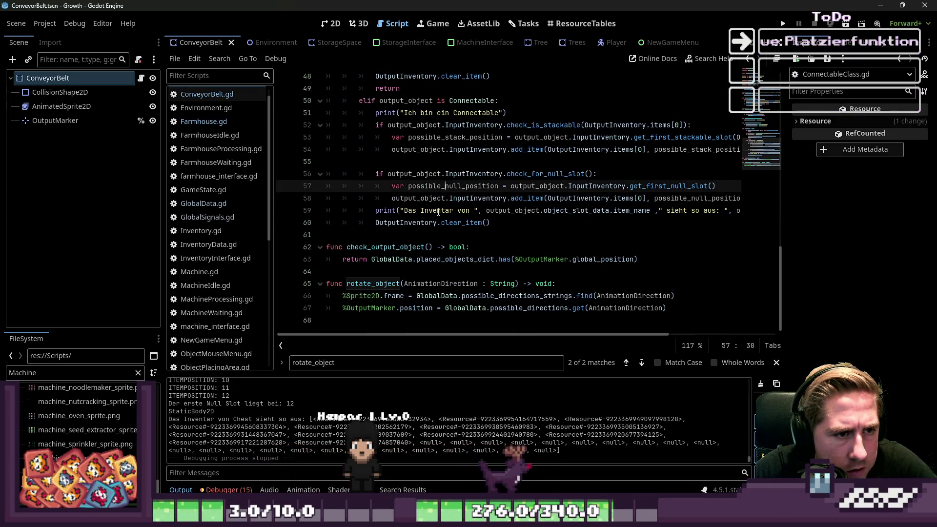
pyautogui.click(449, 162)
pyautogui.press('Tab')
pyautogui.press('Tab')
pyautogui.press('Tab')
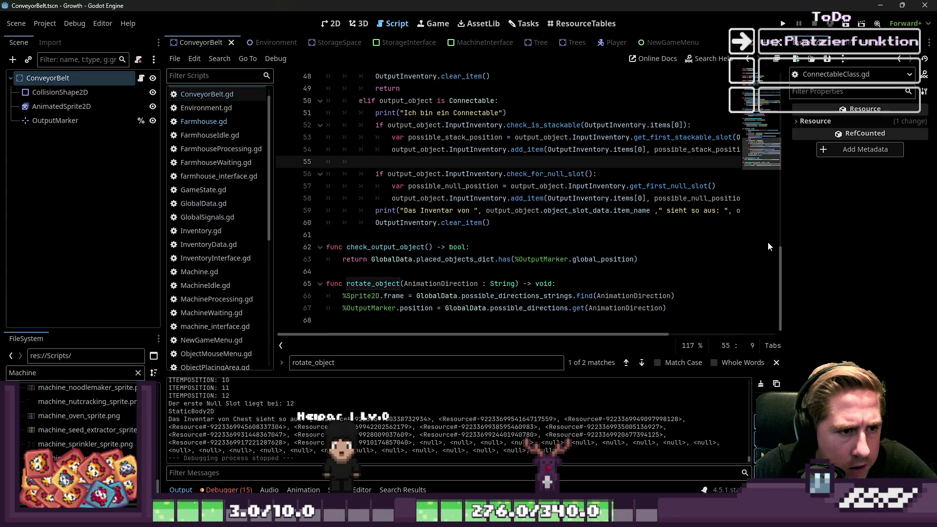
pyautogui.write('return')
# Delete the inventory debug print statement.
pyautogui.press('Down')
pyautogui.press('Down')
pyautogui.press('Down')
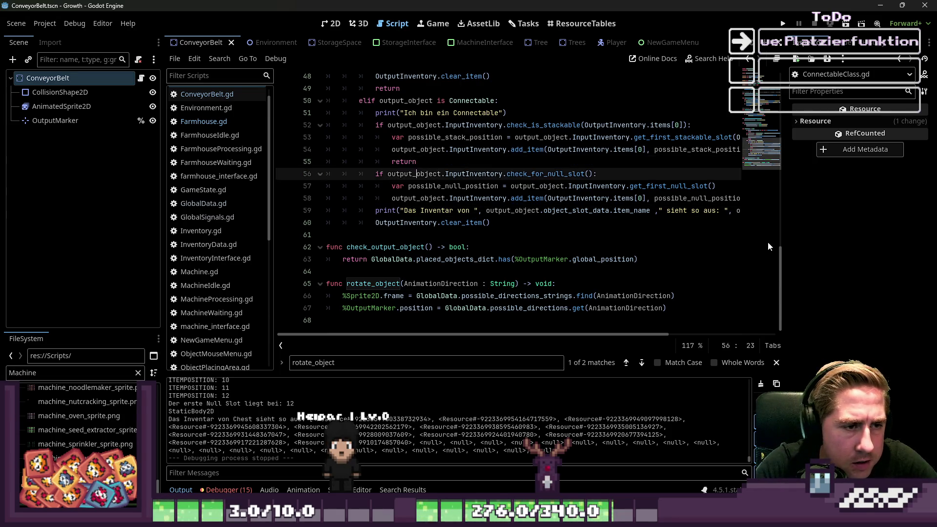
pyautogui.press('Home')
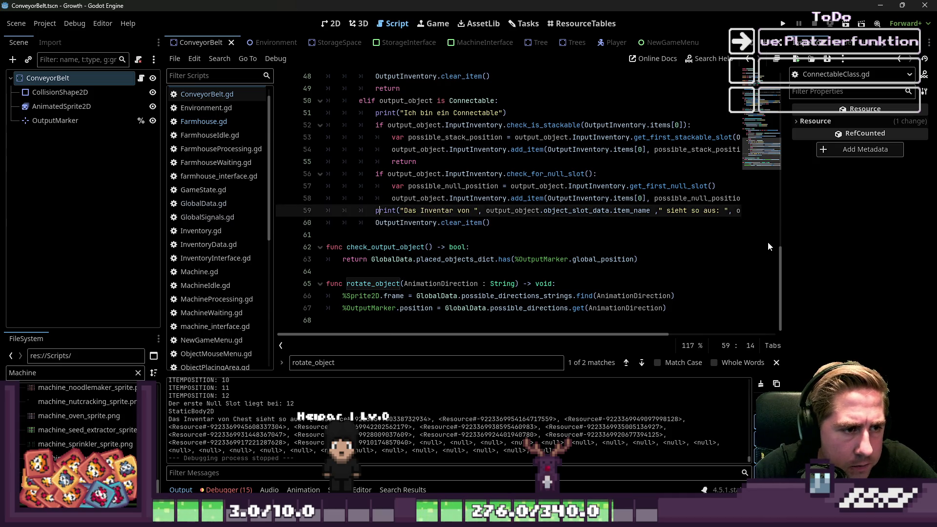
pyautogui.press('Up')
pyautogui.press('Up')
pyautogui.press('Down')
pyautogui.hotkey('shift', 'Down')
pyautogui.press('Delete')
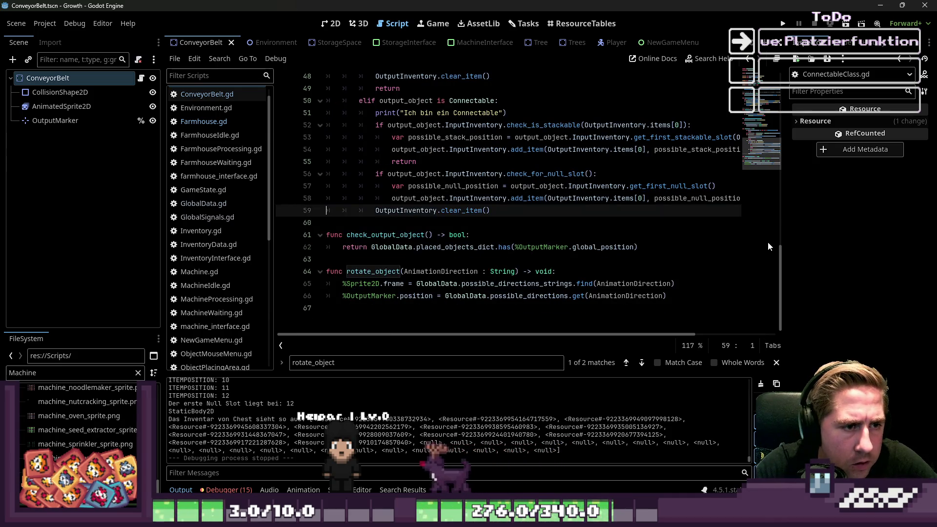
# Copy OutputInventory.clear_item() into the stackable branch before its return and save.
pyautogui.press('Home')
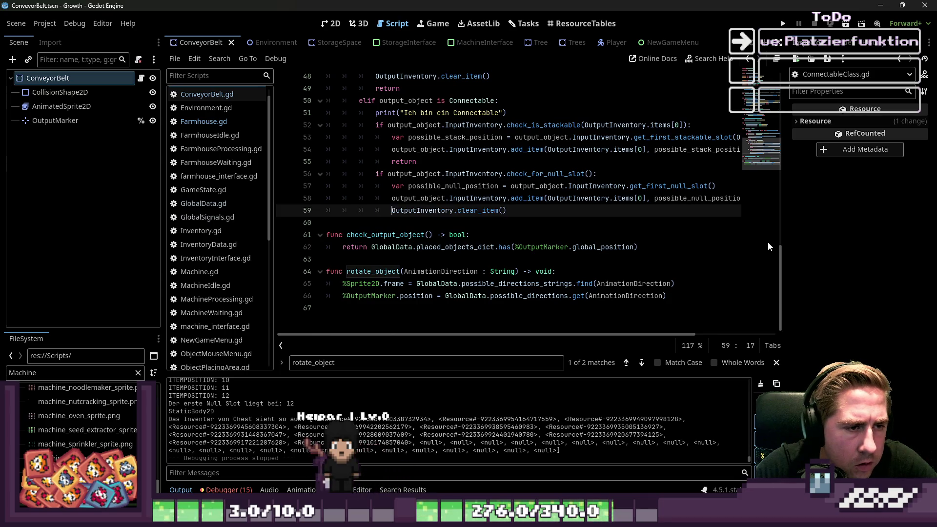
pyautogui.press('End')
pyautogui.press('Return')
pyautogui.press('Return')
pyautogui.press('BackSpace')
pyautogui.press('BackSpace')
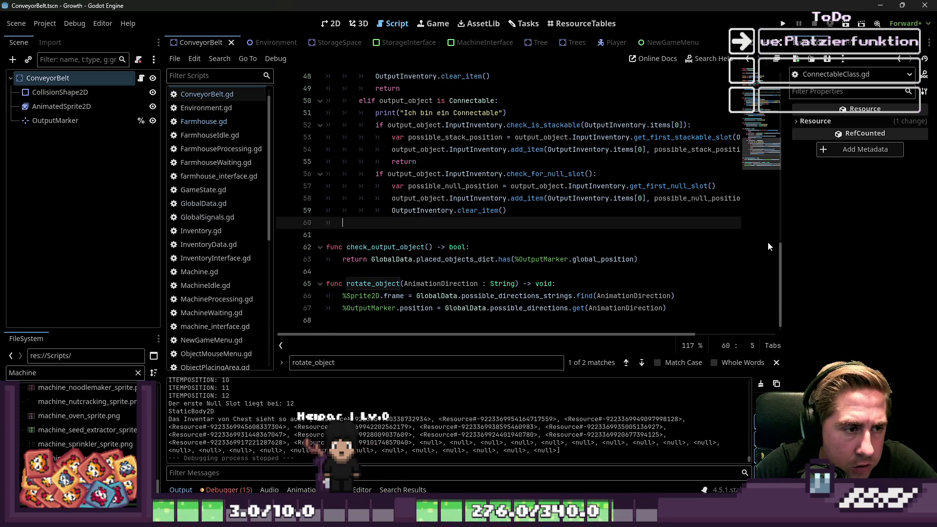
pyautogui.hotkey('ctrl', 'z')
pyautogui.hotkey('ctrl', 'z')
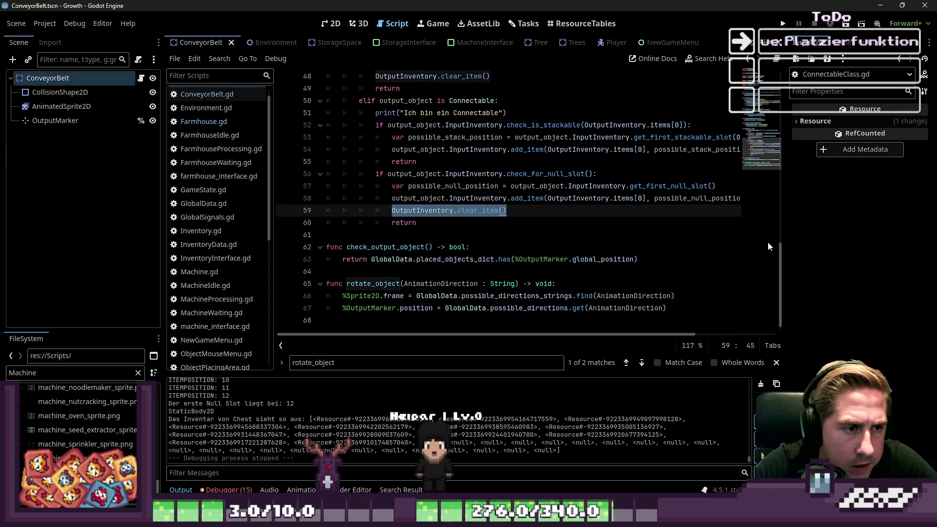
pyautogui.press('Up')
pyautogui.press('Up')
pyautogui.press('Up')
pyautogui.press('Return')
pyautogui.press('Up')
pyautogui.write('OutputInventory.clear_item()')
pyautogui.hotkey('ctrl', 's')
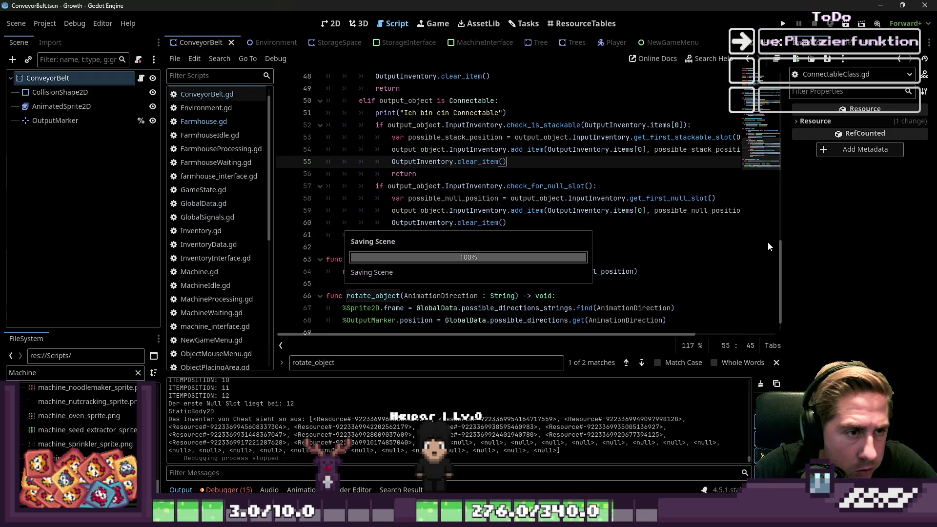
# Review the edited send_item branches, the null-slot lookup and the OutputInventory property.
pyautogui.press('Down')
pyautogui.press('Down')
pyautogui.press('Down')
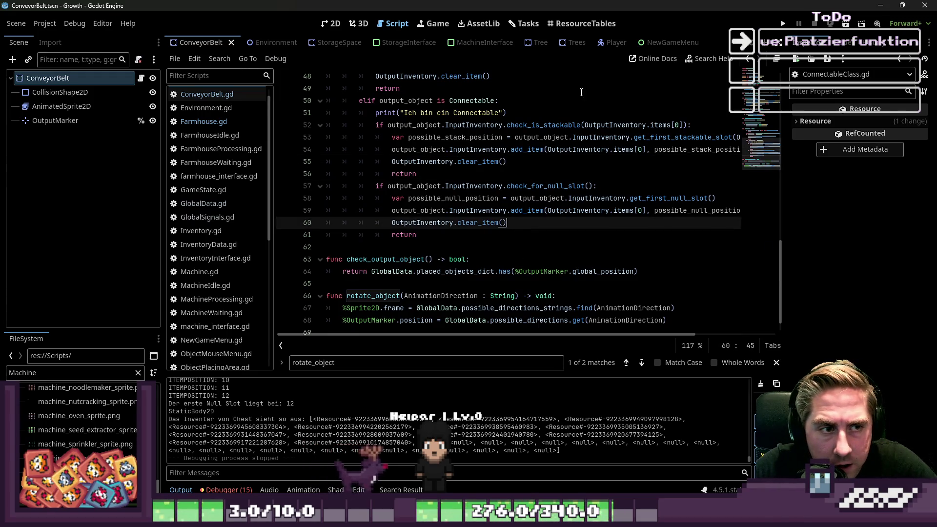
pyautogui.click(599, 149)
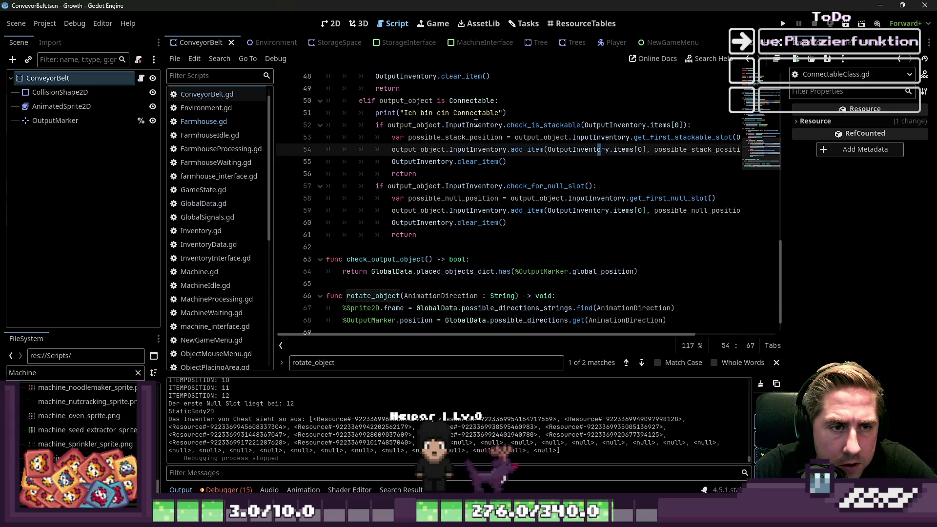
pyautogui.click(593, 125)
pyautogui.moveTo(492, 191); pyautogui.dragTo(624, 199)
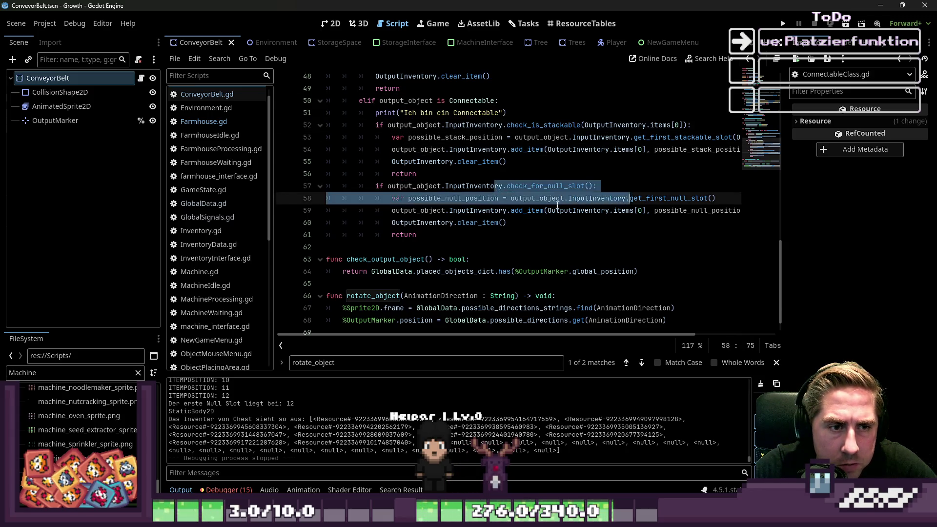
pyautogui.click(539, 198)
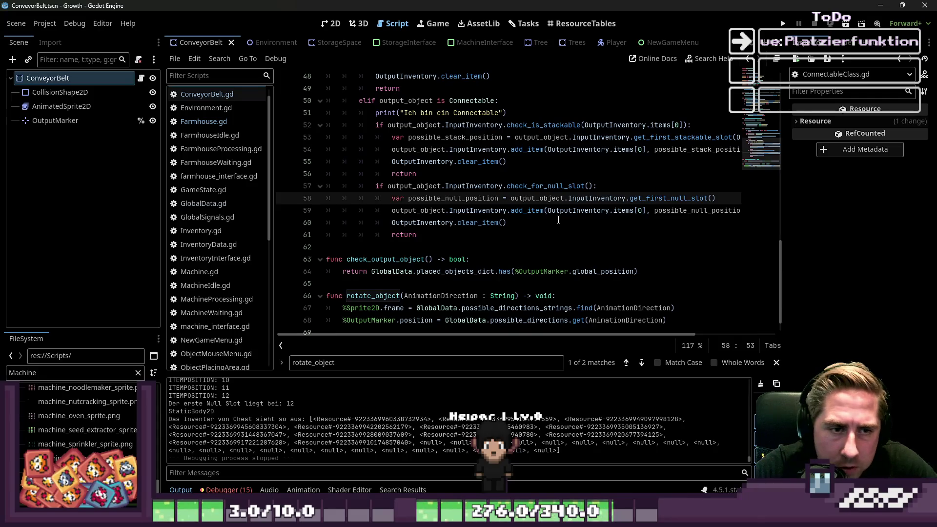
pyautogui.click(476, 174)
pyautogui.click(465, 163)
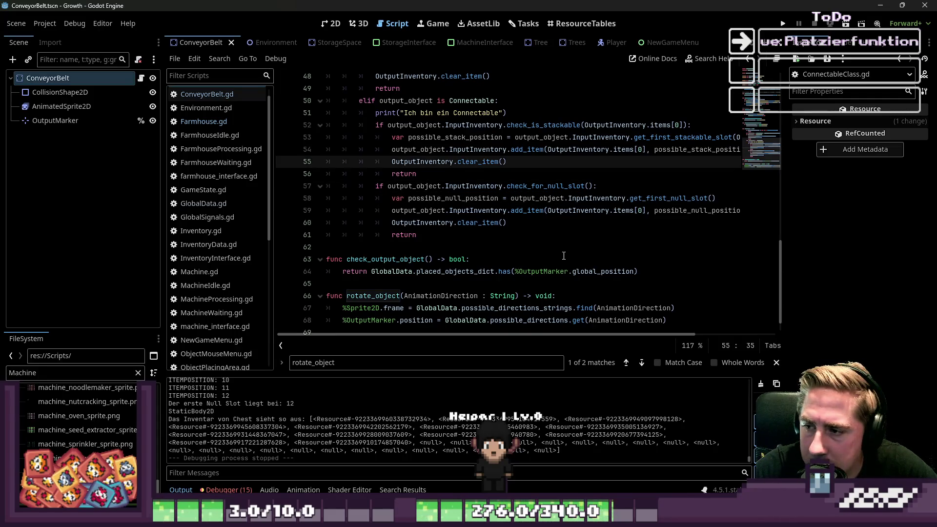
pyautogui.click(420, 223)
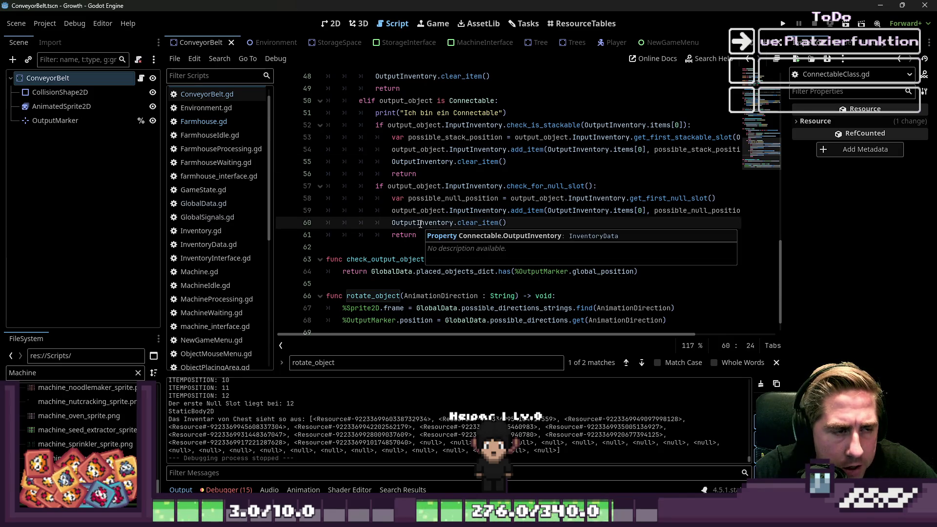
pyautogui.click(449, 149)
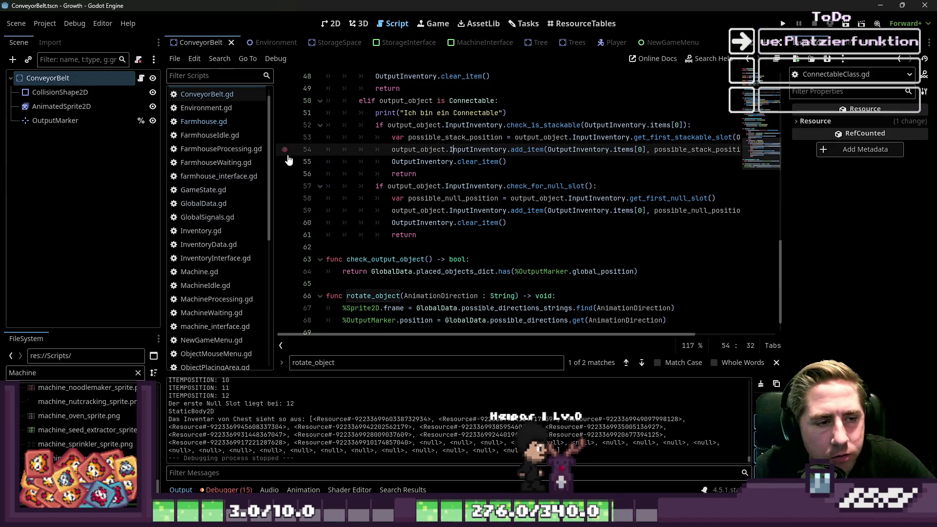
pyautogui.scroll(-5, 247, 222)
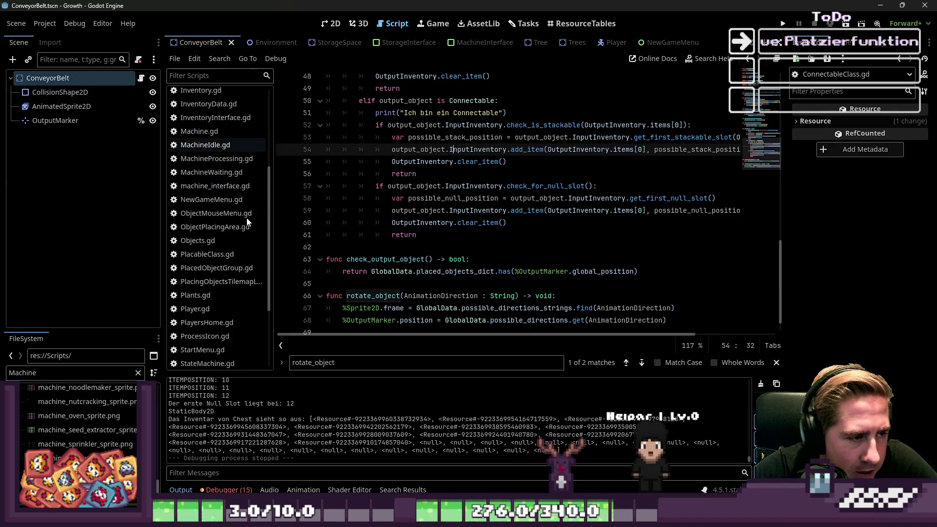
pyautogui.scroll(-3, 247, 222)
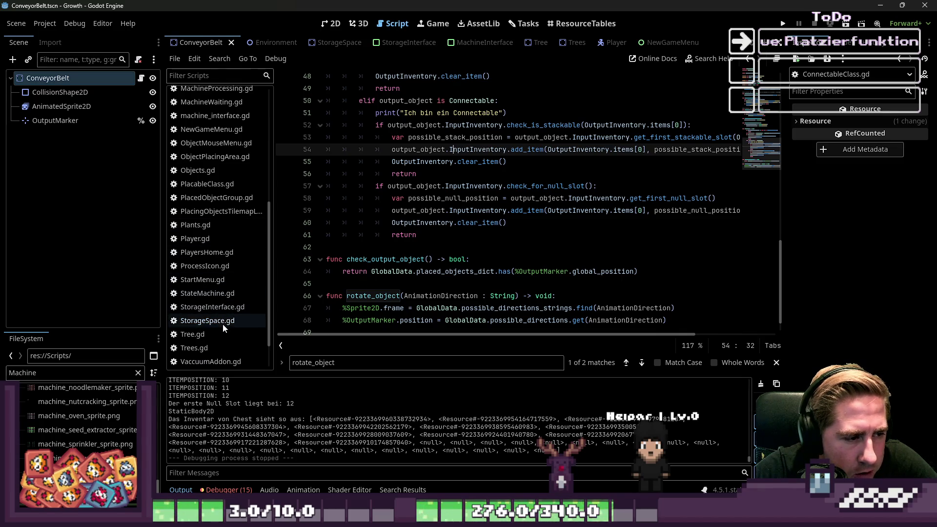
pyautogui.click(380, 296)
pyautogui.scroll(4, 380, 296)
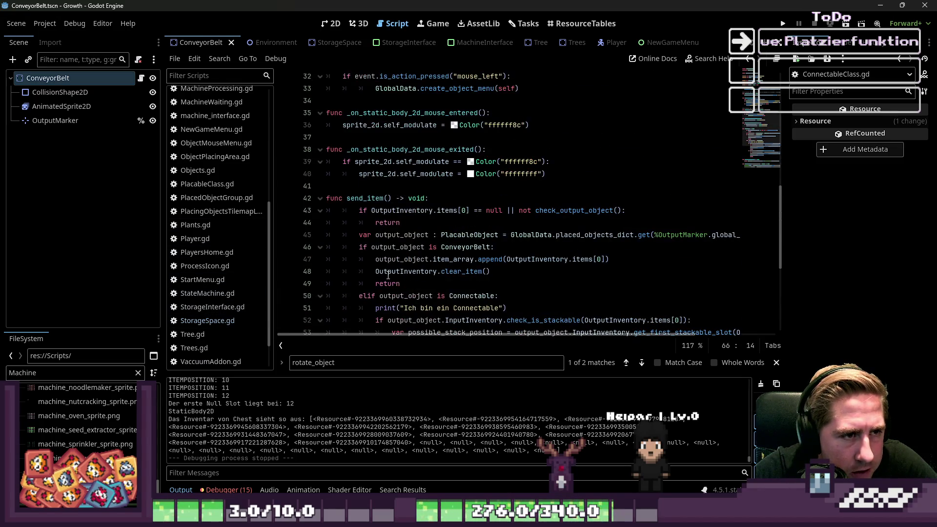
pyautogui.scroll(6, 388, 275)
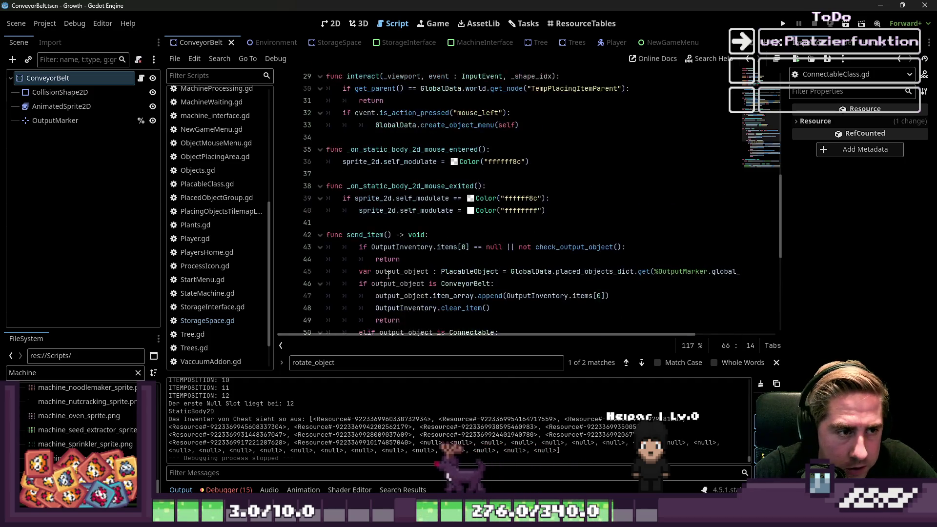
pyautogui.scroll(4, 394, 216)
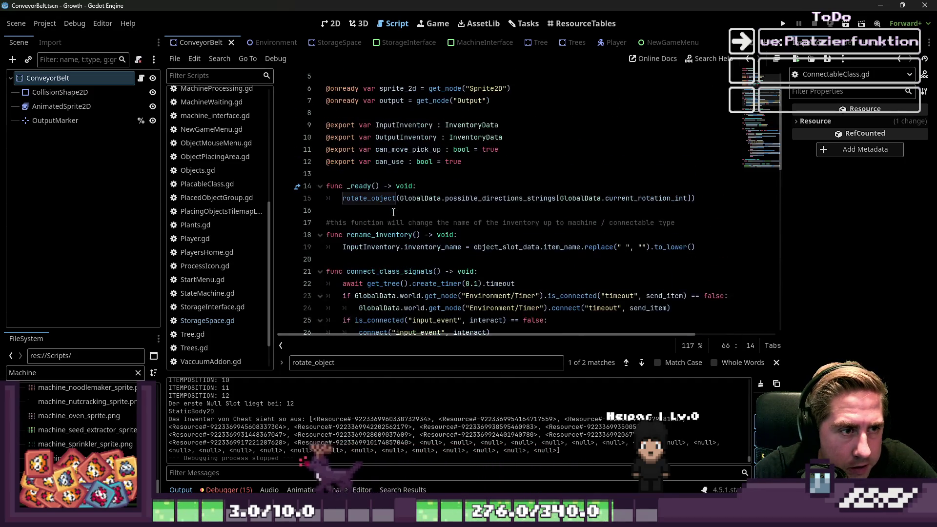
pyautogui.scroll(5, 219, 146)
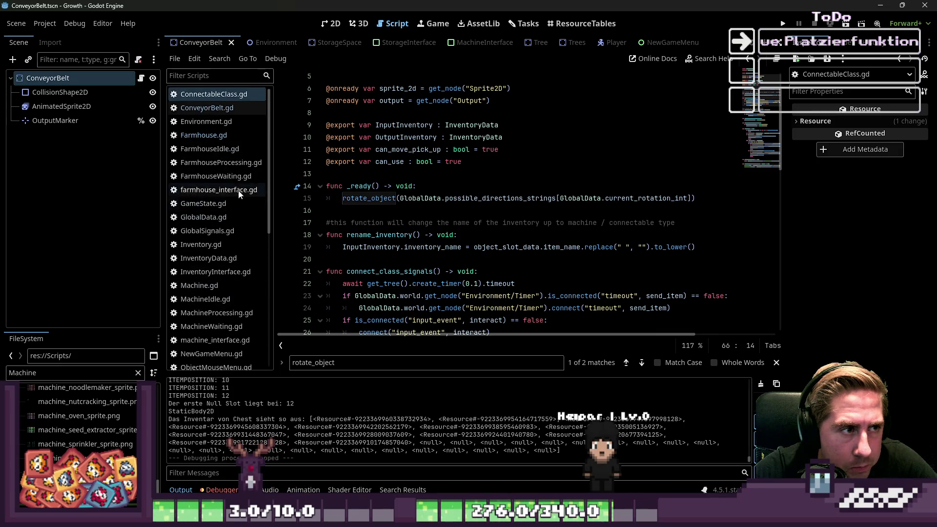
pyautogui.scroll(-3, 213, 115)
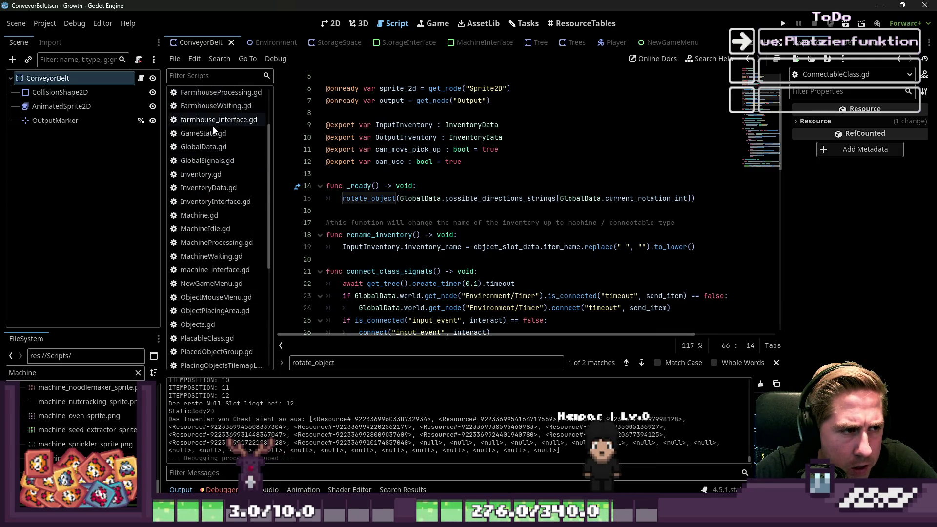
pyautogui.click(203, 146)
pyautogui.scroll(-10, 441, 225)
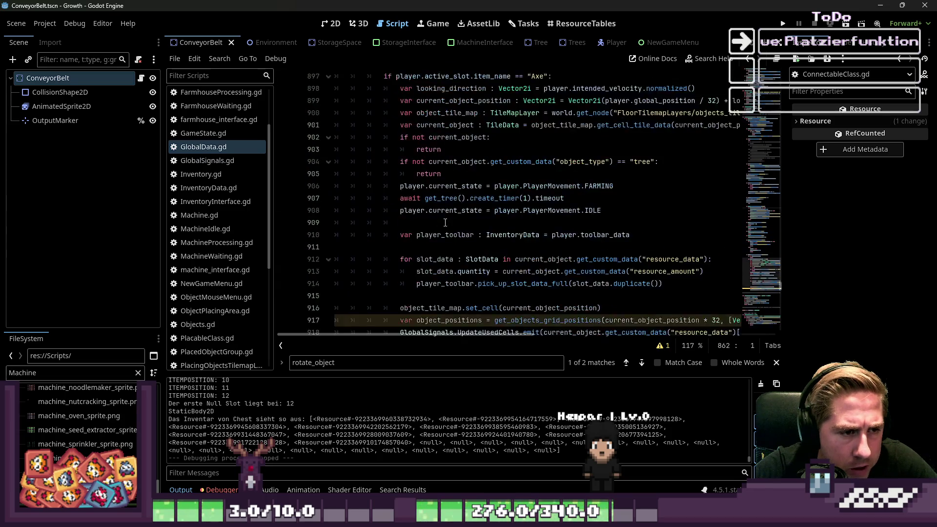
pyautogui.scroll(1, 441, 225)
pyautogui.doubleClick(435, 138)
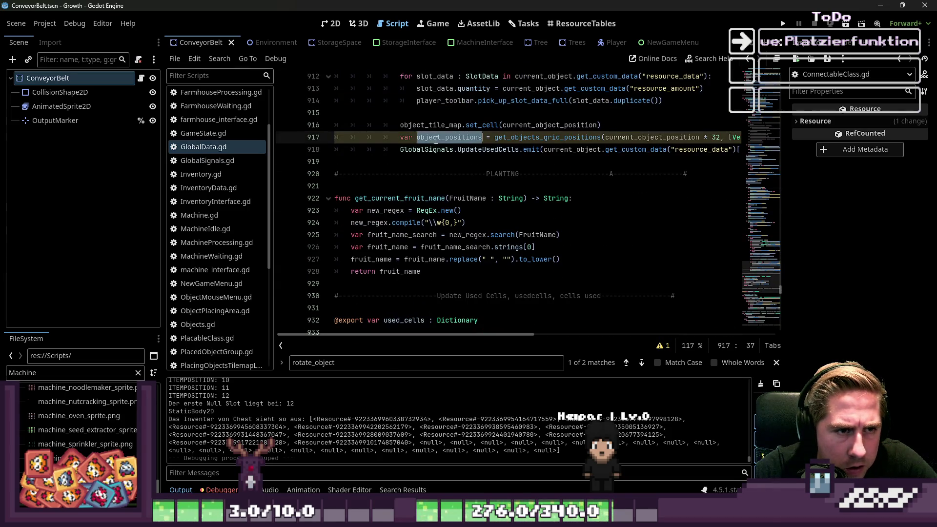
pyautogui.click(462, 175)
pyautogui.scroll(9, 461, 179)
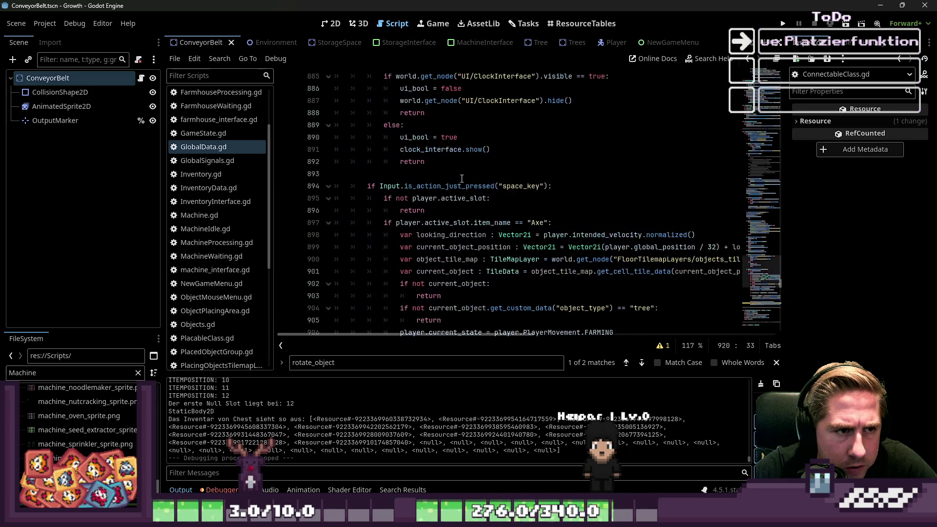
pyautogui.doubleClick(463, 186)
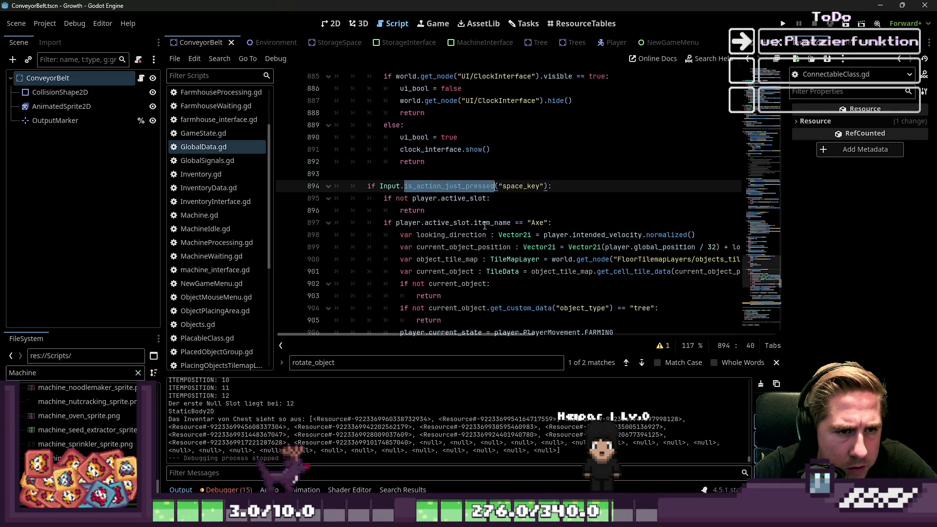
pyautogui.scroll(-9, 498, 244)
pyautogui.scroll(-7, 498, 244)
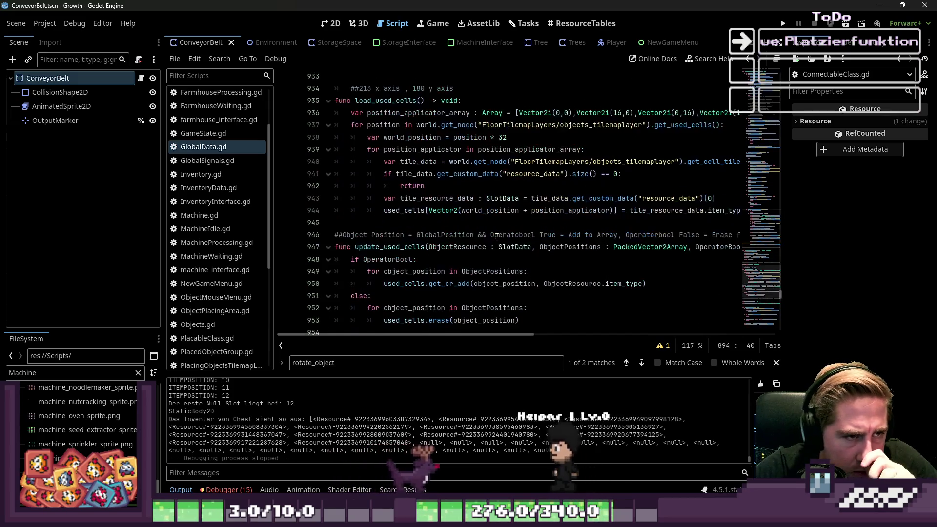
pyautogui.scroll(2, 411, 153)
pyautogui.scroll(-20, 412, 153)
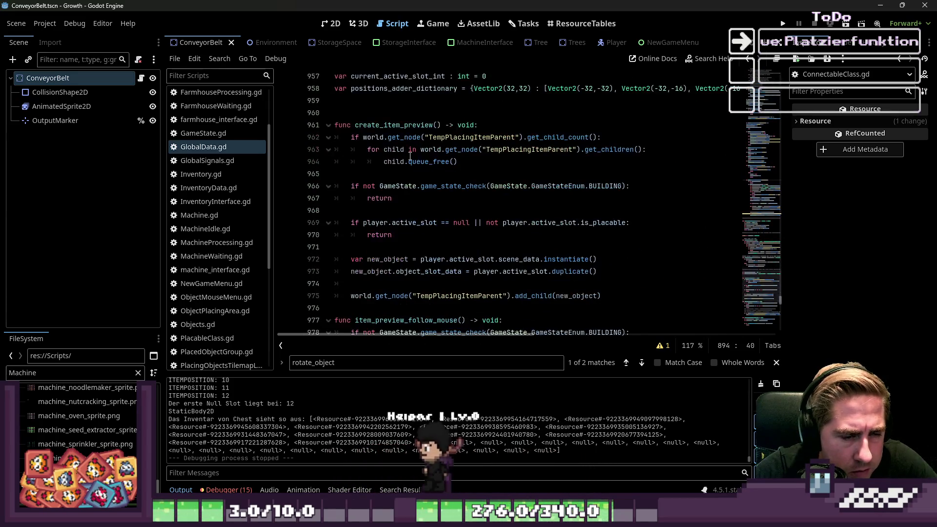
pyautogui.scroll(-4, 647, 249)
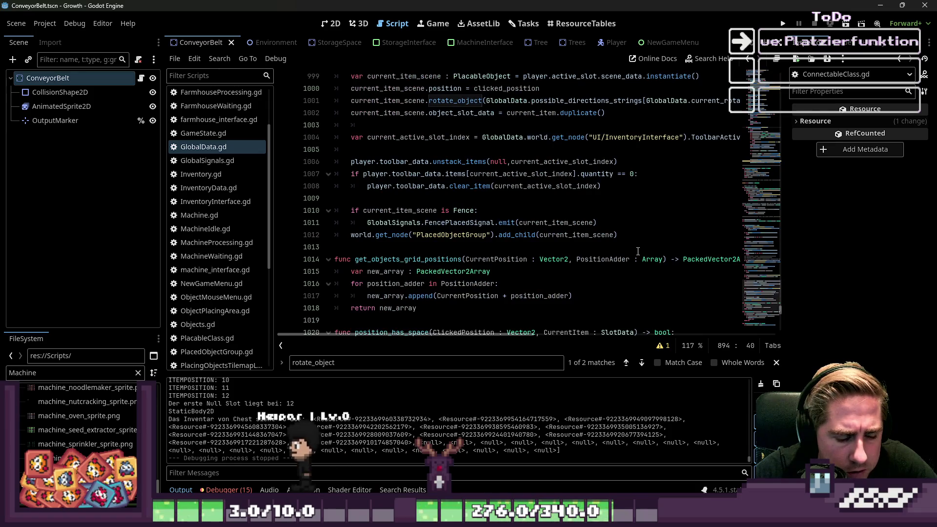
pyautogui.scroll(1, 642, 249)
pyautogui.hotkey('ctrl', 'f')
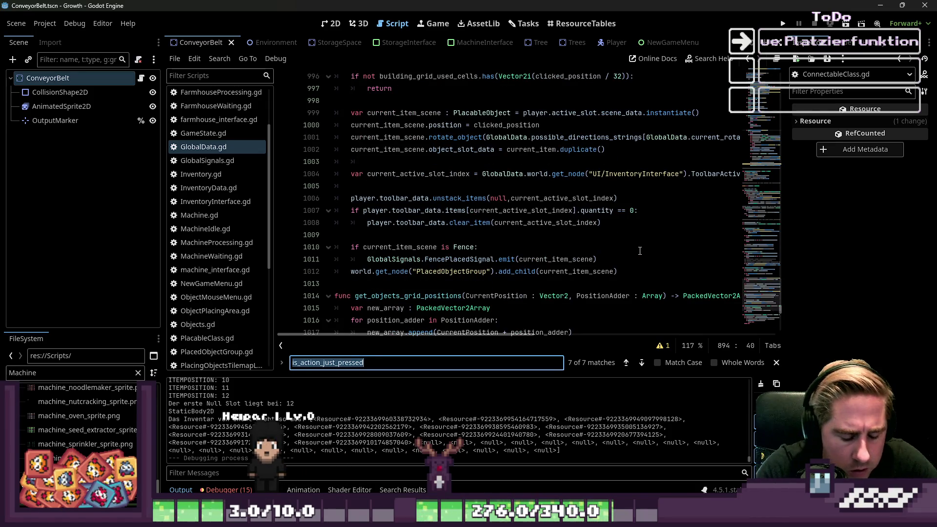
# Search GlobalData.gd for active_slot and step through its next five matches.
pyautogui.write('f')
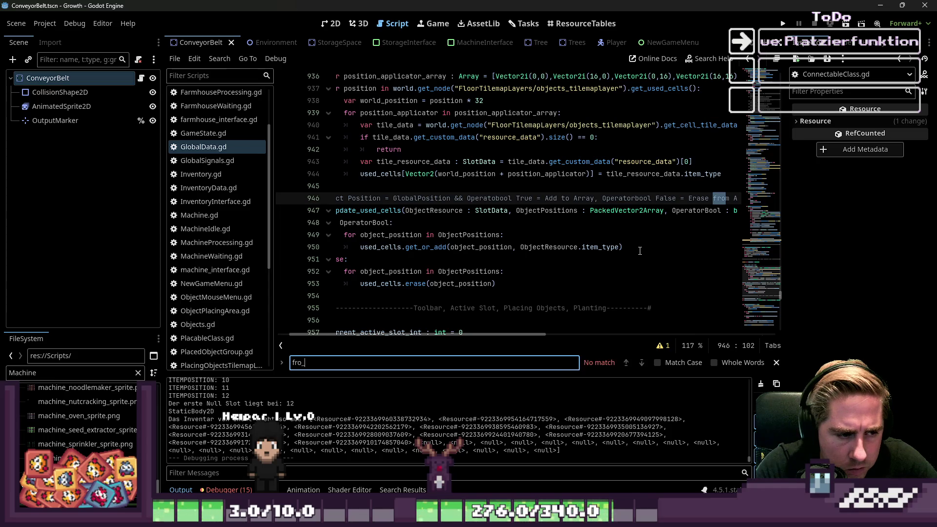
pyautogui.press('BackSpace')
pyautogui.write('active_slot')
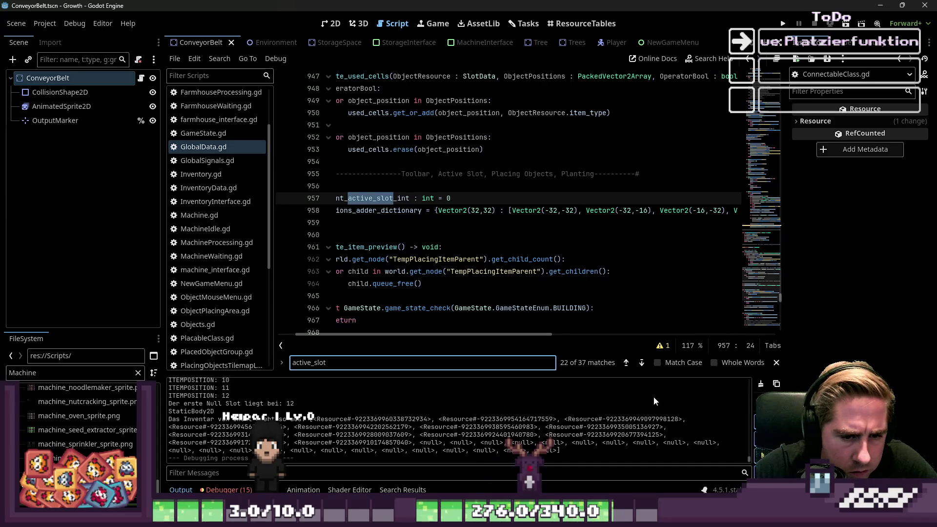
pyautogui.click(642, 362)
pyautogui.click(642, 362)
pyautogui.click(641, 362)
pyautogui.click(641, 362)
pyautogui.click(641, 362)
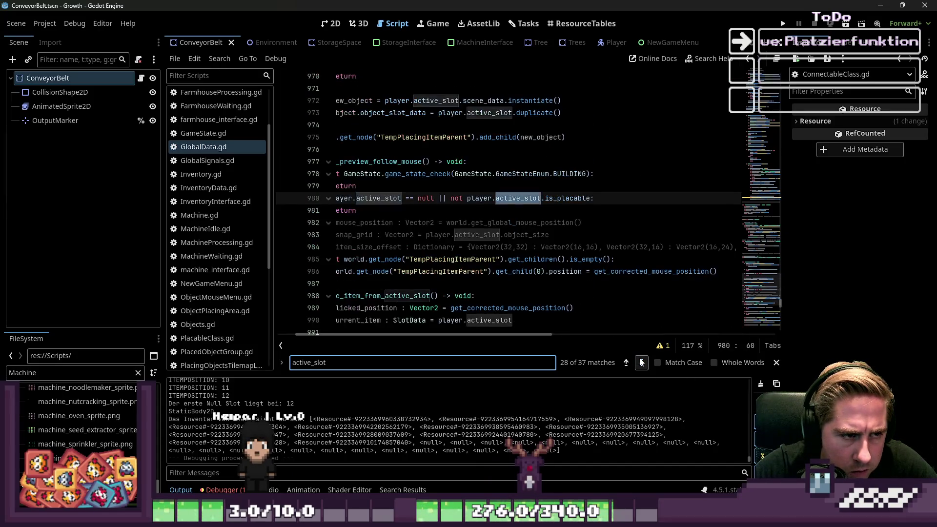
pyautogui.click(641, 362)
pyautogui.click(641, 362)
pyautogui.click(641, 362)
pyautogui.click(641, 362)
pyautogui.press('Escape')
# Delete the three commented-out variable lines inside item_preview_follow_mouse.
pyautogui.click(373, 186)
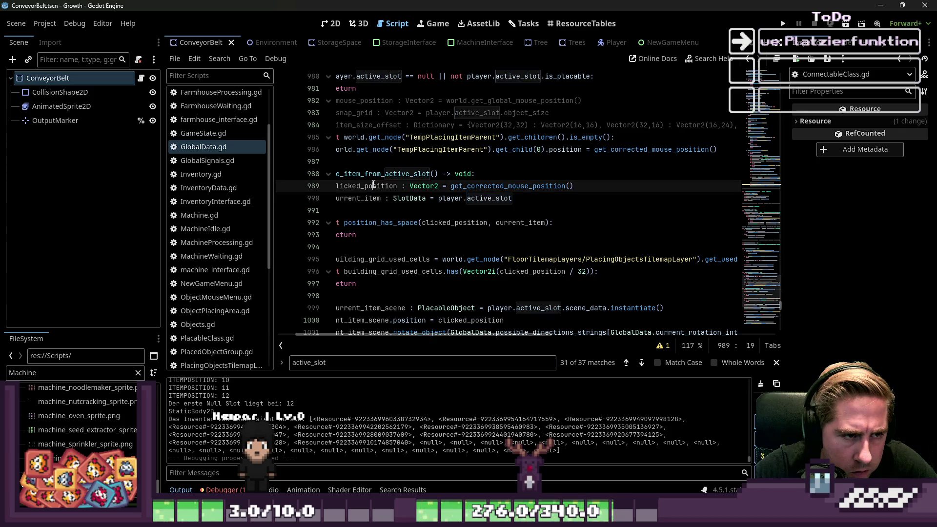
pyautogui.moveTo(395, 352); pyautogui.dragTo(278, 361)
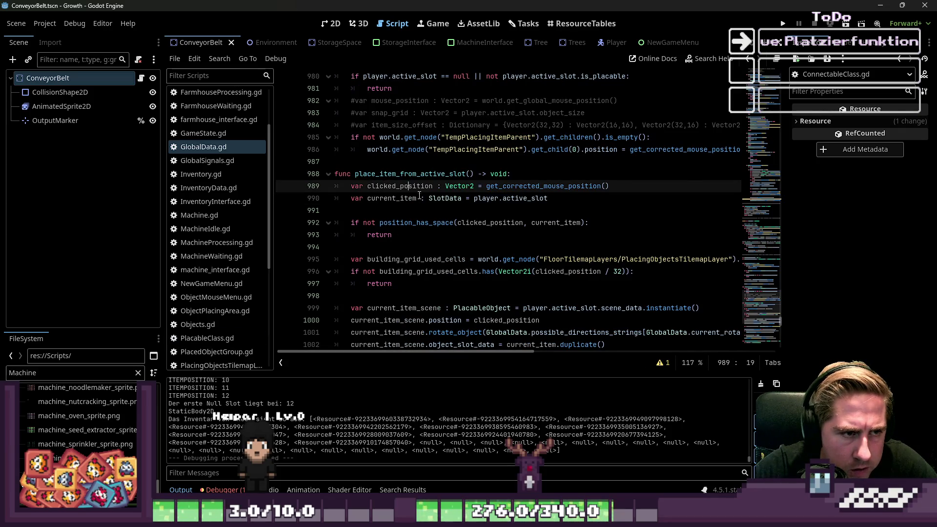
pyautogui.scroll(-6, 420, 194)
pyautogui.click(427, 197)
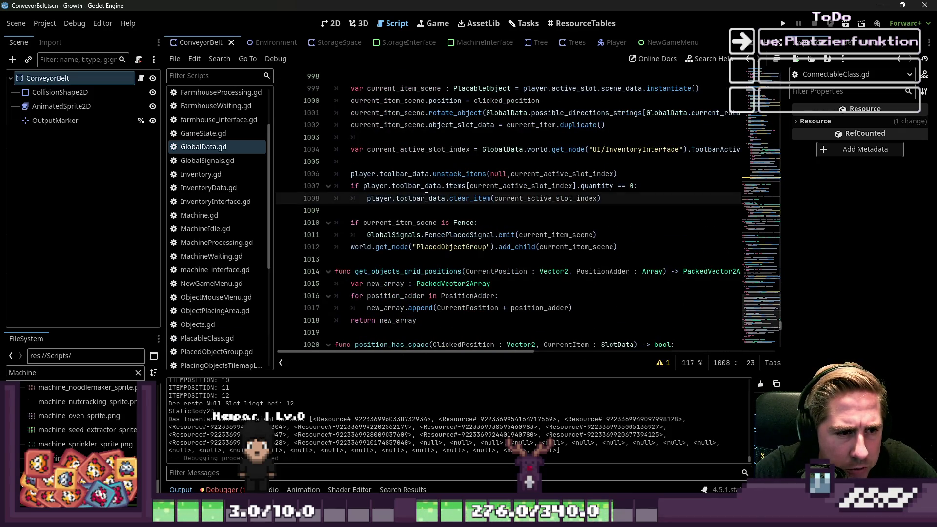
pyautogui.scroll(9, 426, 197)
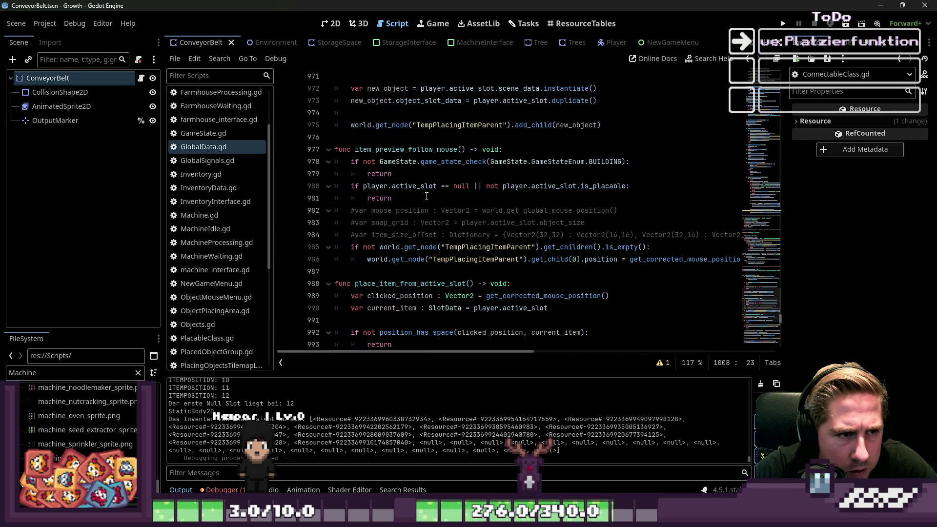
pyautogui.click(426, 162)
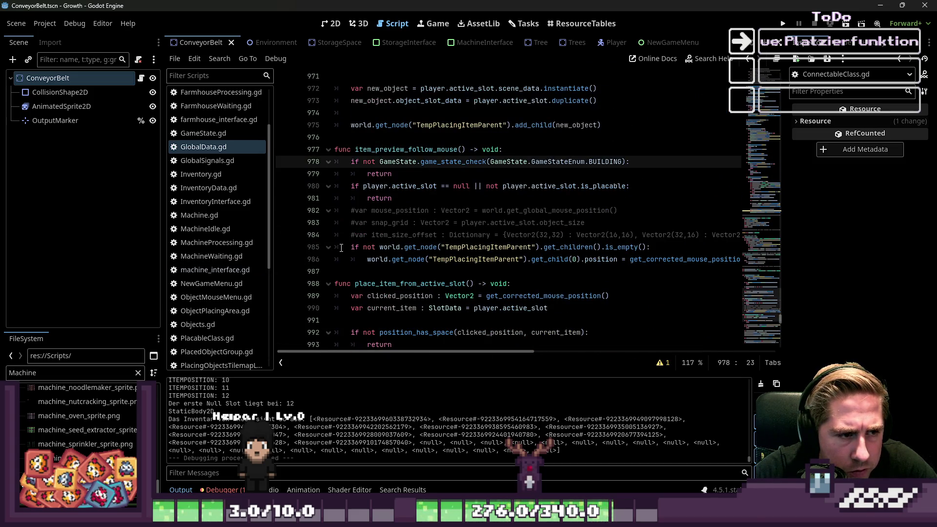
pyautogui.moveTo(338, 247)
pyautogui.mouseDown()
pyautogui.moveTo(337, 198)
pyautogui.moveTo(335, 210)
pyautogui.mouseUp()
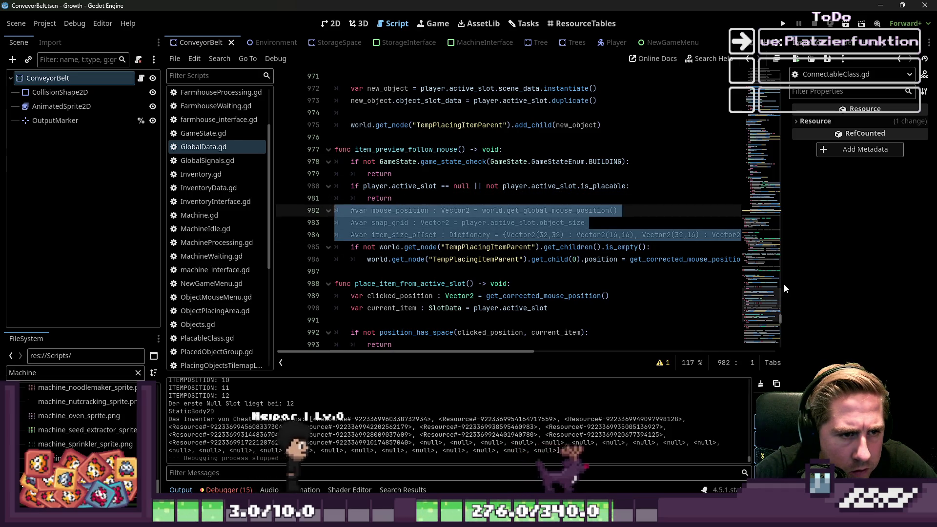
pyautogui.press('Delete')
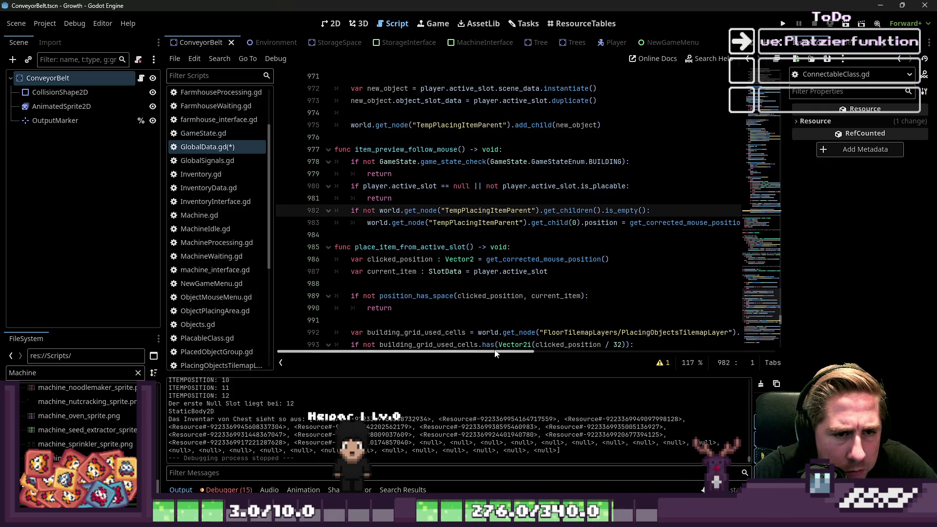
# Review the placement code and select the whole rotate_object line.
pyautogui.scroll(2, 411, 215)
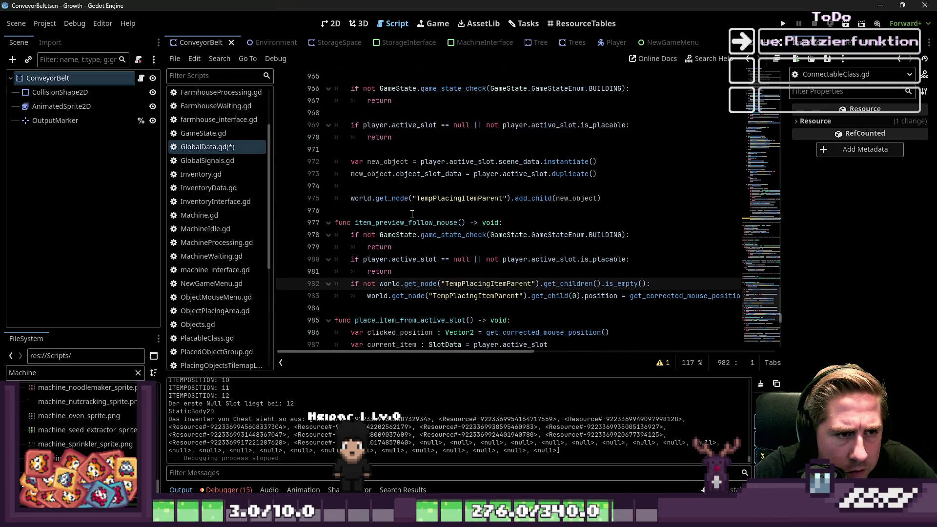
pyautogui.scroll(3, 412, 214)
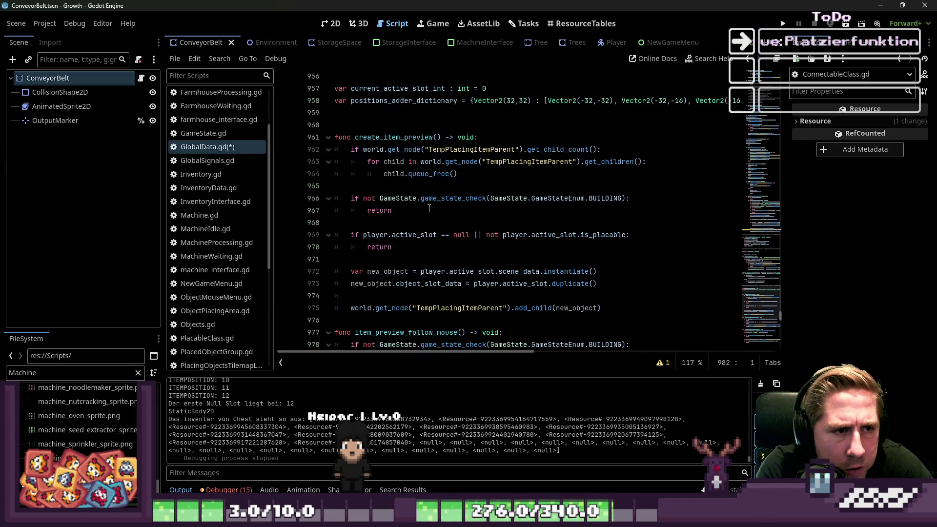
pyautogui.scroll(-1, 576, 272)
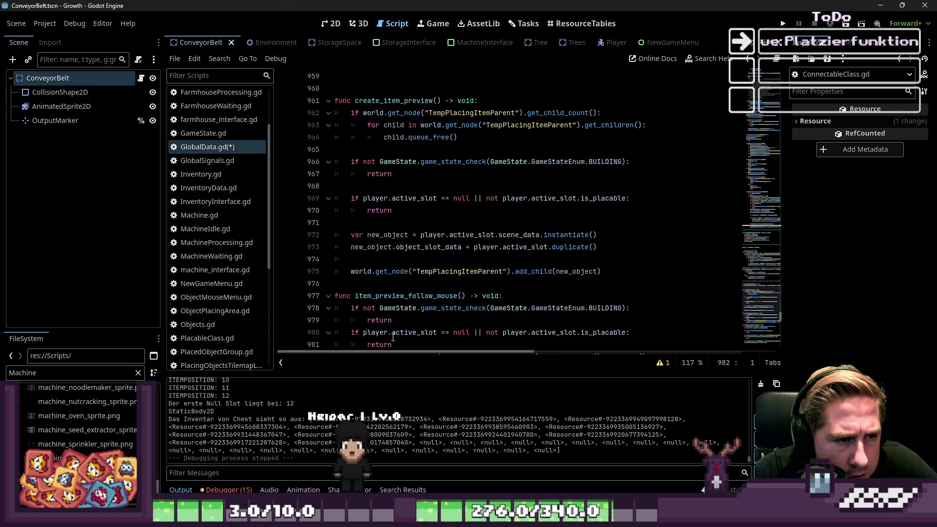
pyautogui.scroll(-1, 385, 249)
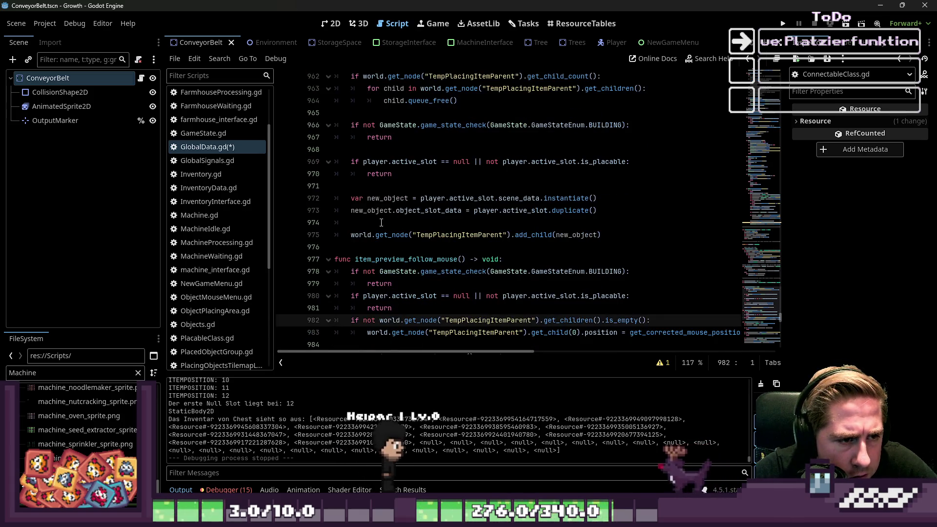
pyautogui.click(386, 223)
pyautogui.scroll(-6, 386, 229)
pyautogui.scroll(-6, 385, 229)
pyautogui.scroll(1, 414, 179)
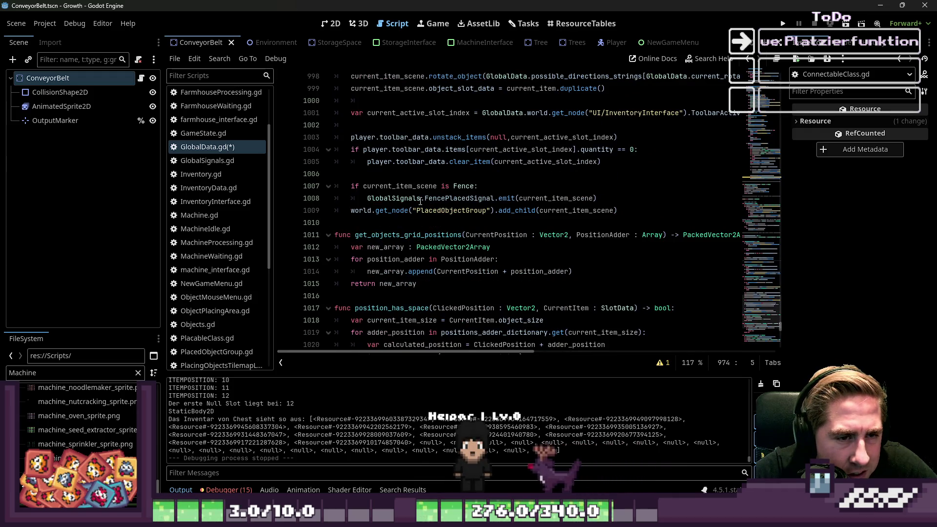
pyautogui.scroll(-2, 529, 210)
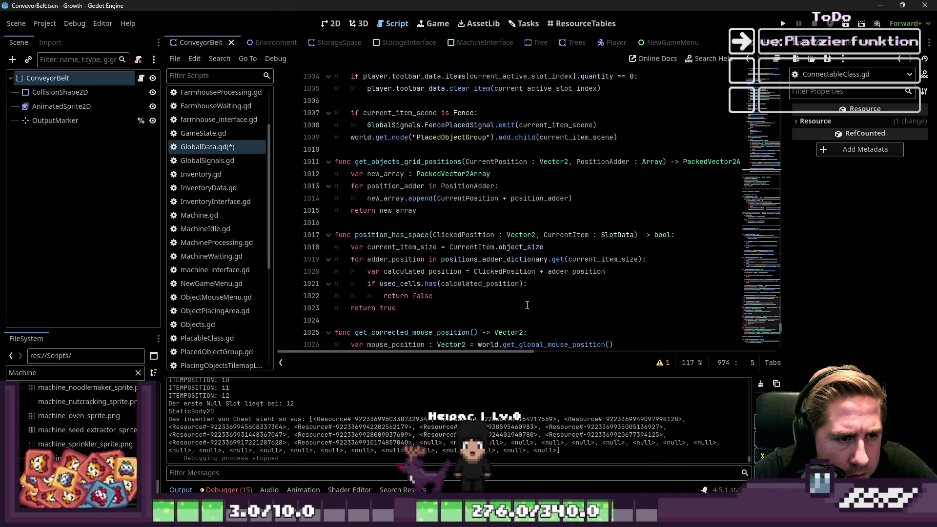
pyautogui.scroll(-2, 527, 305)
pyautogui.scroll(4, 527, 305)
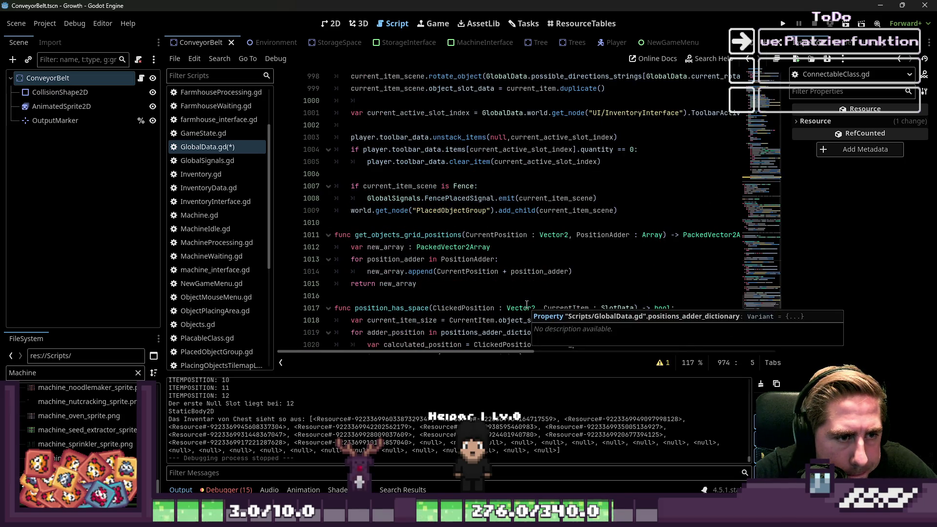
pyautogui.scroll(-4, 527, 304)
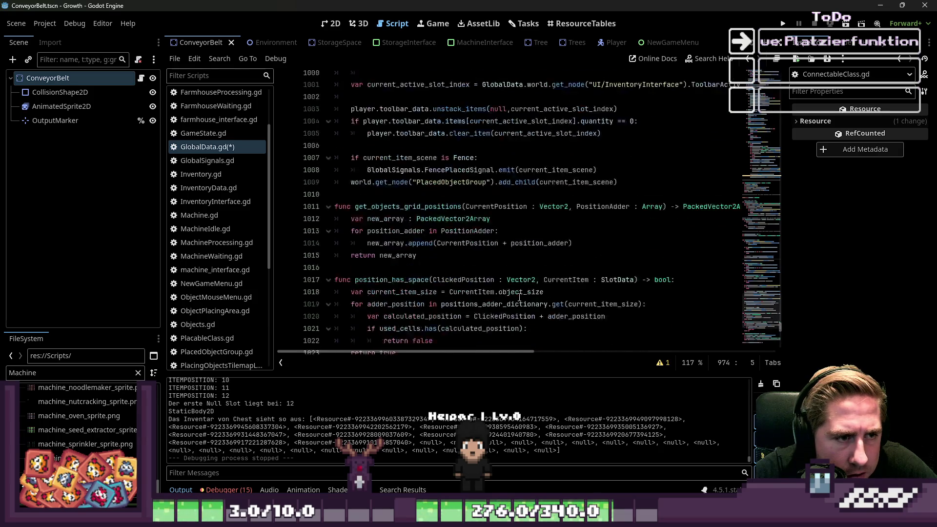
pyautogui.scroll(-2, 516, 293)
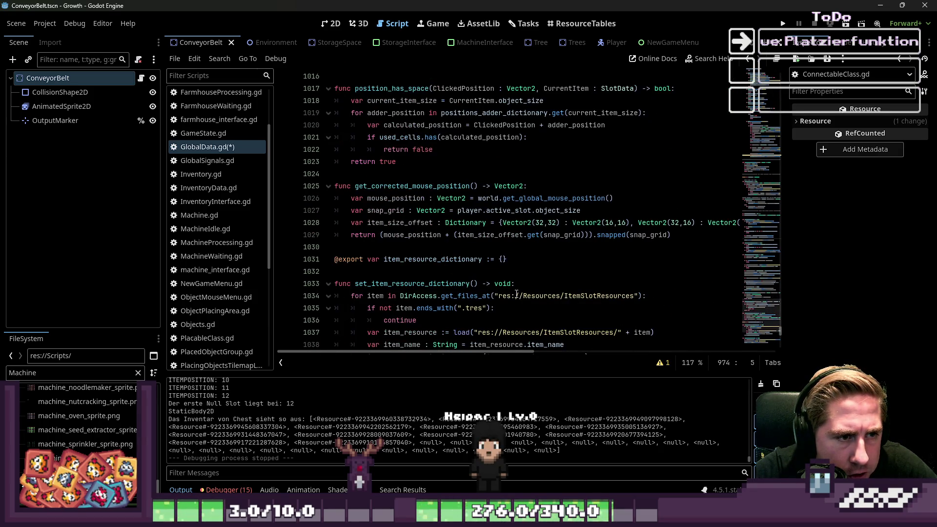
pyautogui.scroll(-5, 516, 294)
pyautogui.scroll(15, 516, 294)
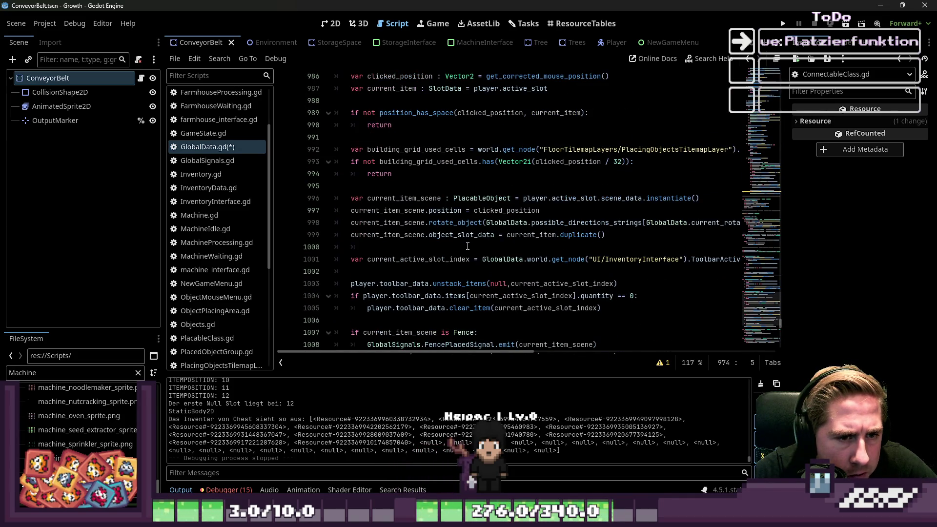
pyautogui.scroll(4, 467, 253)
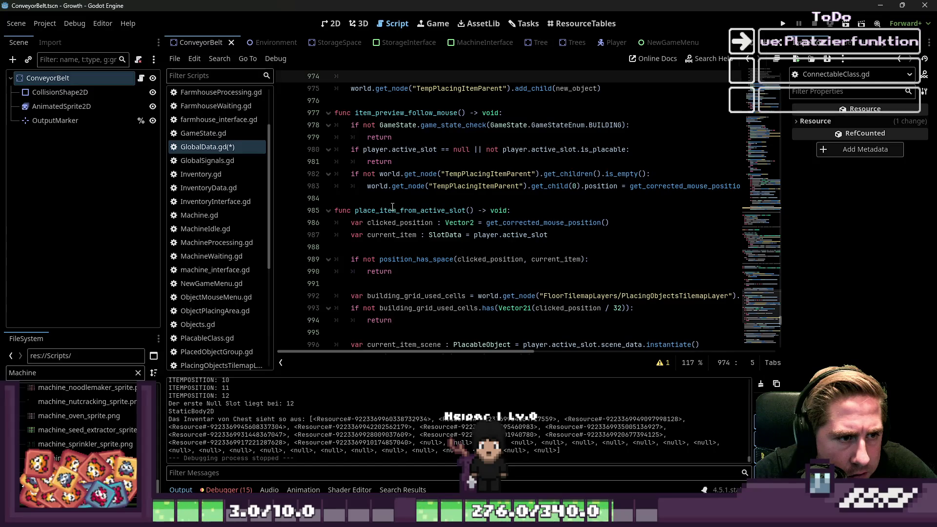
pyautogui.scroll(-7, 393, 207)
pyautogui.click(398, 186)
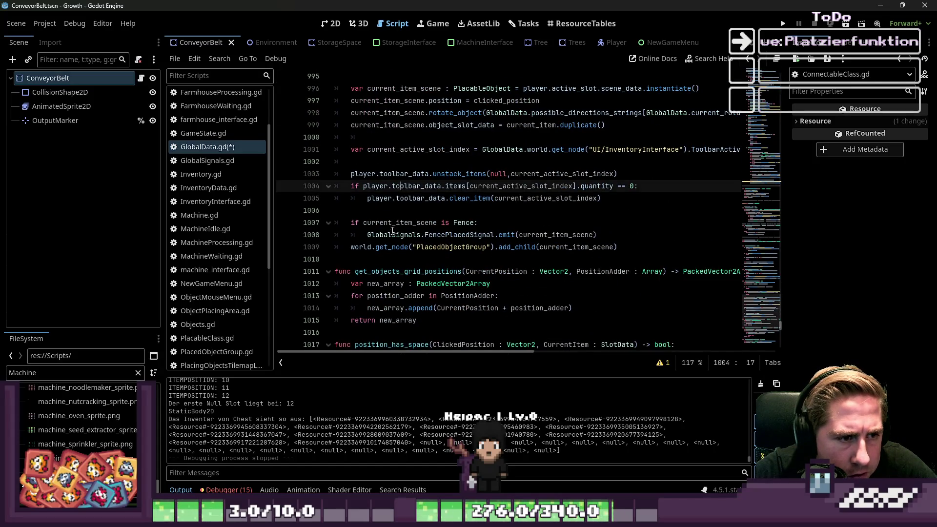
pyautogui.click(389, 247)
pyautogui.scroll(1, 393, 244)
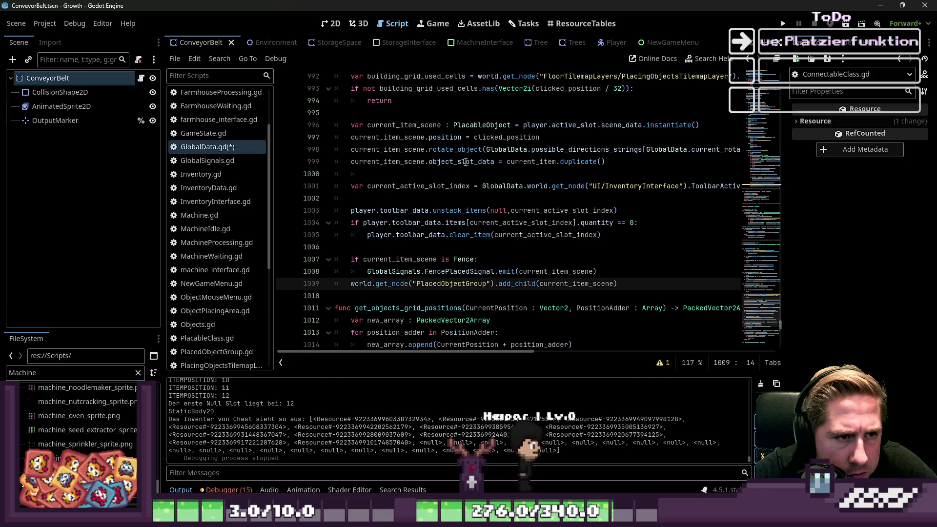
pyautogui.click(478, 149)
pyautogui.tripleClick(478, 149)
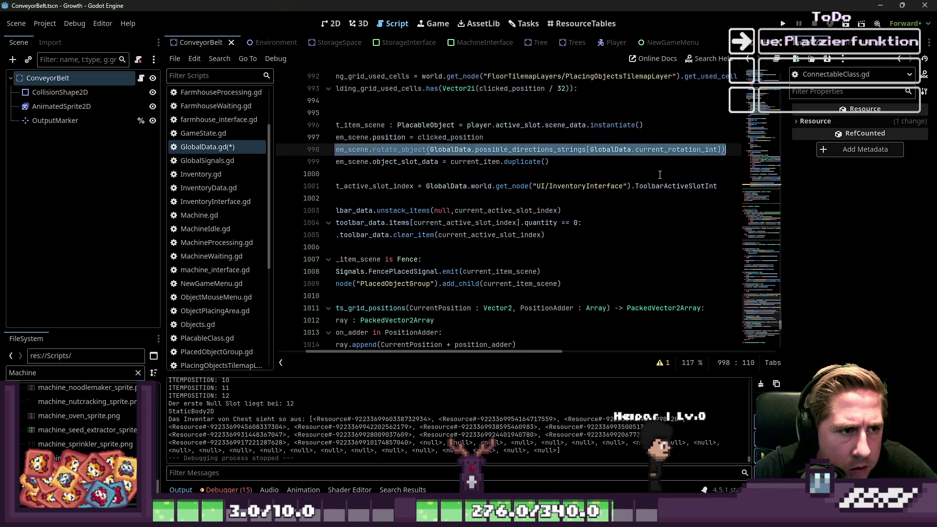
# Paste the rotate_object call into create_item_preview at the new_object line.
pyautogui.press('Up')
pyautogui.press('Up')
pyautogui.press('Up')
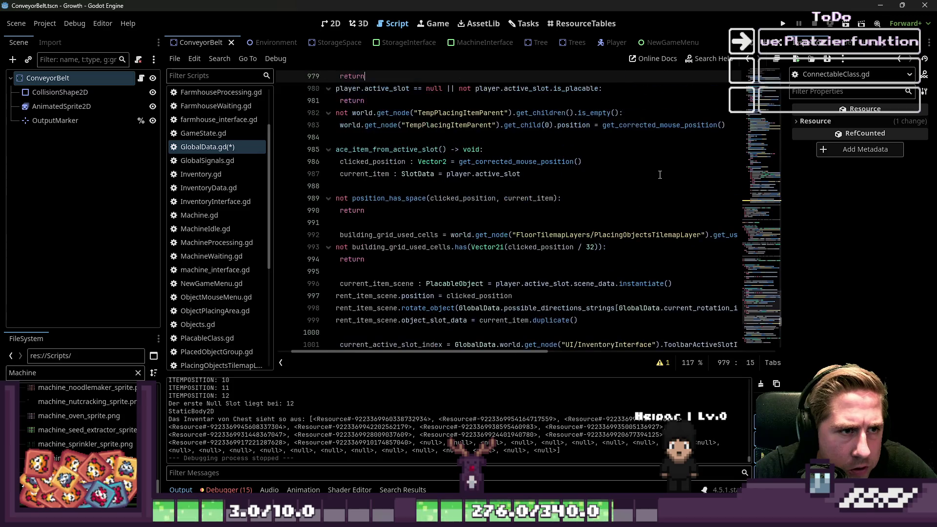
pyautogui.press('Up')
pyautogui.press('Up')
pyautogui.press('Up')
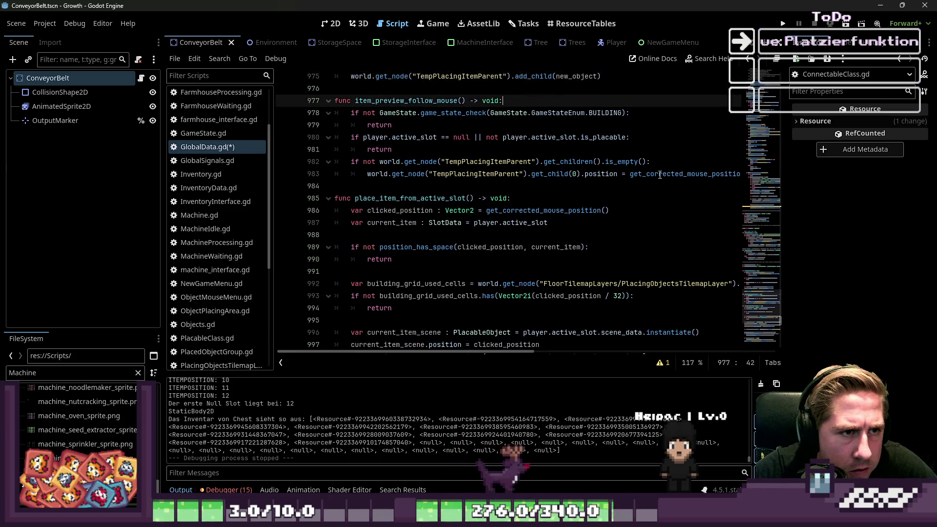
pyautogui.press('Up')
pyautogui.press('Up')
pyautogui.press('Up')
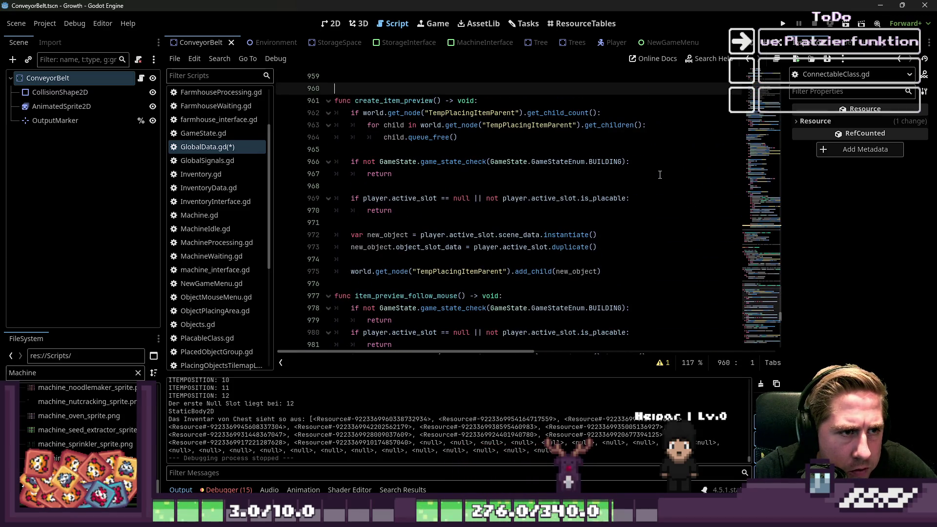
pyautogui.press('Down')
pyautogui.press('Down')
pyautogui.press('Down')
pyautogui.press('Home')
pyautogui.press('Home')
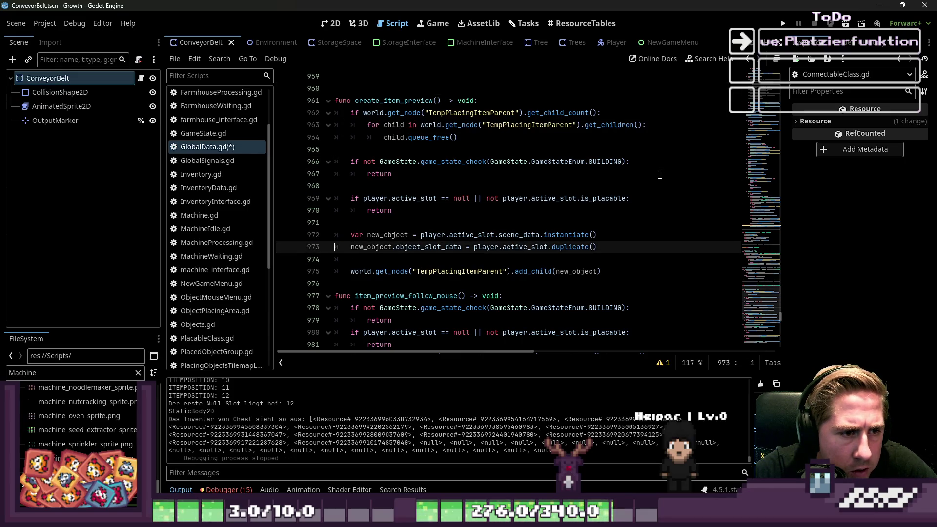
pyautogui.write('current_item_scene.rotate_object(GlobalData.possible_directions_strings[GlobalData.current_rotation_int])')
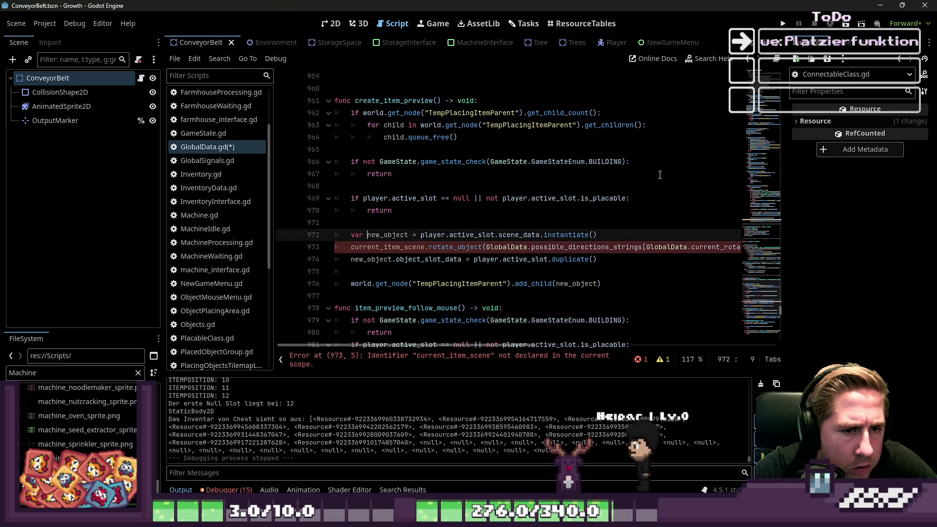
# Replace current_item_scene with new_object, save GlobalData.gd, and launch the game.
pyautogui.press('Up')
pyautogui.hotkey('ctrl', 'Right')
pyautogui.hotkey('ctrl', 'Right')
pyautogui.press('Down')
pyautogui.hotkey('ctrl', 'Left')
pyautogui.hotkey('ctrl', 'shift', 'Right')
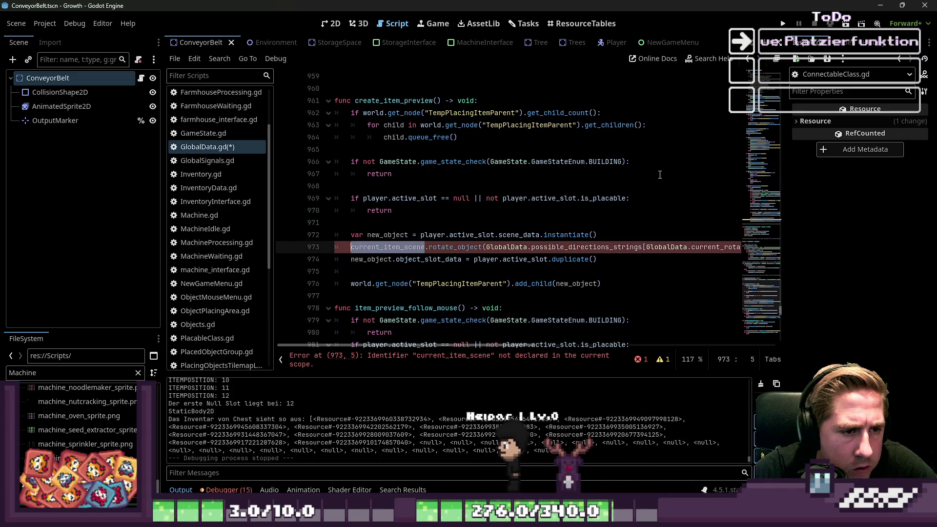
pyautogui.write('new_object')
pyautogui.hotkey('ctrl', 's')
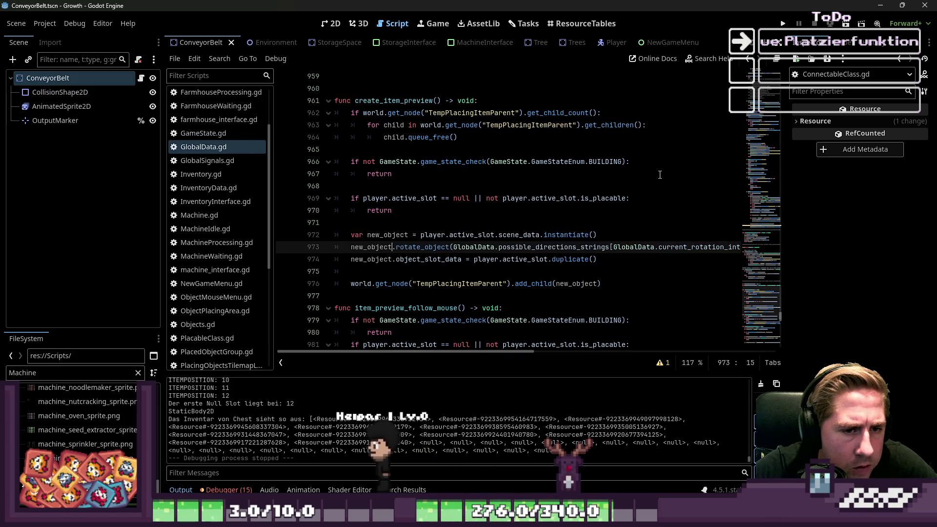
pyautogui.scroll(-1, 556, 215)
pyautogui.scroll(-2, 556, 215)
pyautogui.press('Down')
pyautogui.press('Down')
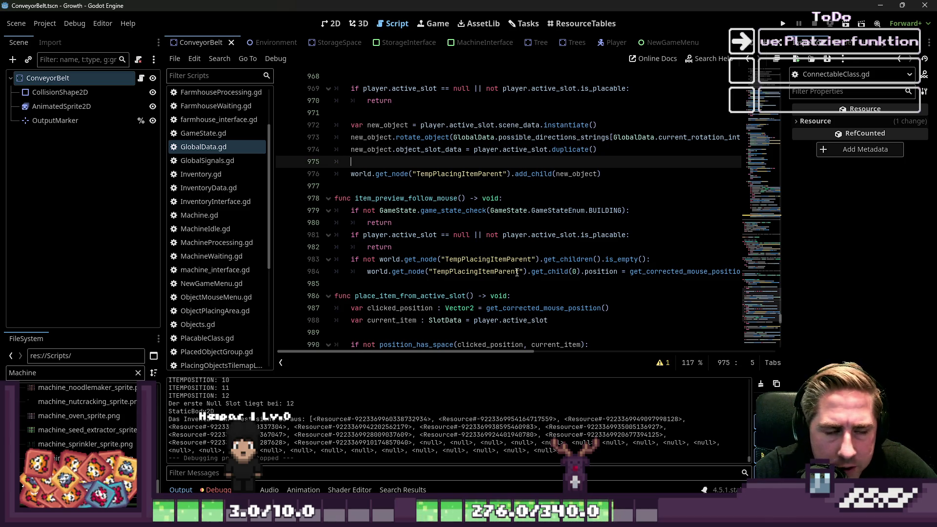
pyautogui.click(783, 23)
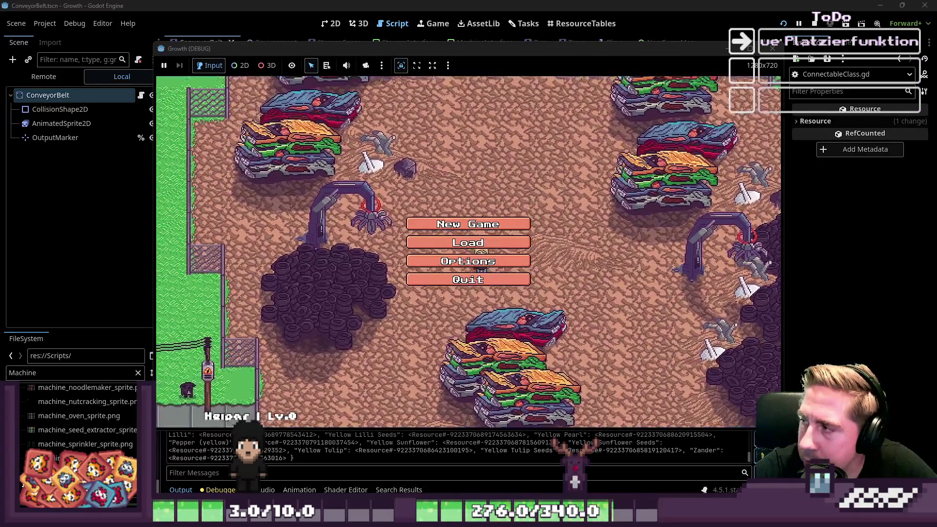
# Start a new game as 'ewad' and close the inventory panel.
pyautogui.click(478, 224)
pyautogui.write('ewa')
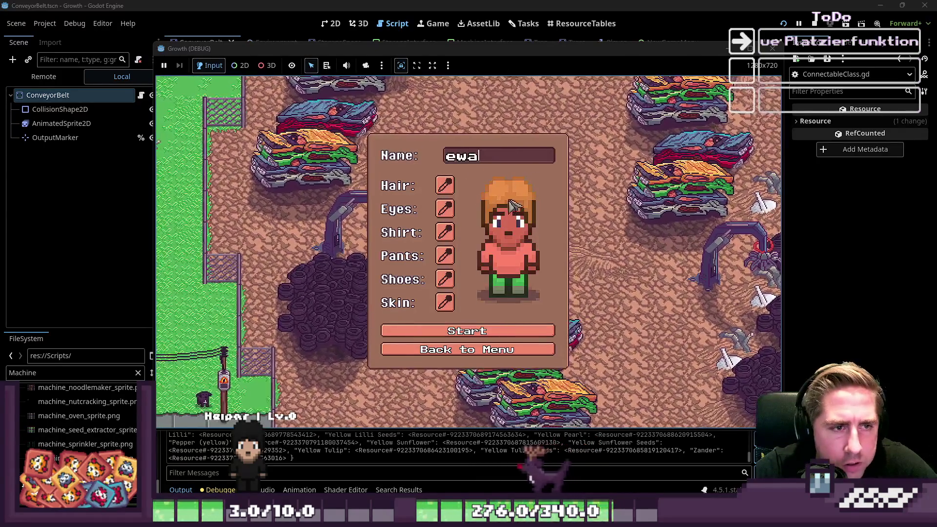
pyautogui.write('d')
pyautogui.click(468, 330)
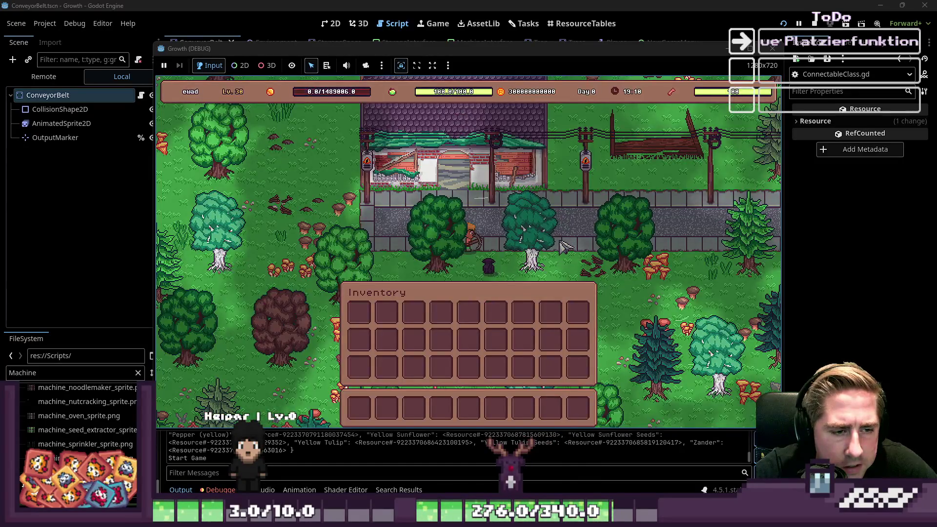
pyautogui.press('i')
# Cycle through hotbar slots 9, 2, 8, 3, 6, 1, 5 to test the item preview.
pyautogui.press('9')
pyautogui.press('2')
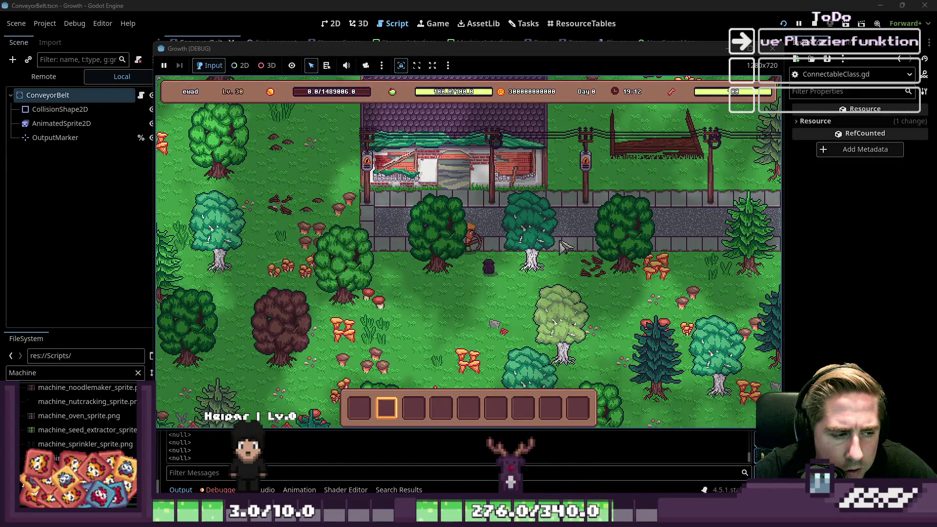
pyautogui.press('8')
pyautogui.press('3')
pyautogui.press('6')
pyautogui.press('9')
pyautogui.press('3')
pyautogui.press('8')
pyautogui.press('1')
pyautogui.press('3')
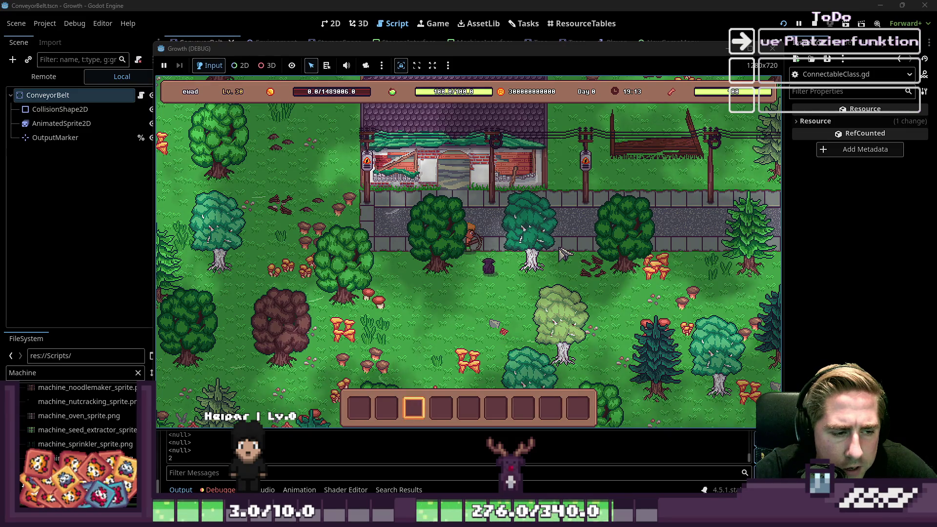
pyautogui.press('5')
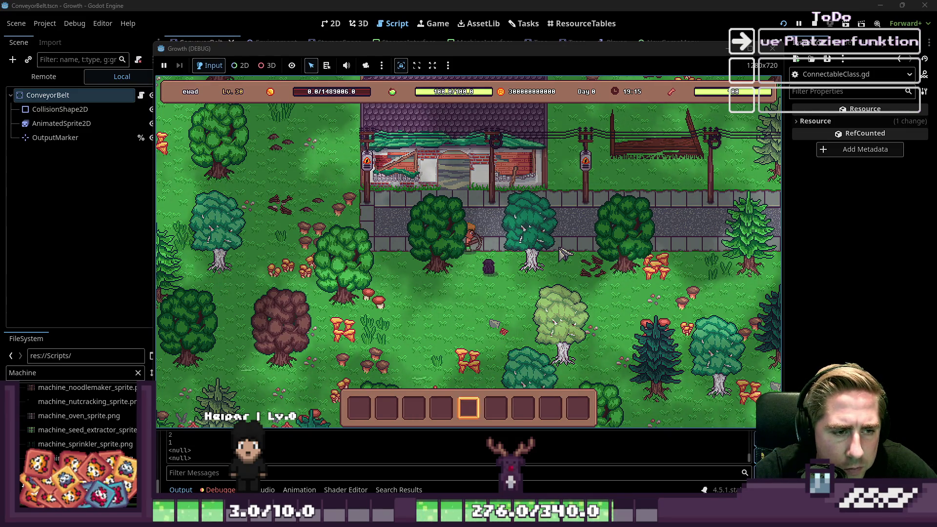
pyautogui.press('6')
pyautogui.press('3')
pyautogui.press('2')
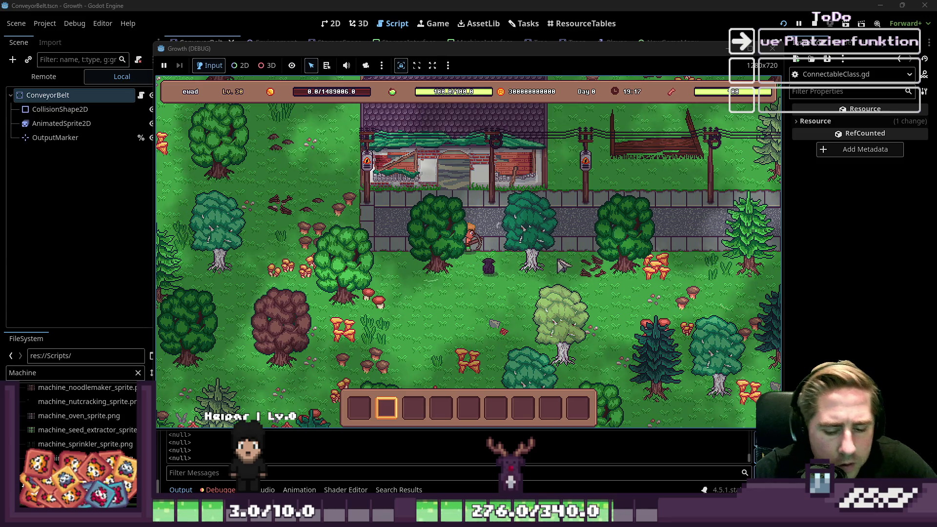
# Open the inventory grid and try closing it with Esc, triggering the line 862 error.
pyautogui.press('i')
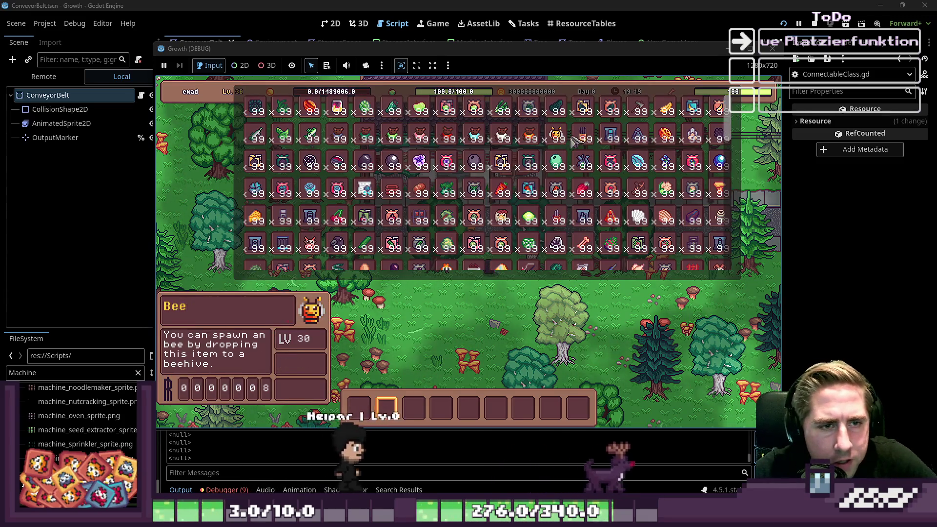
pyautogui.scroll(-2, 443, 215)
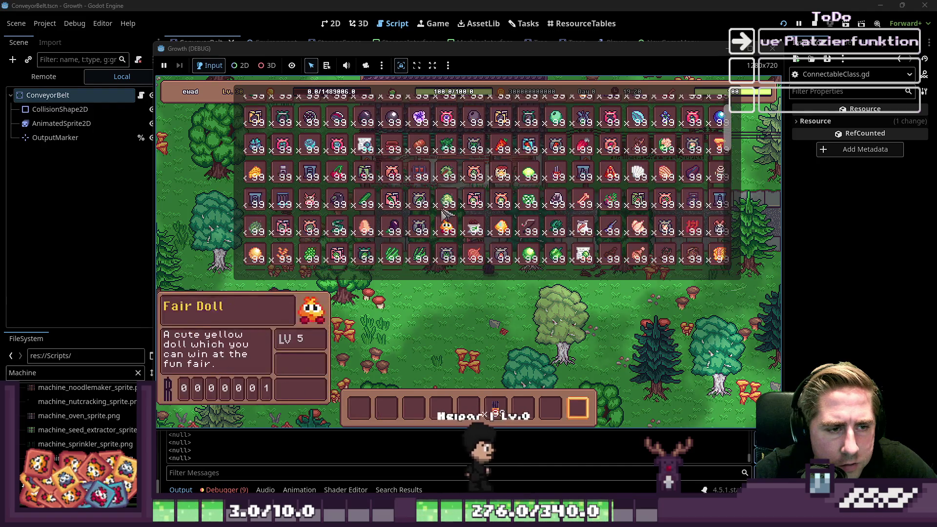
pyautogui.press('Escape')
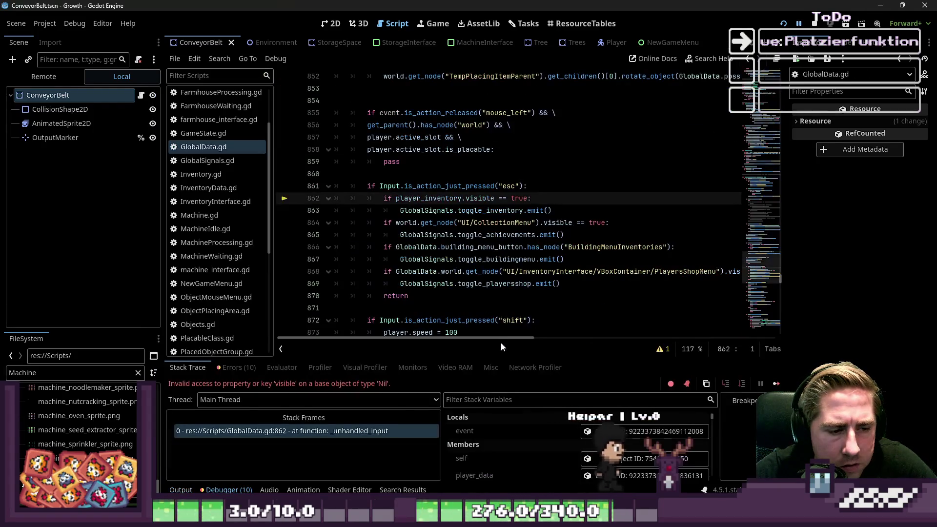
# Inspect the esc check on lines 861–865 of GlobalData.gd, then stop and relaunch the game.
pyautogui.click(591, 235)
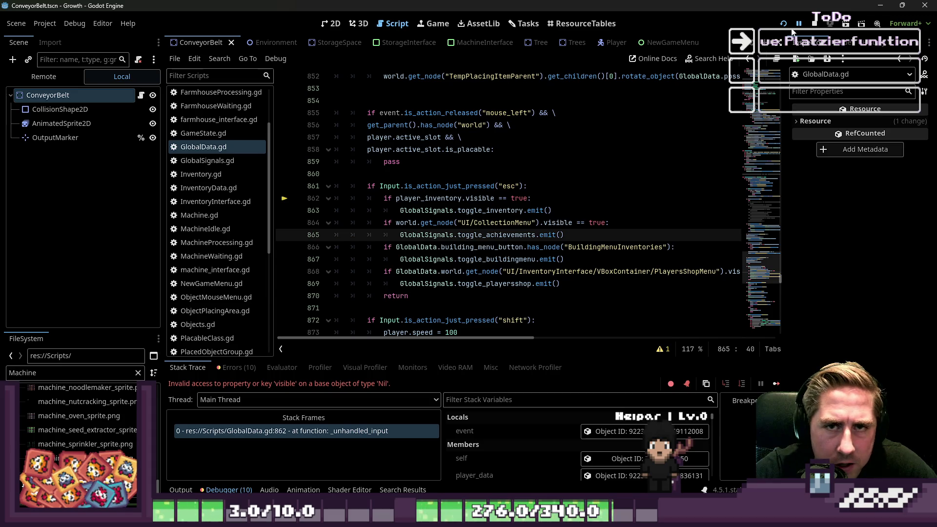
pyautogui.click(437, 197)
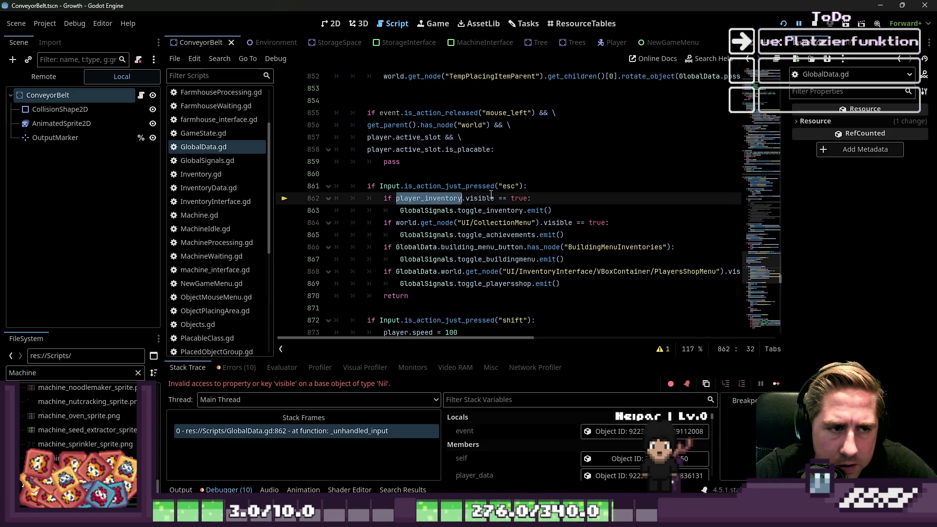
pyautogui.moveTo(588, 186); pyautogui.dragTo(335, 174)
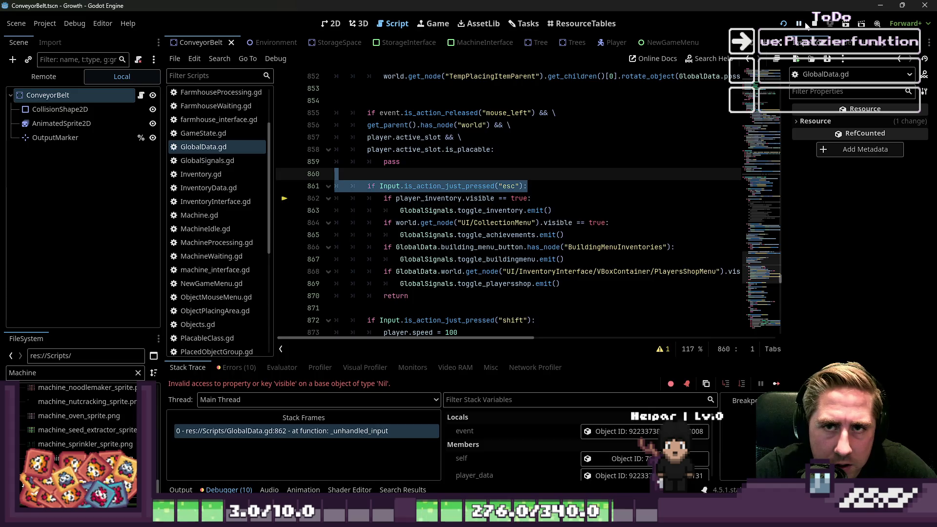
pyautogui.click(813, 23)
pyautogui.press('F5')
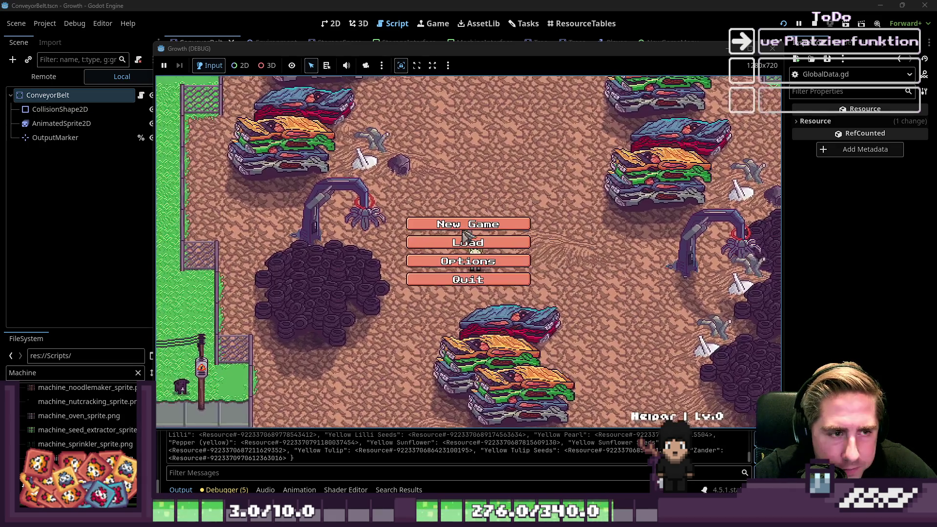
# Start a new game as 'dsvc' and move the held item into hotbar slot 5.
pyautogui.click(488, 234)
pyautogui.write('dsvc')
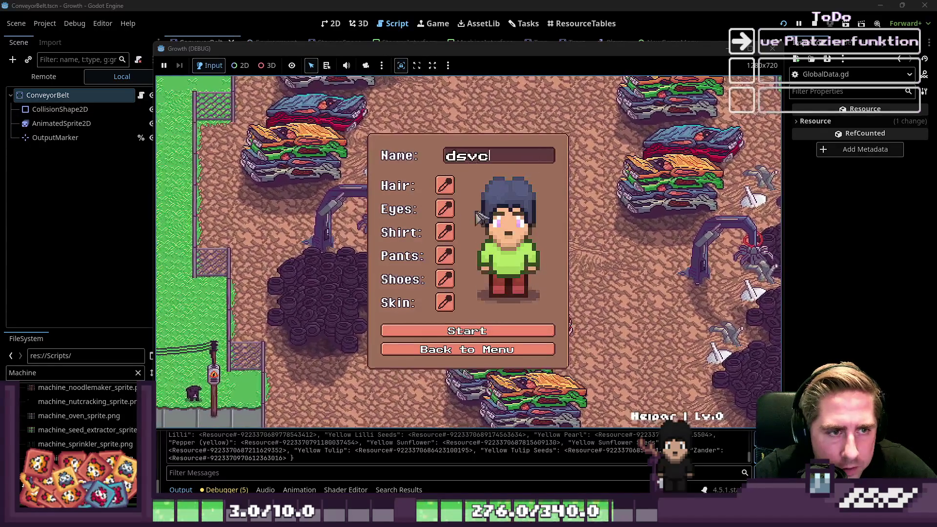
pyautogui.click(467, 331)
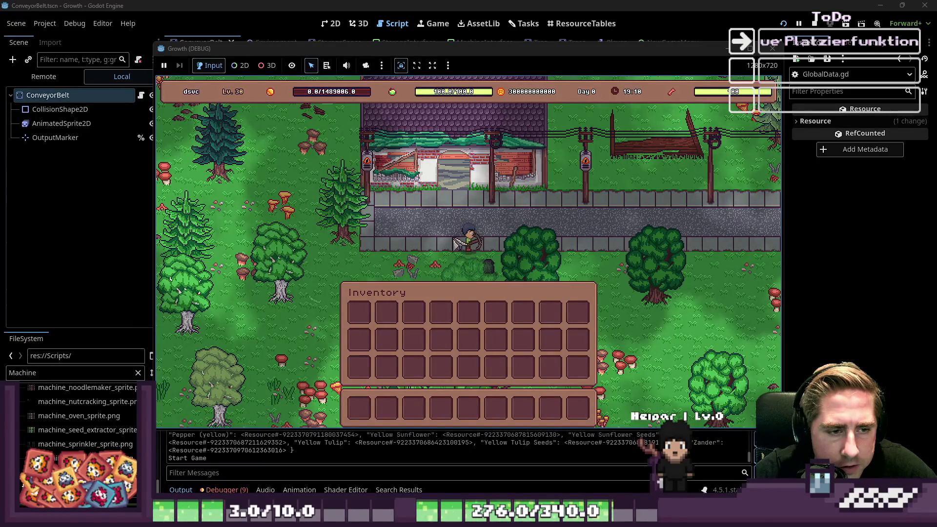
pyautogui.press('i')
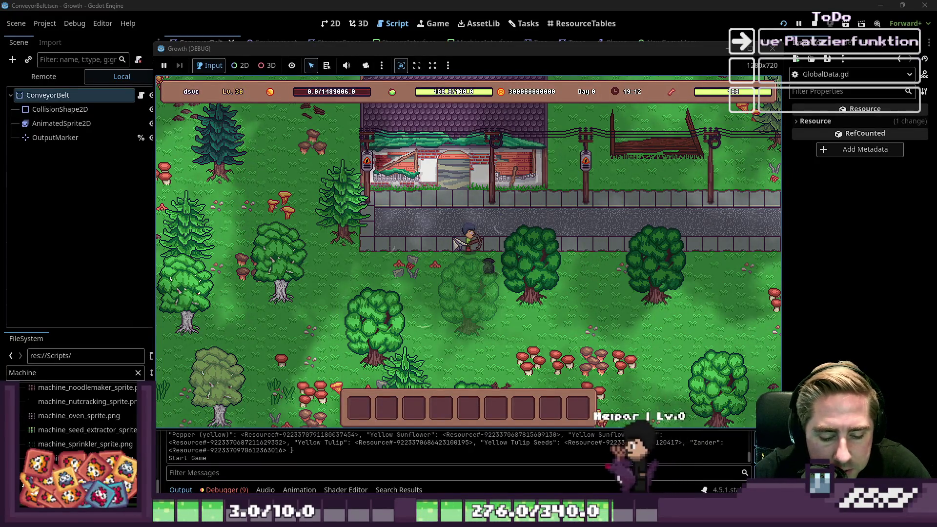
pyautogui.press('i')
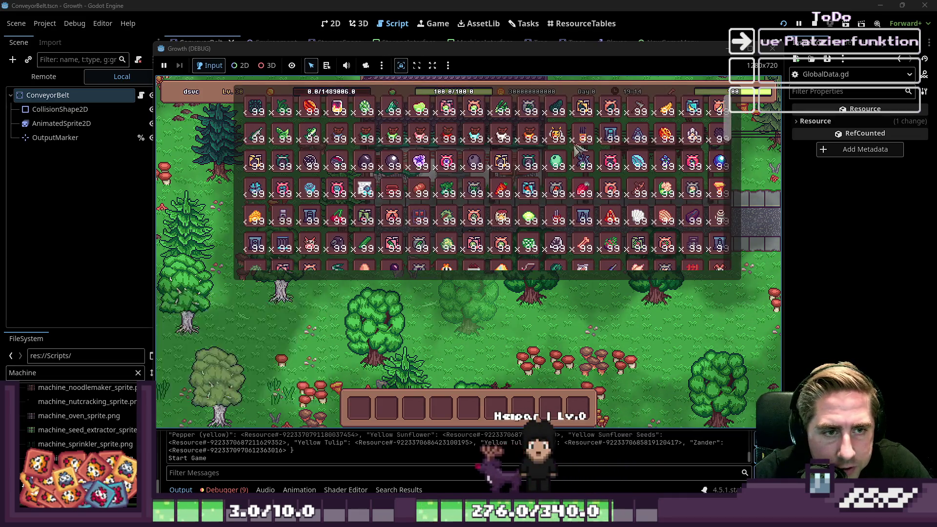
pyautogui.click(465, 413)
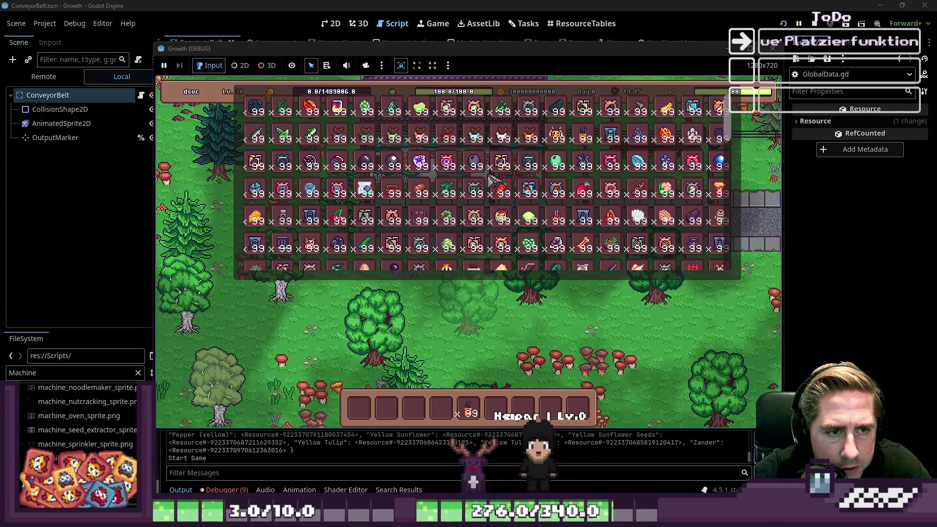
pyautogui.press('i')
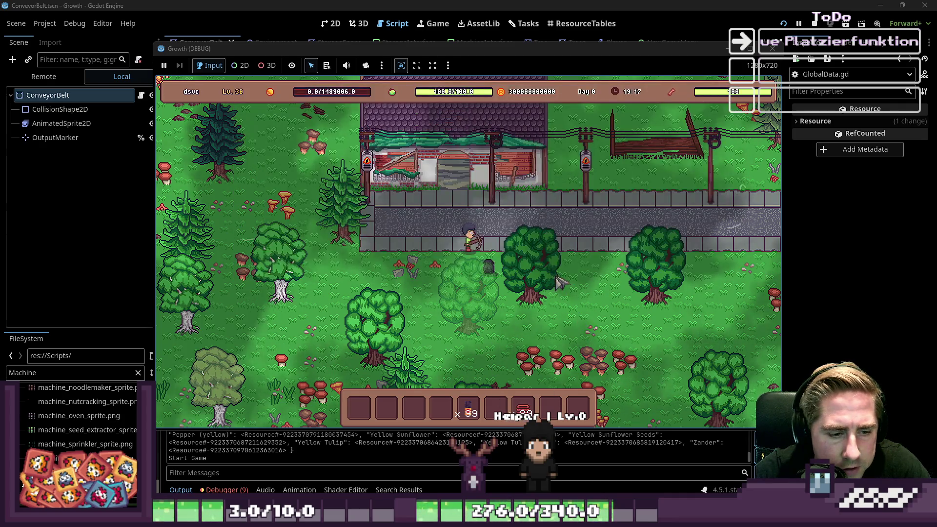
# Switch between hotbar slots 8 and 7 to compare the machine's placement preview.
pyautogui.press('8')
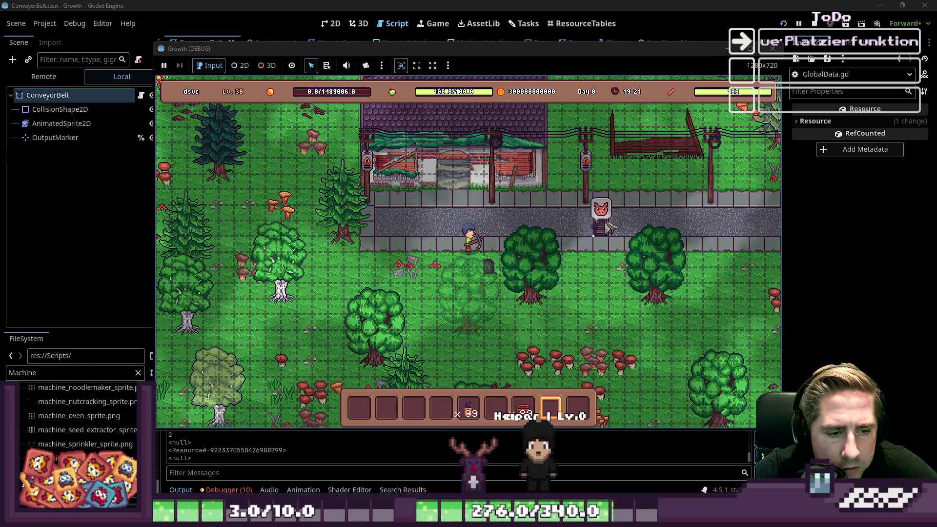
pyautogui.press('7')
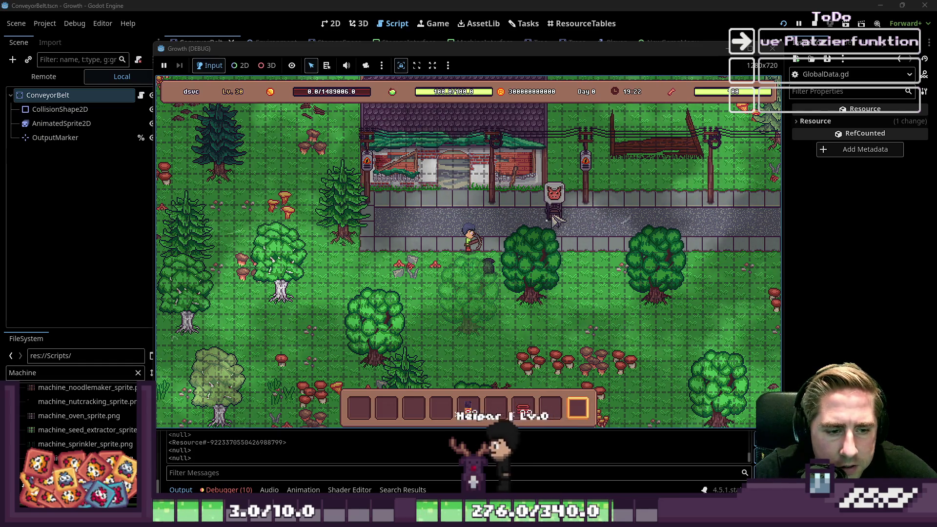
pyautogui.press('8')
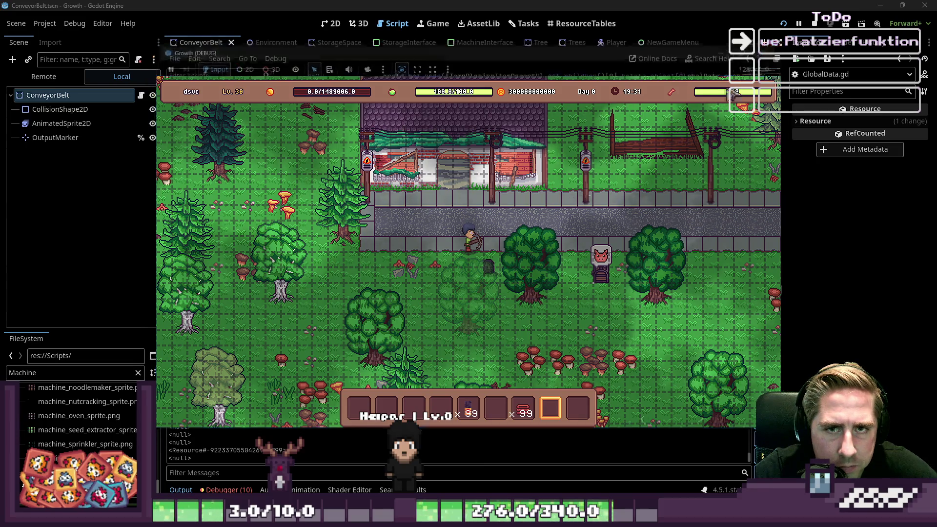
# Stop the running game and open InventoryInterface.gd.
pyautogui.click(772, 48)
pyautogui.scroll(5, 452, 246)
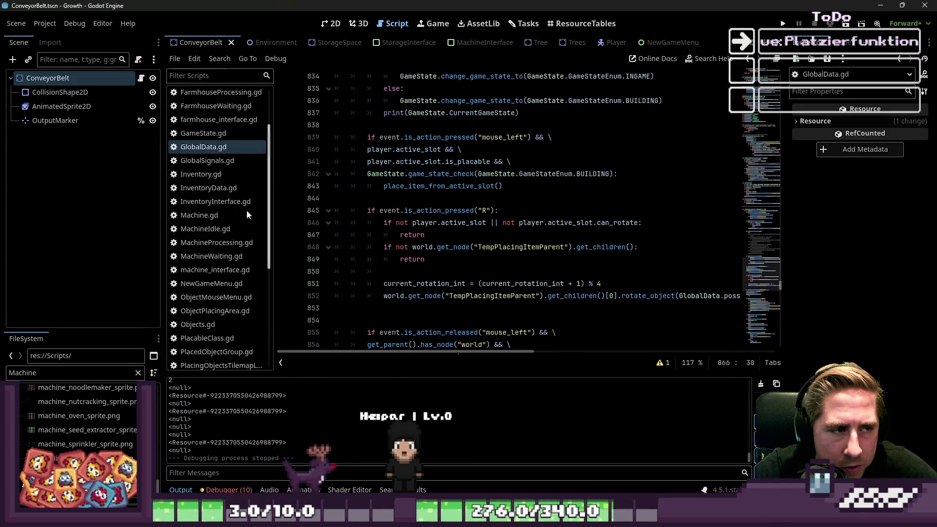
pyautogui.click(212, 187)
pyautogui.click(213, 202)
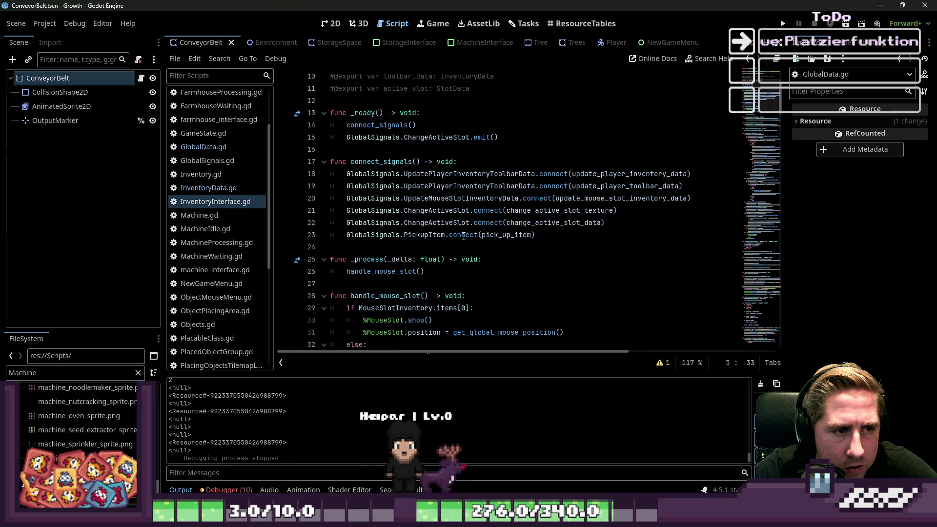
# Browse GlobalData.gd, InventoryInterface.gd and InventoryData.gd, ending back in GlobalData.gd.
pyautogui.scroll(-5, 463, 236)
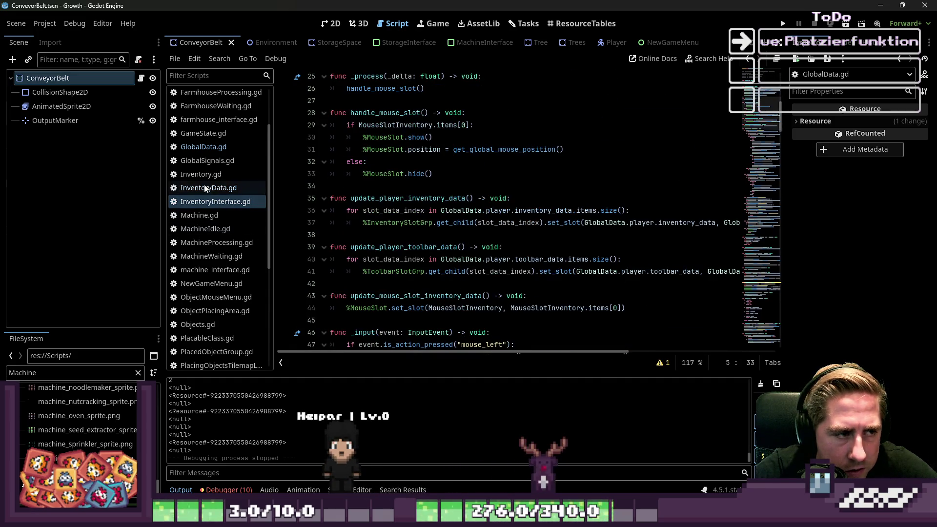
pyautogui.click(214, 148)
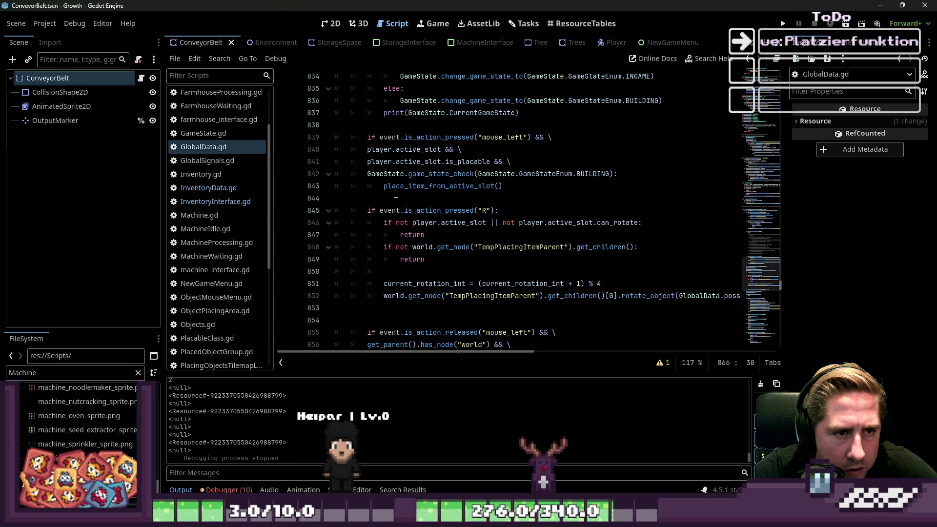
pyautogui.scroll(-1, 396, 194)
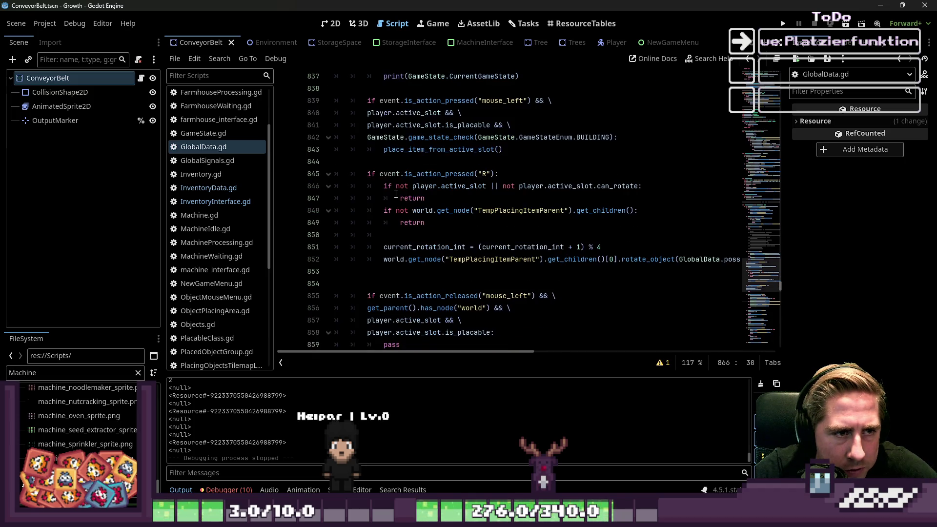
pyautogui.click(234, 202)
pyautogui.scroll(-10, 439, 229)
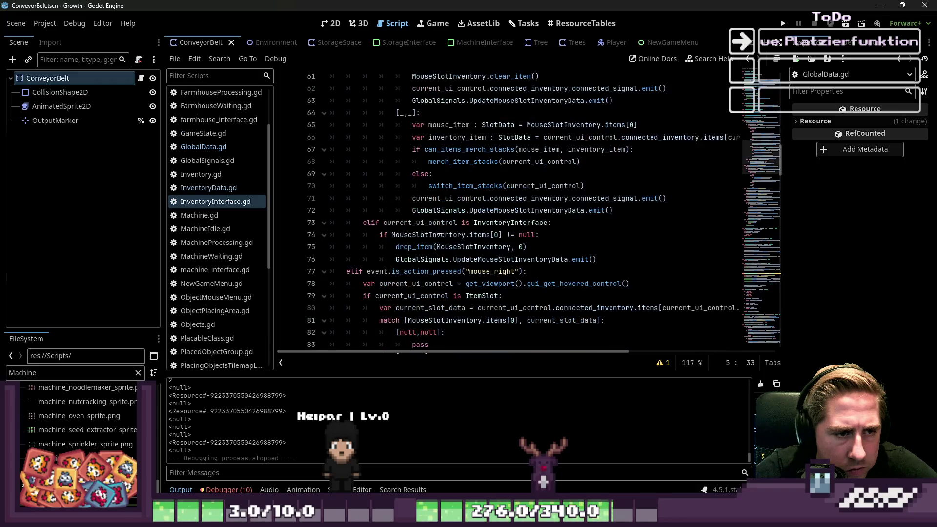
pyautogui.scroll(-3, 439, 230)
pyautogui.click(200, 188)
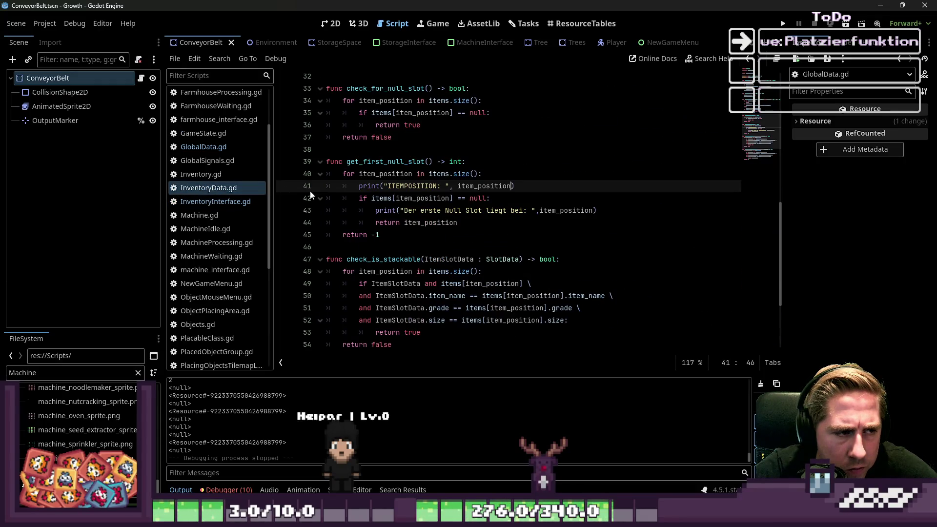
pyautogui.click(204, 146)
# Select the commented-out Q action handling lines in GlobalData.gd's input handler.
pyautogui.scroll(9, 467, 225)
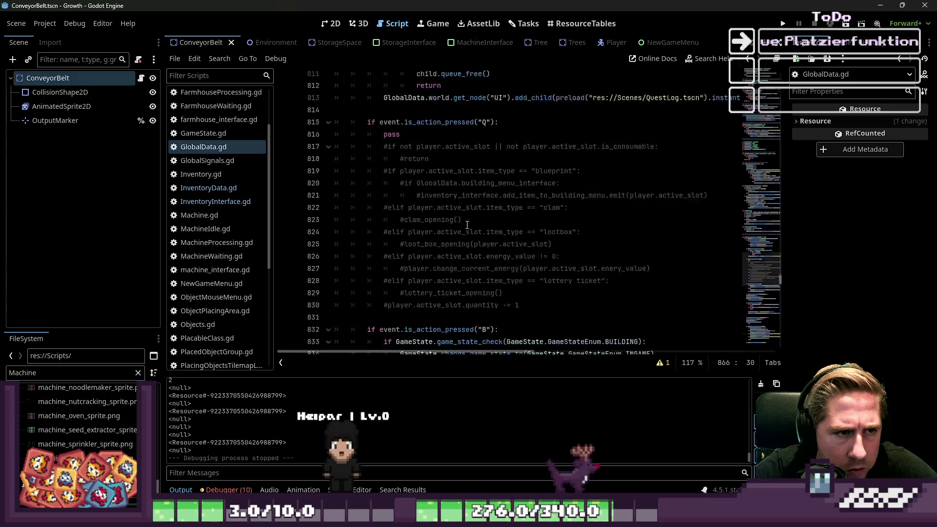
pyautogui.scroll(3, 467, 225)
pyautogui.scroll(1, 468, 226)
pyautogui.scroll(-9, 467, 227)
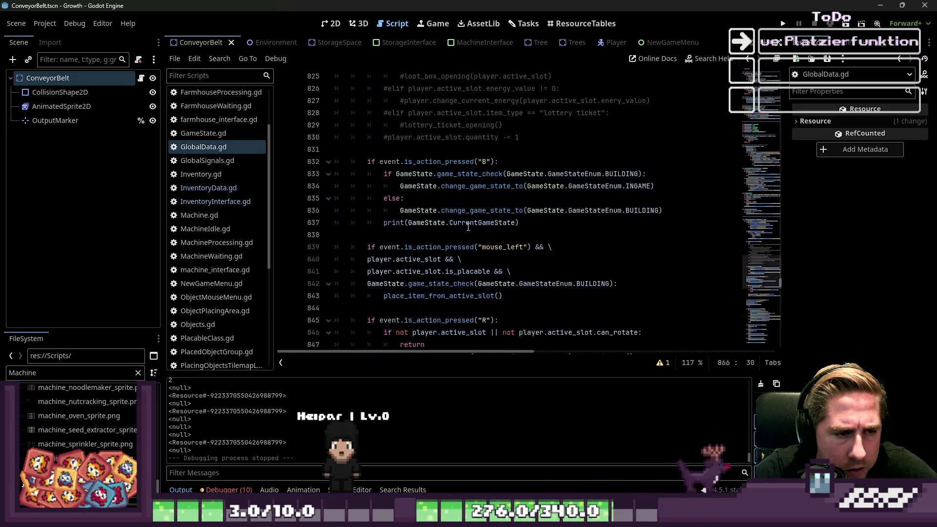
pyautogui.scroll(5, 467, 228)
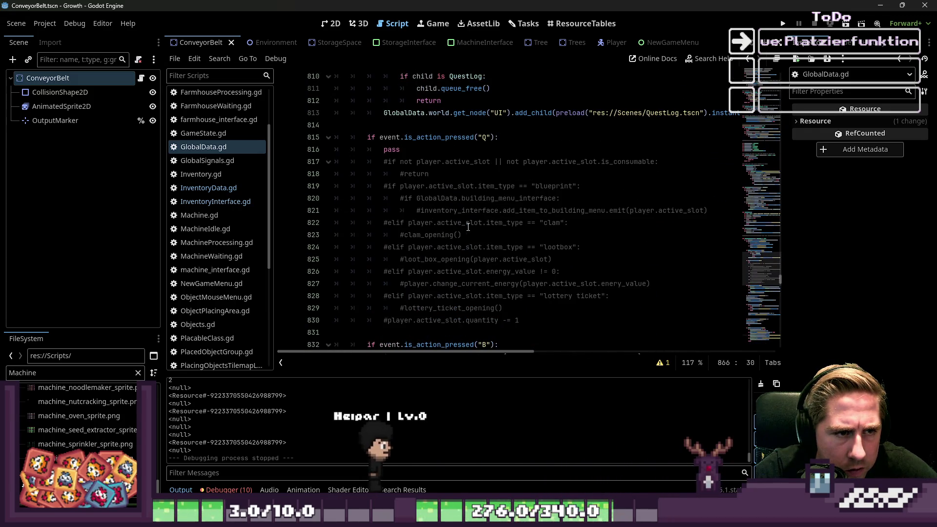
pyautogui.moveTo(522, 320)
pyautogui.mouseDown()
pyautogui.moveTo(339, 216)
pyautogui.moveTo(306, 135)
pyautogui.mouseUp()
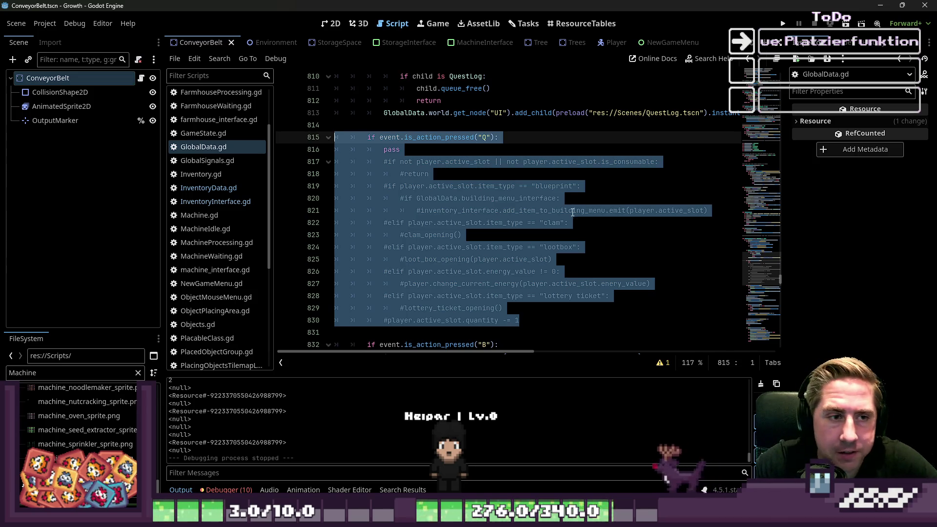
pyautogui.scroll(10, 510, 179)
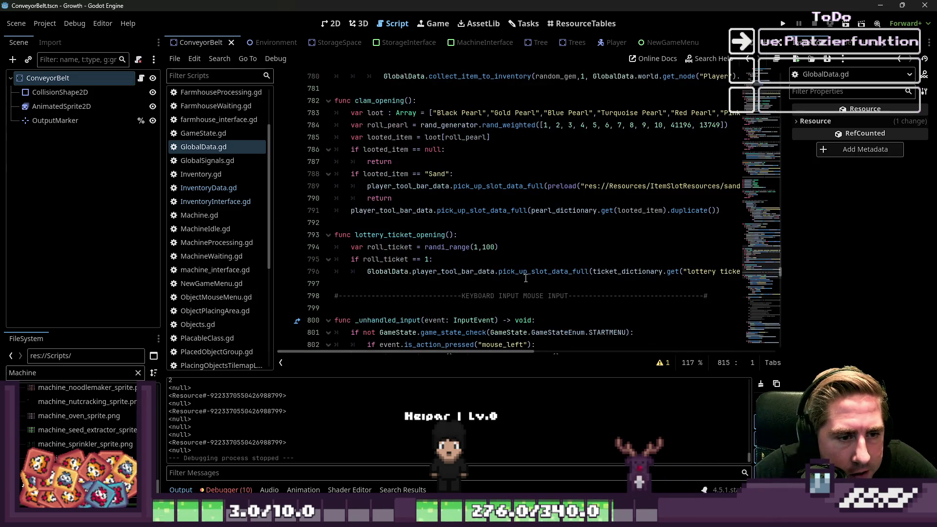
# Search for 'place' and jump to the place_item_from_active_slot definition.
pyautogui.scroll(8, 525, 278)
pyautogui.hotkey('ctrl', 'f')
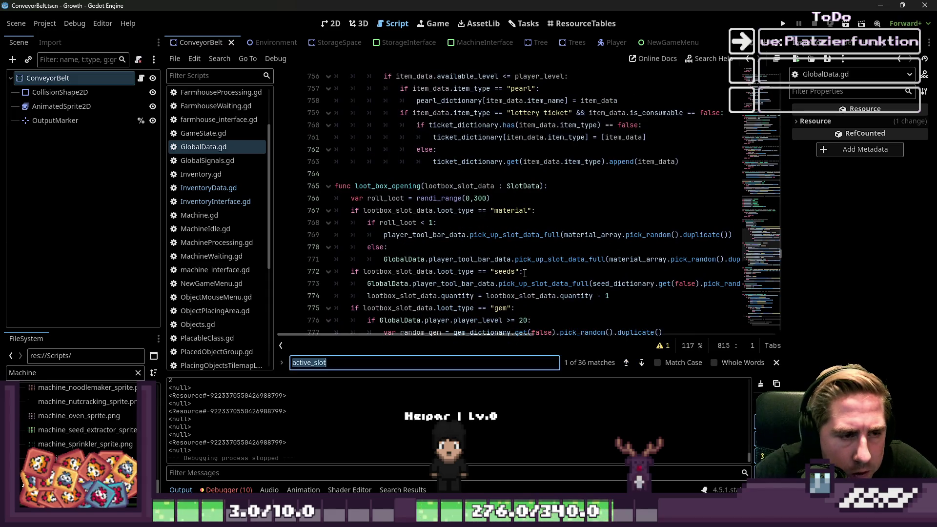
pyautogui.write('place_o')
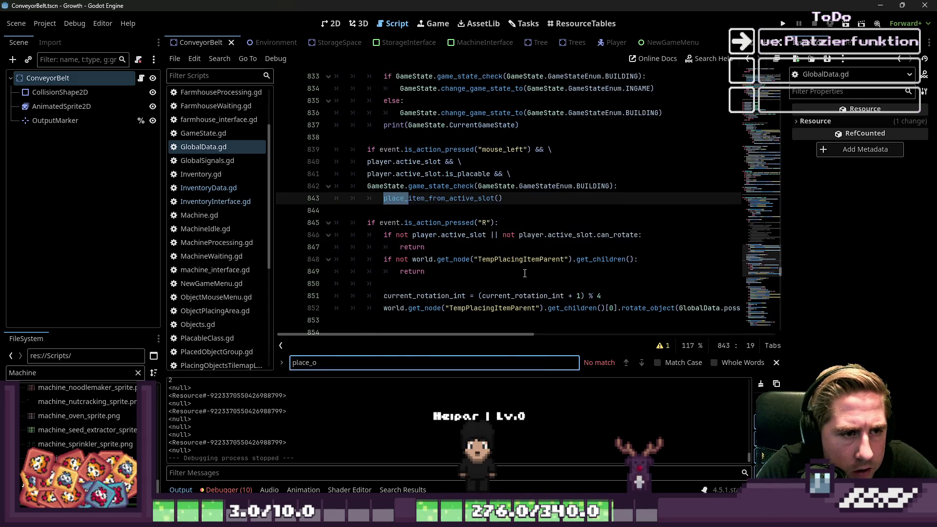
pyautogui.press('Escape')
pyautogui.keyDown('ctrl'); pyautogui.click(480, 200); pyautogui.keyUp('ctrl')
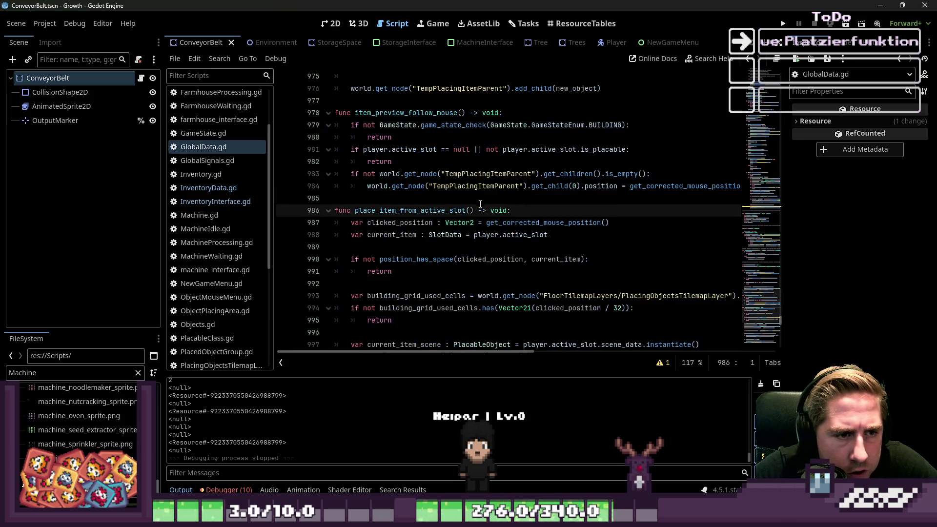
pyautogui.scroll(6, 480, 204)
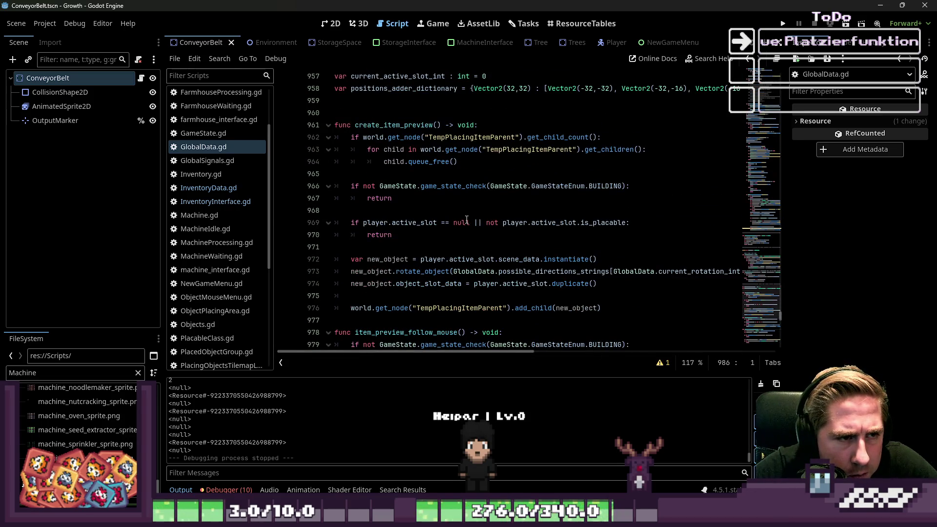
# Examine create_item_preview's loop that frees old TempPlacingItemParent children.
pyautogui.click(381, 125)
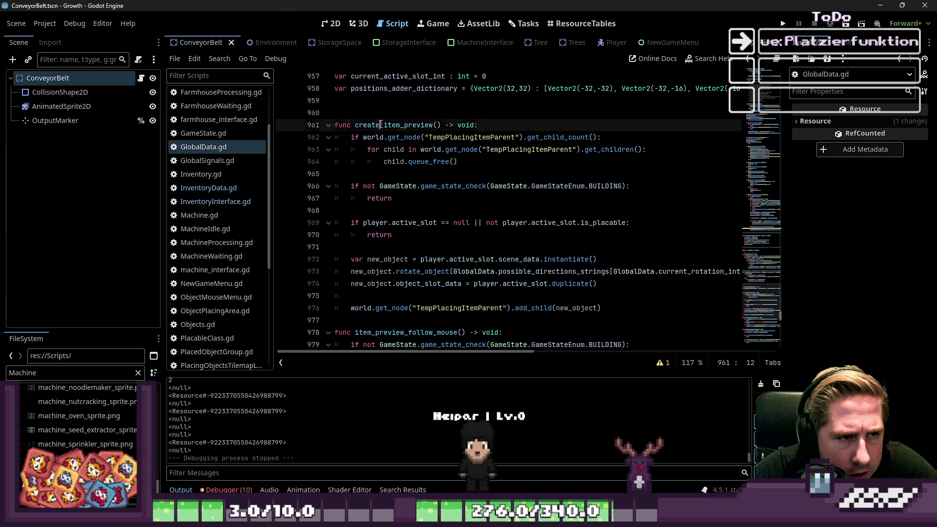
pyautogui.click(397, 161)
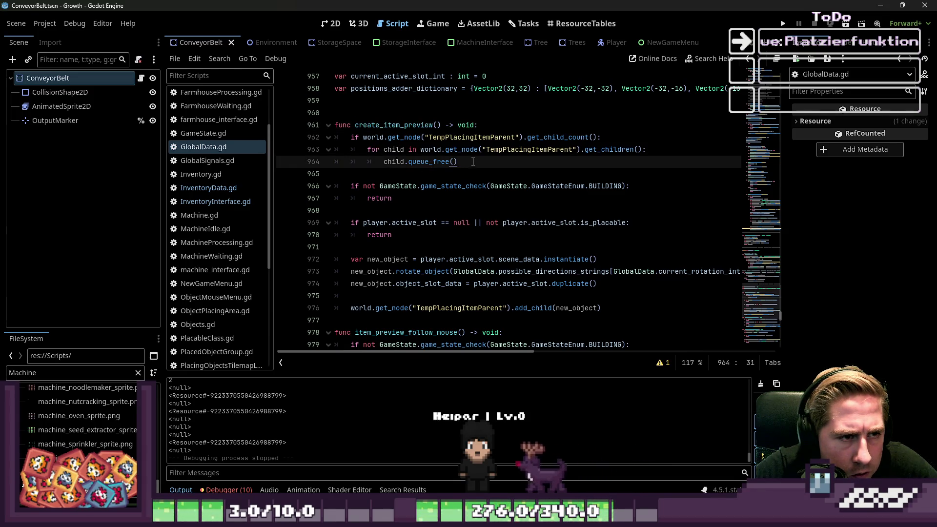
pyautogui.moveTo(473, 162); pyautogui.dragTo(348, 149)
pyautogui.click(425, 138)
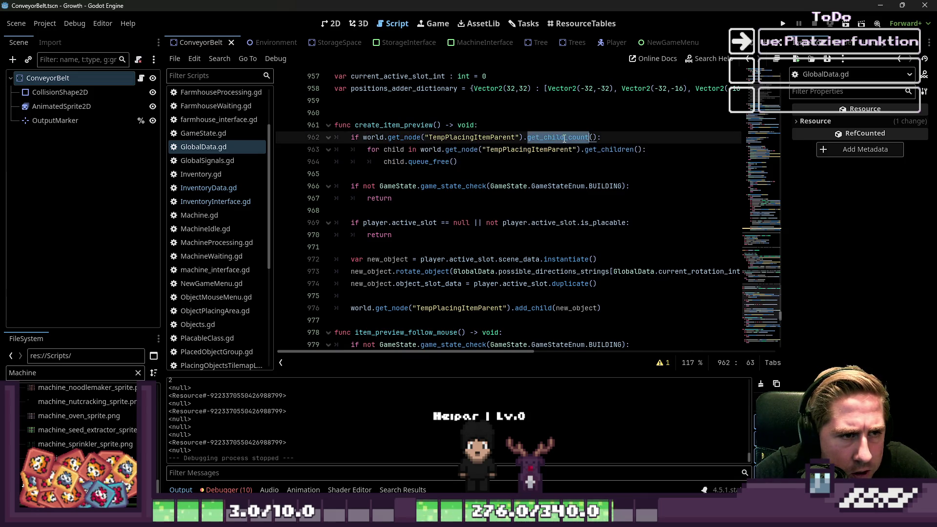
pyautogui.click(450, 161)
pyautogui.click(457, 150)
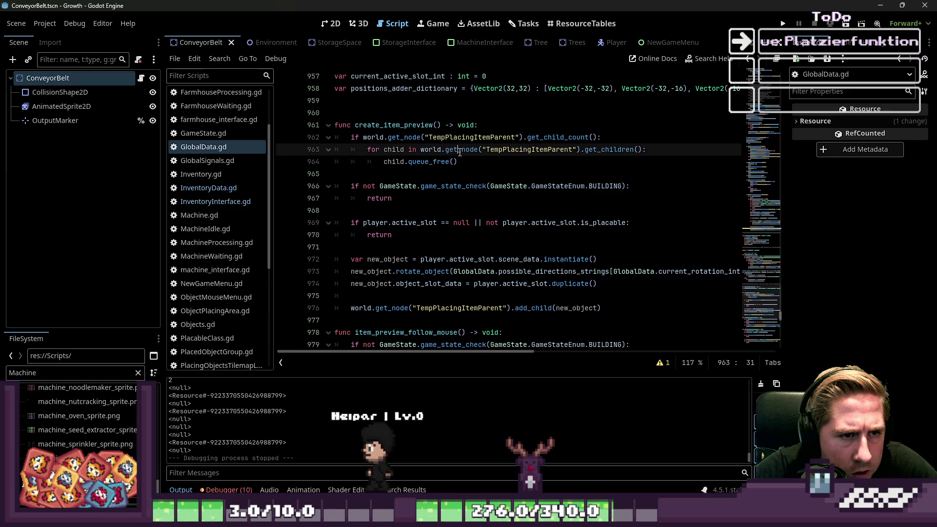
pyautogui.doubleClick(459, 150)
pyautogui.doubleClick(502, 150)
pyautogui.doubleClick(595, 150)
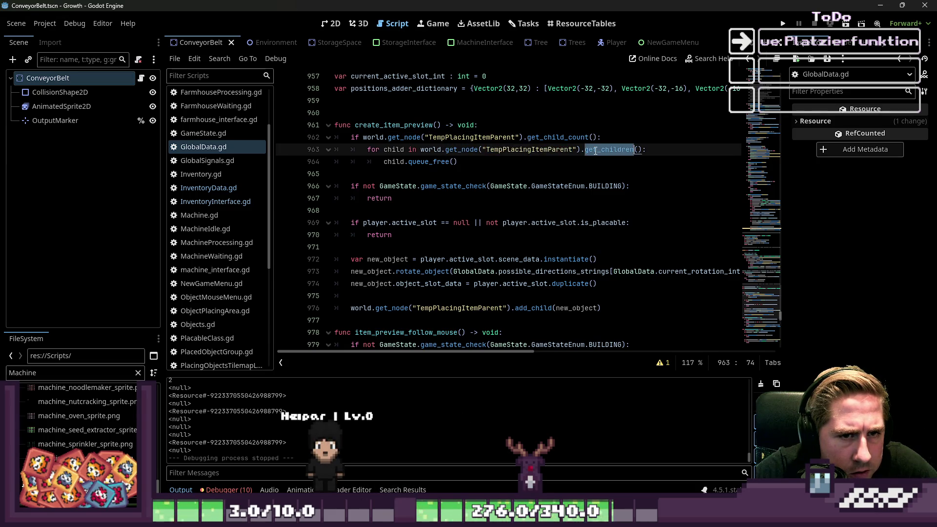
pyautogui.click(569, 139)
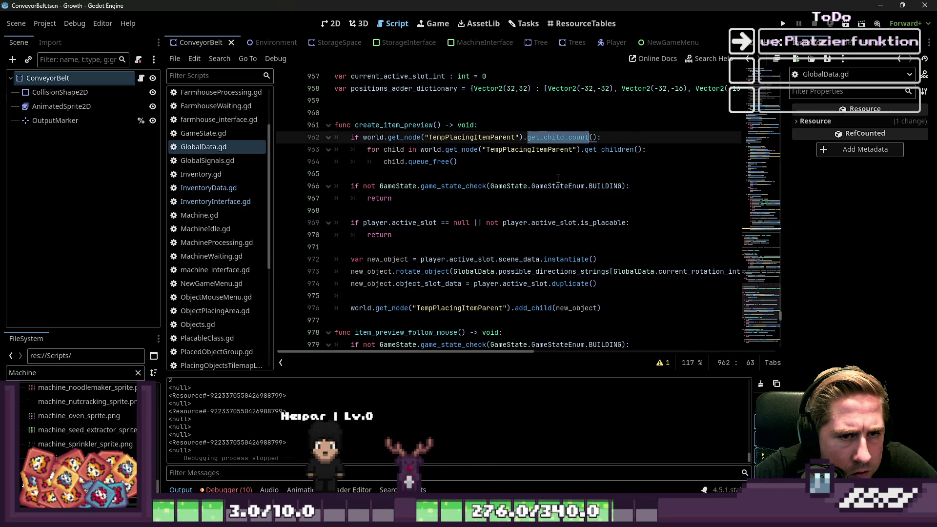
# Highlight the get_child_count check and child-clearing block on lines 962–964.
pyautogui.doubleClick(545, 137)
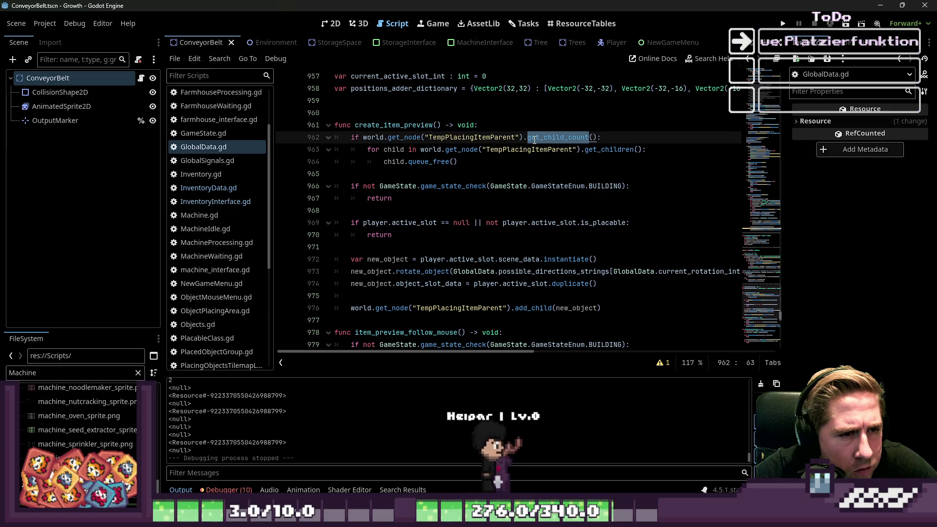
pyautogui.click(502, 162)
pyautogui.moveTo(501, 162)
pyautogui.mouseDown()
pyautogui.moveTo(409, 162)
pyautogui.moveTo(319, 141)
pyautogui.mouseUp()
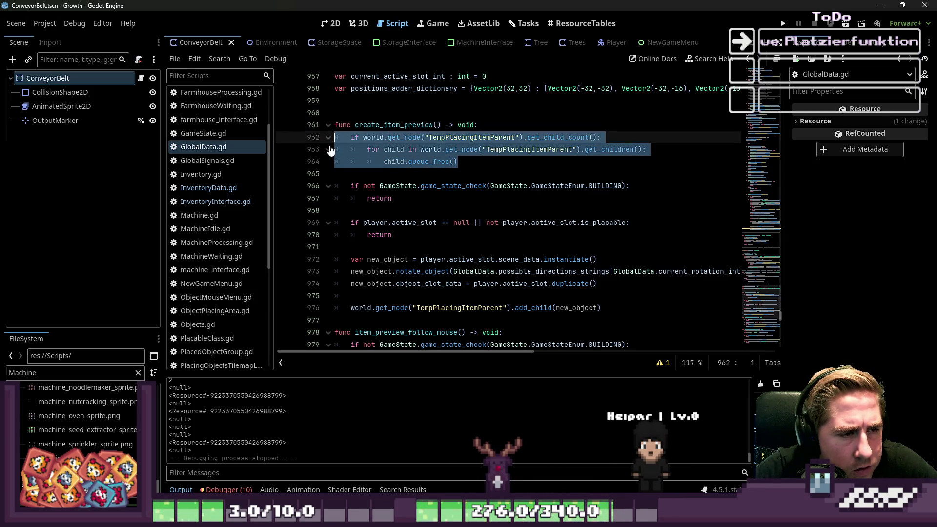
pyautogui.click(347, 150)
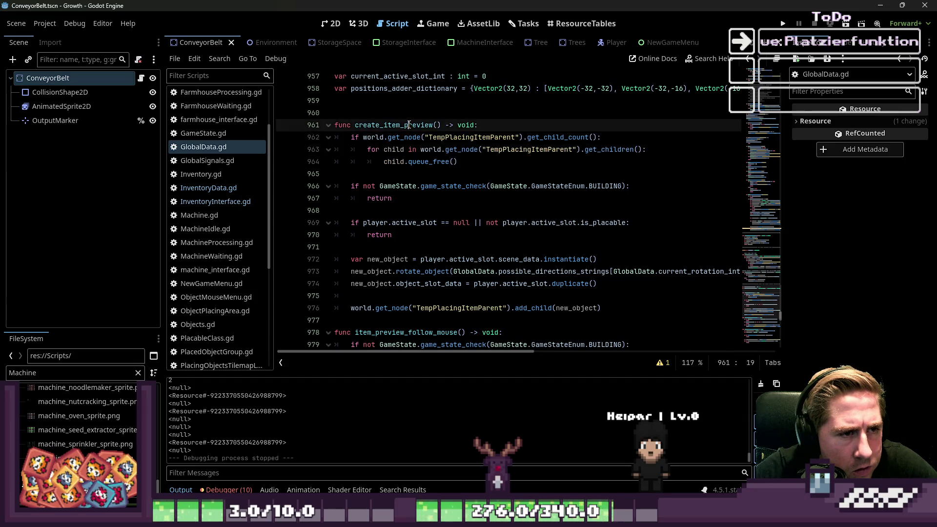
pyautogui.doubleClick(409, 125)
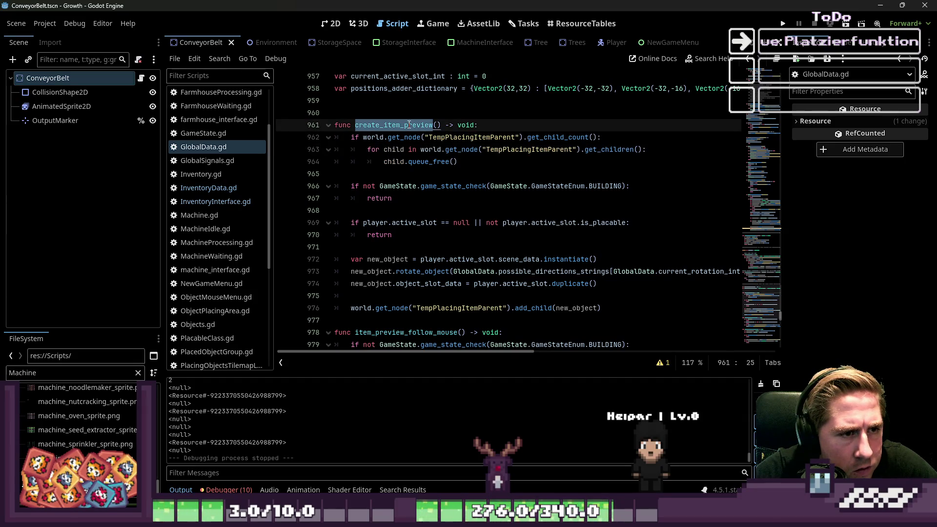
pyautogui.click(411, 168)
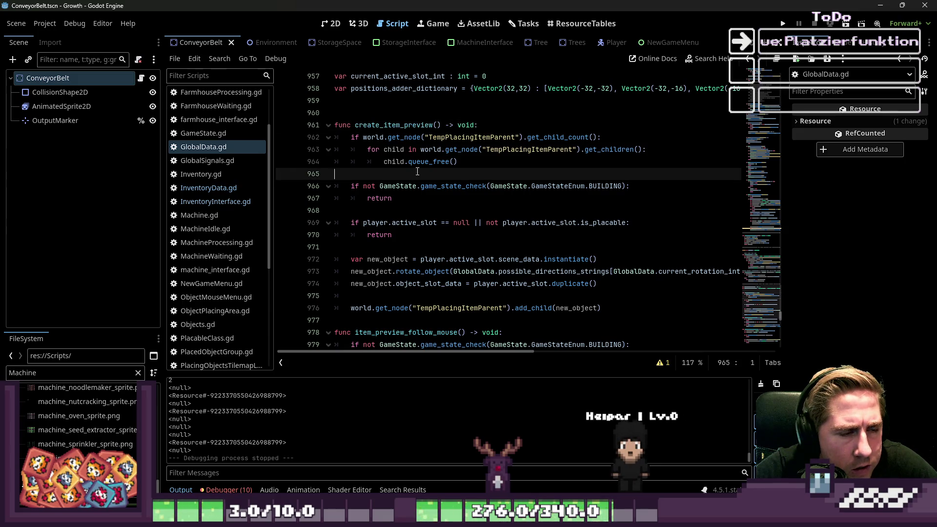
# Add a print("daopkoadpw line at the top of create_item_preview and launch the game.
pyautogui.click(514, 123)
pyautogui.press('Return')
pyautogui.write('print')
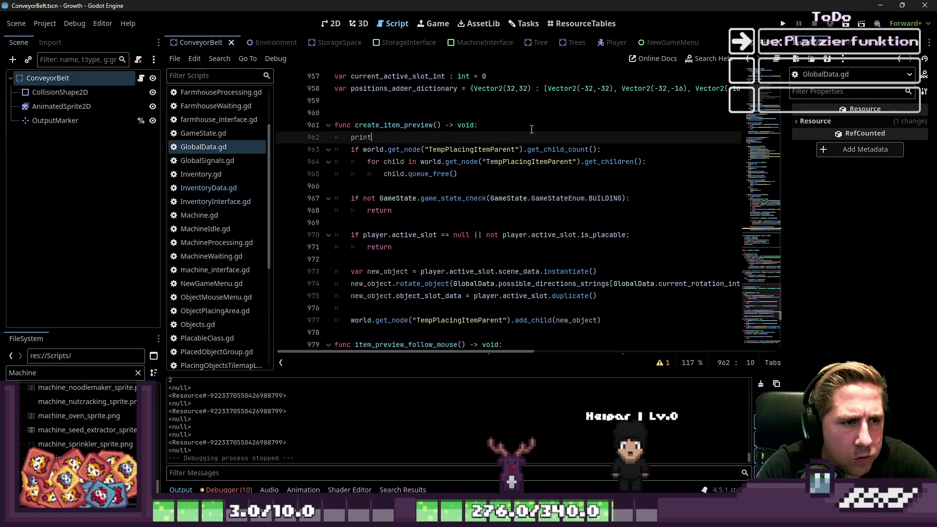
pyautogui.write('("daopkoadpw')
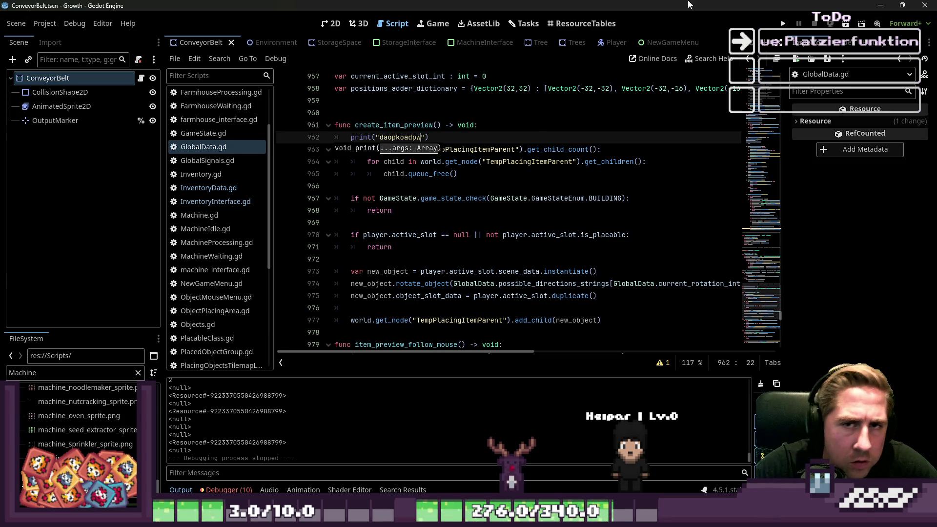
pyautogui.click(782, 23)
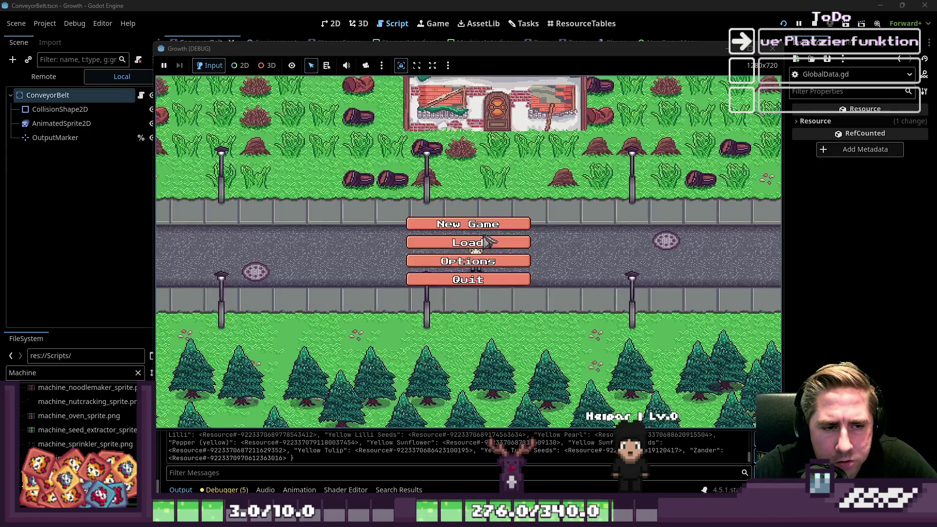
# Start a new game with a character named 'vxc' and close the inventory panel.
pyautogui.click(466, 219)
pyautogui.write('vxc')
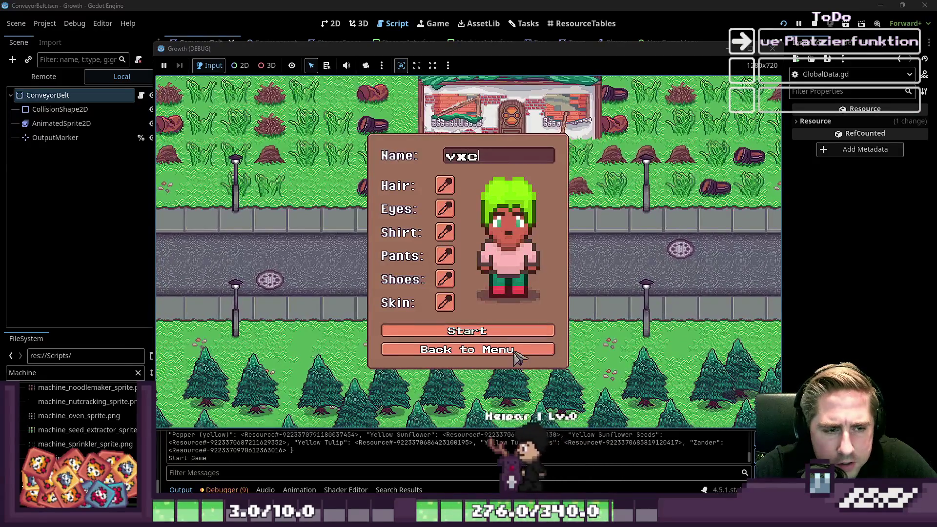
pyautogui.click(498, 337)
pyautogui.press('i')
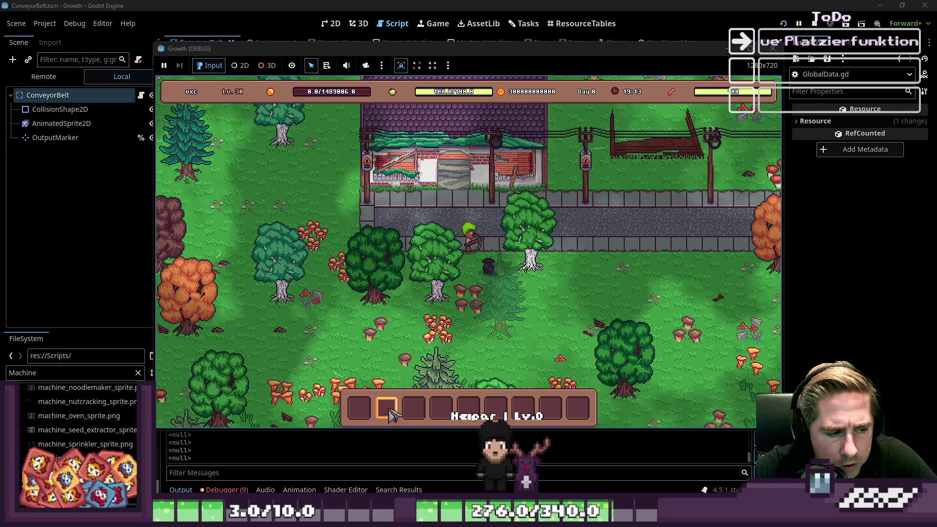
# Cycle through hotbar slots 1–9 to trigger the preview debug output, then stop the game.
pyautogui.press('1')
pyautogui.press('5')
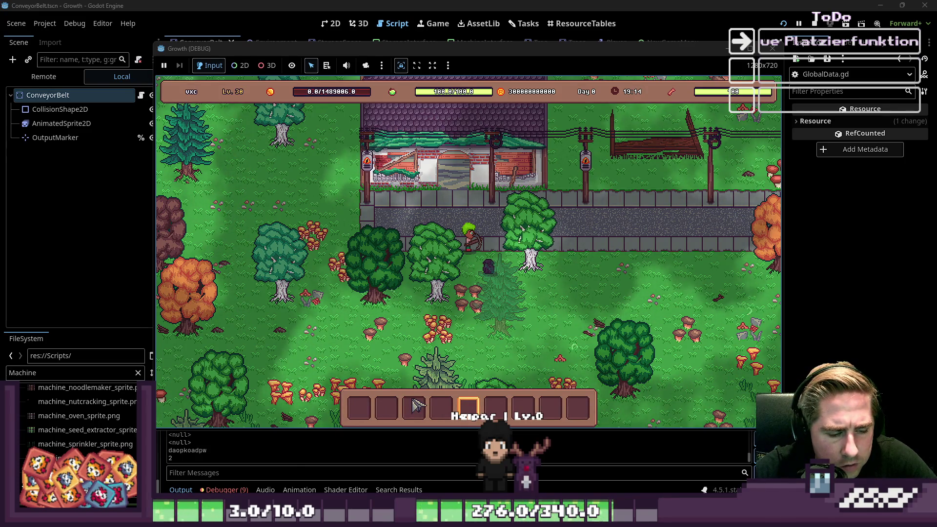
pyautogui.press('2')
pyautogui.press('3')
pyautogui.press('6')
pyautogui.press('1')
pyautogui.press('6')
pyautogui.press('2')
pyautogui.press('9')
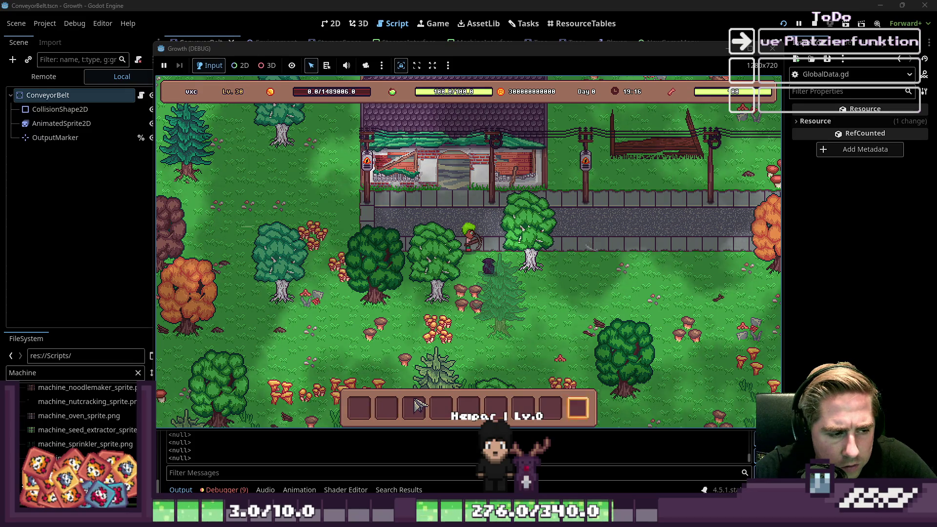
pyautogui.press('6')
pyautogui.press('5')
pyautogui.press('6')
pyautogui.press('9')
pyautogui.press('6')
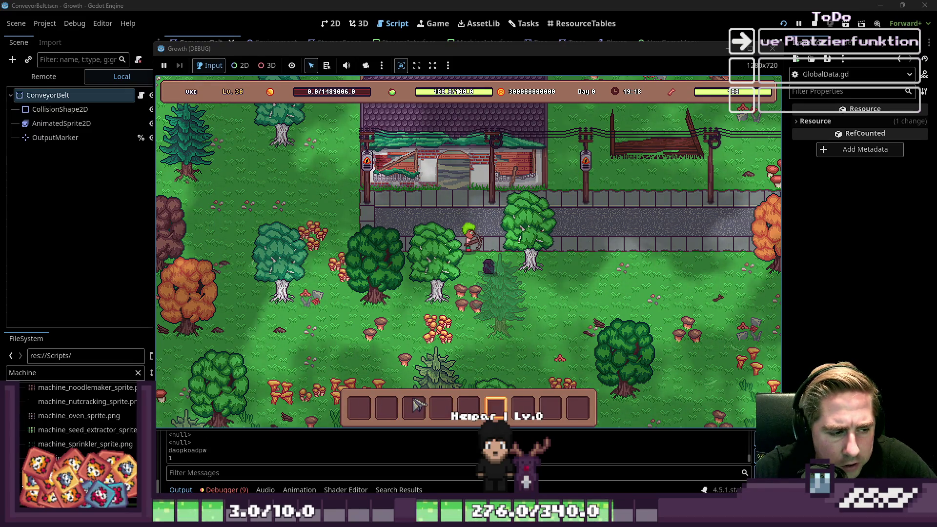
pyautogui.press('1')
pyautogui.press('7')
pyautogui.press('1')
pyautogui.click(772, 49)
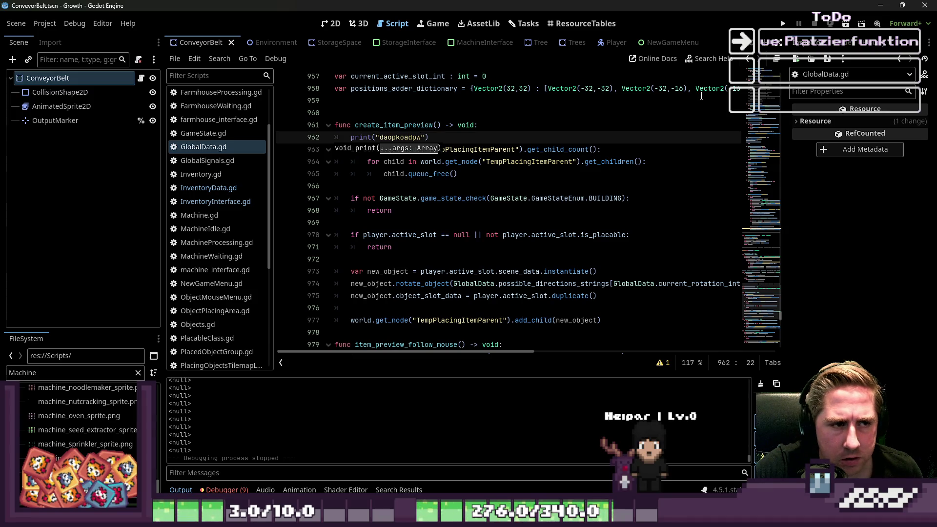
# Delete the print("daopkoadpw") debug line at the top of create_item_preview.
pyautogui.moveTo(438, 131); pyautogui.dragTo(283, 133)
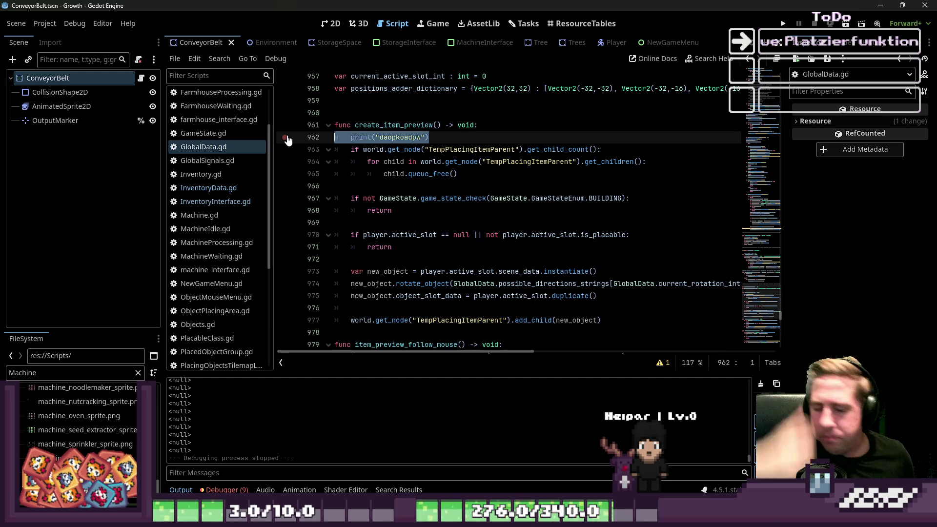
pyautogui.press('BackSpace')
pyautogui.press('BackSpace')
pyautogui.scroll(-3, 514, 156)
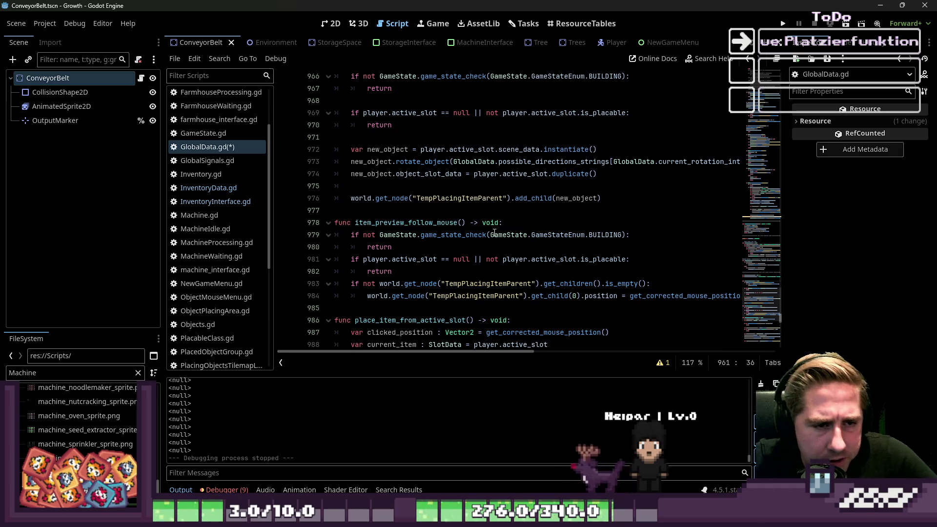
# Review the GameState building check, item_preview_follow_mouse and create_item_preview code.
pyautogui.moveTo(490, 235)
pyautogui.mouseDown()
pyautogui.moveTo(627, 236)
pyautogui.moveTo(574, 240)
pyautogui.moveTo(586, 240)
pyautogui.mouseUp()
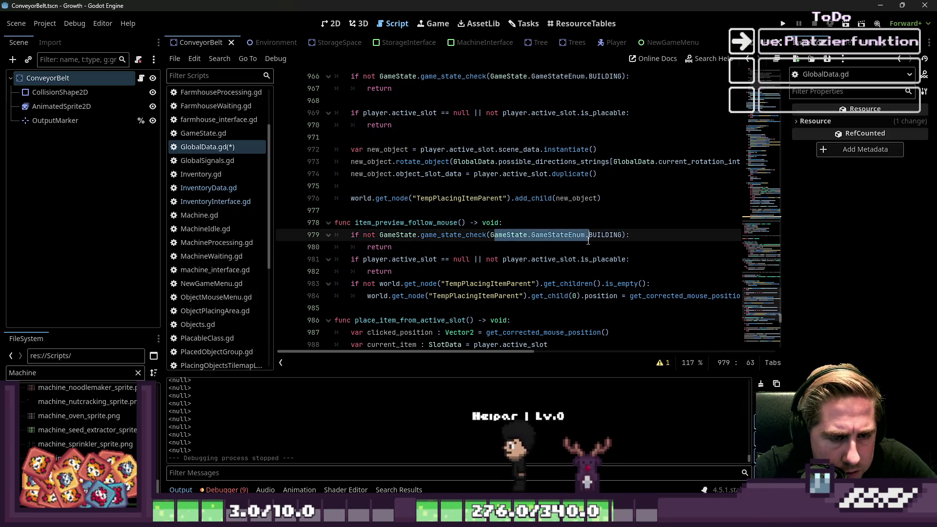
pyautogui.doubleClick(405, 234)
pyautogui.scroll(-1, 449, 244)
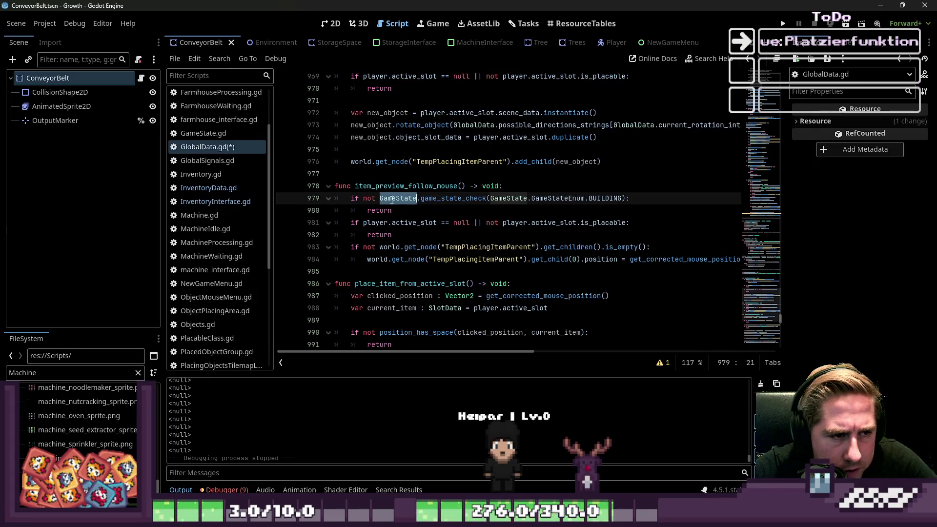
pyautogui.doubleClick(405, 186)
pyautogui.scroll(4, 420, 171)
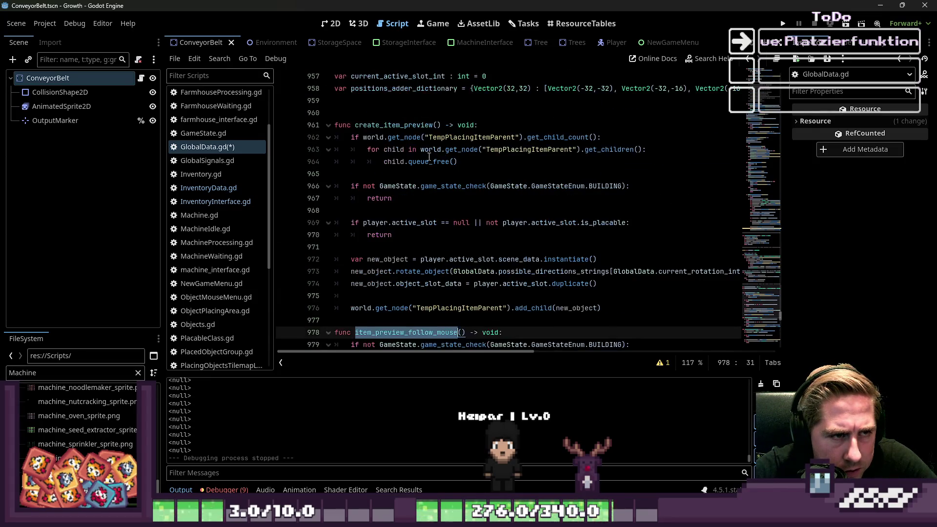
pyautogui.doubleClick(403, 124)
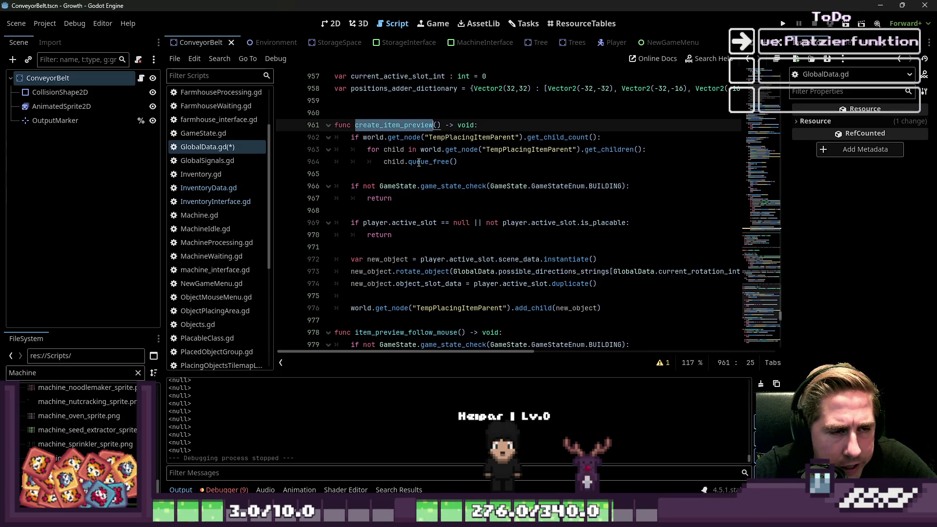
pyautogui.scroll(-1, 418, 163)
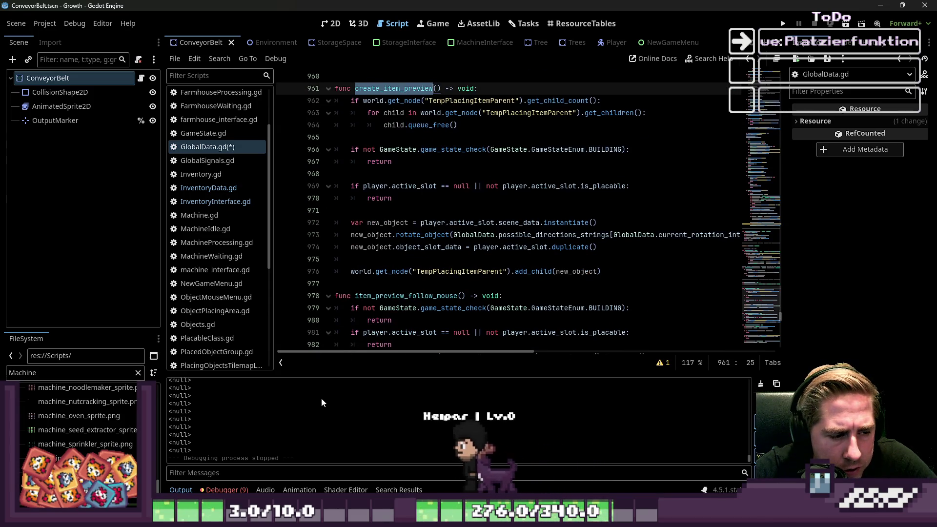
pyautogui.scroll(2, 280, 441)
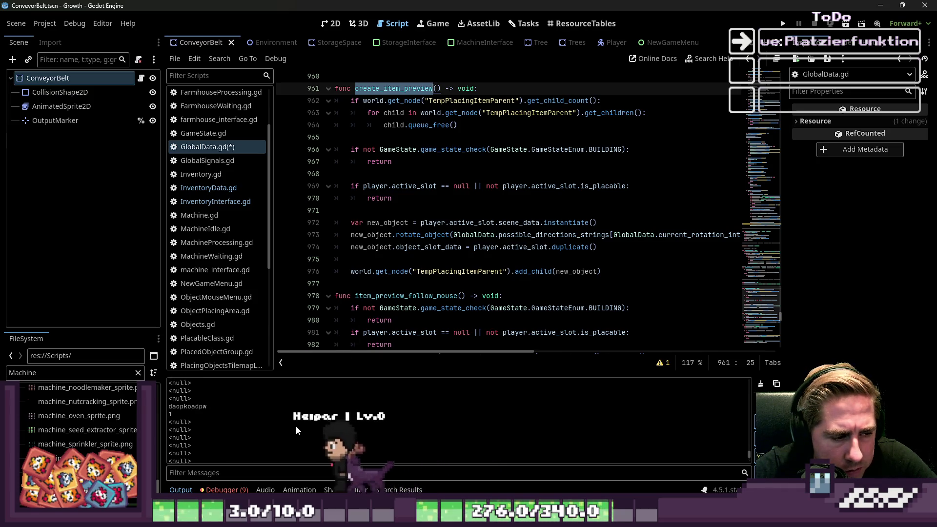
pyautogui.scroll(3, 295, 420)
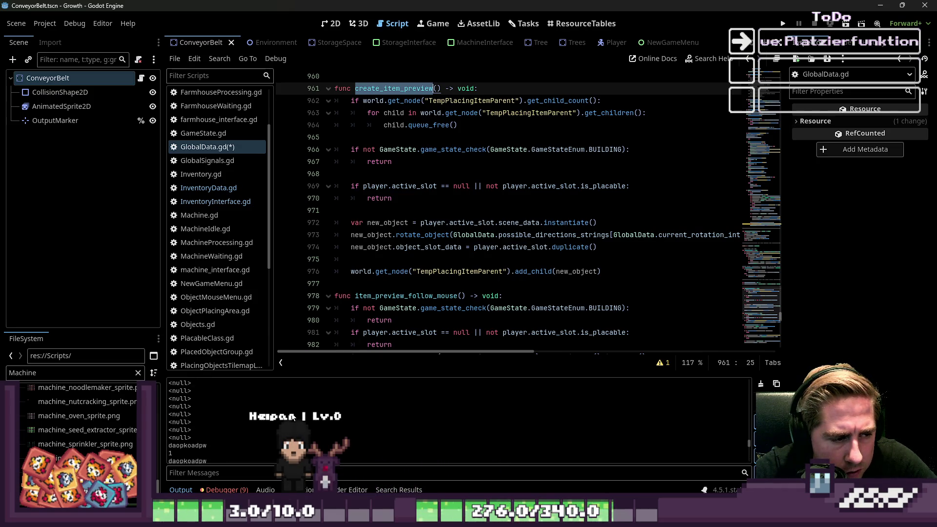
pyautogui.scroll(-2, 292, 416)
pyautogui.scroll(-19, 451, 185)
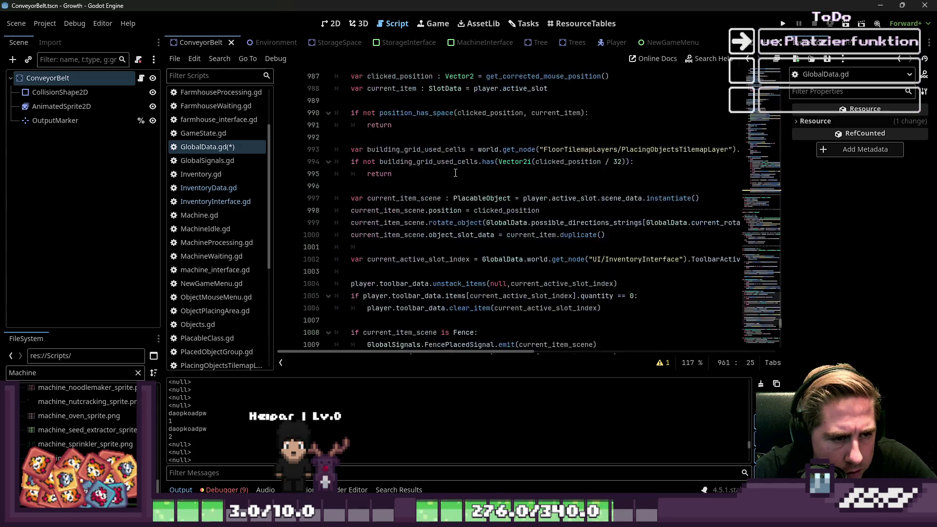
pyautogui.scroll(-13, 451, 186)
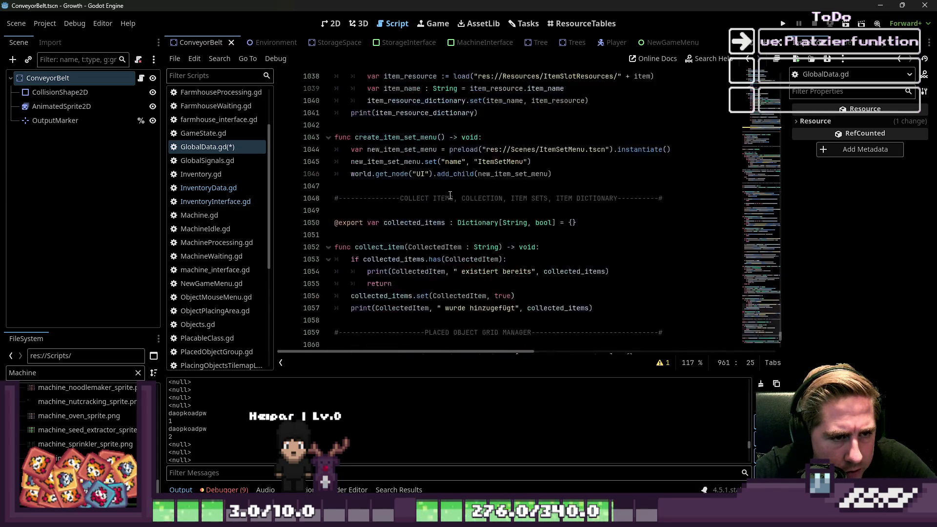
# Search for 'b' to find the B-action check using game_state_check and change_game_state_to.
pyautogui.hotkey('ctrl', 'f')
pyautogui.write('"b"')
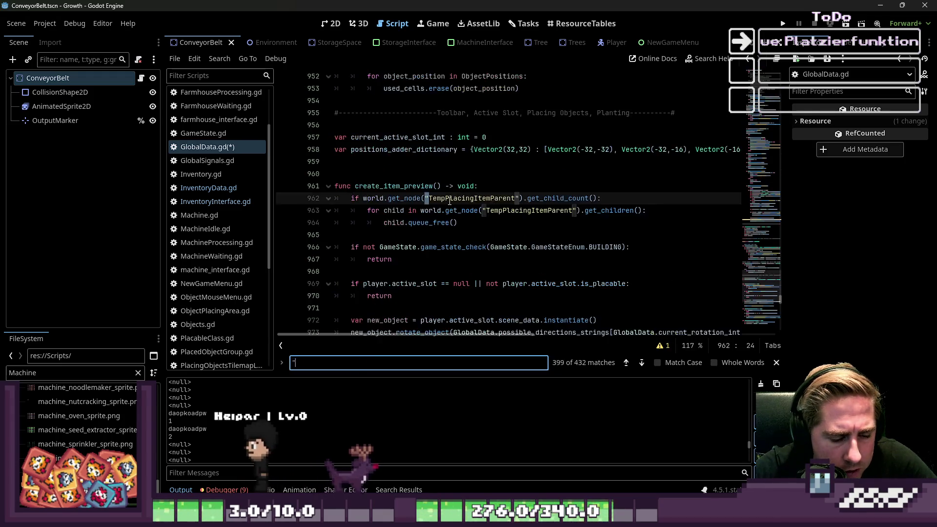
pyautogui.moveTo(449, 201)
pyautogui.mouseDown()
pyautogui.moveTo(451, 222)
pyautogui.moveTo(451, 200)
pyautogui.mouseUp()
pyautogui.click(451, 205)
pyautogui.doubleClick(457, 211)
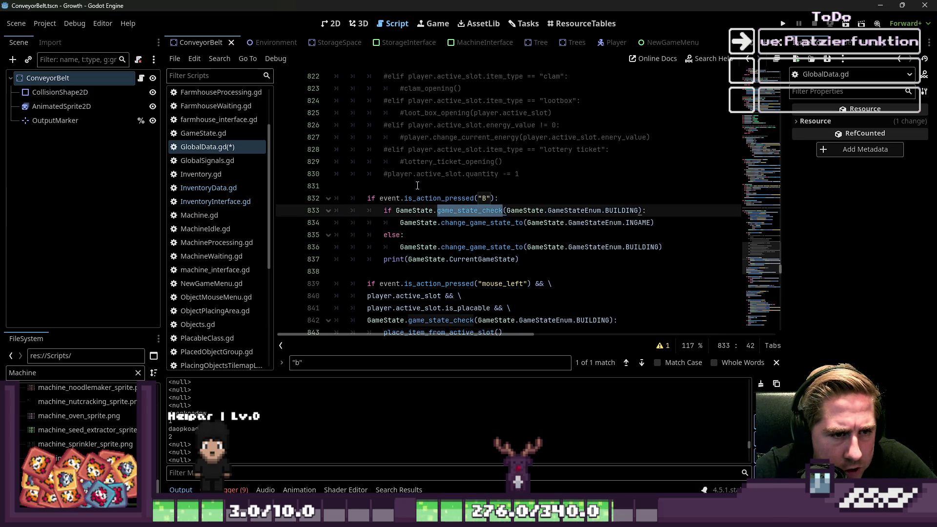
pyautogui.click(416, 211)
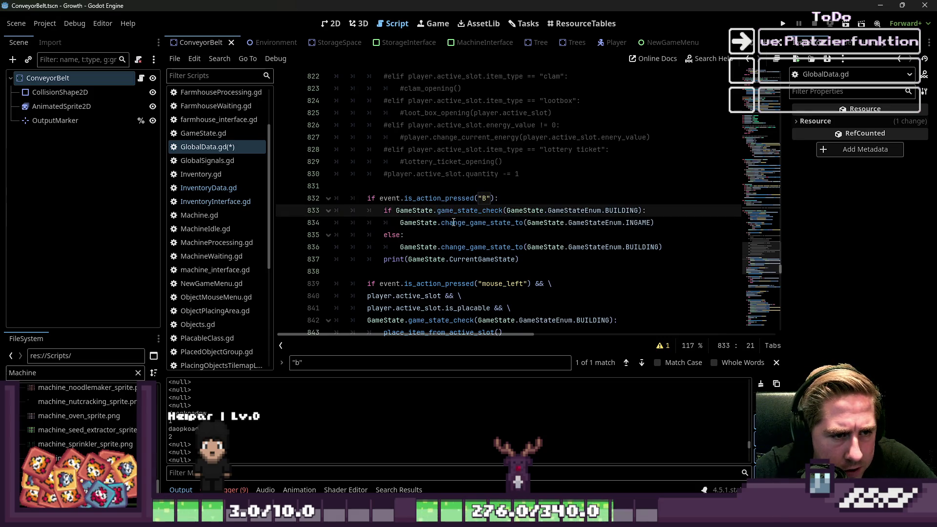
pyautogui.doubleClick(453, 223)
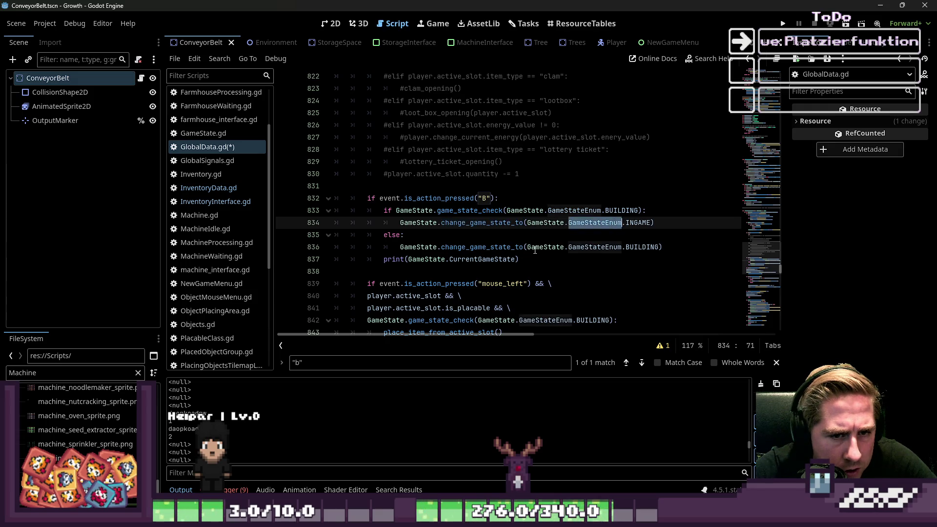
# Delete the print(GameState.CurrentGameState) line, then undo to restore it.
pyautogui.click(472, 261)
pyautogui.moveTo(520, 260); pyautogui.dragTo(324, 262)
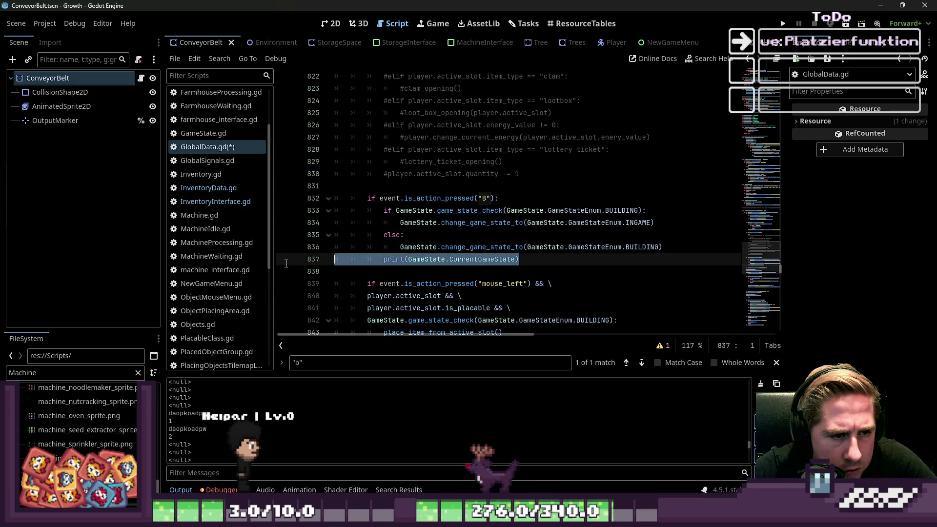
pyautogui.press('BackSpace')
pyautogui.press('BackSpace')
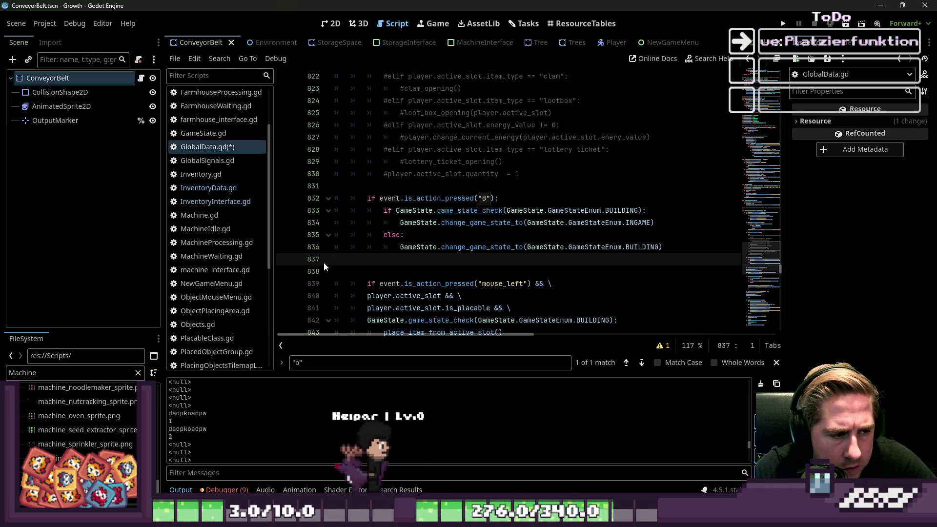
pyautogui.hotkey('ctrl', 'z')
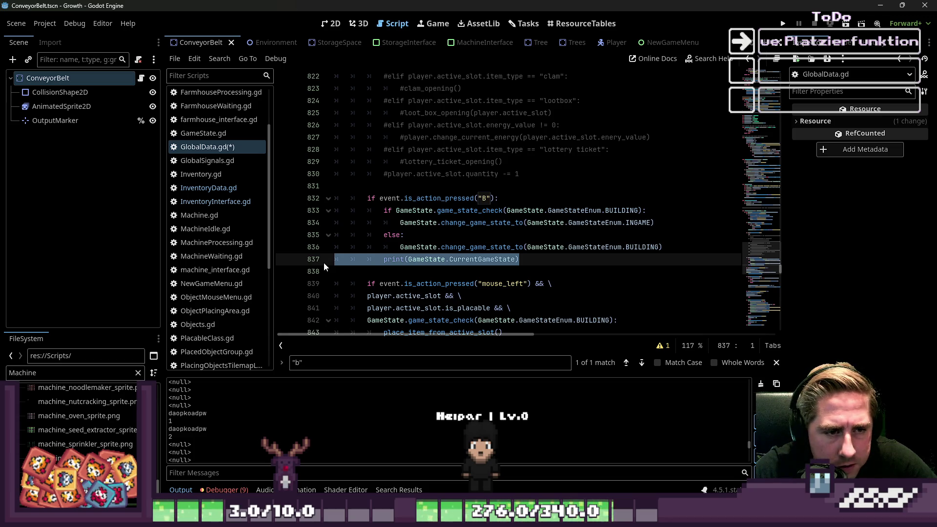
# Open GameState.gd and inspect the GameStateChanged emit in change_game_state_to.
pyautogui.keyDown('ctrl'); pyautogui.click(477, 246); pyautogui.keyUp('ctrl')
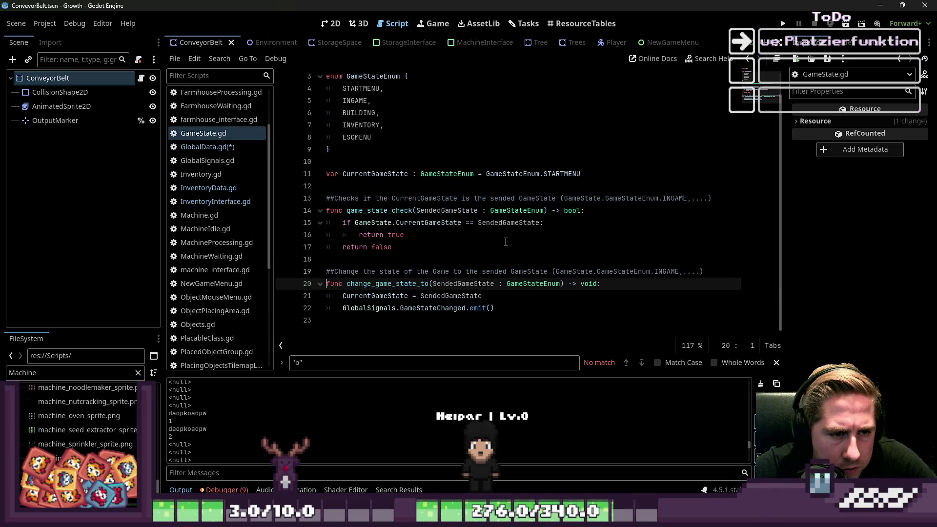
pyautogui.click(393, 308)
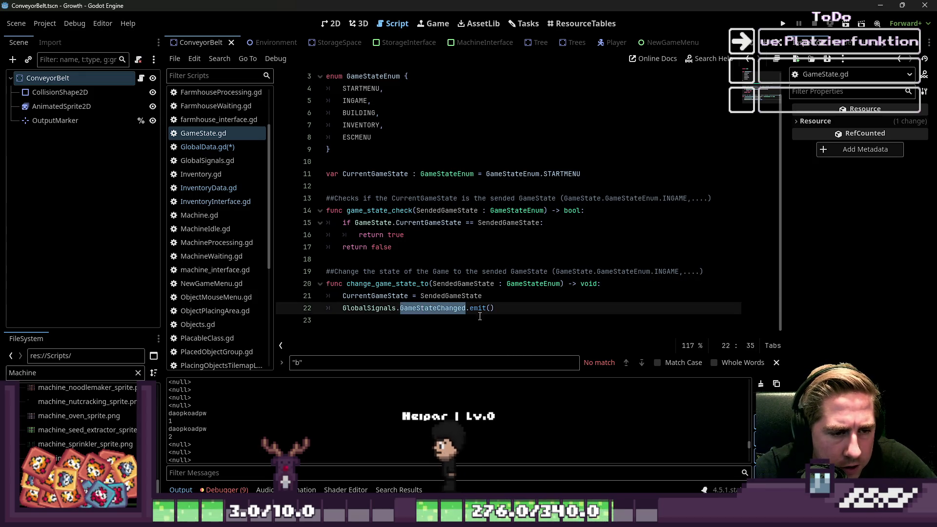
pyautogui.moveTo(475, 311)
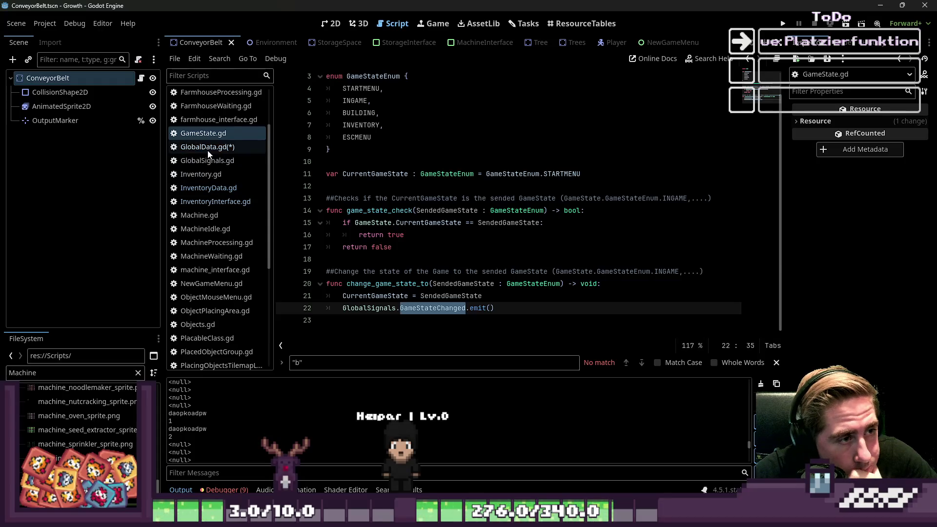
# In GlobalData.gd, select change_game_state_to on line 834 and search the script for it.
pyautogui.click(205, 146)
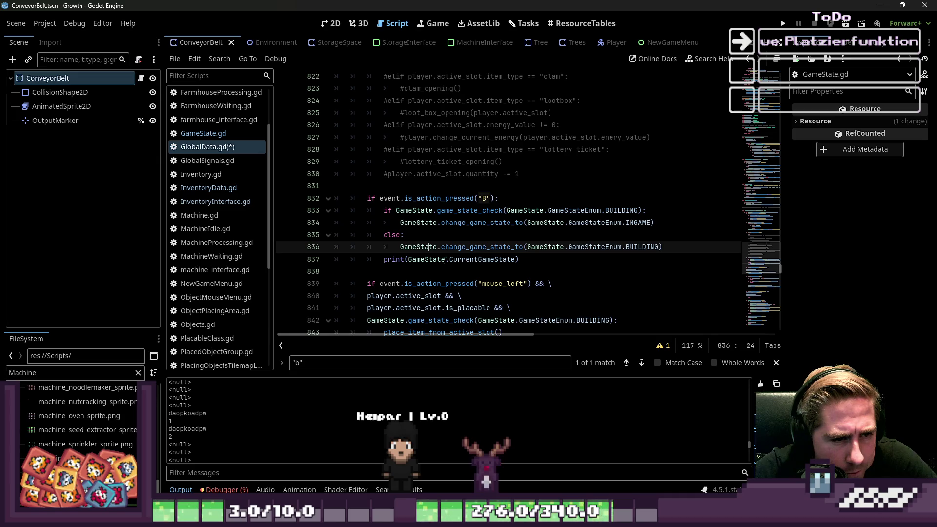
pyautogui.click(465, 225)
pyautogui.moveTo(465, 226)
pyautogui.press('Escape')
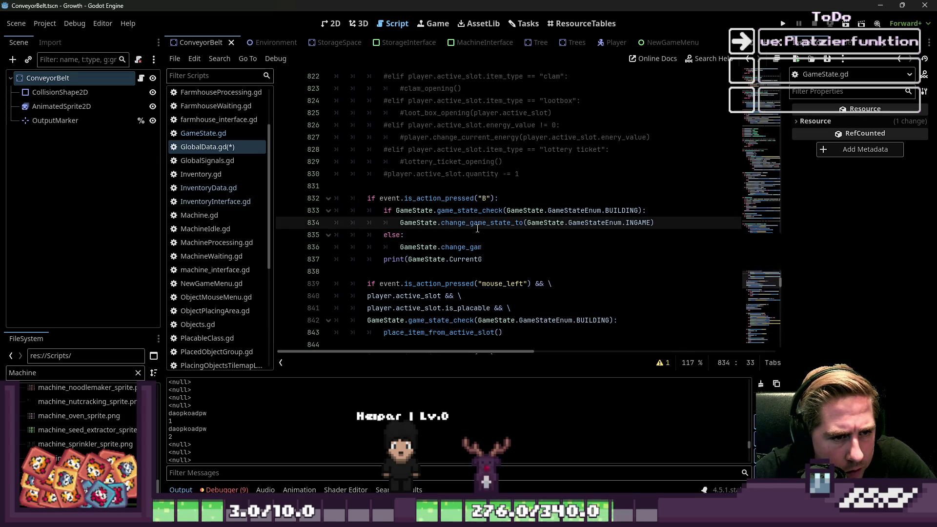
pyautogui.doubleClick(484, 225)
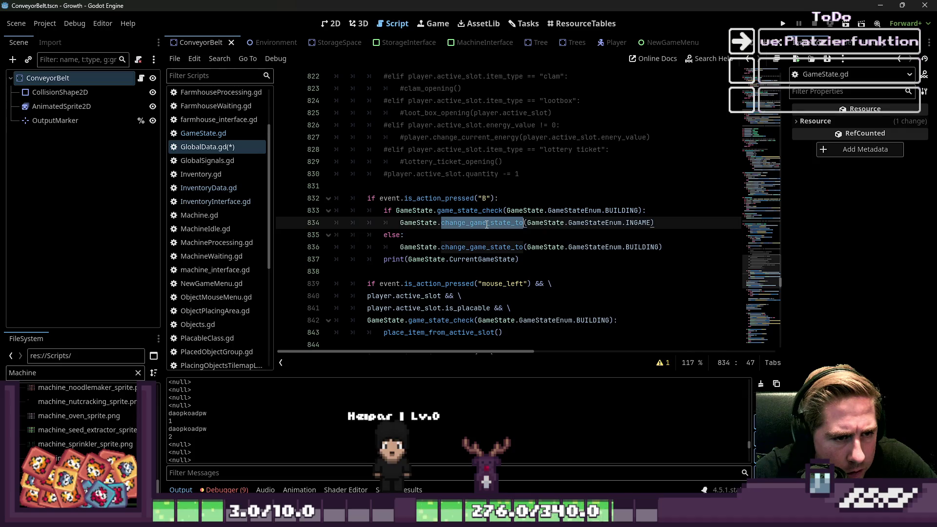
pyautogui.hotkey('ctrl', 'f')
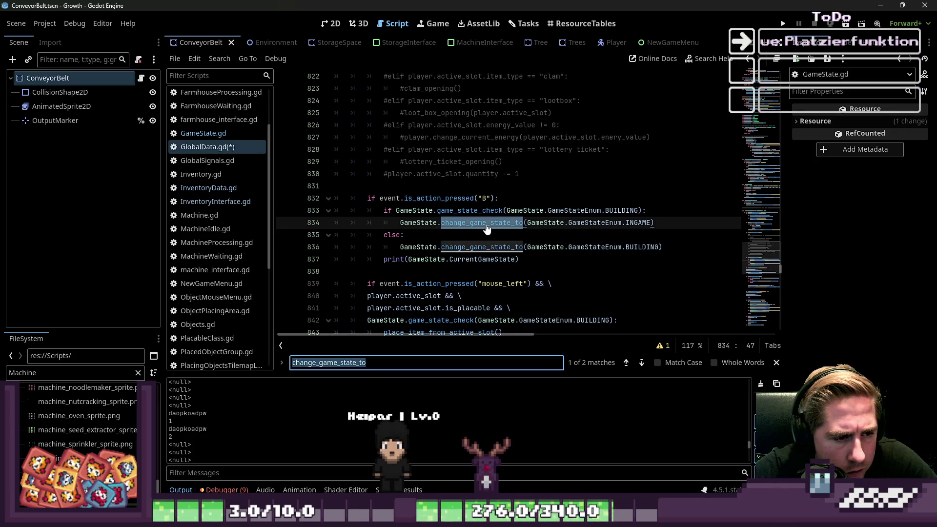
pyautogui.write('GameStateChanged')
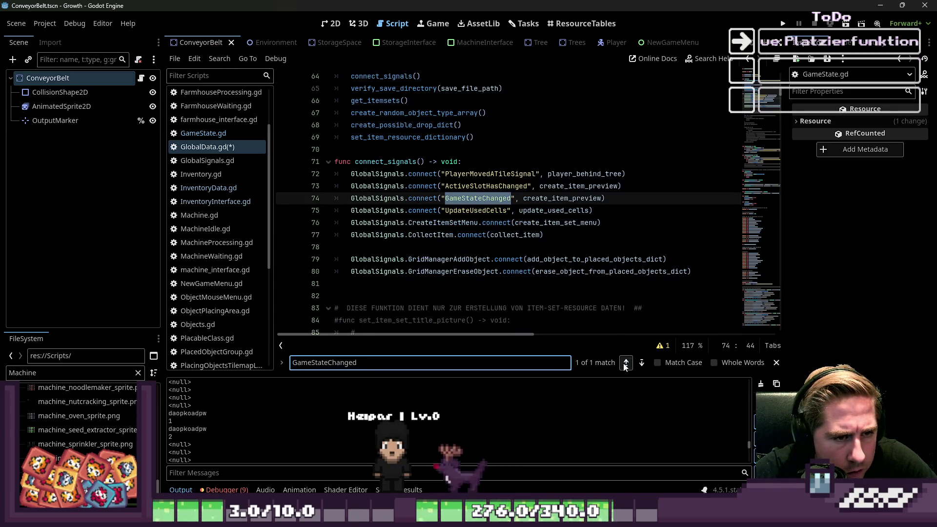
# Duplicate the GameStateChanged connect line as line 75 and erase its signal name.
pyautogui.doubleClick(542, 200)
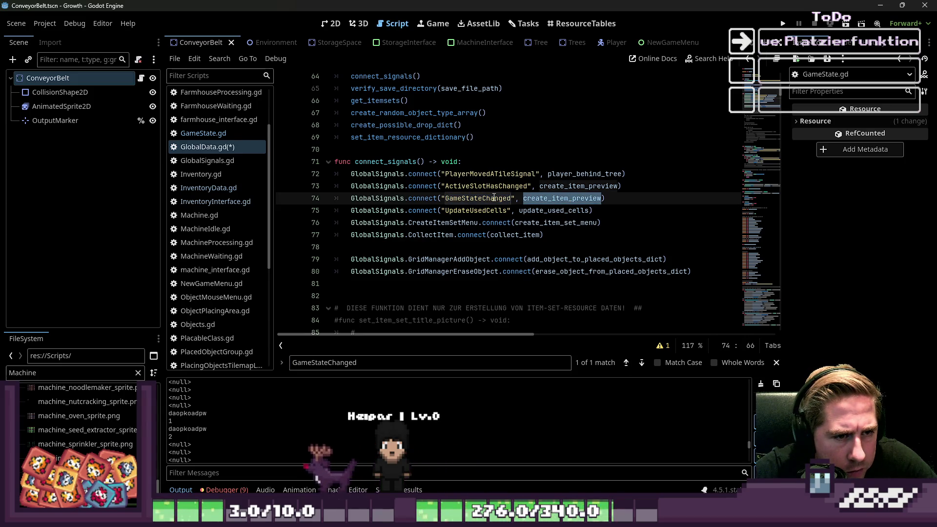
pyautogui.click(606, 200)
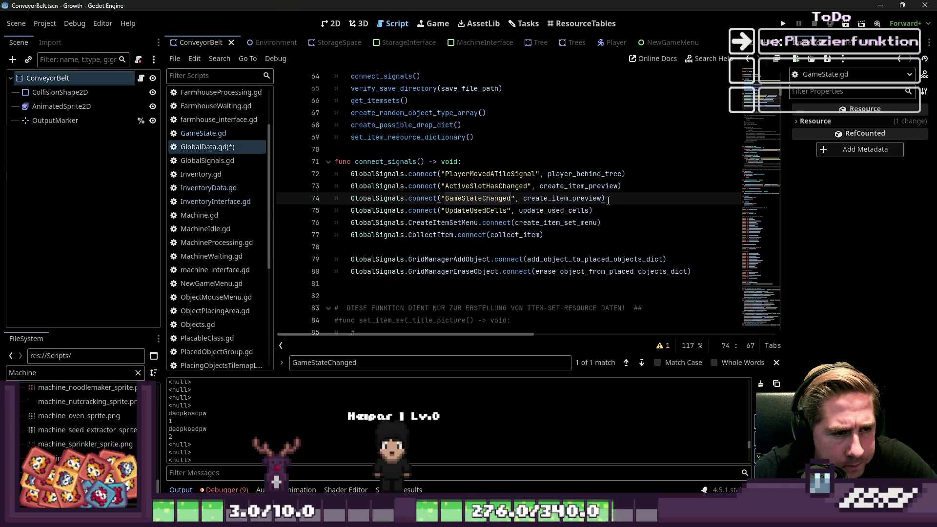
pyautogui.moveTo(608, 200); pyautogui.dragTo(354, 193)
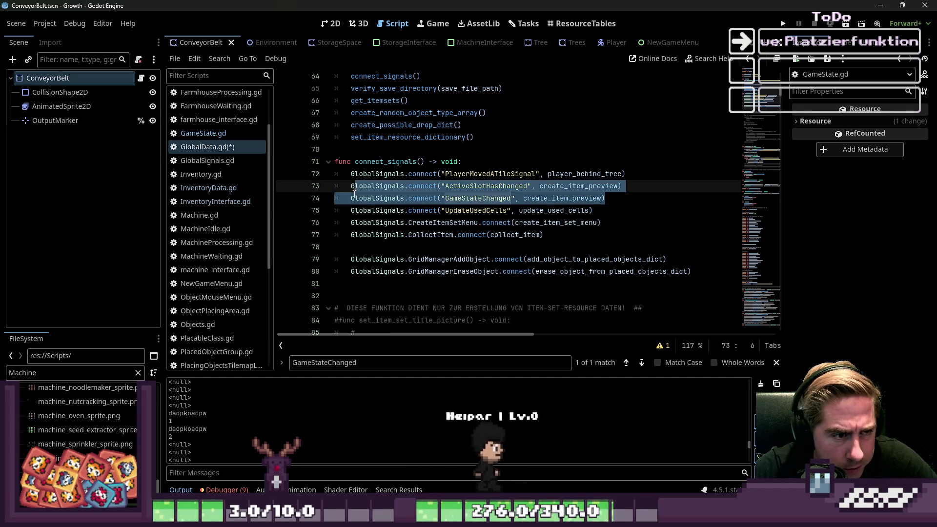
pyautogui.click(623, 198)
pyautogui.press('Return')
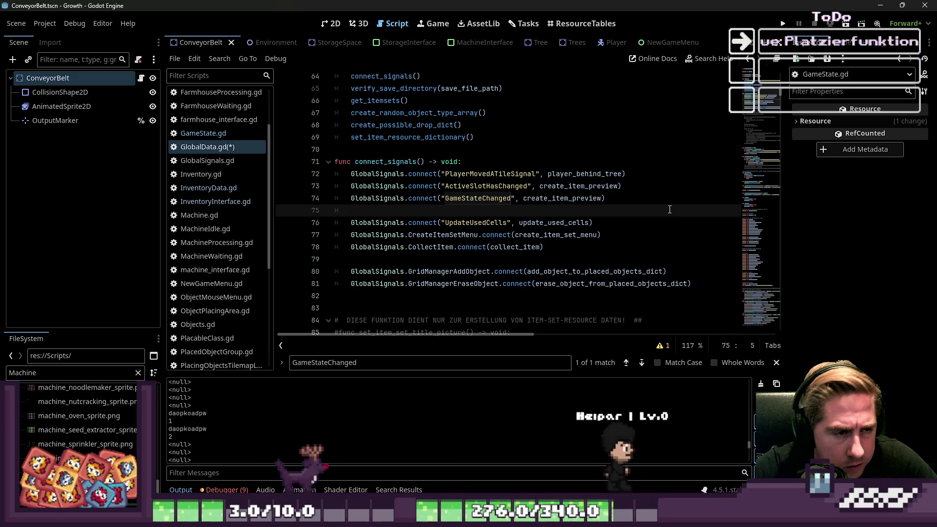
pyautogui.write('GlobalSignals.connect("GameStateChanged", create_item_preview)')
pyautogui.hotkey('shift', 'F3')
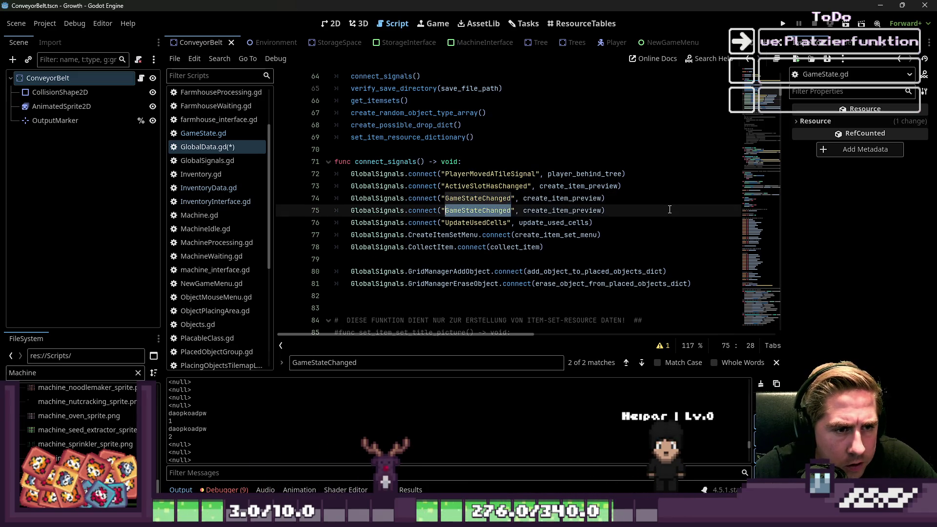
pyautogui.press('BackSpace')
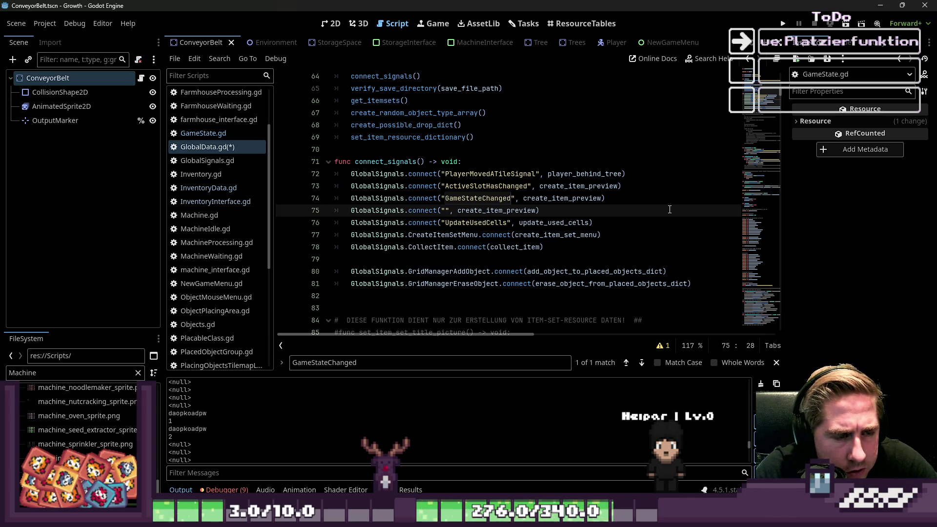
pyautogui.click(407, 173)
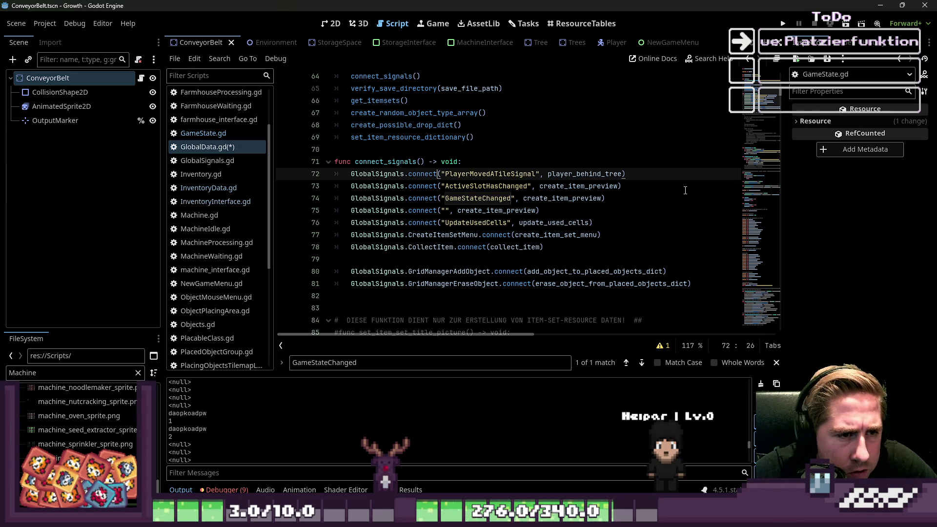
pyautogui.click(420, 173)
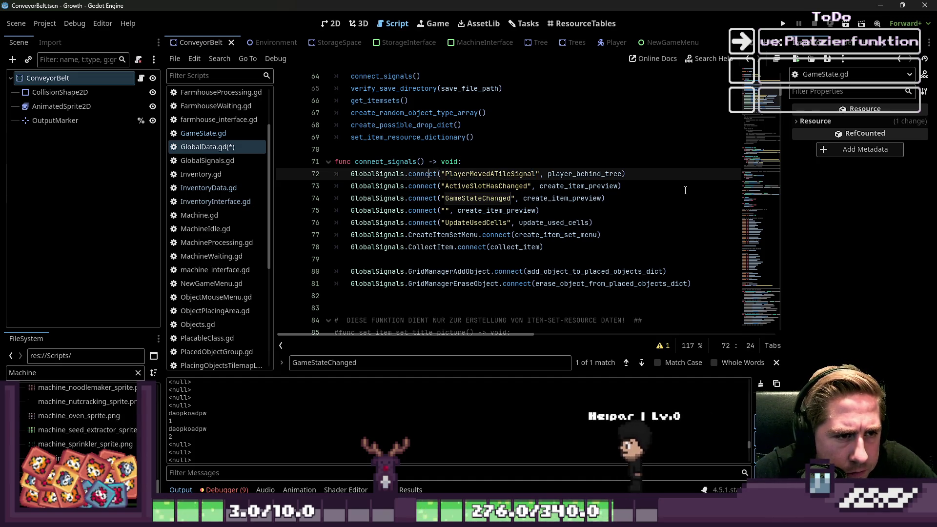
# Rewrite line 72 as GlobalSignals.PlayerMovedATileSignal.connect(callback).
pyautogui.press('Left')
pyautogui.press('Left')
pyautogui.press('Left')
pyautogui.write('-')
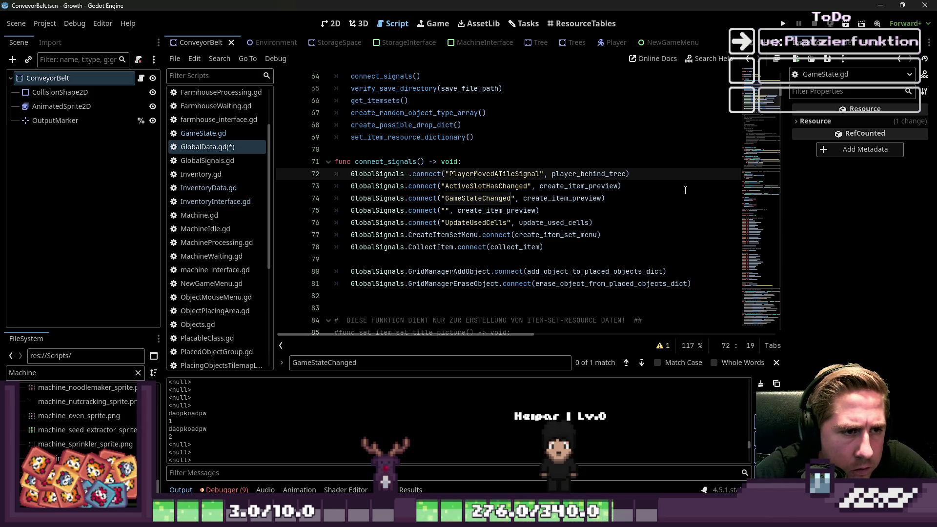
pyautogui.write('PlayerMovedATileSignal')
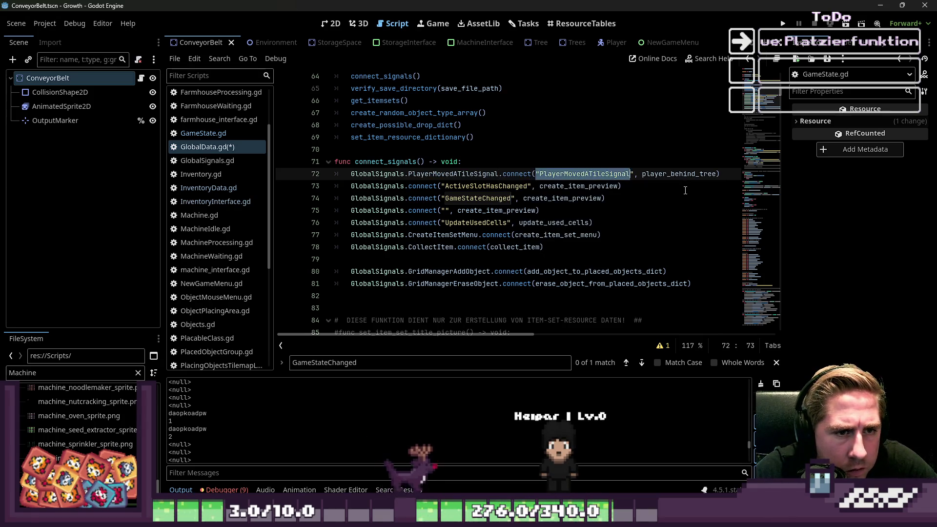
pyautogui.press('Delete')
pyautogui.press('Delete')
pyautogui.press('Delete')
pyautogui.press('Down')
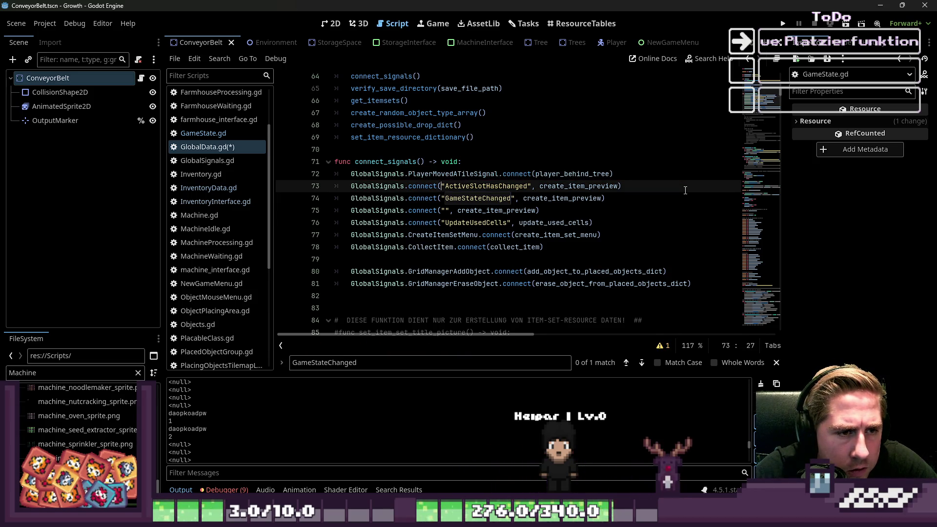
# Rewrite line 73 to connect through the ActiveSlotHasChanged signal property instead of a string.
pyautogui.hotkey('ctrl', 'Right')
pyautogui.hotkey('ctrl', 'Right')
pyautogui.hotkey('ctrl', 'shift', 'Right')
pyautogui.hotkey('ctrl', 'c')
pyautogui.press('BackSpace')
pyautogui.press('BackSpace')
pyautogui.press('Delete')
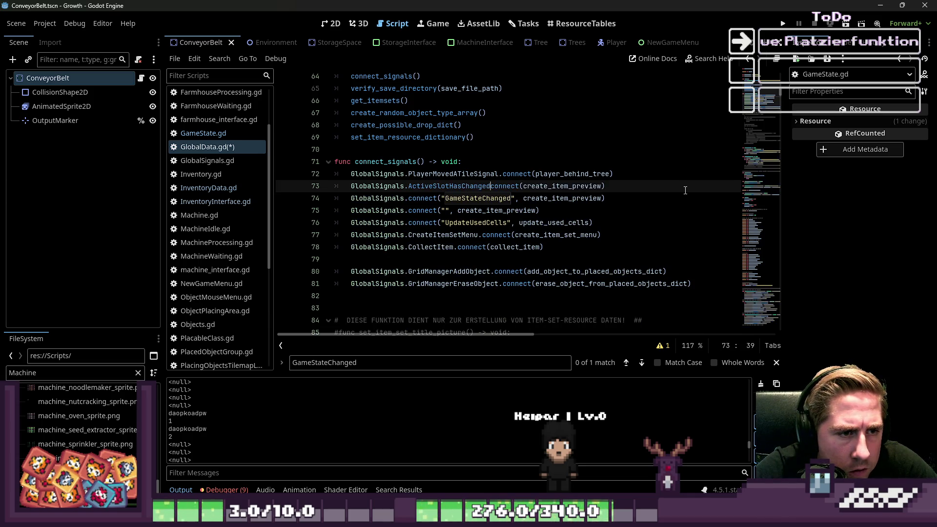
pyautogui.hotkey('ctrl', 'v')
pyautogui.write('.')
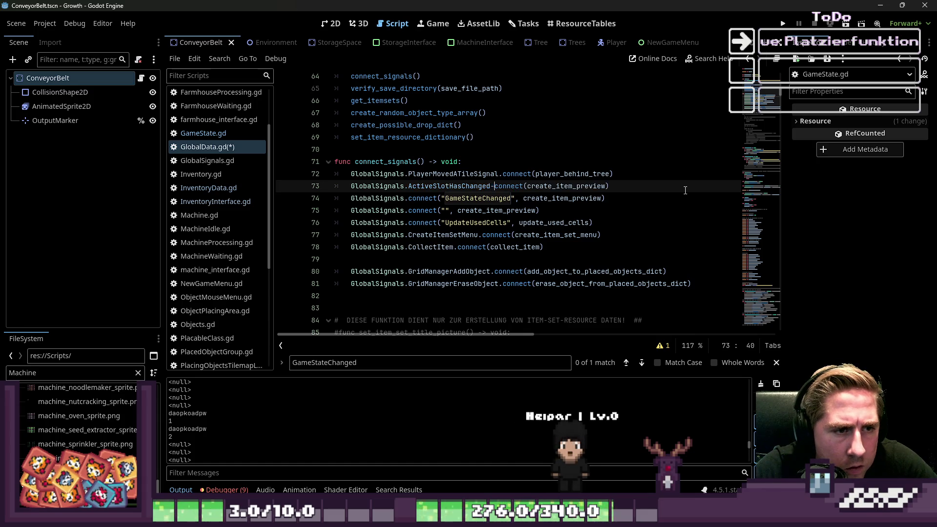
pyautogui.write('.')
pyautogui.press('Escape')
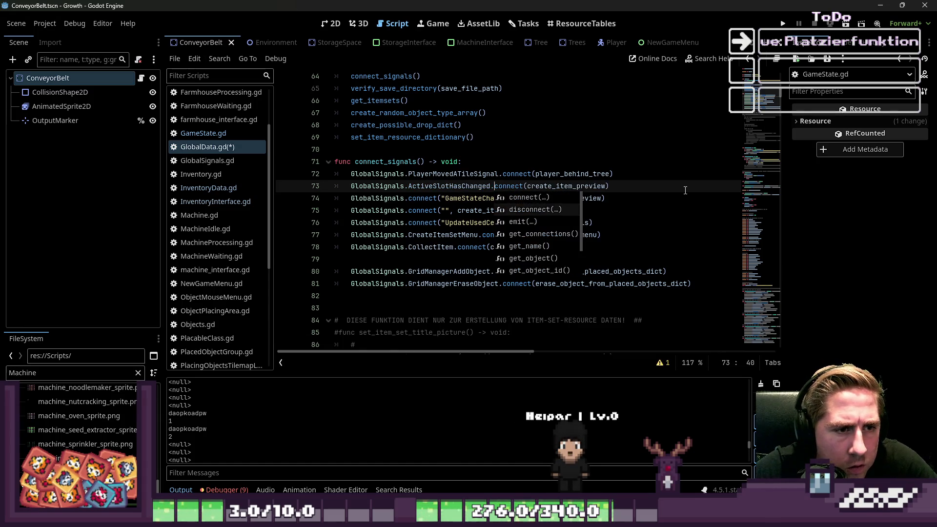
pyautogui.press('Escape')
# Rewrite line 74 as GlobalSignals.GameStateChanged.connect(create_item_preview).
pyautogui.press('Down')
pyautogui.hotkey('ctrl', 'shift', 'Left')
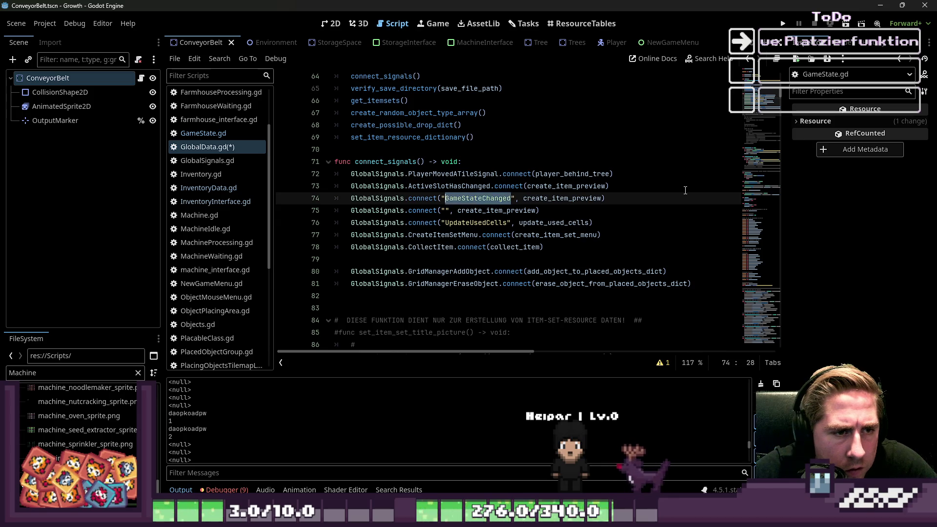
pyautogui.hotkey('ctrl', 'x')
pyautogui.press('BackSpace')
pyautogui.press('Delete')
pyautogui.press('Delete')
pyautogui.press('Delete')
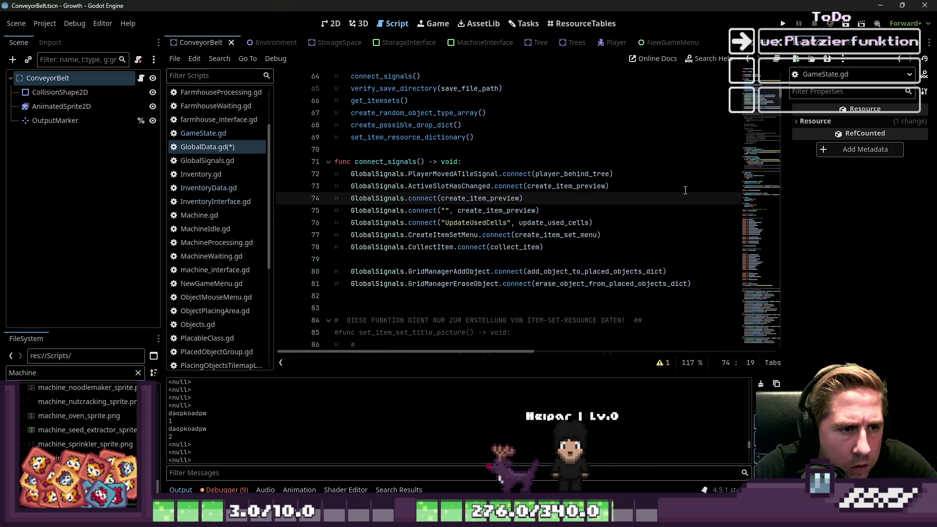
pyautogui.hotkey('ctrl', 'Left')
pyautogui.hotkey('ctrl', 'v')
pyautogui.write('.')
pyautogui.press('Escape')
pyautogui.press('Down')
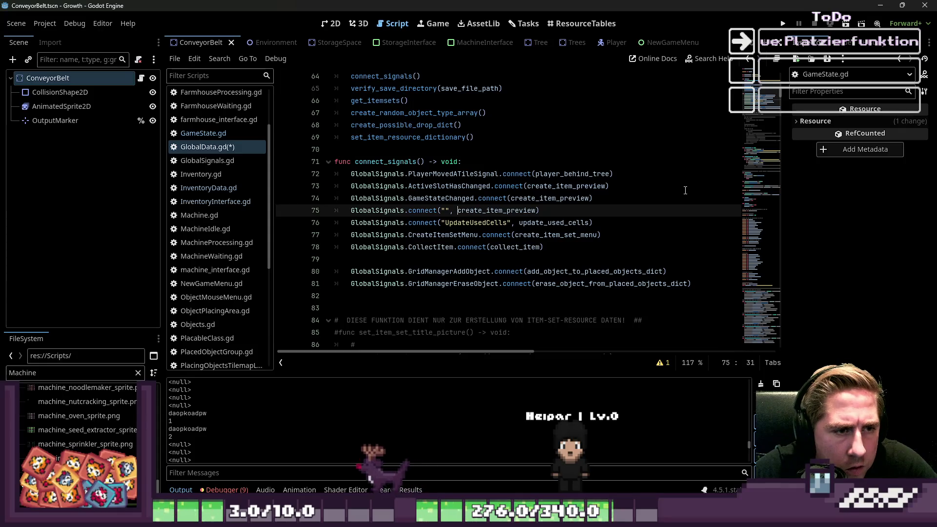
# Change line 73's signal name to ChangeActiveSlot.
pyautogui.press('Up')
pyautogui.press('Up')
pyautogui.press('Left')
pyautogui.press('Left')
pyautogui.press('Left')
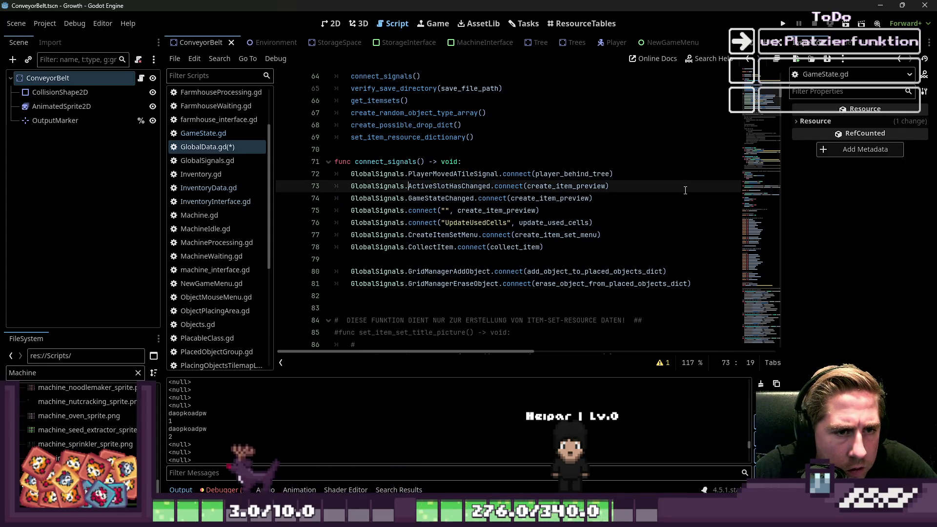
pyautogui.hotkey('ctrl', 'Right')
pyautogui.hotkey('ctrl', 'shift', 'Left')
pyautogui.write('A')
pyautogui.press('BackSpace')
pyautogui.write('ChangeActiveSlot')
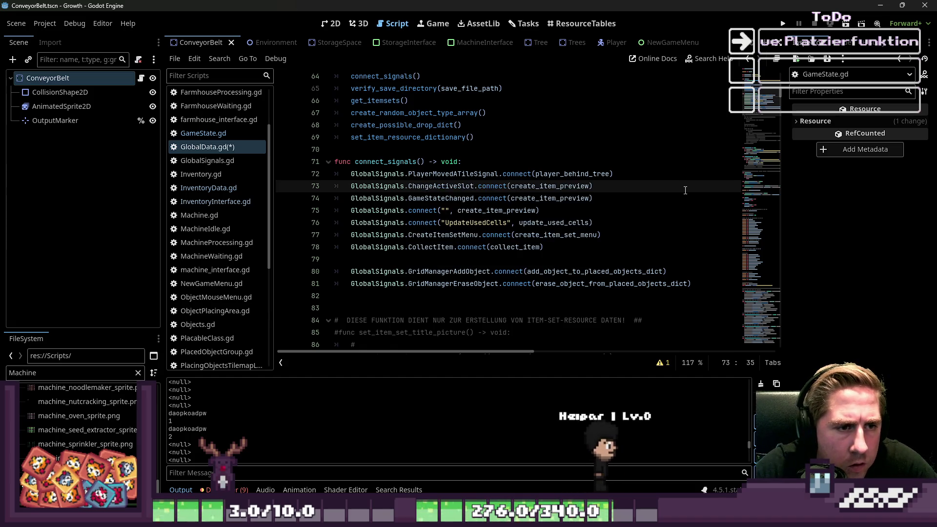
pyautogui.hotkey('ctrl', 'Right')
pyautogui.hotkey('ctrl', 'Right')
pyautogui.hotkey('ctrl', 'shift', 'Left')
pyautogui.hotkey('ctrl', 'shift', 'Left')
pyautogui.hotkey('ctrl', 'shift', 'Left')
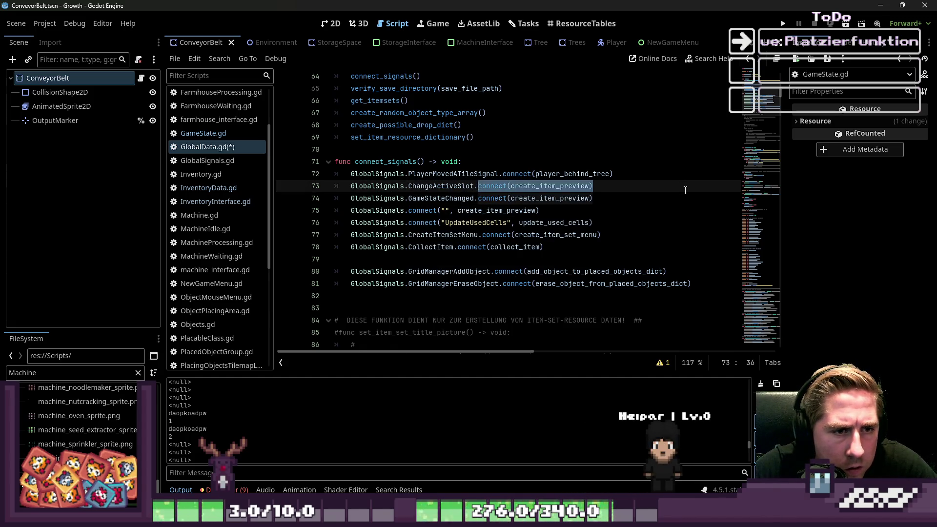
# Delete the empty-signal connect line and rewrite it as GlobalSignals.UpdateUsedCells.connect.
pyautogui.press('Down')
pyautogui.press('Down')
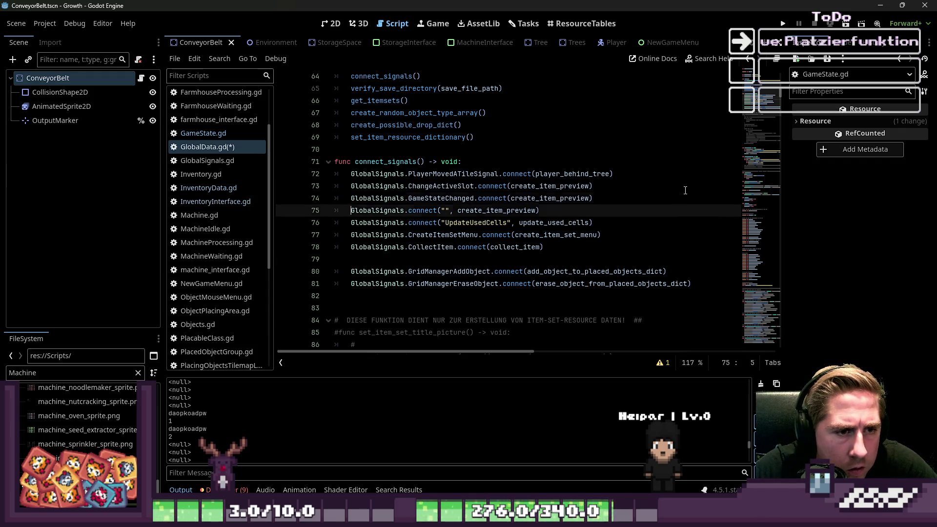
pyautogui.hotkey('shift', 'Down')
pyautogui.press('Delete')
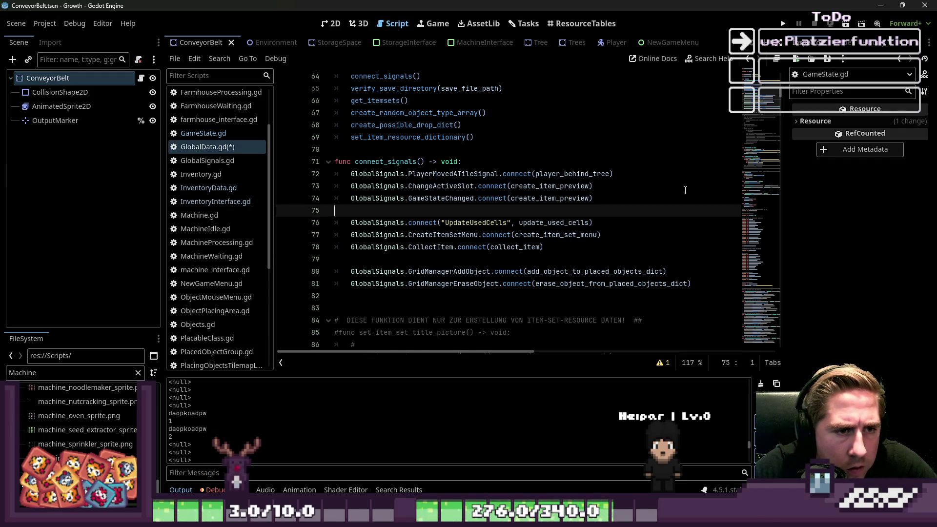
pyautogui.press('End')
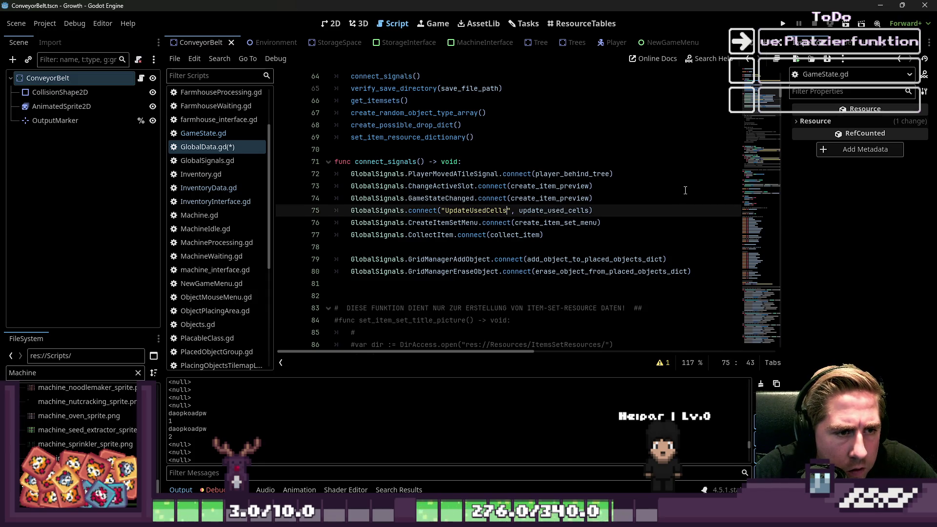
pyautogui.press('BackSpace')
pyautogui.press('Delete')
pyautogui.press('Delete')
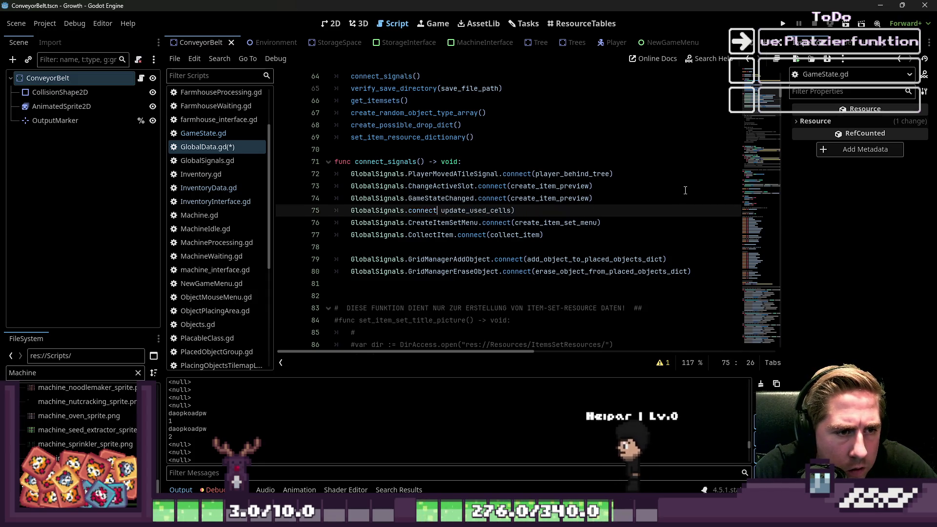
pyautogui.write(')(')
pyautogui.hotkey('ctrl', 'Left')
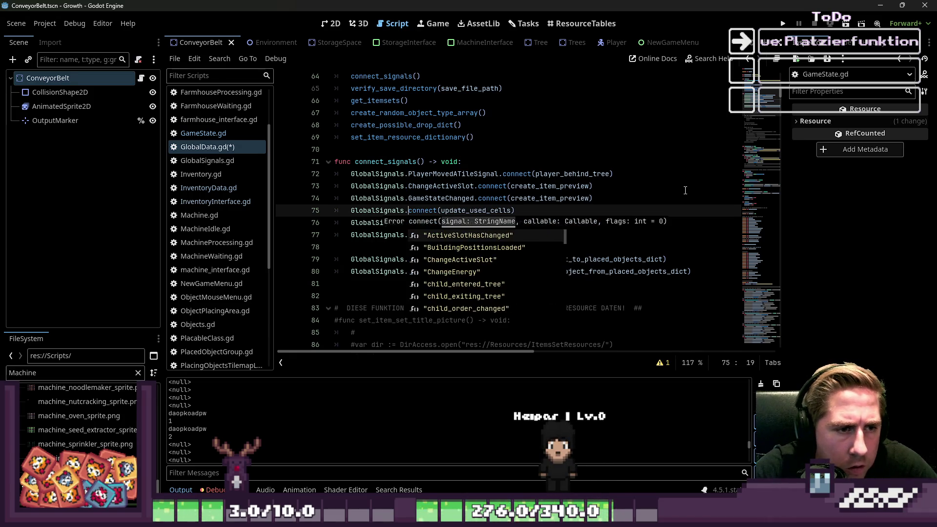
pyautogui.write('UpdateUsedCells.')
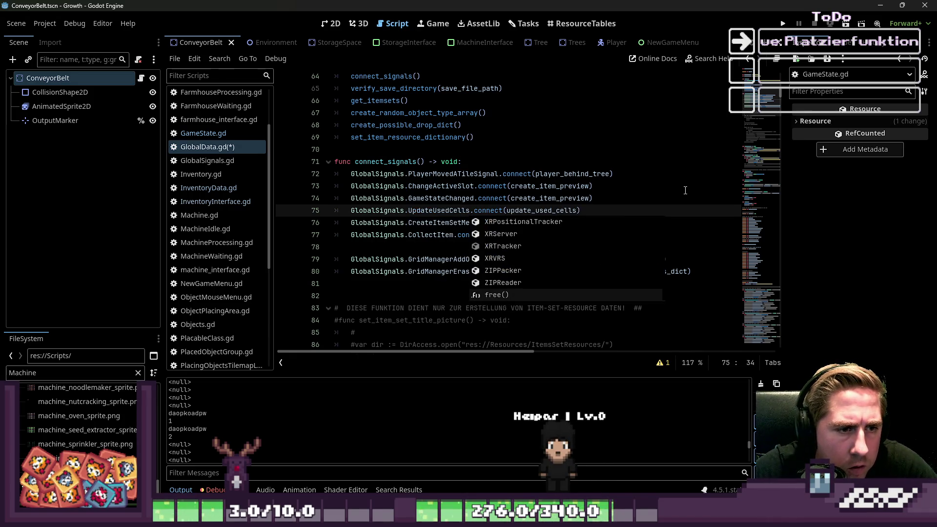
# Save GlobalData.gd and run the Growth project.
pyautogui.hotkey('ctrl', 's')
pyautogui.click(518, 173)
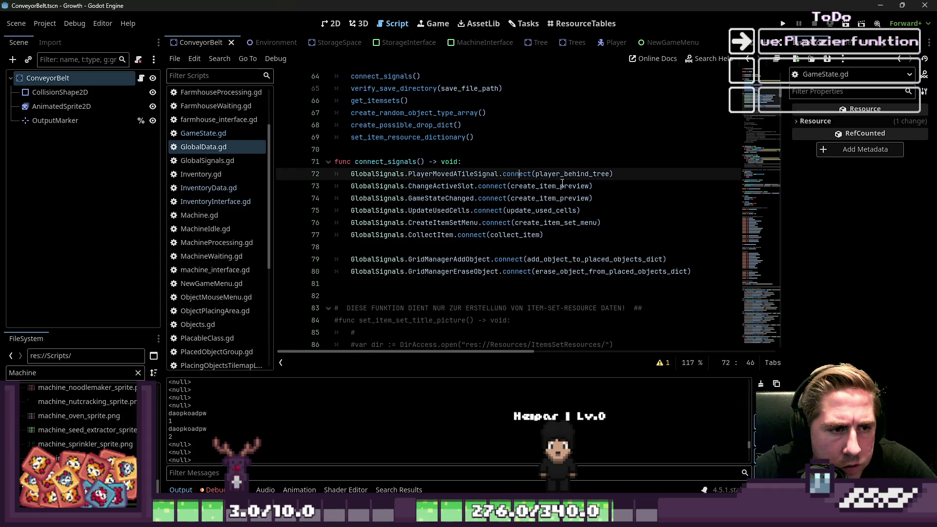
pyautogui.click(783, 23)
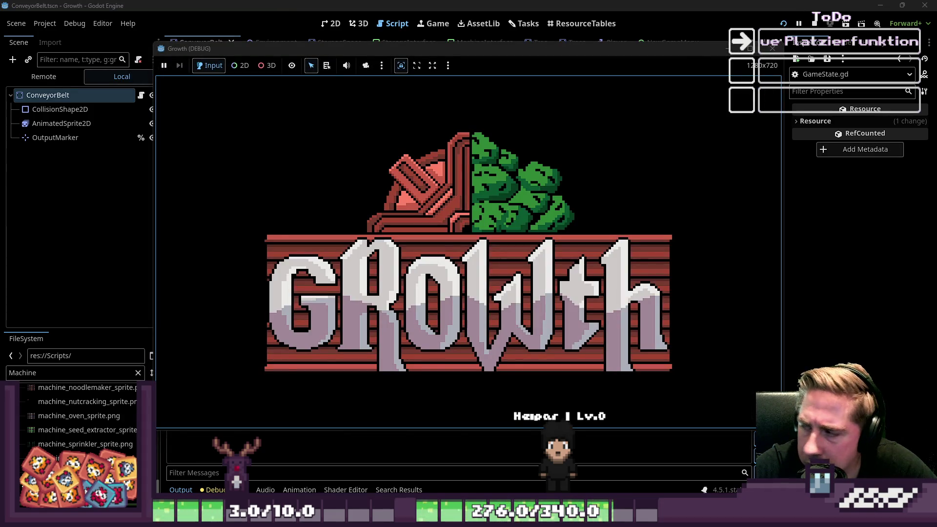
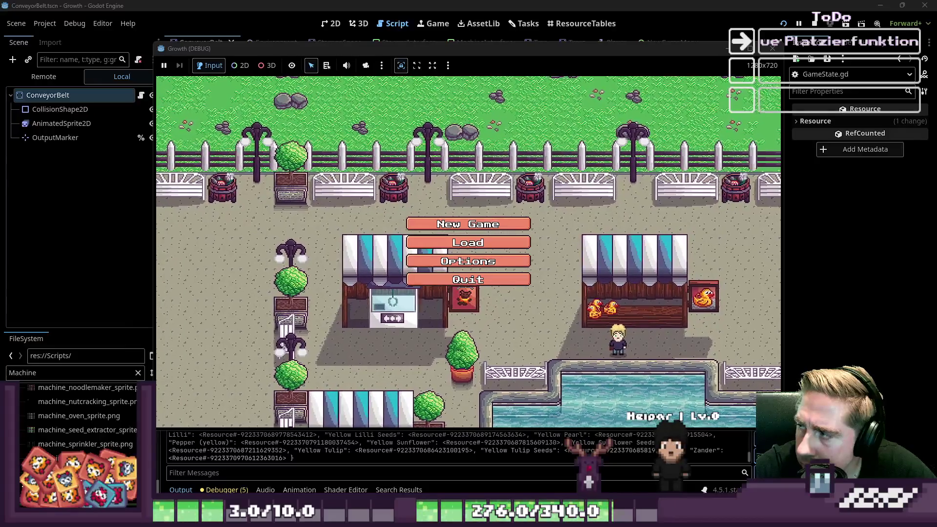
# Start a new game named 'dsag1' to reproduce the get_node crash.
pyautogui.click(480, 224)
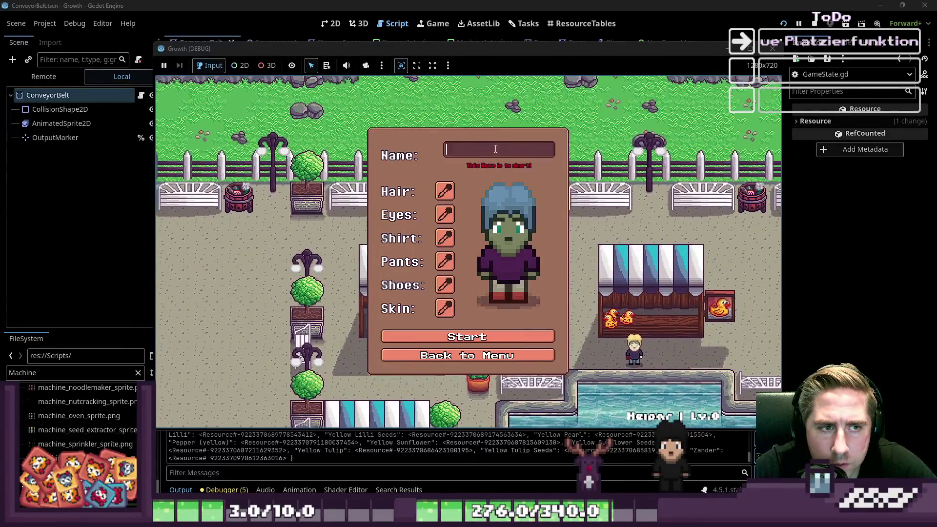
pyautogui.write('dsag1')
pyautogui.click(493, 337)
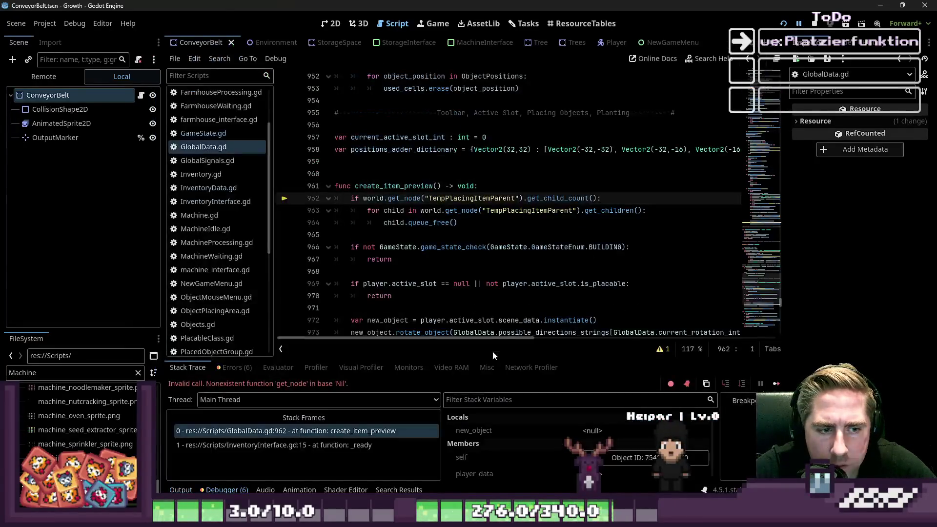
# Inspect create_item_preview's failing get_node call on line 962, then stop and relaunch the game.
pyautogui.click(388, 254)
pyautogui.click(466, 199)
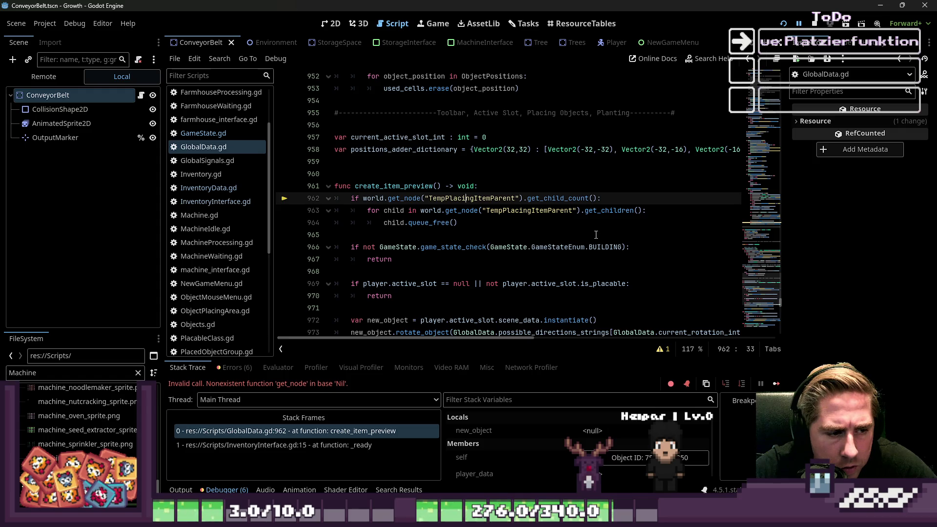
pyautogui.doubleClick(384, 187)
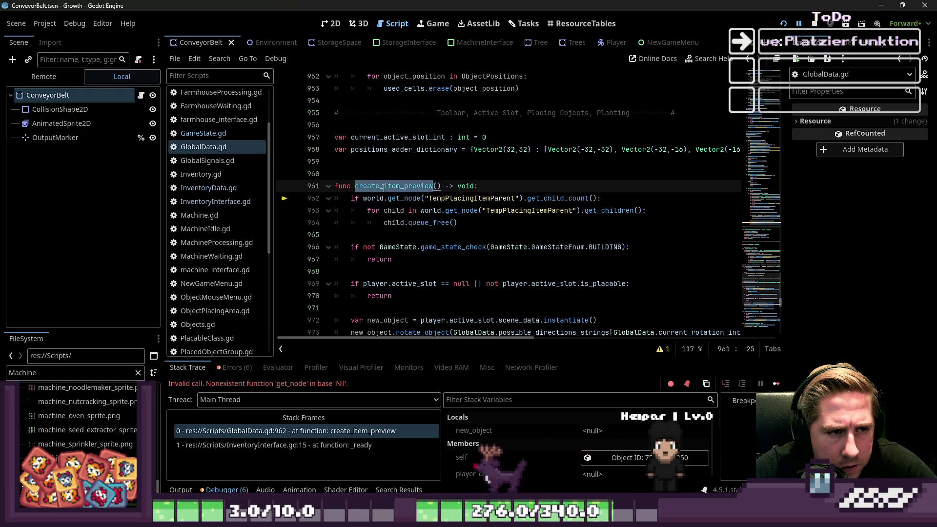
pyautogui.moveTo(512, 288)
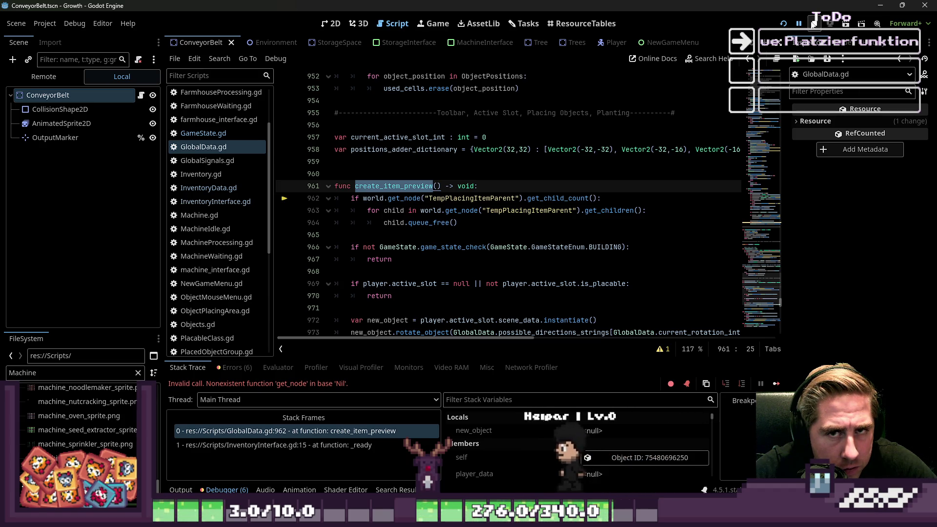
pyautogui.click(814, 24)
pyautogui.click(782, 24)
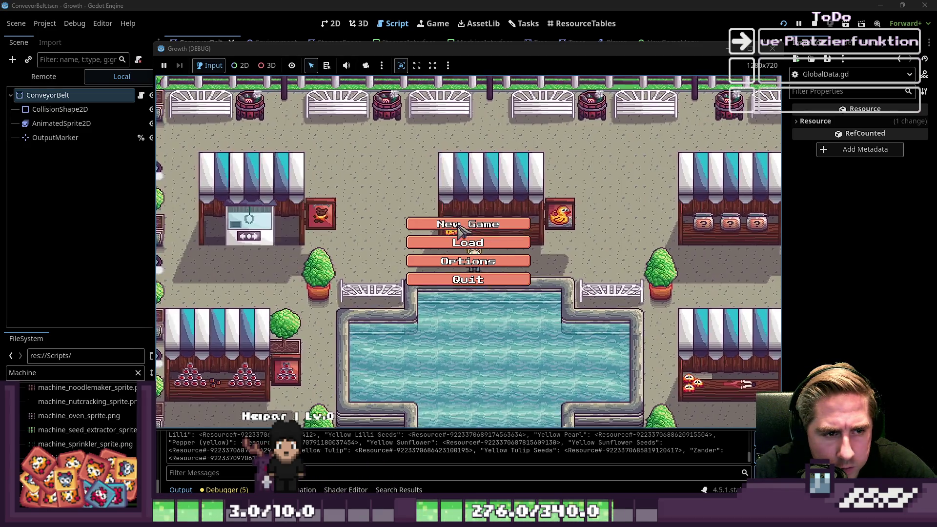
# Start a new game as 'dsaf', add 'and world' to line 962's check, and relaunch.
pyautogui.click(468, 246)
pyautogui.write('dsaf')
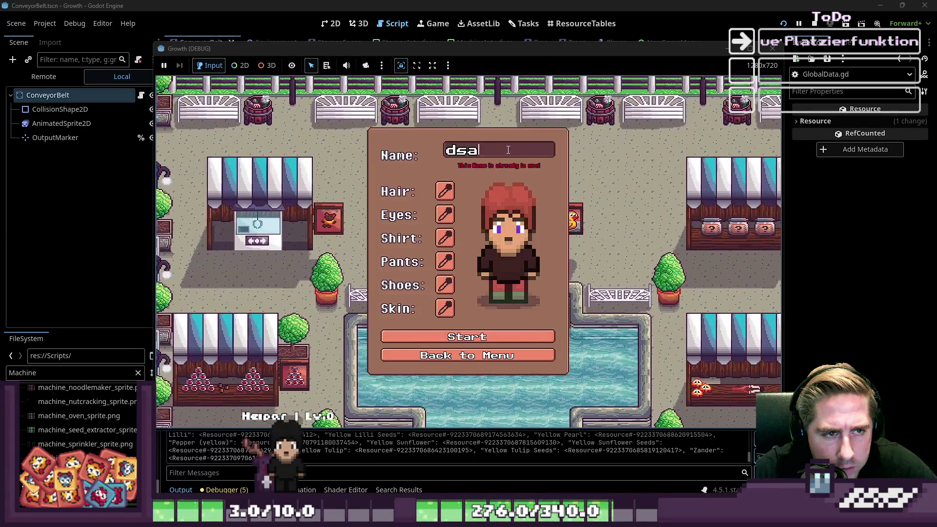
pyautogui.click(480, 331)
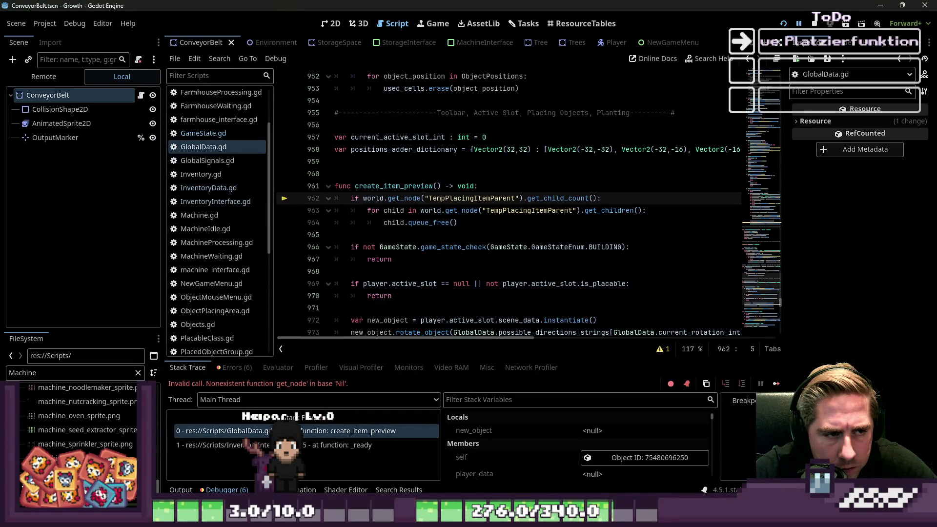
pyautogui.write('a')
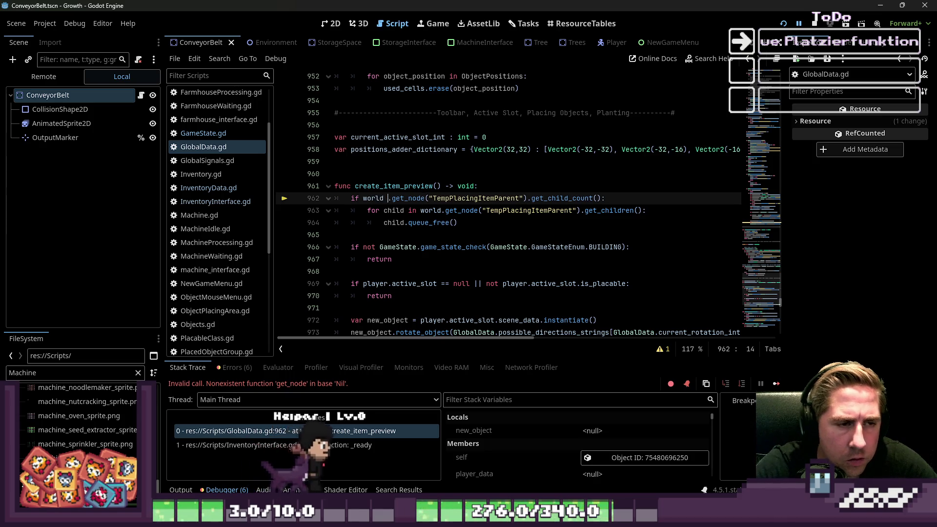
pyautogui.write('nd world')
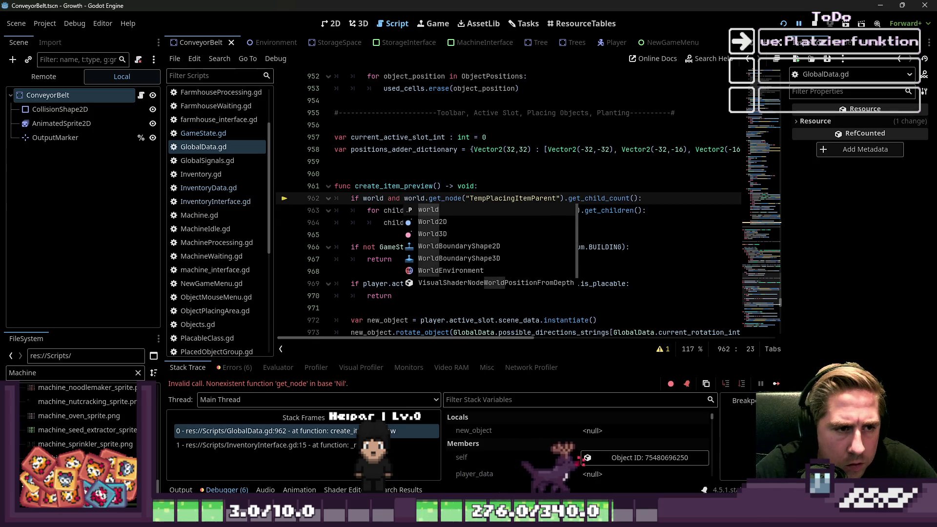
pyautogui.click(818, 19)
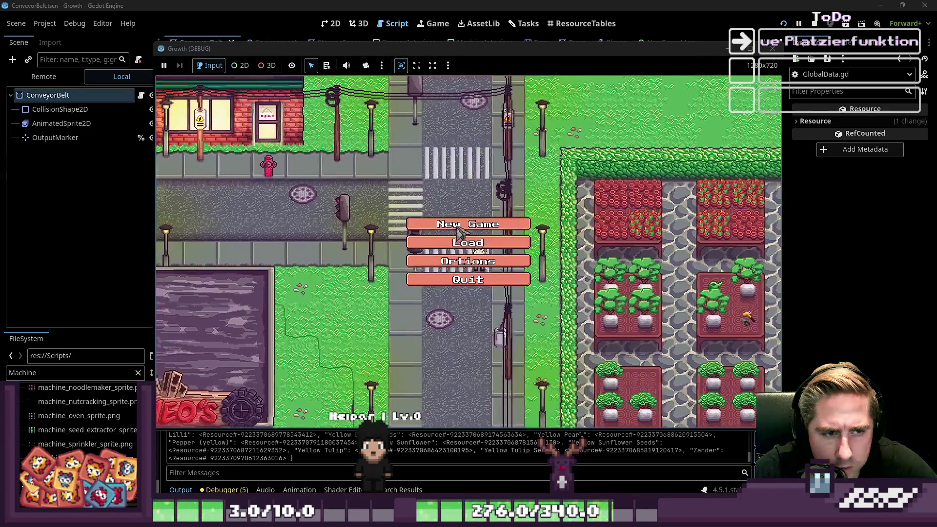
# Start a new game as 'sdaf', close the inventory and walk to change the toolbar slot.
pyautogui.write('sdaf')
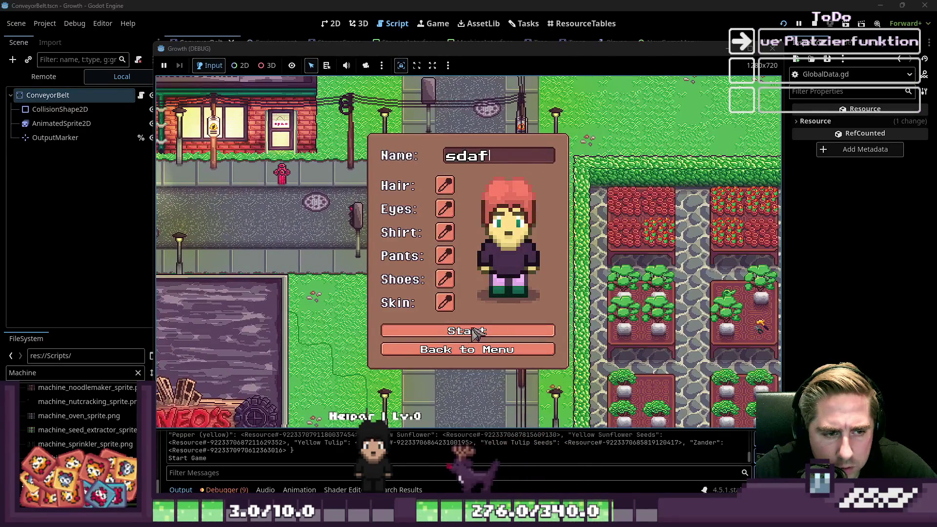
pyautogui.click(478, 336)
pyautogui.press('i')
pyautogui.press('d')
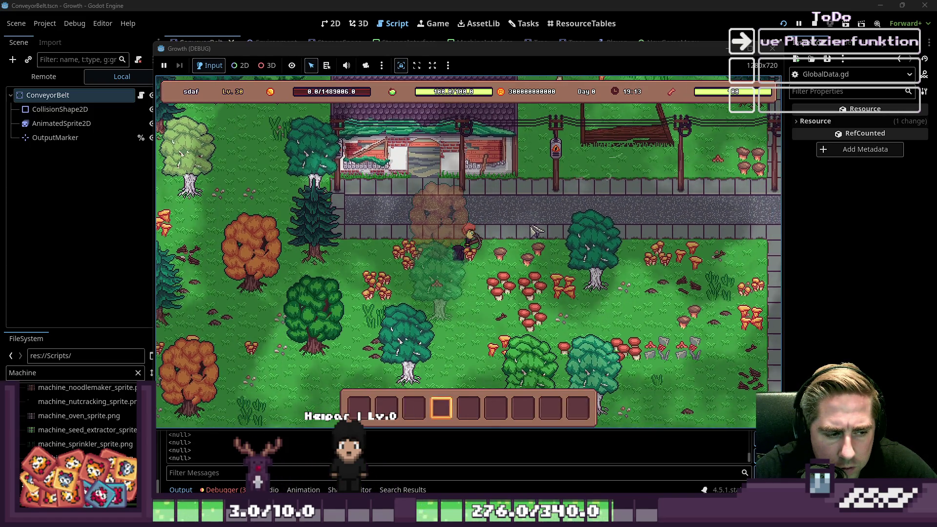
pyautogui.press('i')
# Close the game and view the 38 ChangeActiveSlot errors in the debugger.
pyautogui.press('F8')
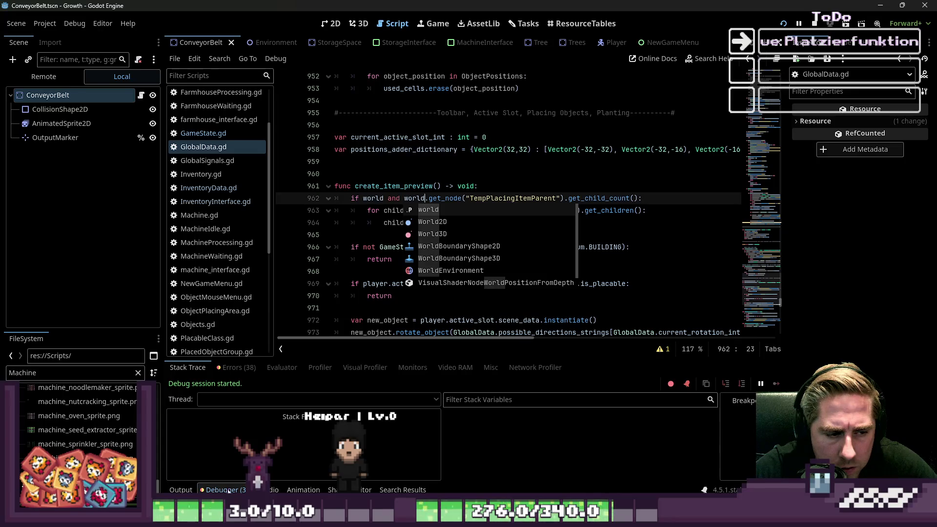
pyautogui.click(225, 490)
pyautogui.click(236, 367)
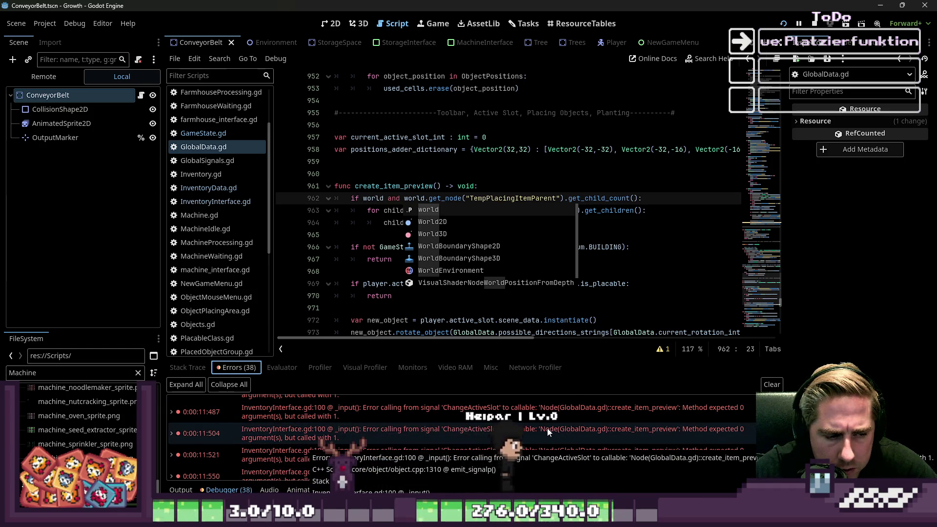
# Give create_item_preview a 'NewObject : Slot' parameter on line 961.
pyautogui.click(390, 213)
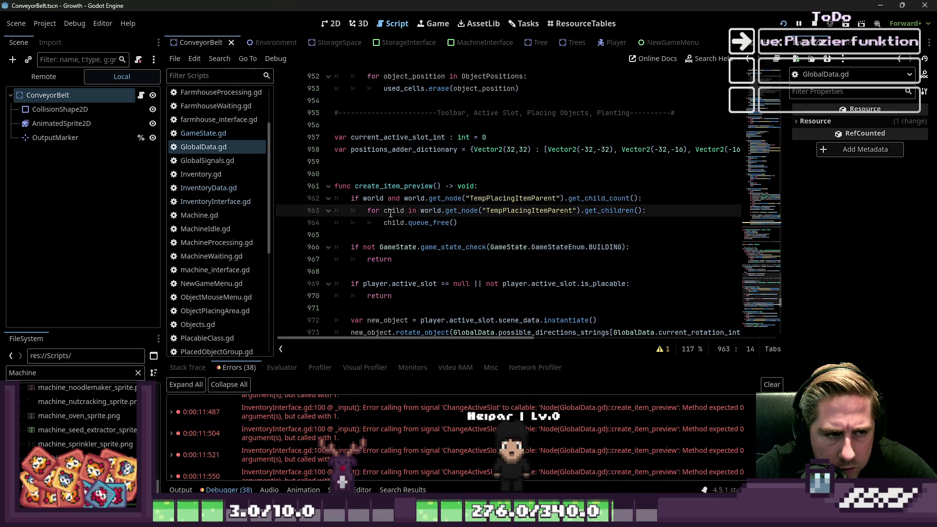
pyautogui.click(437, 185)
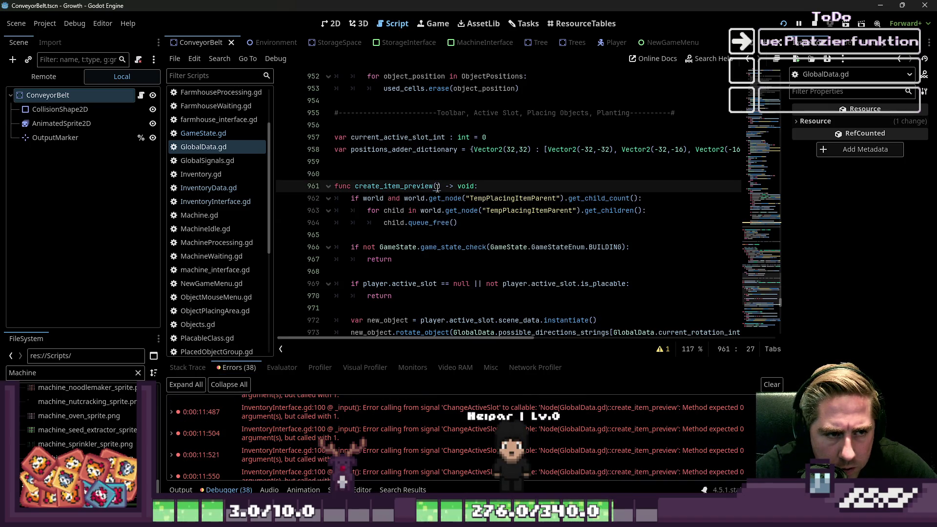
pyautogui.scroll(3, 255, 195)
pyautogui.write('NewObject : Sl')
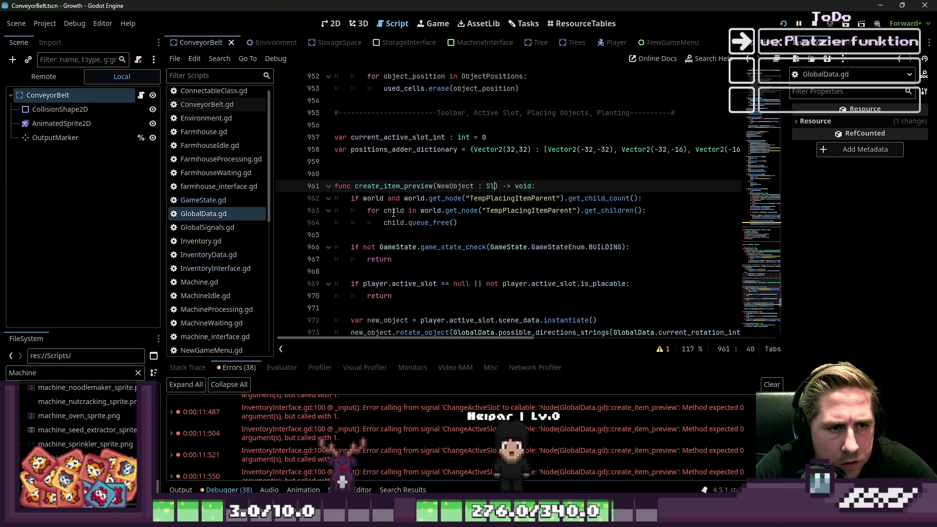
pyautogui.write('ot')
pyautogui.hotkey('ctrl', 'shift', 'Left')
pyautogui.hotkey('ctrl', 'shift', 'Left')
pyautogui.hotkey('ctrl', 'shift', 'Left')
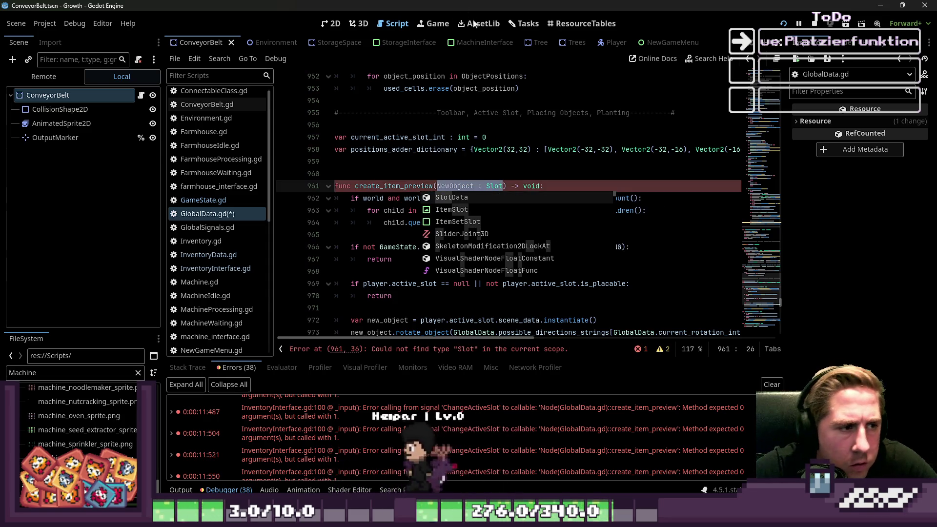
# Check ConnectableClass.gd for the Slot class, then return to GlobalData.gd.
pyautogui.click(236, 91)
pyautogui.scroll(-3, 229, 146)
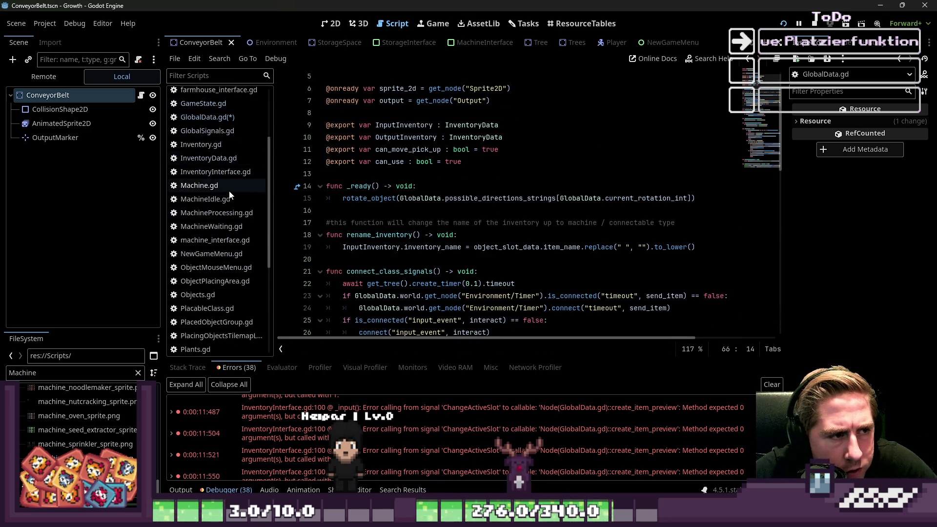
pyautogui.click(214, 116)
pyautogui.click(445, 166)
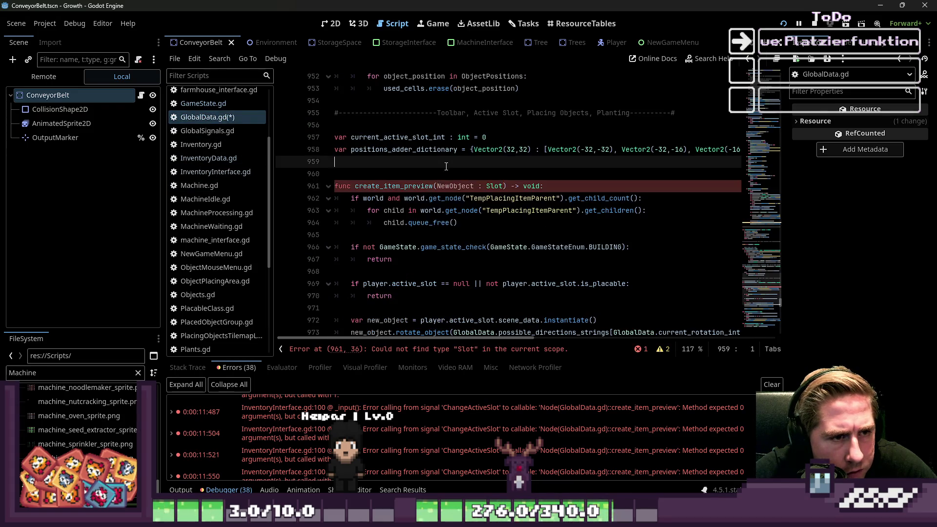
pyautogui.scroll(15, 446, 166)
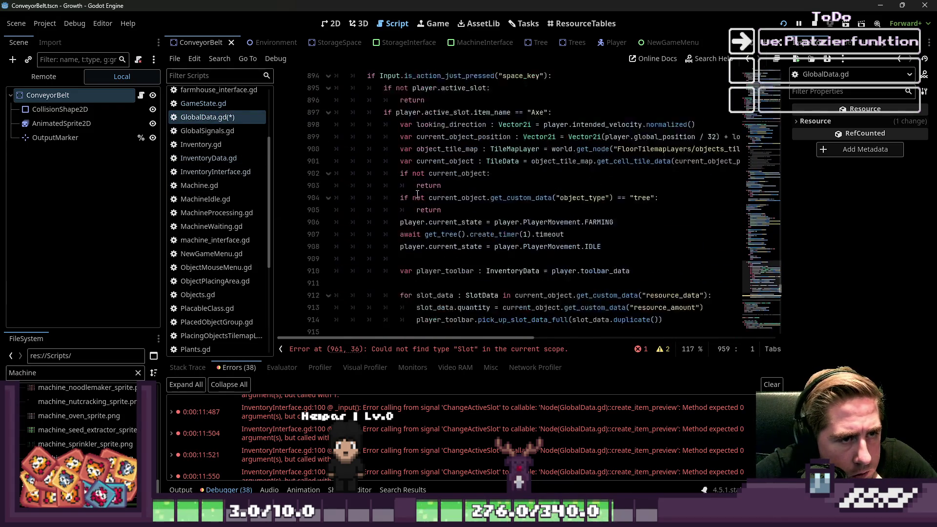
# Inspect the ChangeActiveSlot signal's ItemSlotData parameter in GlobalSignals.gd, then return to GlobalData.gd.
pyautogui.click(203, 130)
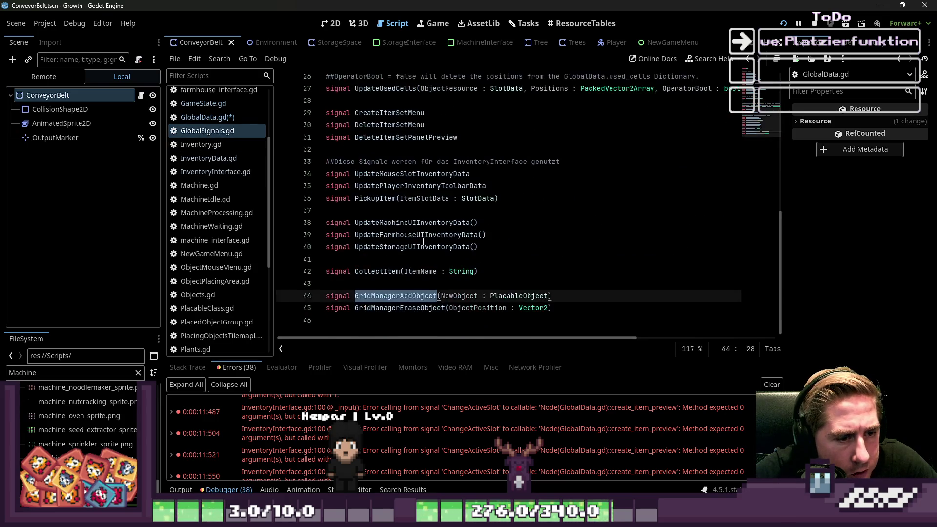
pyautogui.scroll(8, 404, 309)
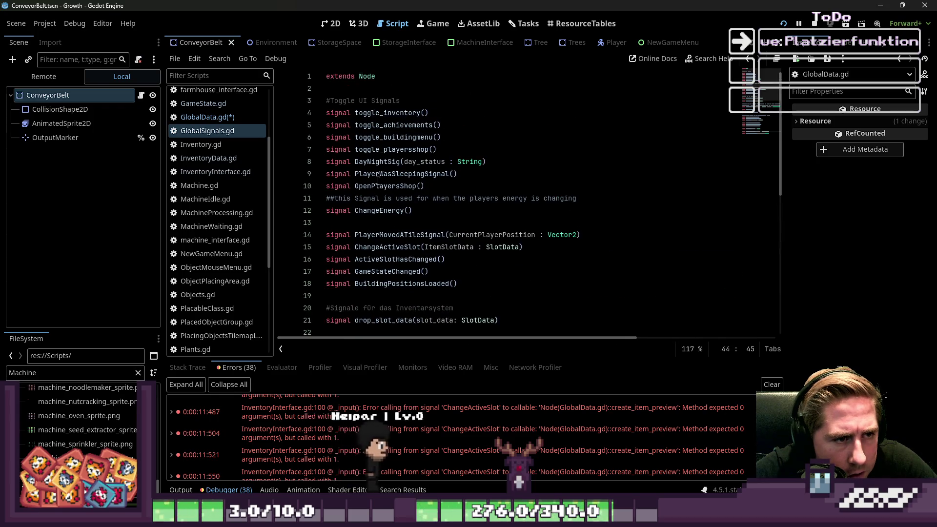
pyautogui.scroll(-2, 385, 180)
pyautogui.doubleClick(378, 185)
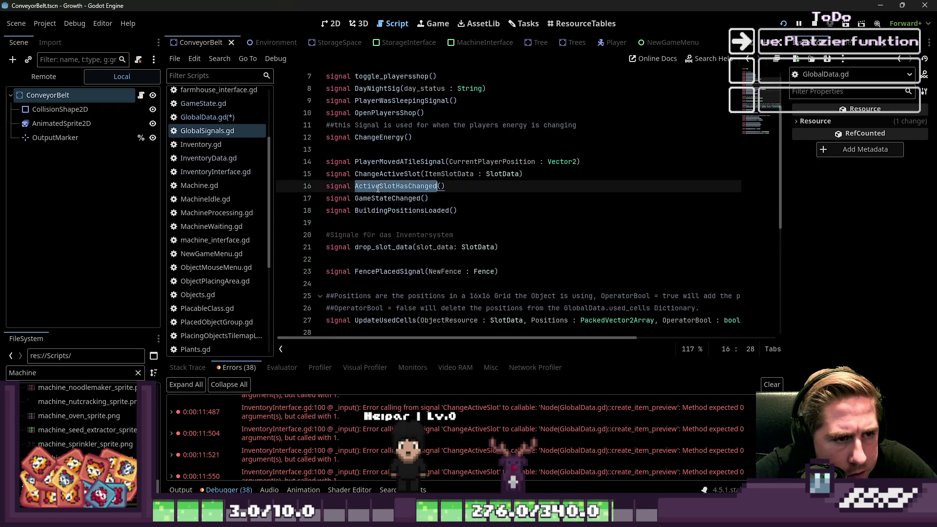
pyautogui.doubleClick(394, 174)
pyautogui.click(380, 166)
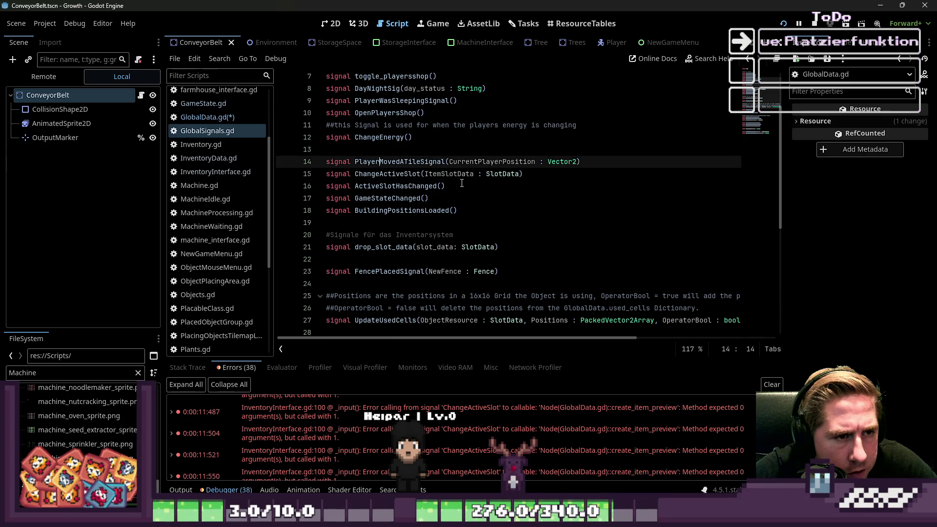
pyautogui.click(415, 186)
pyautogui.doubleClick(448, 173)
pyautogui.click(210, 117)
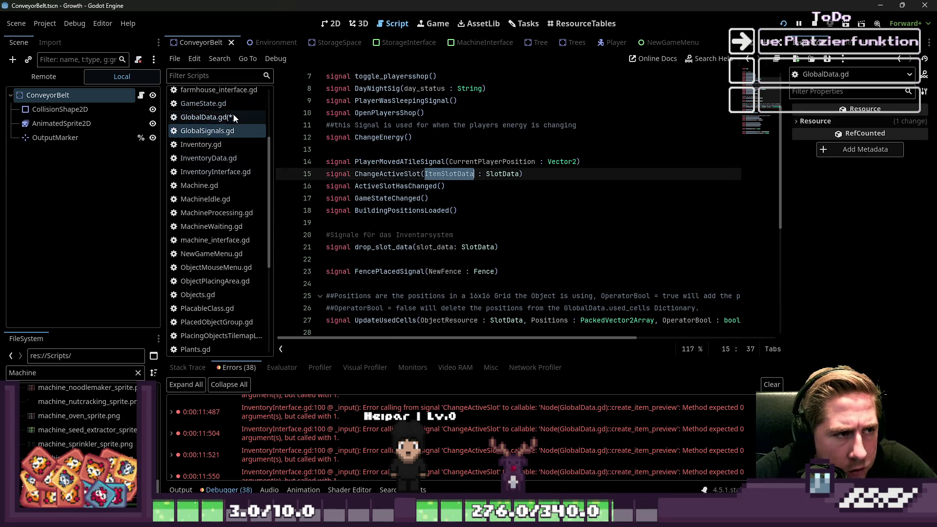
pyautogui.scroll(-2, 433, 191)
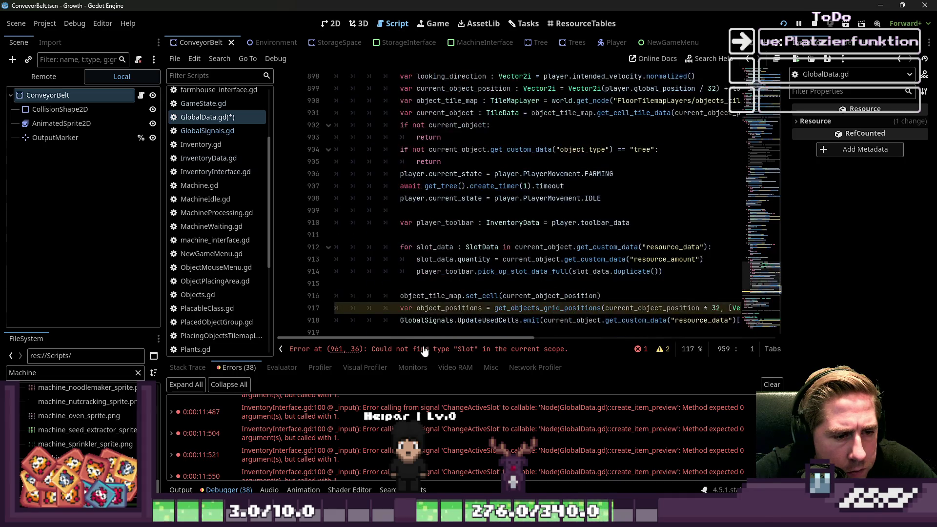
# Trace the ChangeActiveSlot errors to their source lines in InventoryInterface.gd.
pyautogui.click(439, 433)
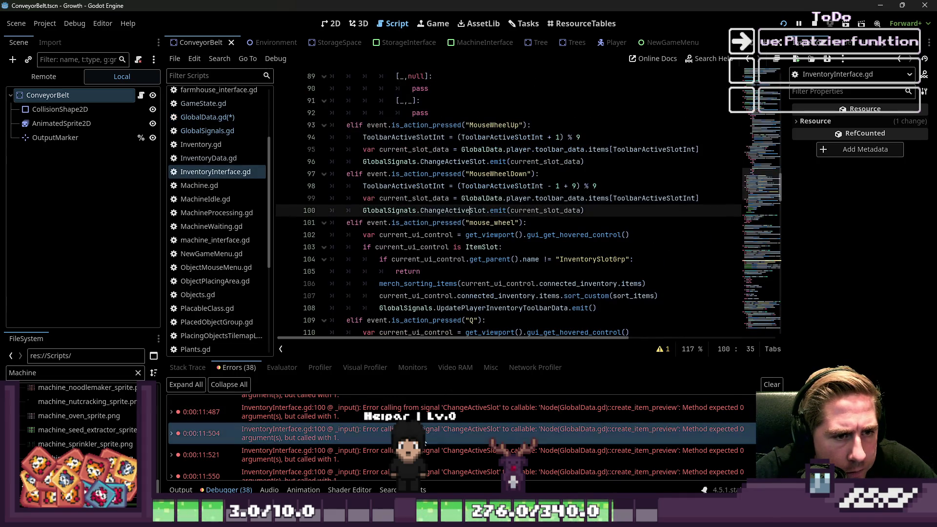
pyautogui.click(391, 455)
pyautogui.click(417, 433)
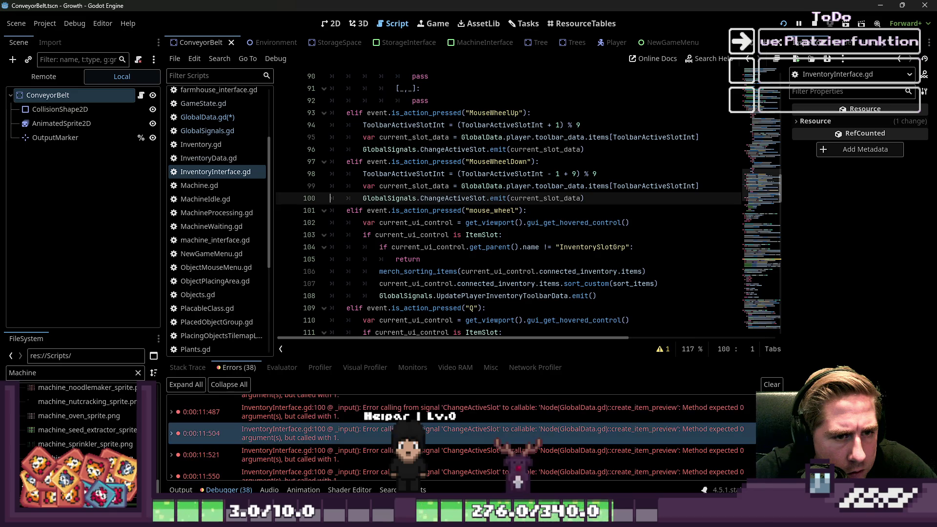
pyautogui.scroll(-5, 415, 426)
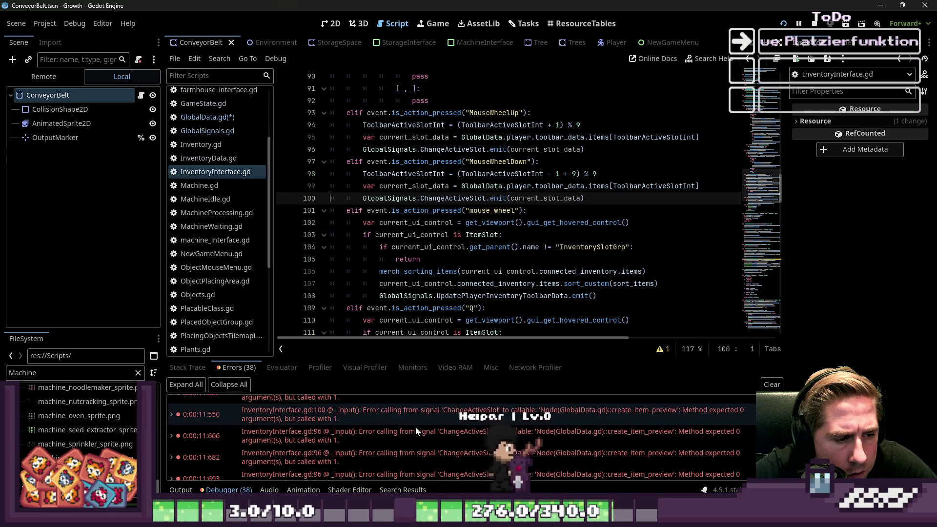
pyautogui.click(417, 455)
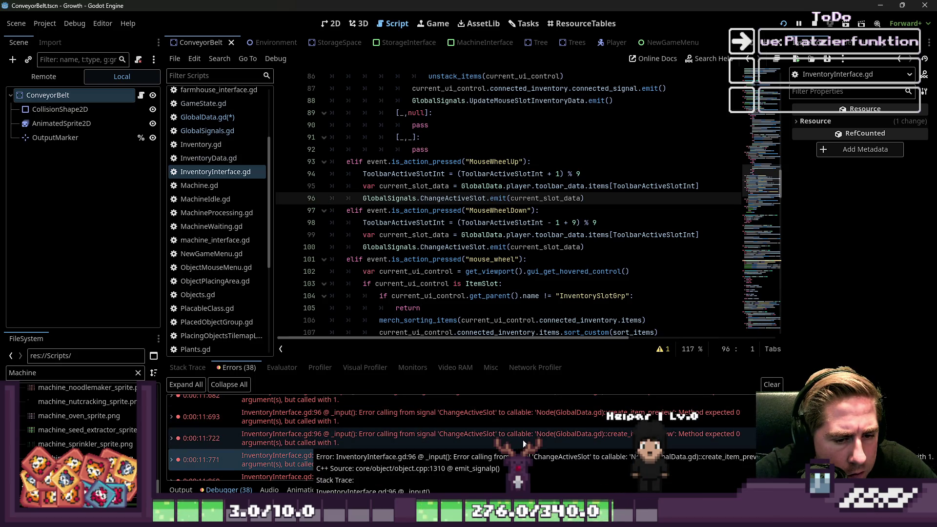
# Rename create_item_preview's parameter to 'ItemSlotData : SlotData' in GlobalData.gd.
pyautogui.click(207, 117)
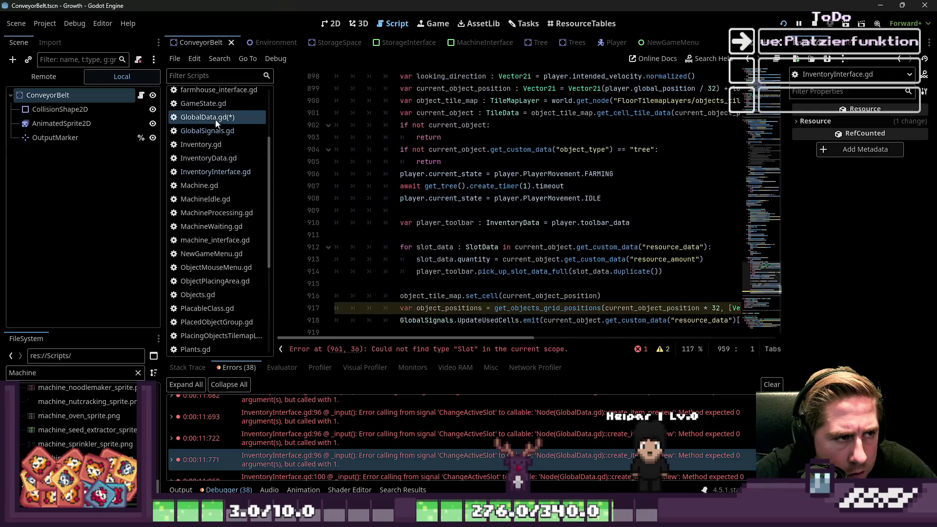
pyautogui.hotkey('ctrl', 'f')
pyautogui.write('create')
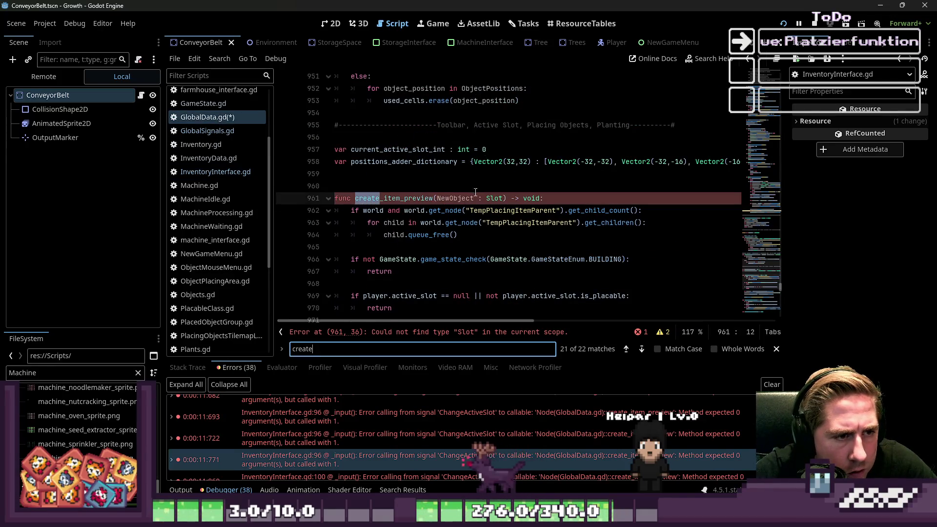
pyautogui.doubleClick(464, 198)
pyautogui.press('Escape')
pyautogui.write('ItemSlotData')
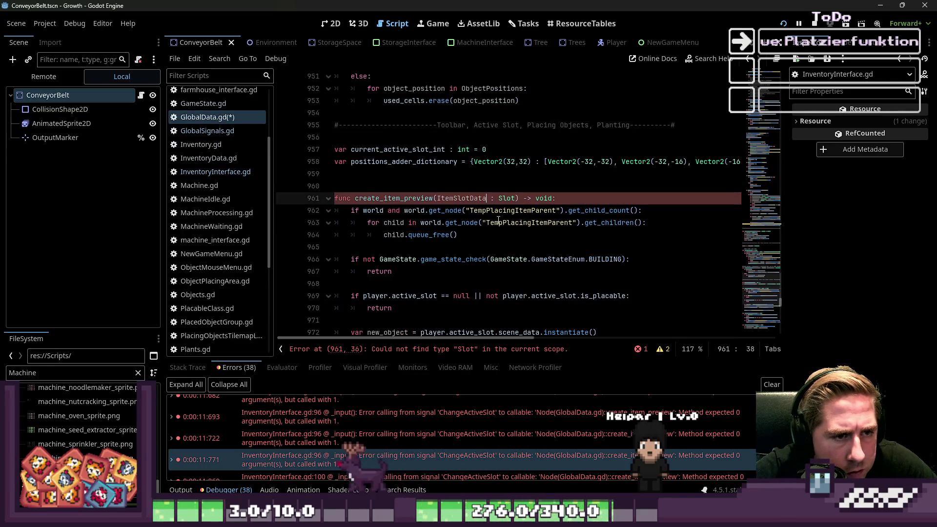
pyautogui.click(515, 198)
pyautogui.write('Data')
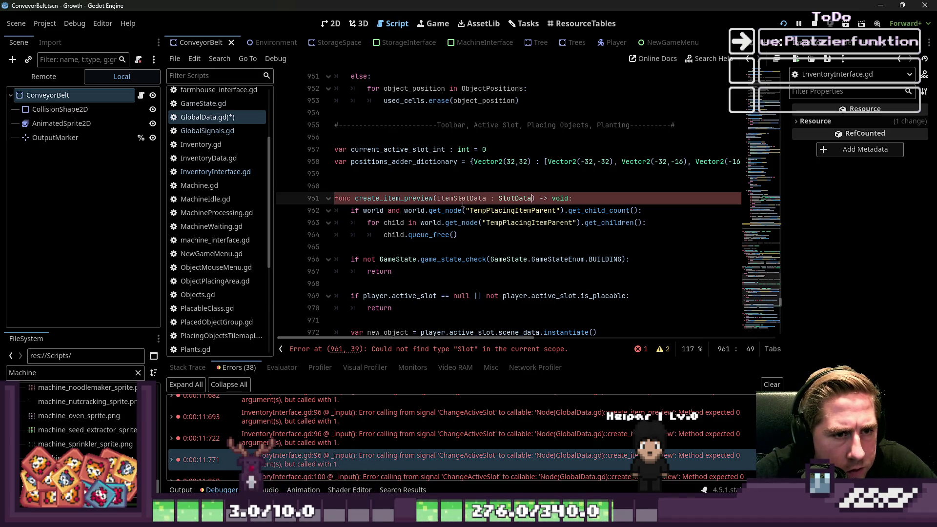
# Review create_item_preview's body down to line 972 and adjust the ItemSlotData parameter name.
pyautogui.click(499, 259)
pyautogui.click(424, 210)
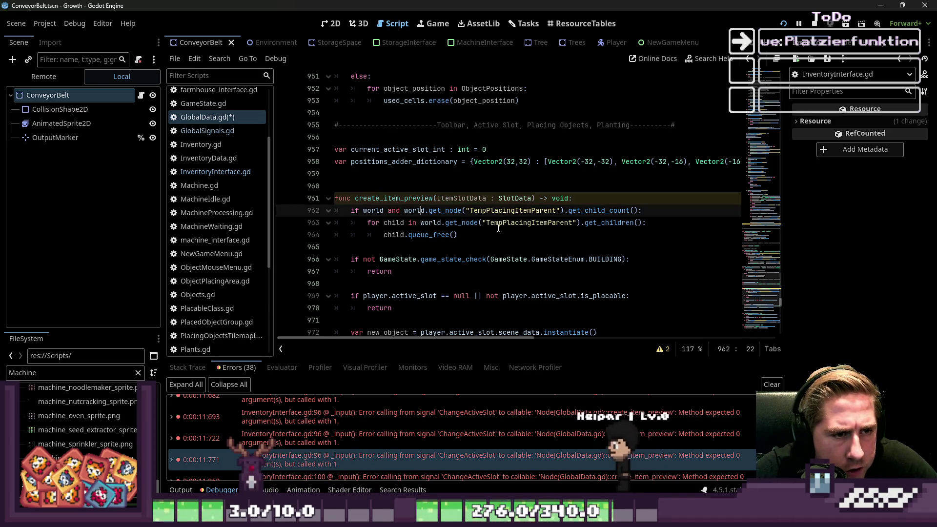
pyautogui.scroll(-2, 424, 210)
pyautogui.click(423, 187)
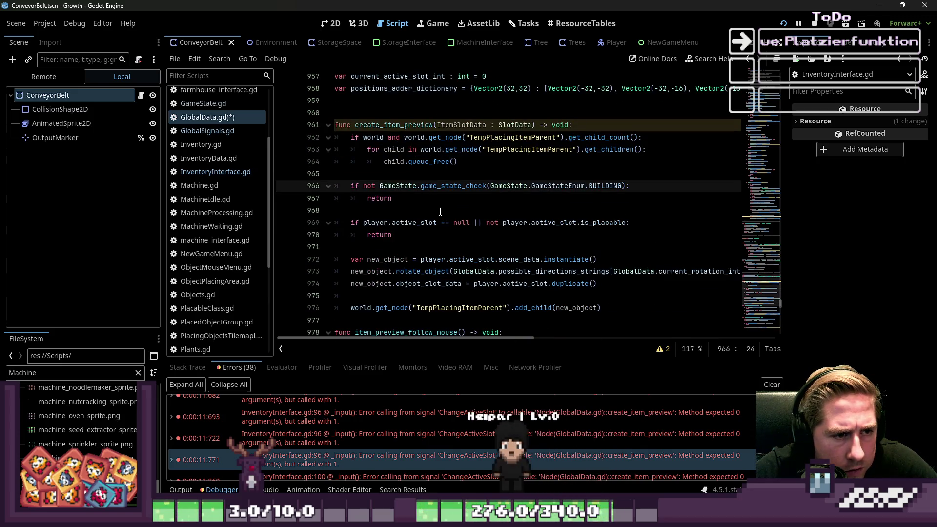
pyautogui.doubleClick(471, 125)
pyautogui.hotkey('ctrl', 'c')
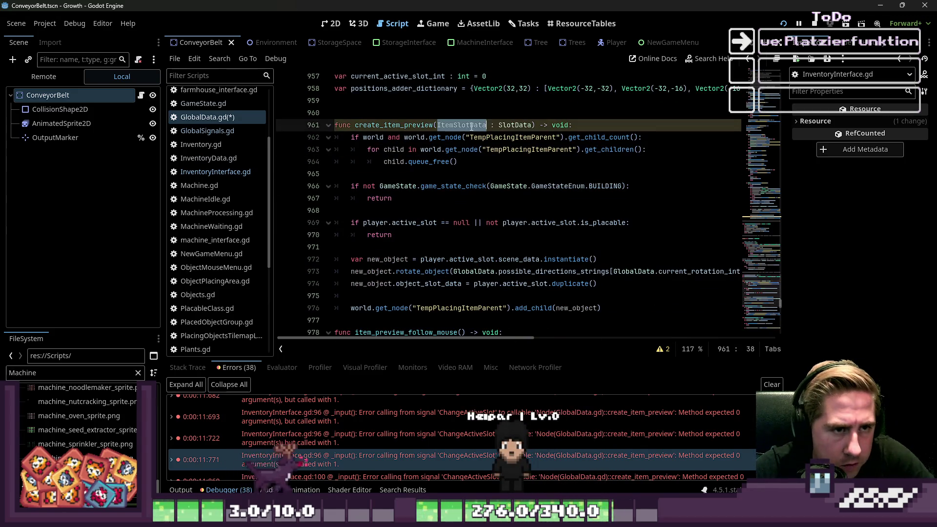
pyautogui.scroll(-1, 431, 234)
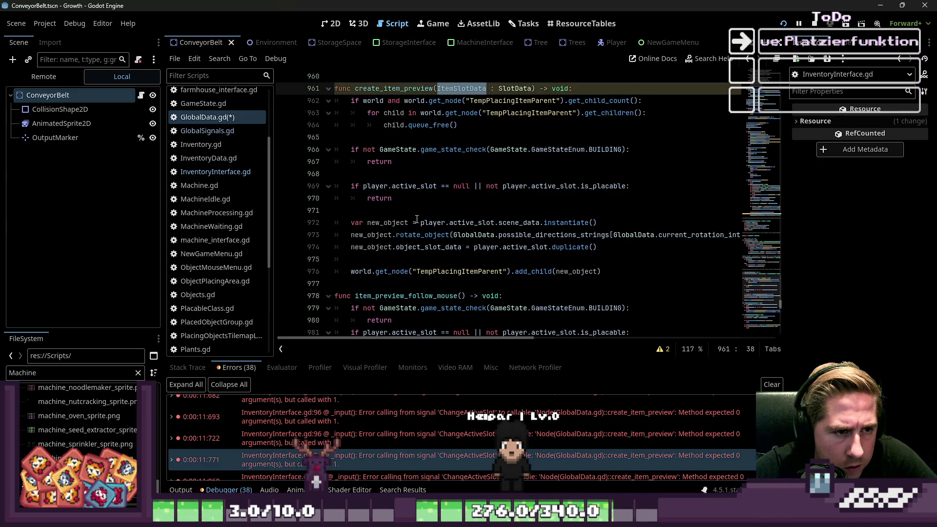
pyautogui.click(423, 222)
pyautogui.moveTo(477, 227)
pyautogui.mouseDown()
pyautogui.moveTo(491, 234)
pyautogui.moveTo(510, 223)
pyautogui.mouseUp()
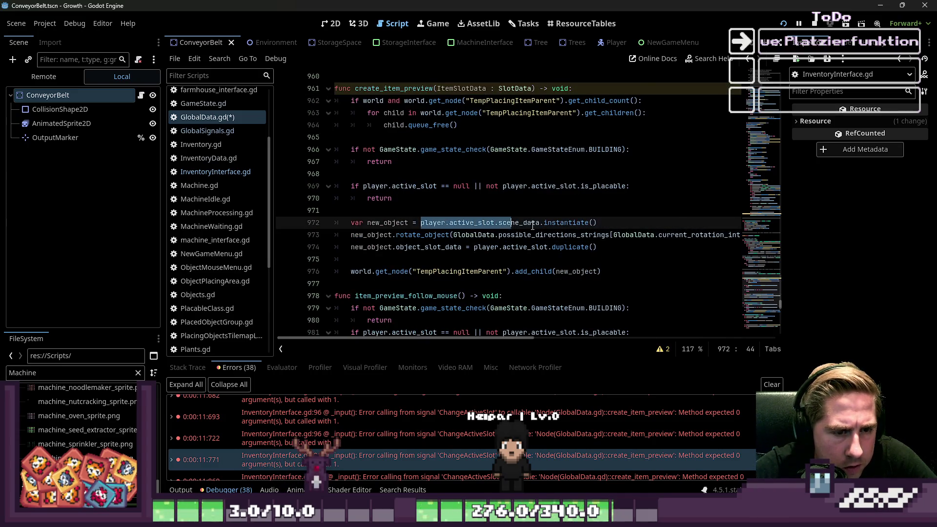
pyautogui.scroll(-1, 533, 226)
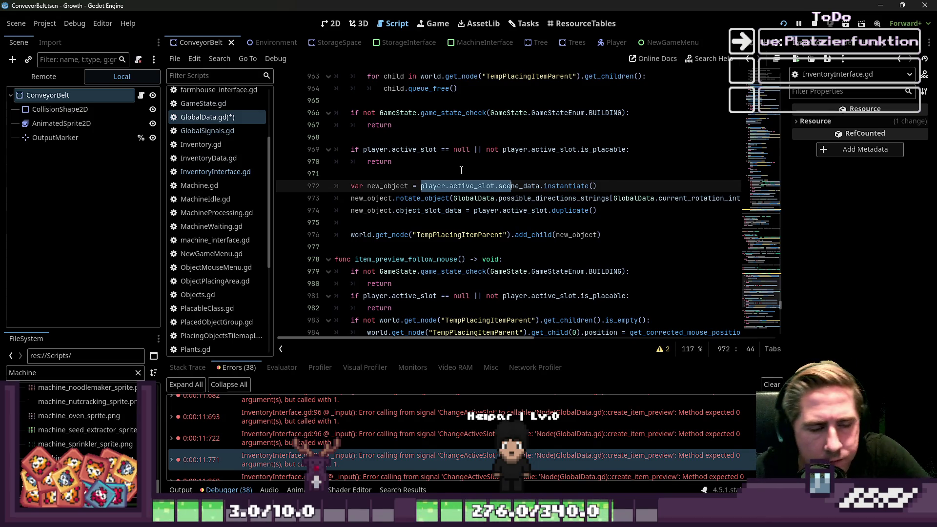
pyautogui.click(461, 186)
pyautogui.scroll(3, 449, 182)
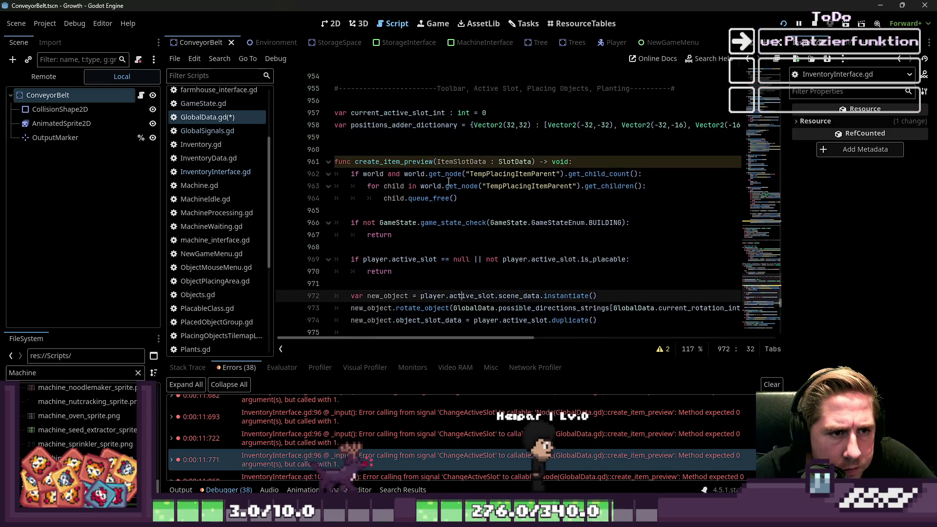
pyautogui.click(437, 162)
pyautogui.write('_')
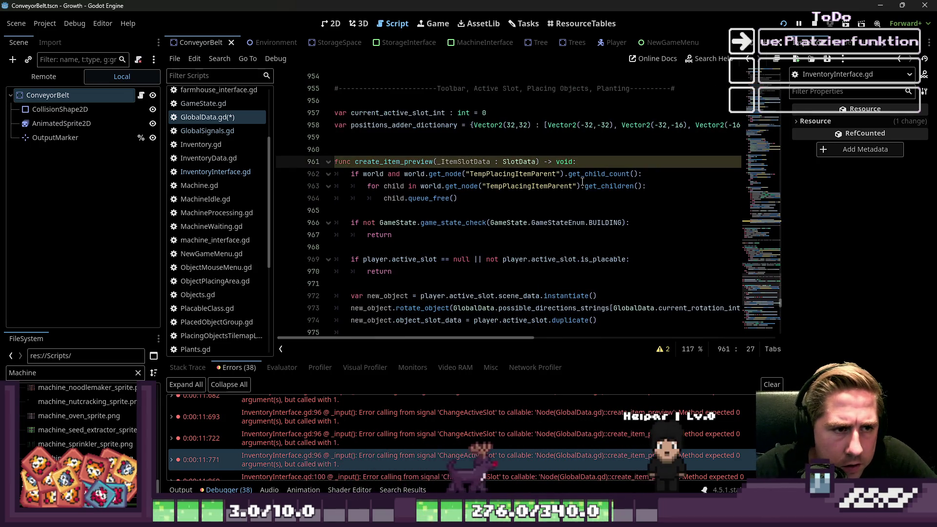
pyautogui.scroll(-3, 488, 212)
# Replace player.active_slot with ItemSlotData on line 972 and in line 969's placeable check.
pyautogui.click(383, 186)
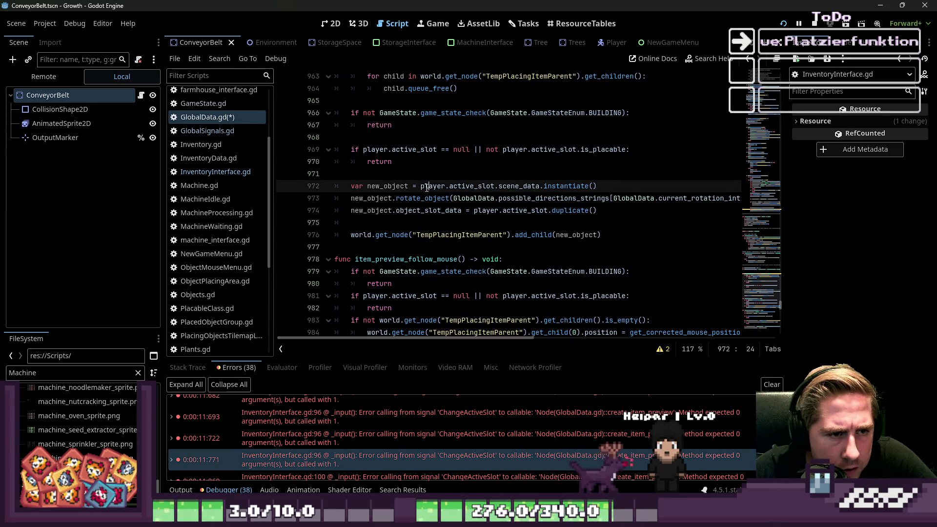
pyautogui.moveTo(422, 186); pyautogui.dragTo(538, 190)
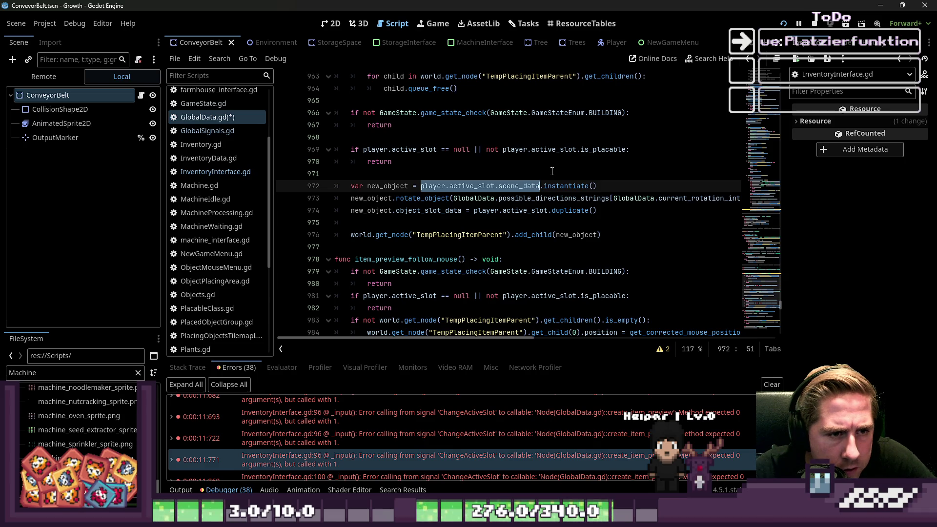
pyautogui.hotkey('ctrl', 'shift', 'Left')
pyautogui.write('ItemSlotData')
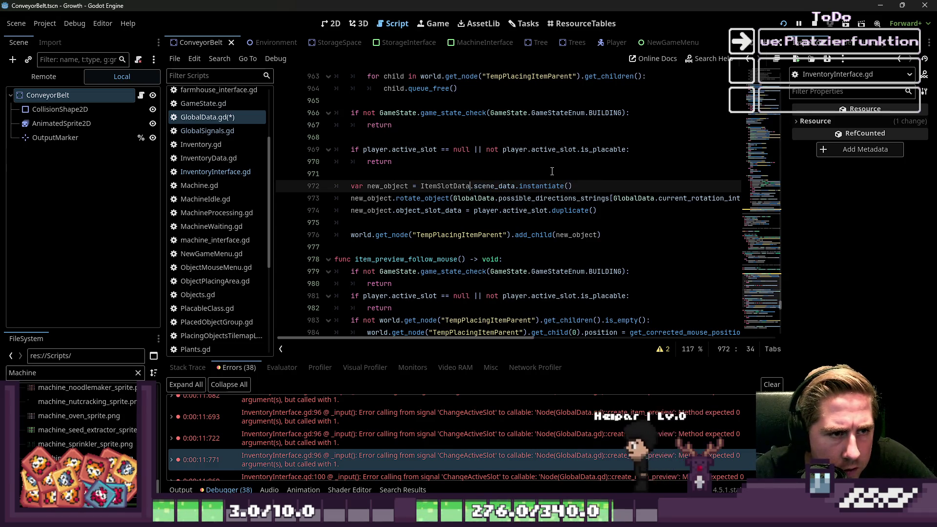
pyautogui.press('Up')
pyautogui.press('Up')
pyautogui.press('Up')
pyautogui.hotkey('ctrl', 'Left')
pyautogui.hotkey('ctrl', 'shift', 'Right')
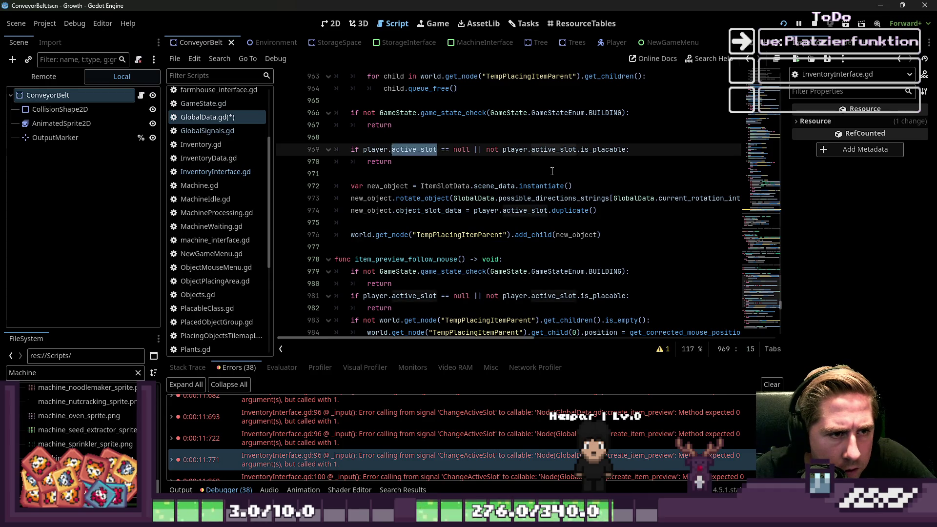
pyautogui.hotkey('ctrl', 'v')
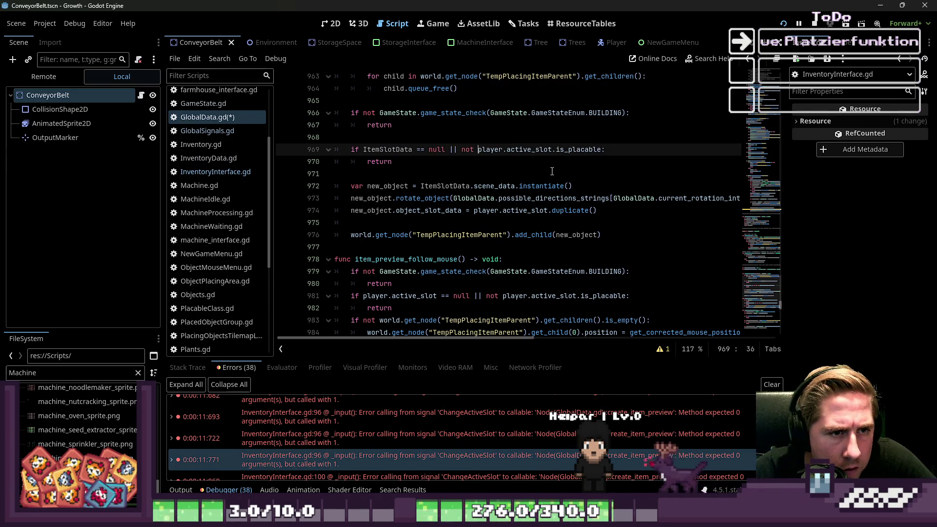
pyautogui.hotkey('ctrl', 'shift', 'Right')
pyautogui.hotkey('ctrl', 'shift', 'Right')
pyautogui.hotkey('ctrl', 'shift', 'Right')
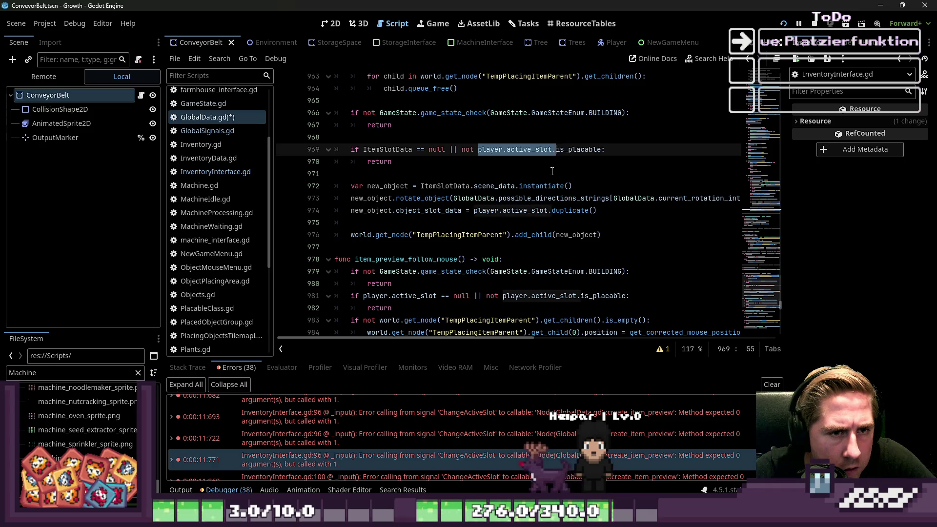
pyautogui.hotkey('ctrl', 'shift', 'Left')
pyautogui.hotkey('ctrl', 'shift', 'Right')
pyautogui.hotkey('ctrl', 'v')
# Locate player.active_slot on line 974, then relaunch the game with F5 to test.
pyautogui.press('Down')
pyautogui.press('Down')
pyautogui.press('Down')
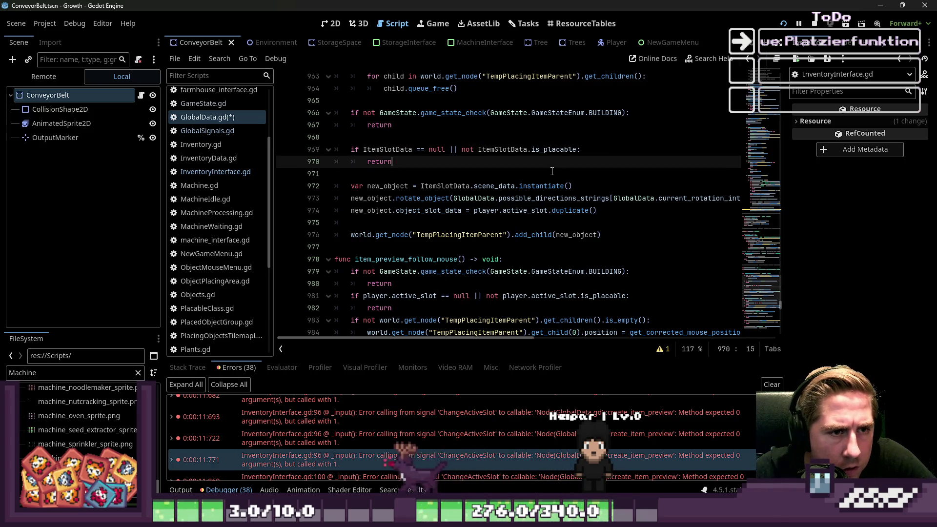
pyautogui.hotkey('ctrl', 'Right')
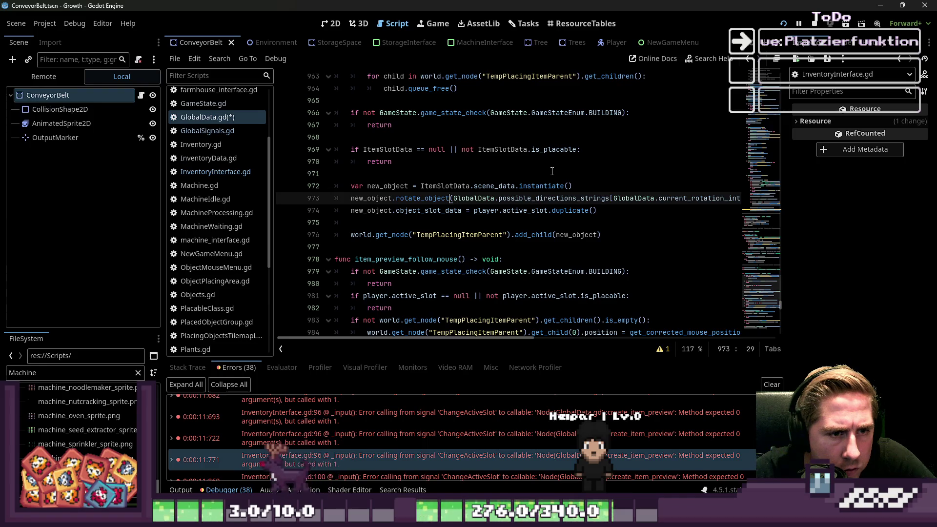
pyautogui.press('Home')
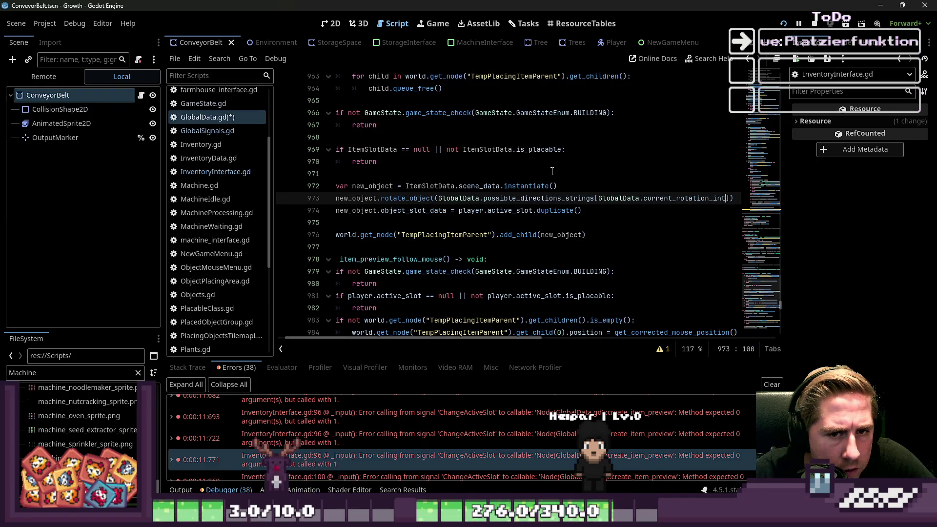
pyautogui.press('Down')
pyautogui.hotkey('ctrl', 'Right')
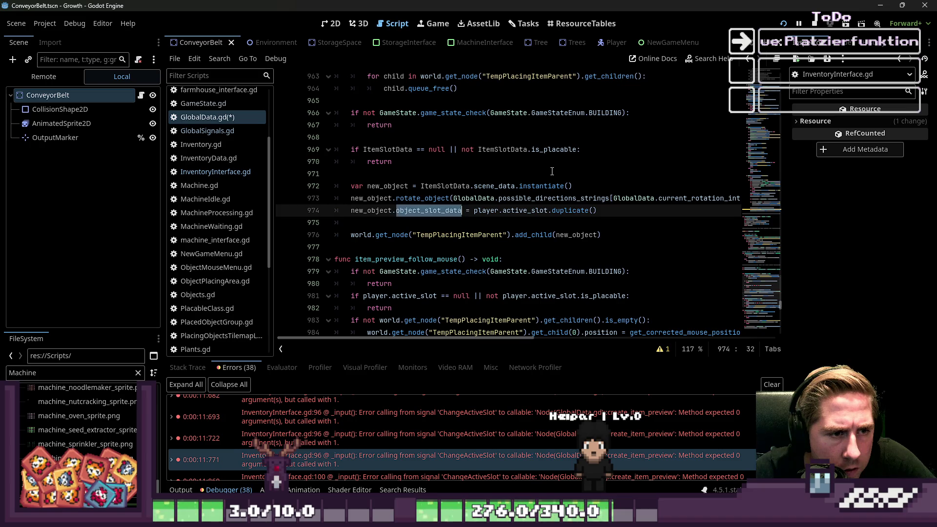
pyautogui.press('Home')
pyautogui.hotkey('ctrl', 'Right')
pyautogui.hotkey('ctrl', 'Right')
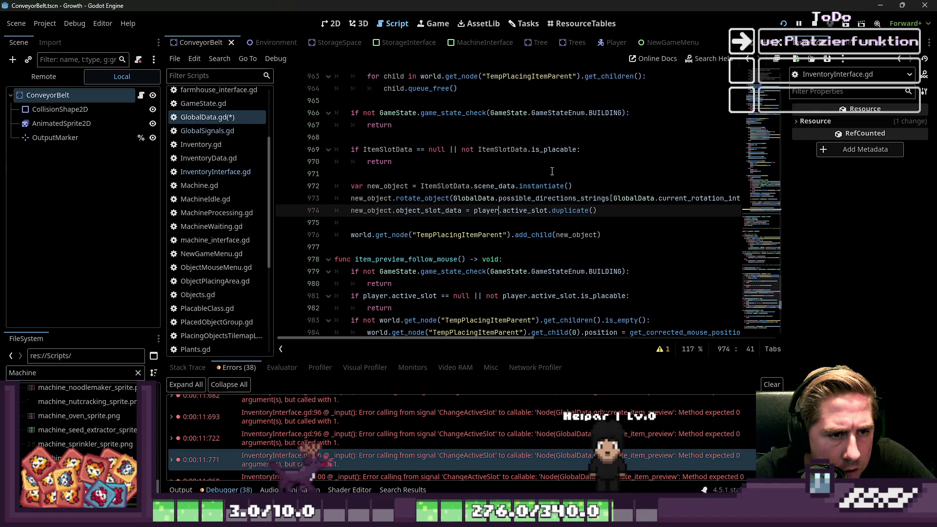
pyautogui.hotkey('ctrl', 'shift', 'Right')
pyautogui.hotkey('ctrl', 'shift', 'Right')
pyautogui.hotkey('ctrl', 'shift', 'Right')
pyautogui.press('F5')
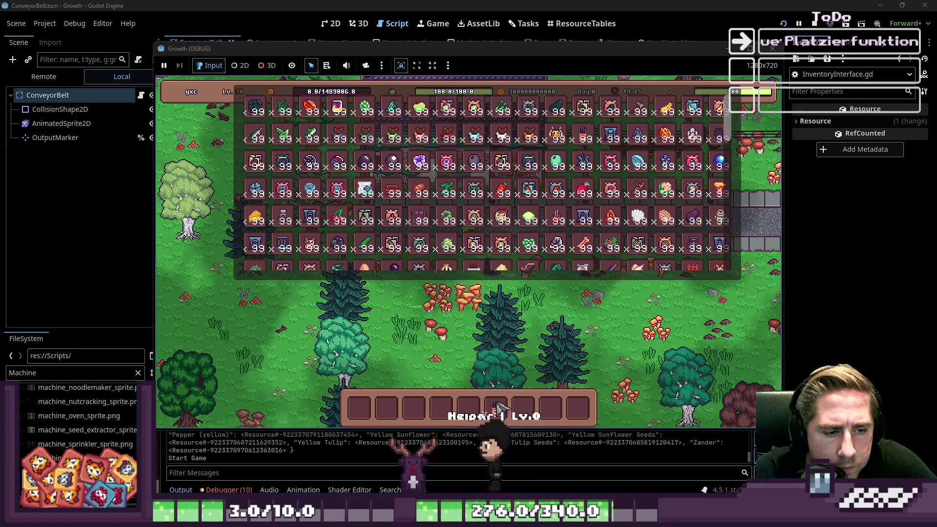
# Close the inventory, cycle hotbar slots 6, 8 and 4, and try placing items.
pyautogui.press('Escape')
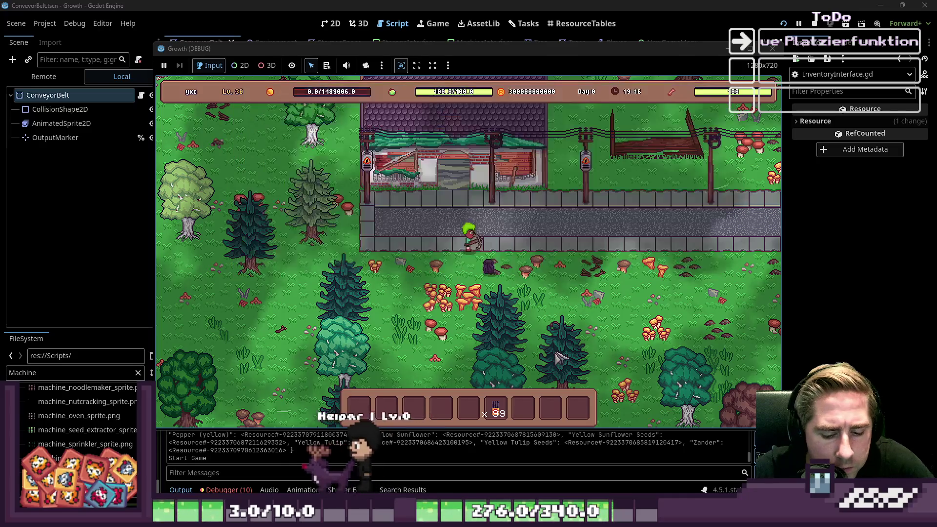
pyautogui.press('6')
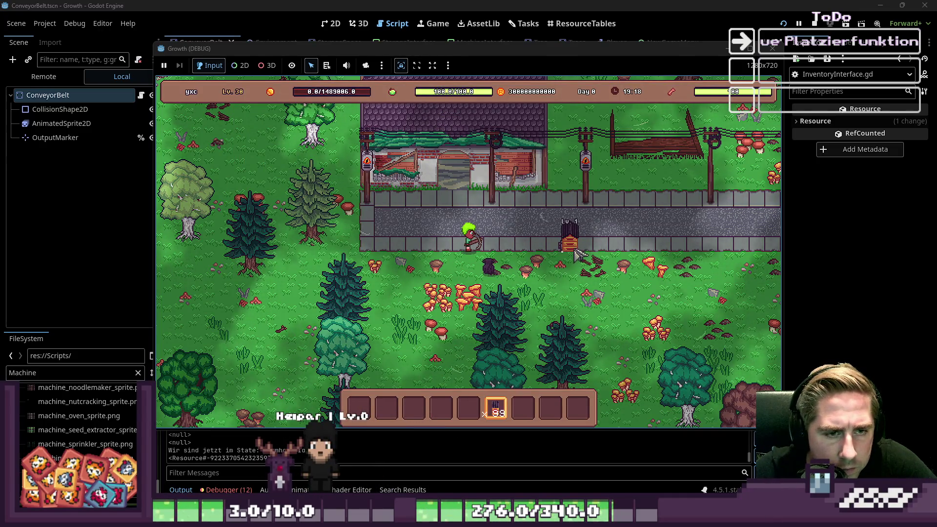
pyautogui.click(578, 255)
pyautogui.press('8')
pyautogui.press('6')
pyautogui.press('8')
pyautogui.press('6')
pyautogui.press('8')
pyautogui.press('6')
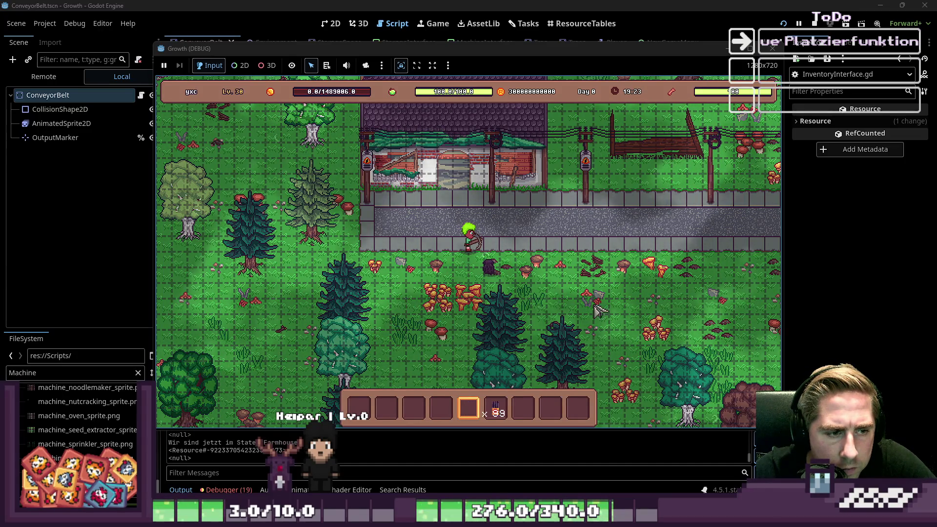
pyautogui.press('4')
pyautogui.click(598, 306)
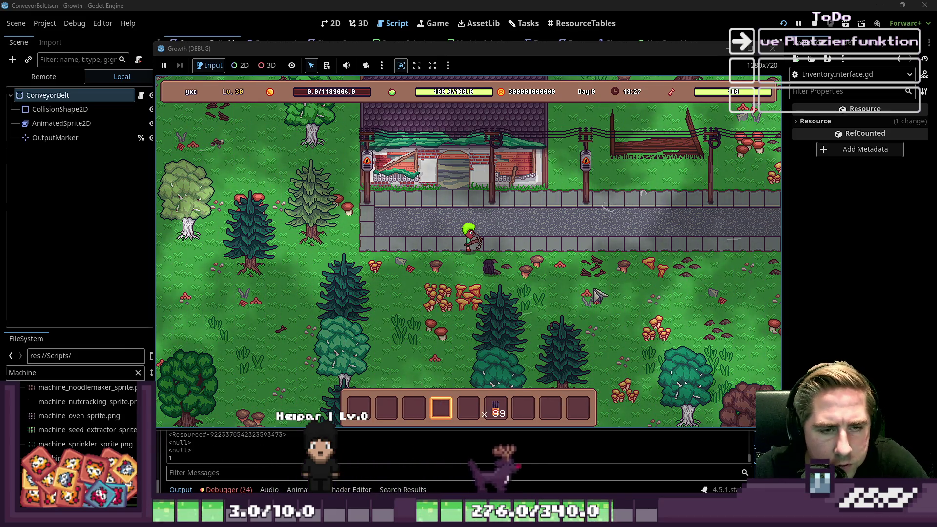
# Move the Chest from the inventory into hotbar slot 4.
pyautogui.press('i')
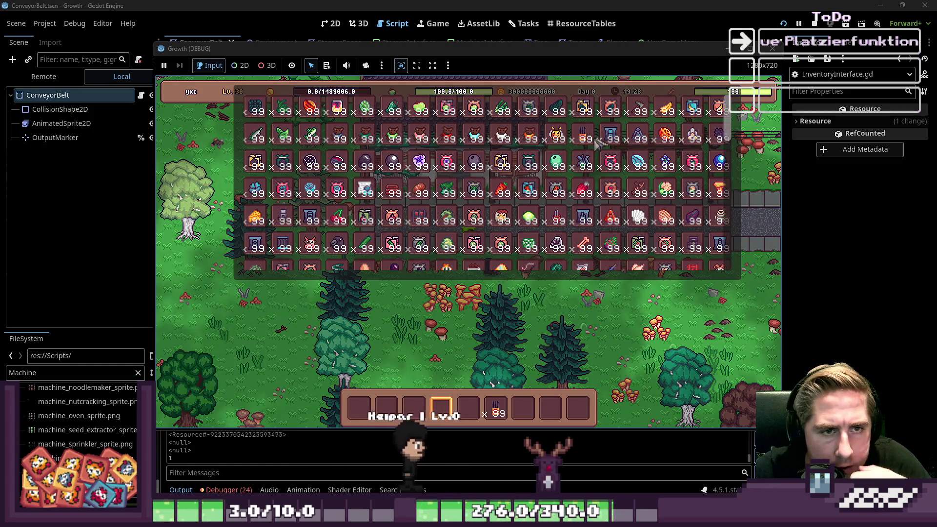
pyautogui.moveTo(432, 271)
pyautogui.mouseDown()
pyautogui.moveTo(441, 408)
pyautogui.moveTo(470, 406)
pyautogui.mouseUp()
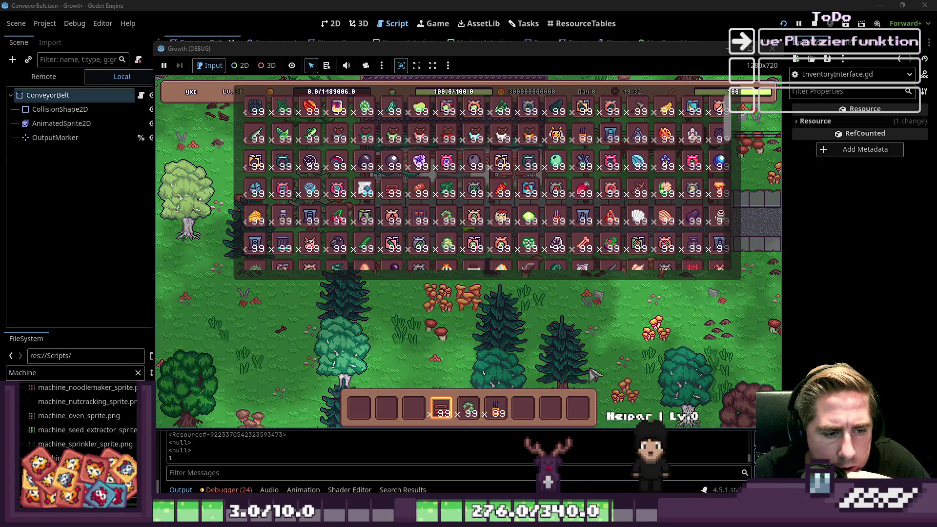
pyautogui.press('i')
# Scroll through the toolbar slots and try placing the selected machine in the world.
pyautogui.scroll(-1, 602, 307)
pyautogui.scroll(-2, 602, 302)
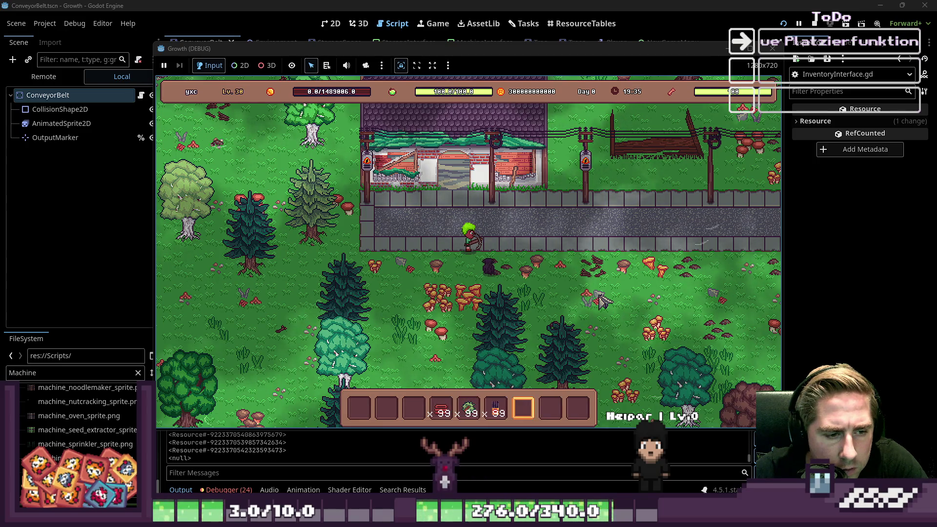
pyautogui.scroll(1, 602, 302)
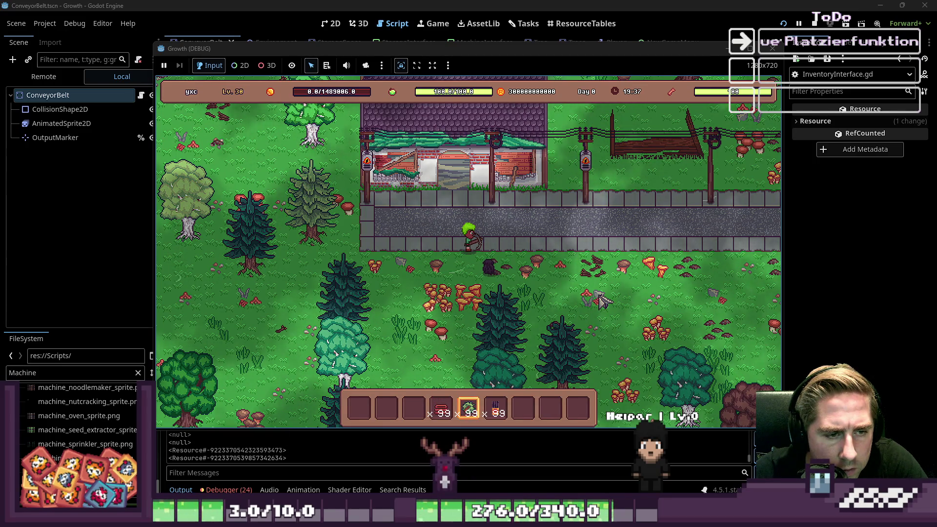
pyautogui.scroll(2, 602, 302)
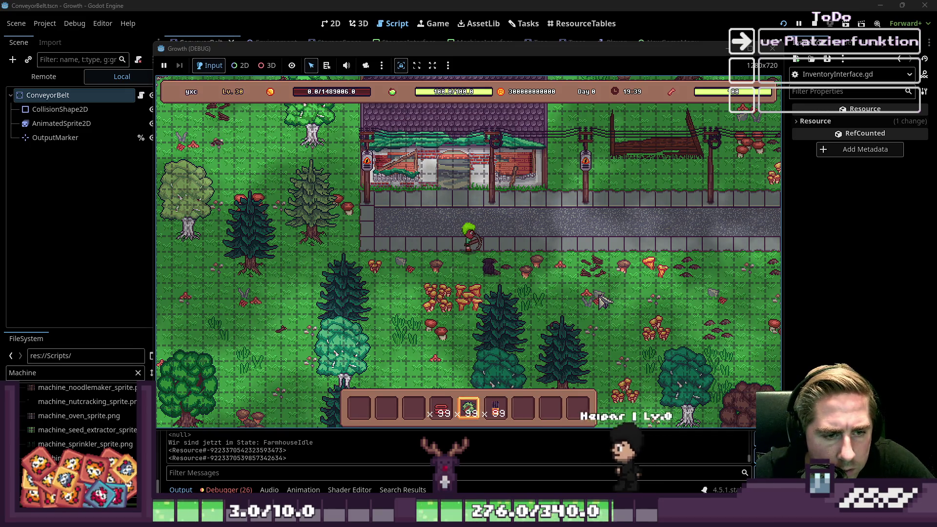
pyautogui.scroll(-3, 601, 302)
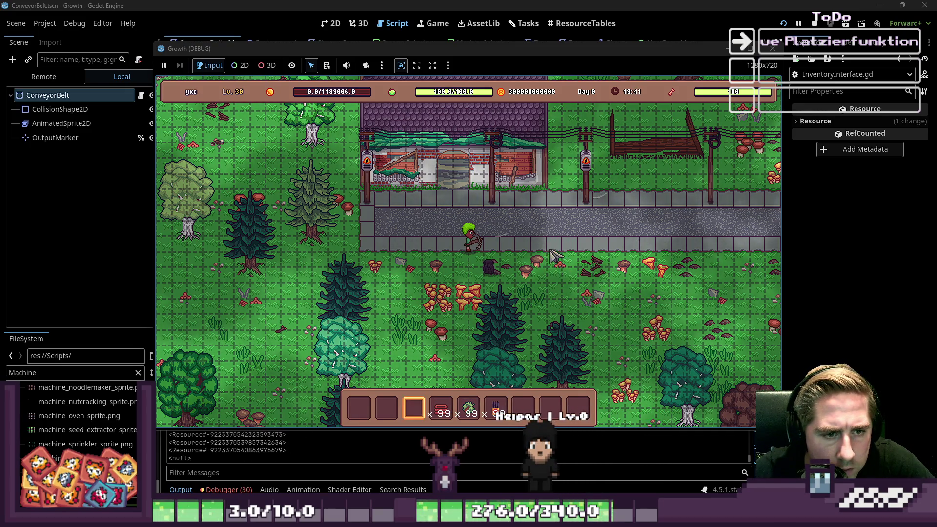
pyautogui.scroll(2, 476, 253)
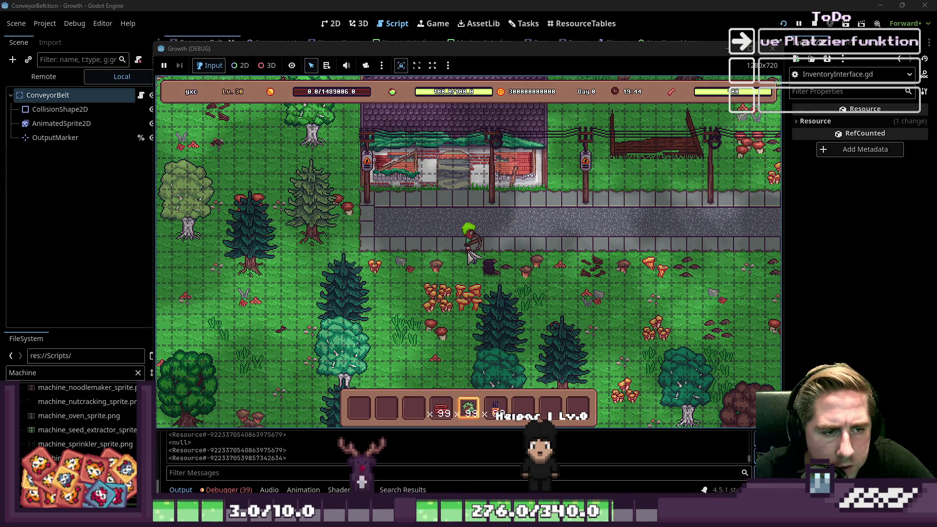
pyautogui.scroll(1, 470, 258)
pyautogui.click(470, 257)
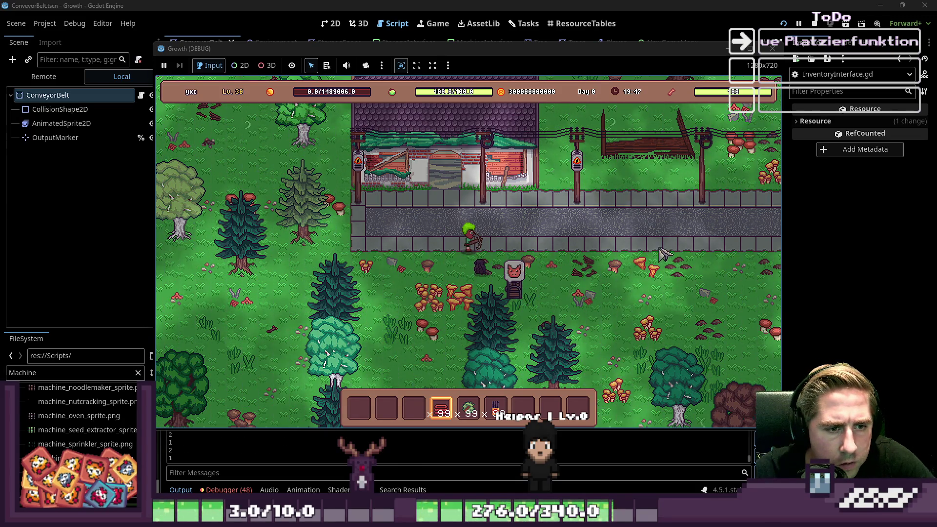
pyautogui.scroll(1, 615, 257)
# Walk down-left, toggle between toolbar slots 3 and 4, then stop the game.
pyautogui.hotkey('s', 'a')
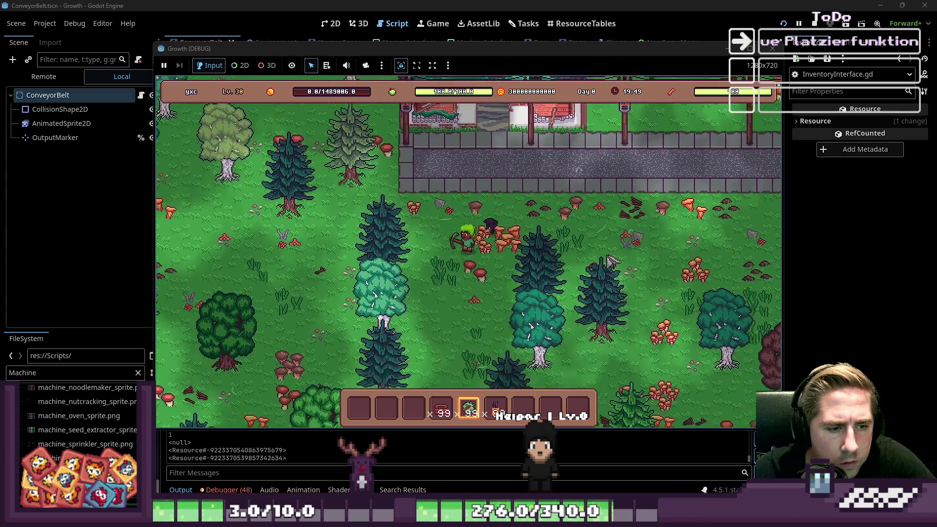
pyautogui.press('a')
pyautogui.press('s')
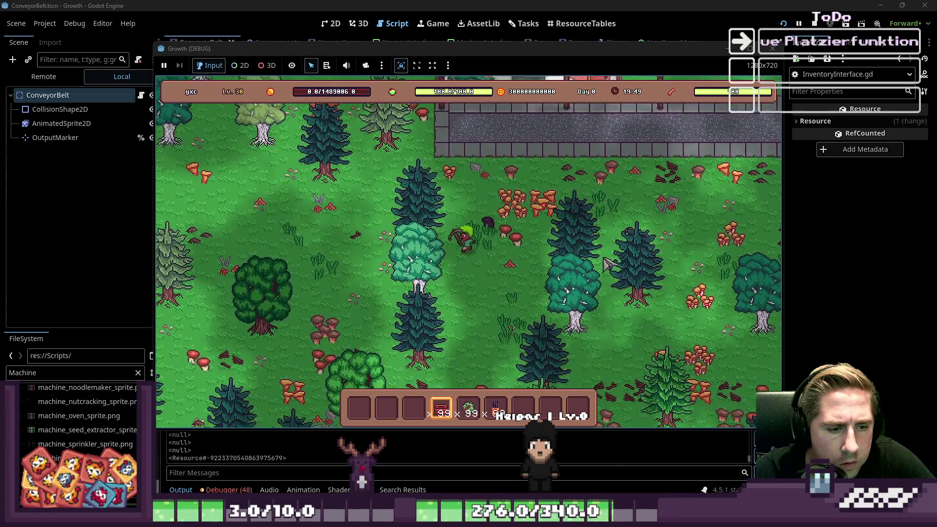
pyautogui.press('4')
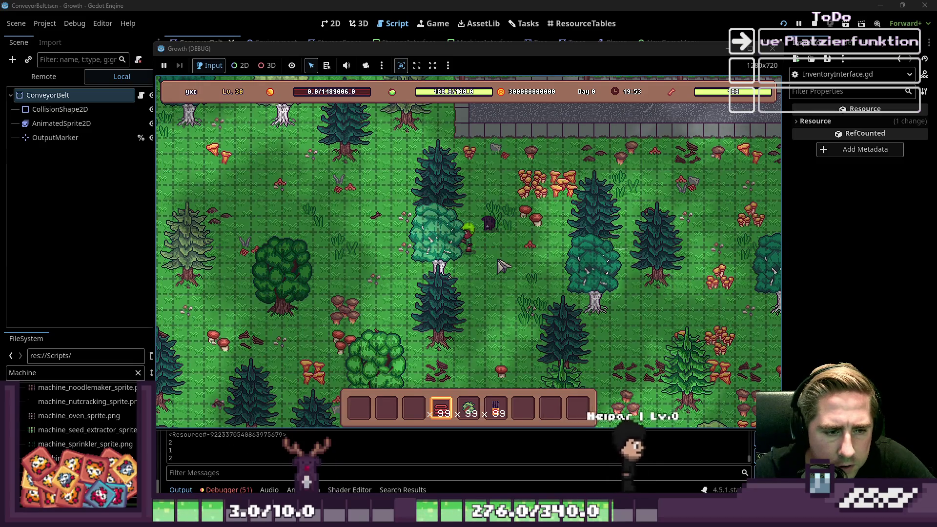
pyautogui.press('3')
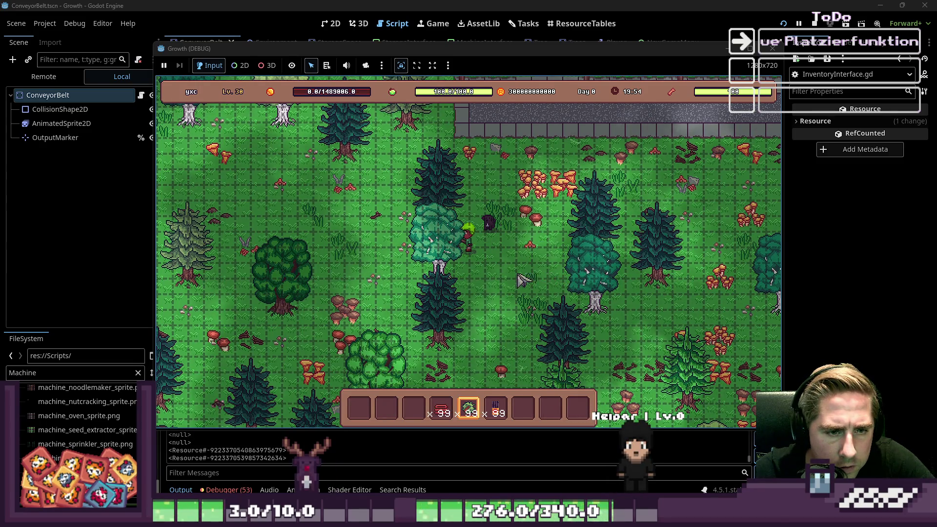
pyautogui.press('4')
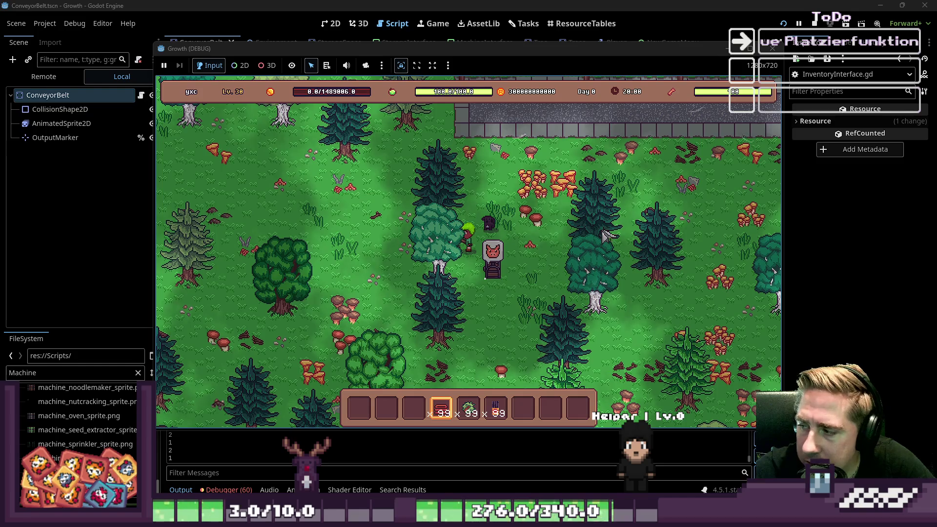
pyautogui.click(773, 48)
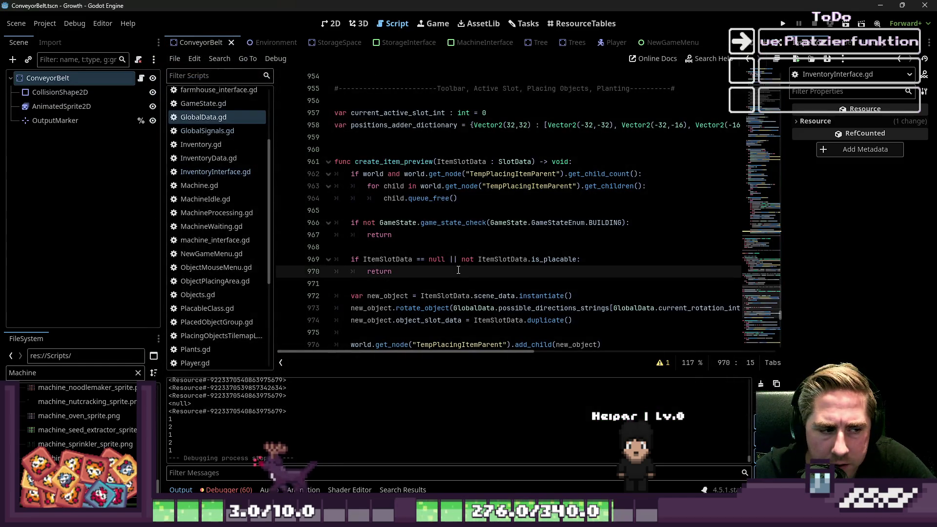
# Follow the debugger error to the GameStateChanged emit on GameState.gd line 22.
pyautogui.click(219, 490)
pyautogui.scroll(2, 351, 436)
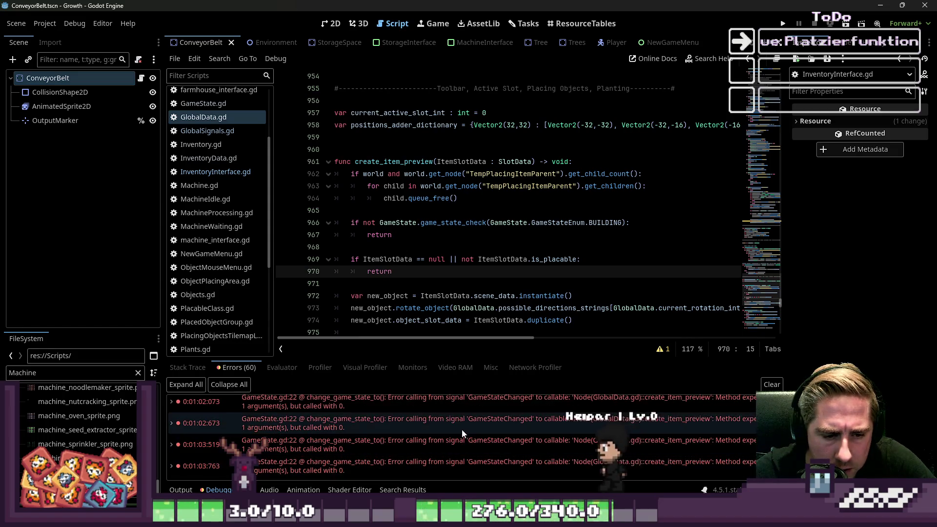
pyautogui.click(457, 467)
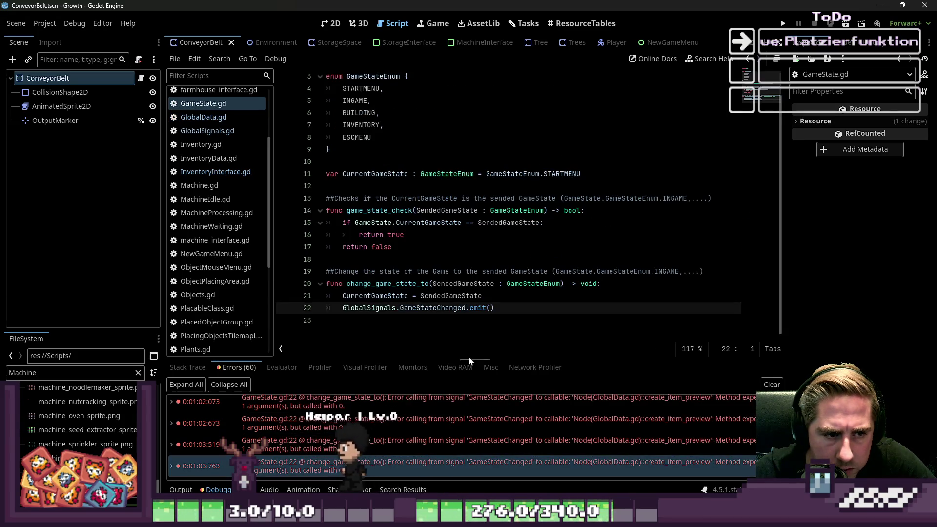
pyautogui.doubleClick(458, 308)
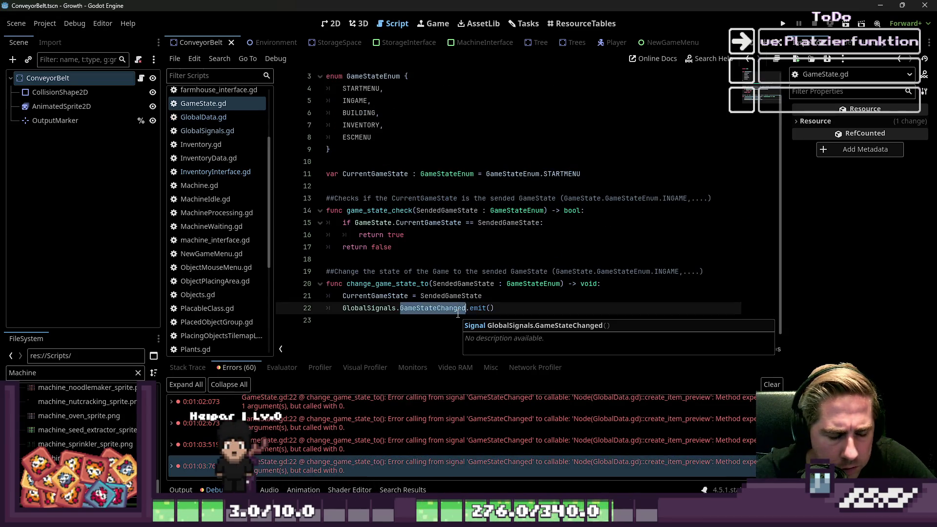
# Pass GlobalData.player.active_slot into the GameStateChanged emit and relaunch the game.
pyautogui.click(488, 311)
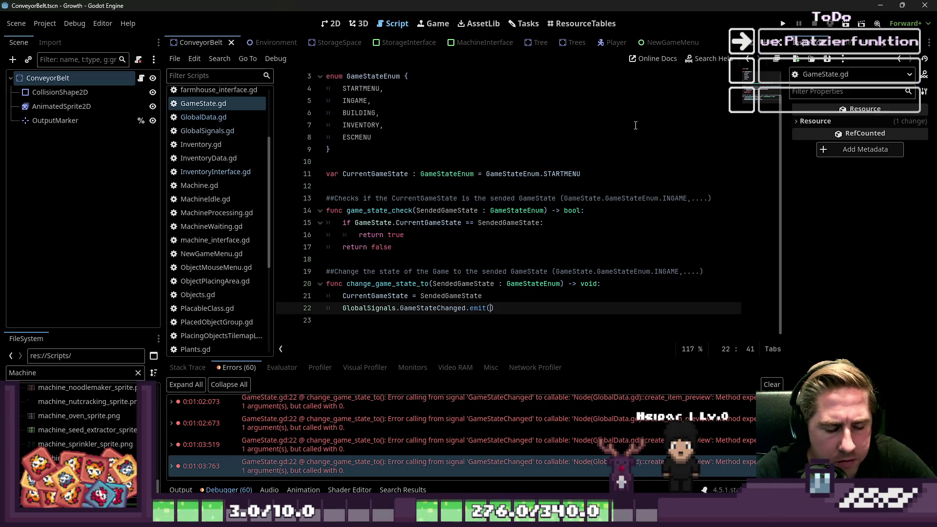
pyautogui.write('Global')
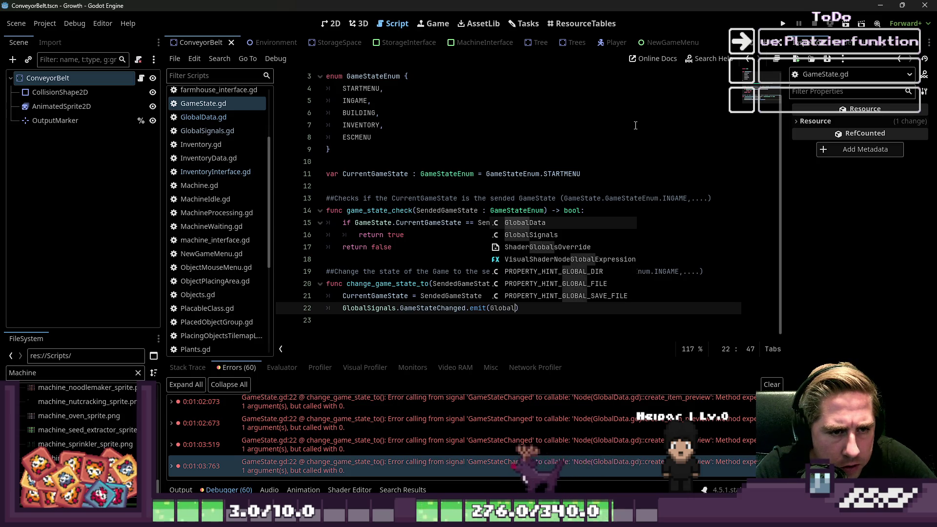
pyautogui.press('Return')
pyautogui.write('.player.a')
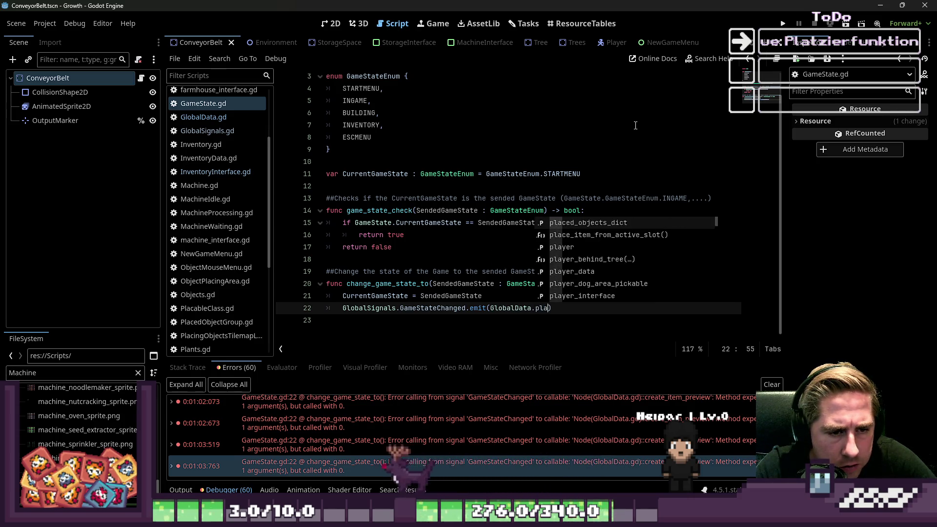
pyautogui.write('ctive_slo')
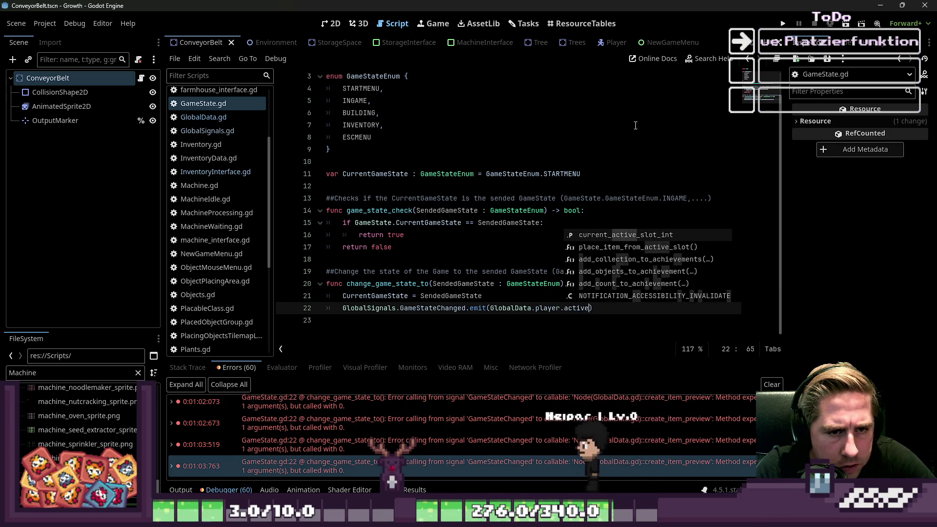
pyautogui.write('t')
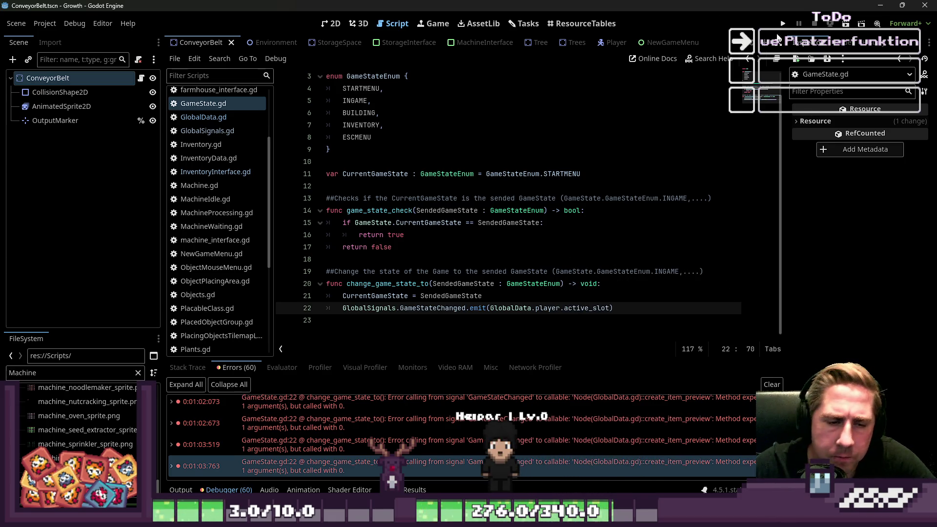
pyautogui.click(782, 29)
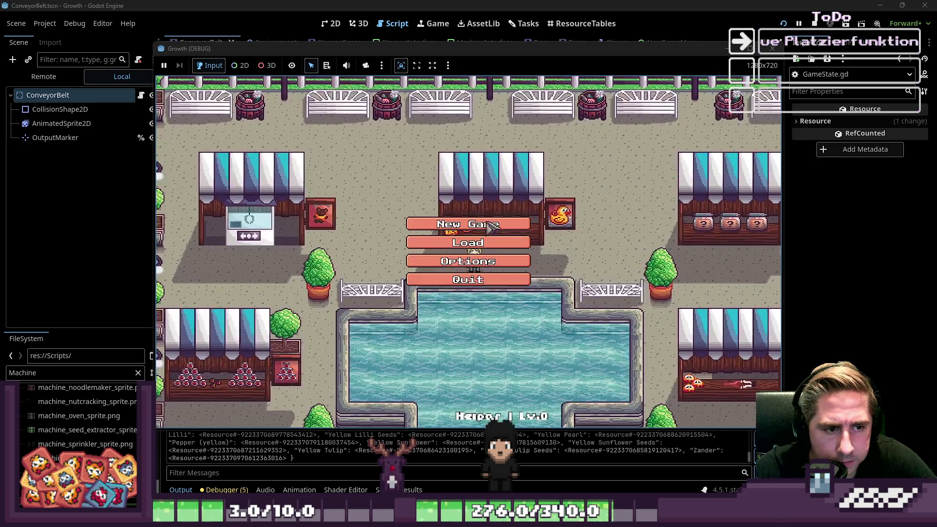
# Start a new game with a freshly named character, then open and close the inventory grid.
pyautogui.click(466, 219)
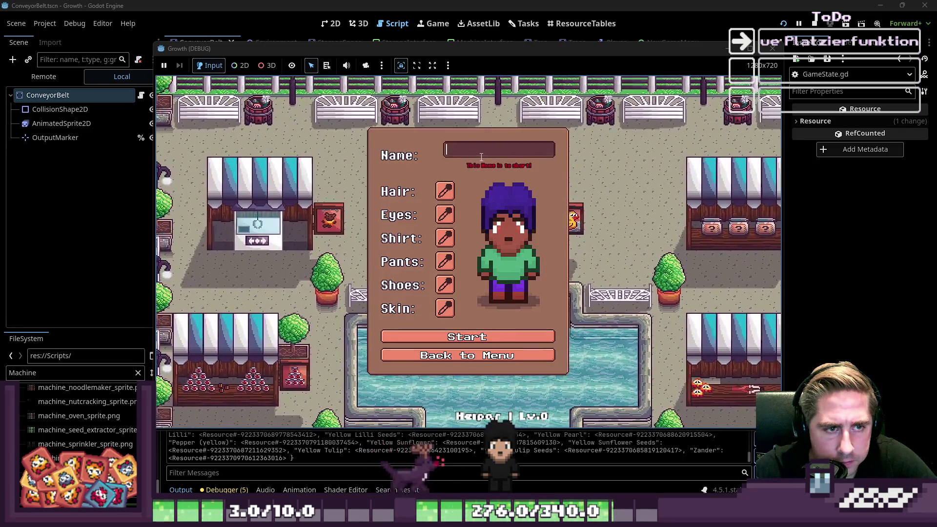
pyautogui.write('vcx')
pyautogui.click(478, 335)
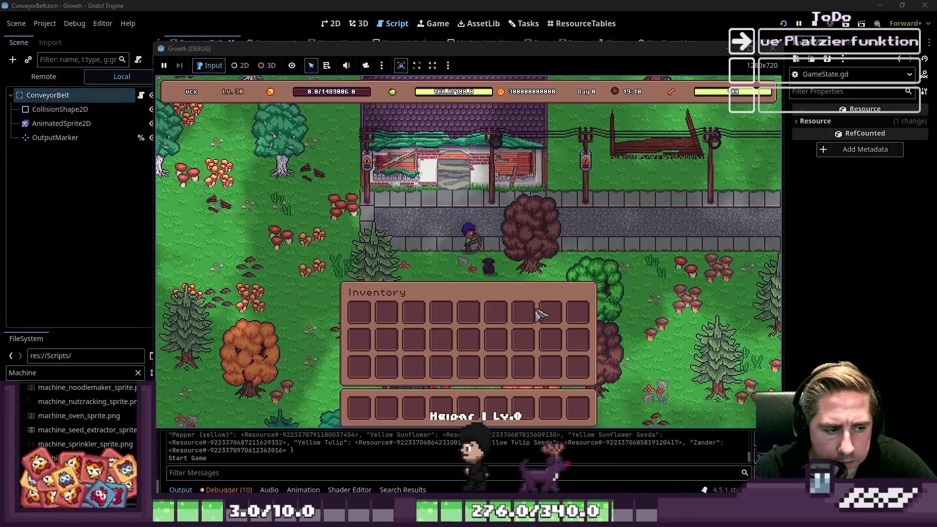
pyautogui.press('i')
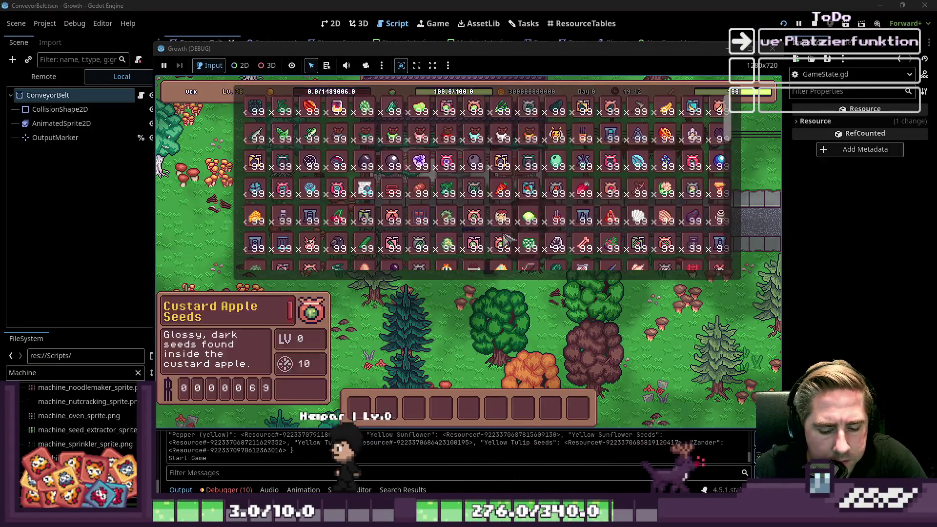
pyautogui.press('i')
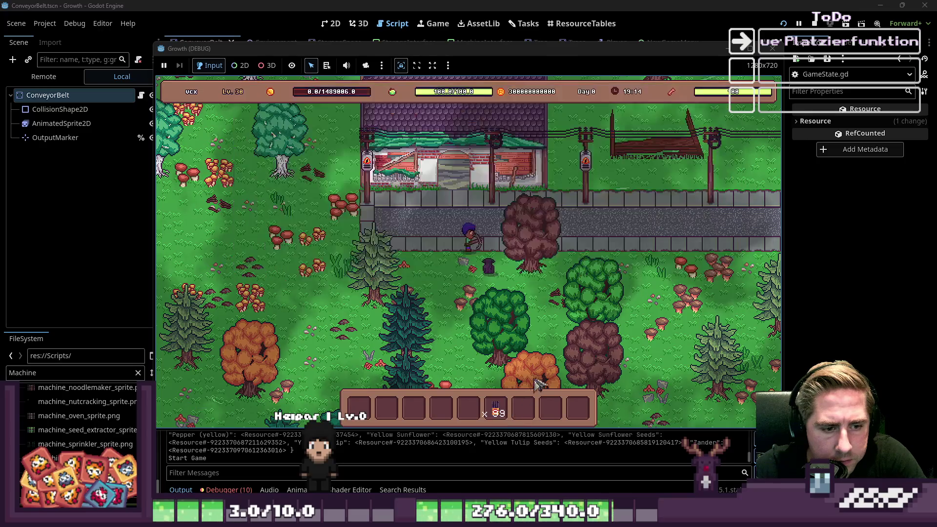
# Select the machine in toolbar slot 6, place a Lv.1 machine on the grass, and scroll the hotbar.
pyautogui.click(495, 408)
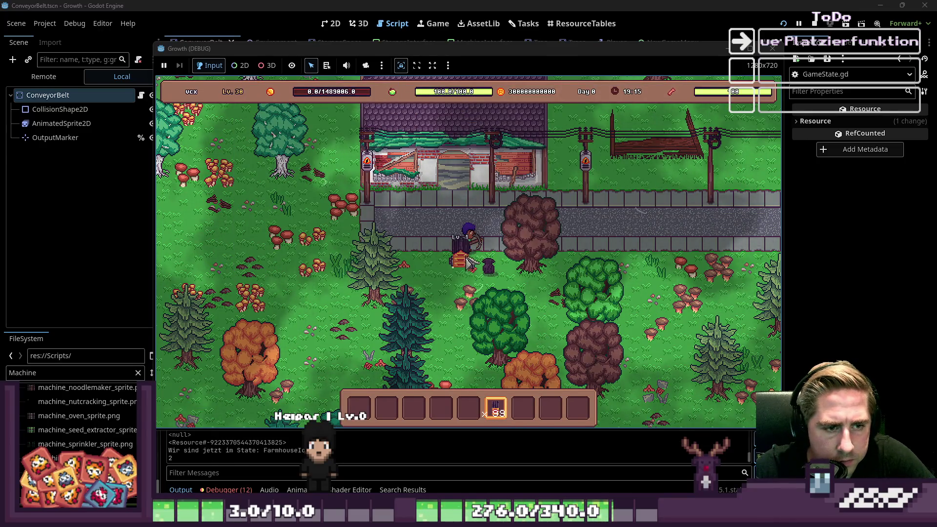
pyautogui.click(444, 276)
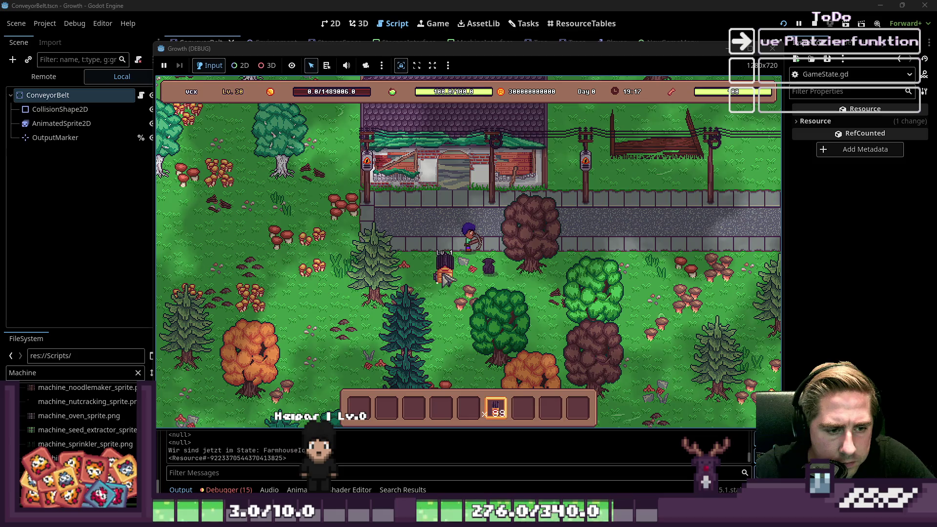
pyautogui.scroll(-1, 443, 276)
pyautogui.scroll(2, 447, 279)
pyautogui.scroll(-1, 445, 279)
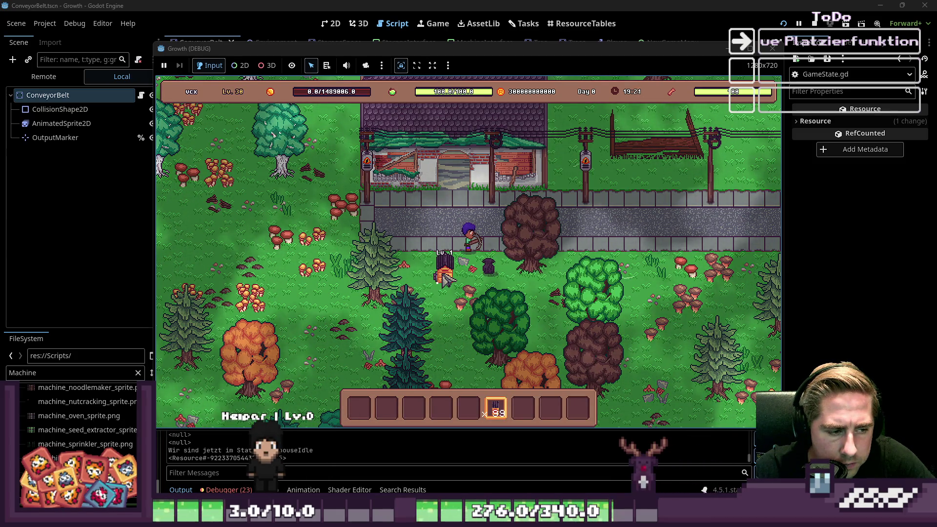
pyautogui.scroll(-1, 445, 279)
pyautogui.scroll(2, 446, 279)
pyautogui.scroll(-2, 446, 280)
pyautogui.scroll(-1, 447, 281)
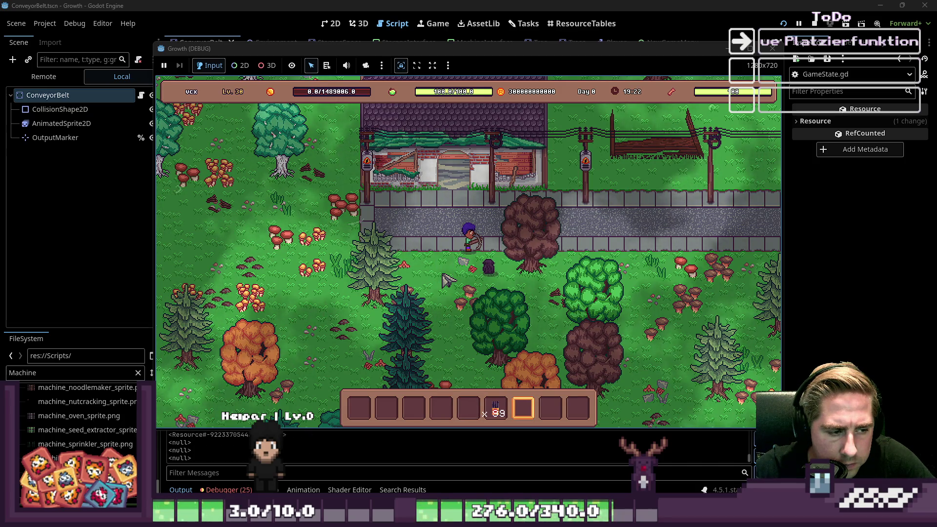
pyautogui.scroll(2, 443, 276)
pyautogui.scroll(-1, 444, 276)
pyautogui.scroll(1, 444, 276)
pyautogui.scroll(-2, 444, 278)
pyautogui.scroll(1, 445, 278)
pyautogui.scroll(1, 445, 279)
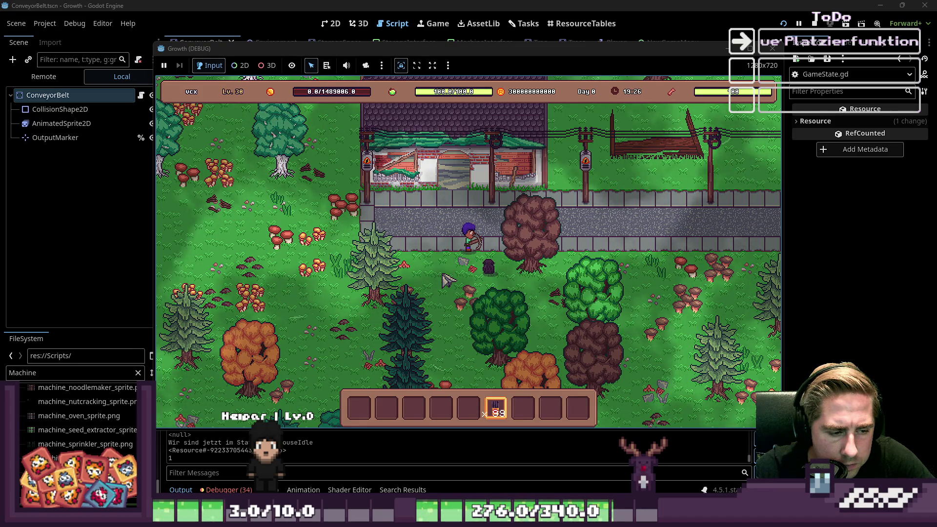
pyautogui.scroll(1, 445, 280)
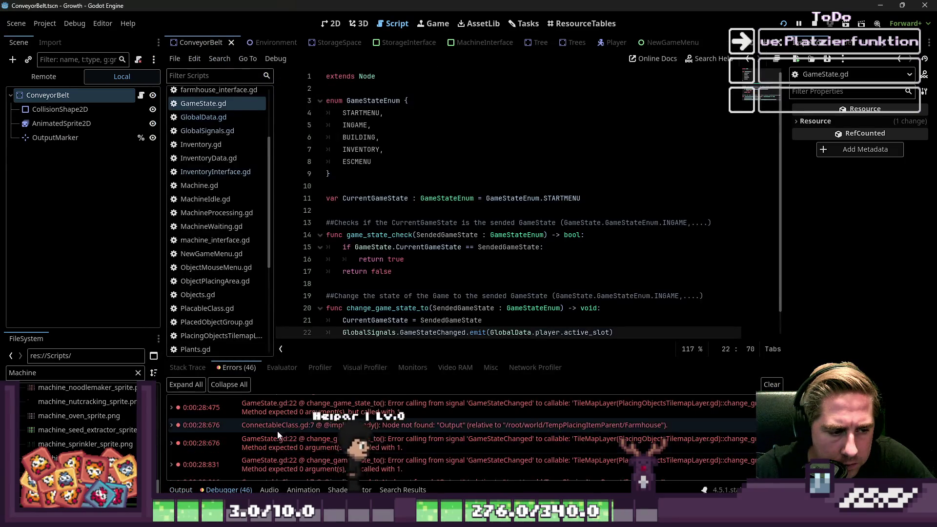
# Follow the ConnectableClass and GameState.gd:22 errors, then open PlacingObjectsTilemapLayer.gd from the script list.
pyautogui.click(306, 457)
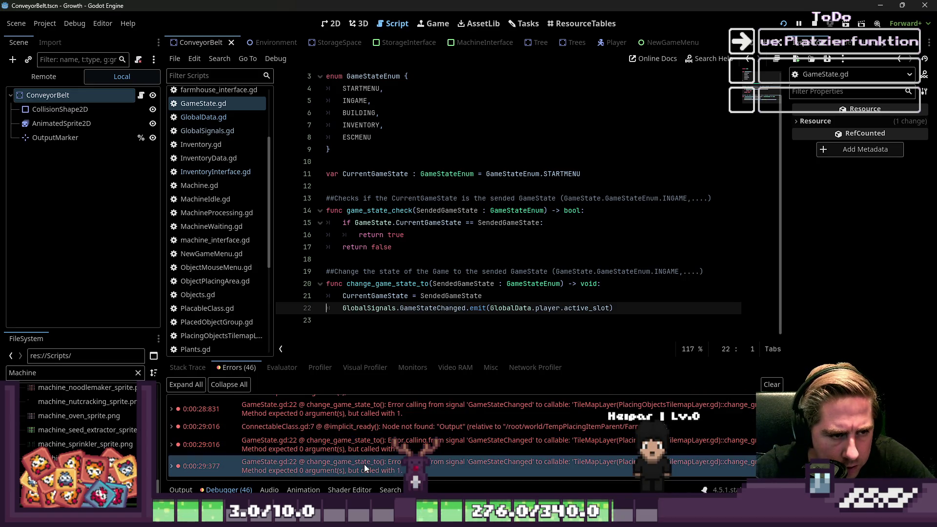
pyautogui.scroll(2, 351, 454)
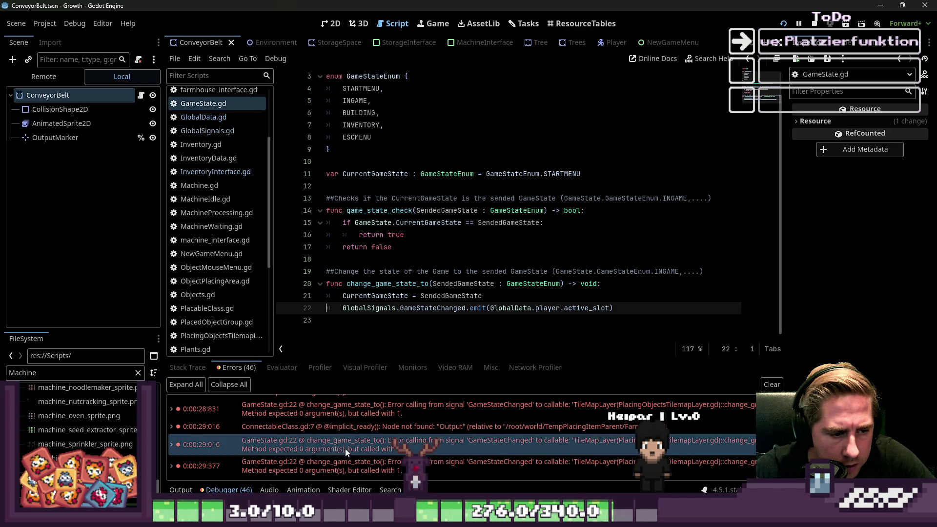
pyautogui.scroll(3, 348, 447)
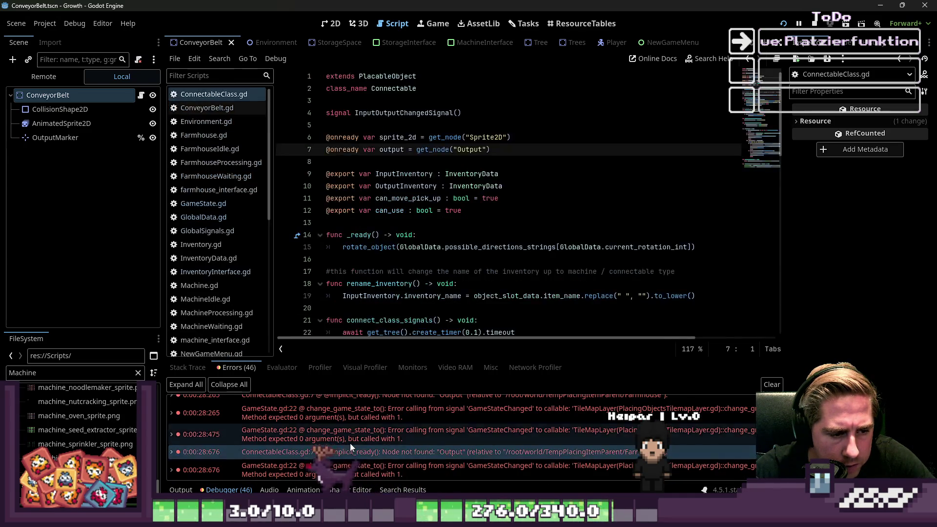
pyautogui.click(350, 452)
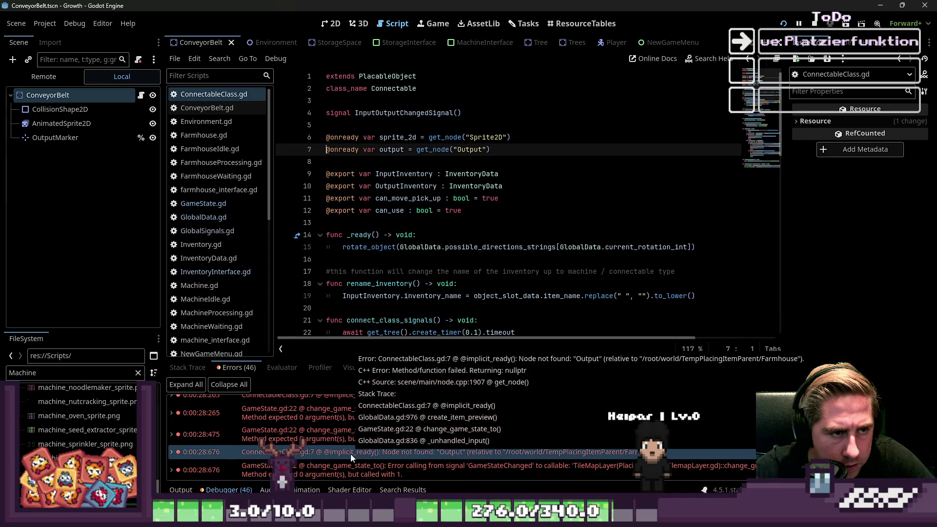
pyautogui.click(350, 438)
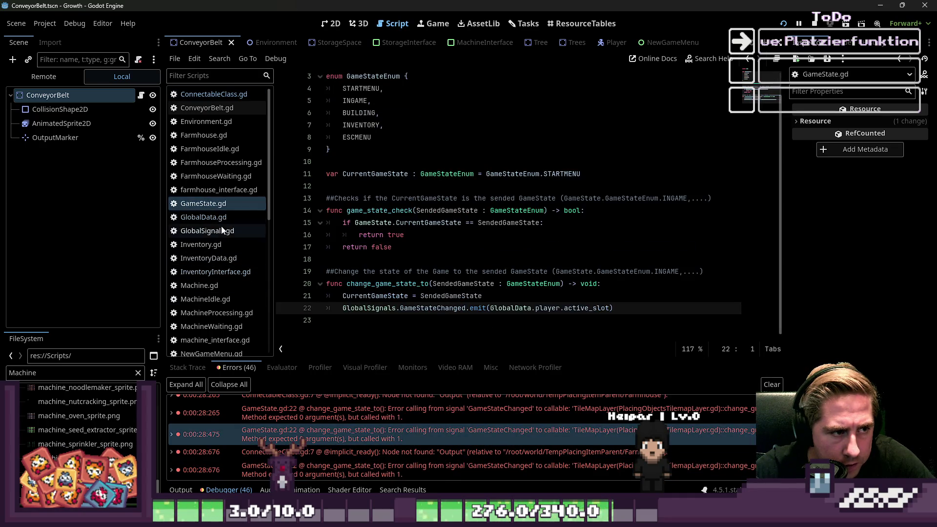
pyautogui.scroll(-5, 370, 461)
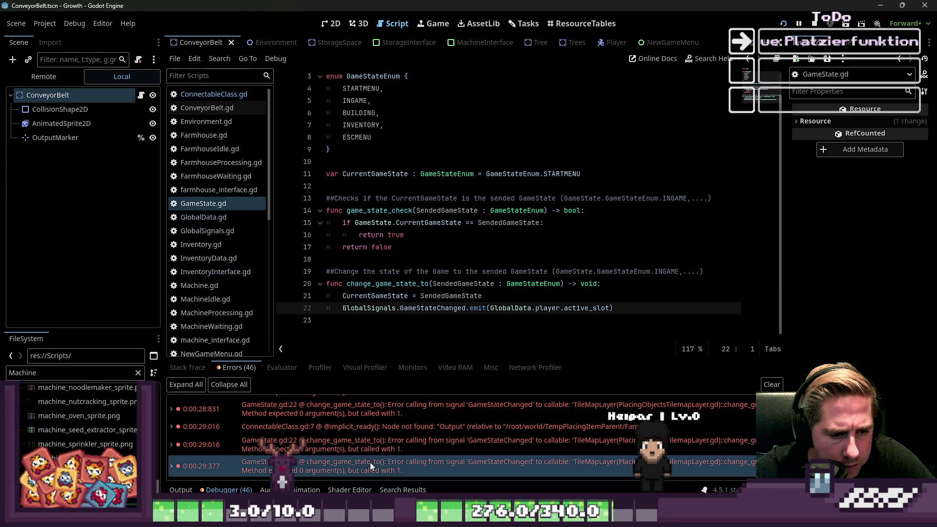
pyautogui.moveTo(516, 460)
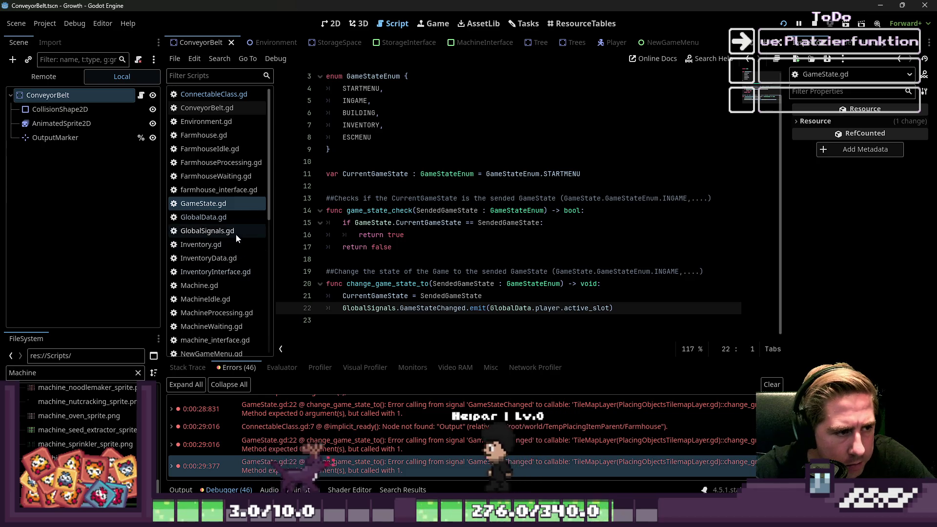
pyautogui.scroll(-10, 235, 233)
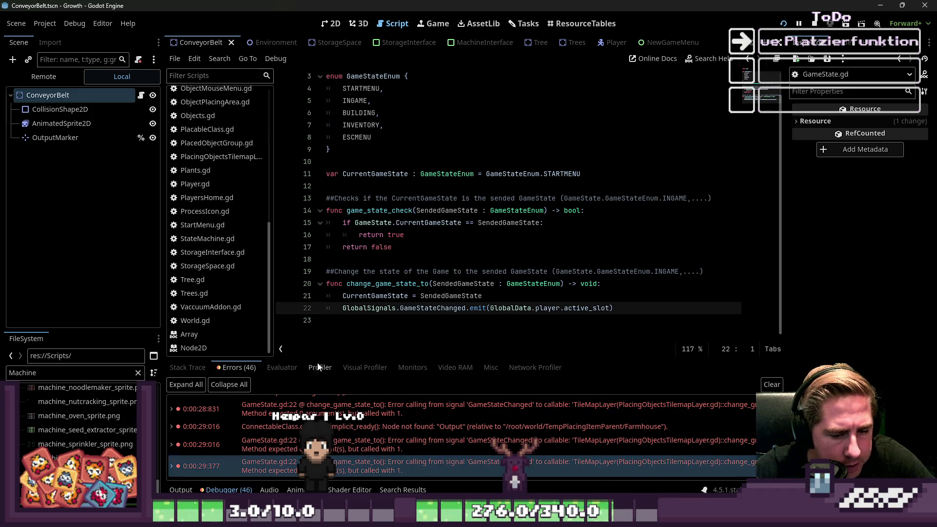
pyautogui.click(238, 156)
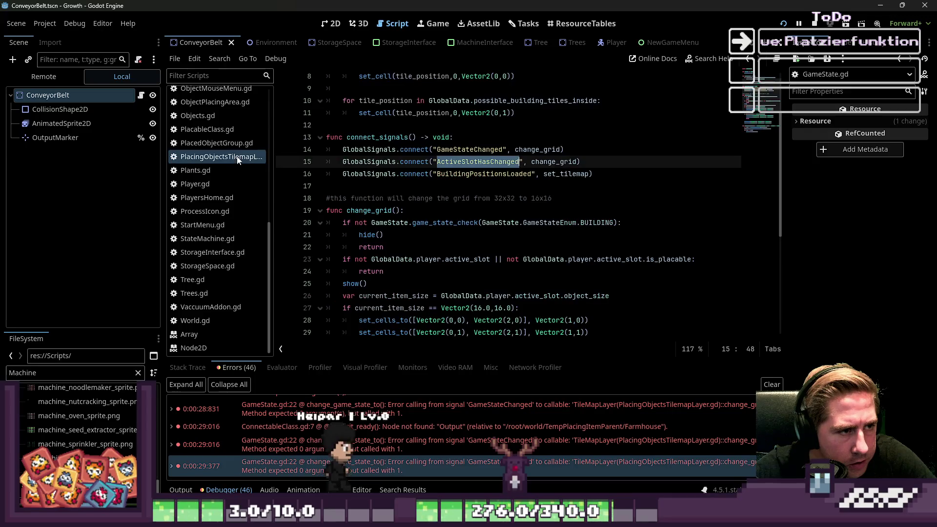
pyautogui.click(466, 189)
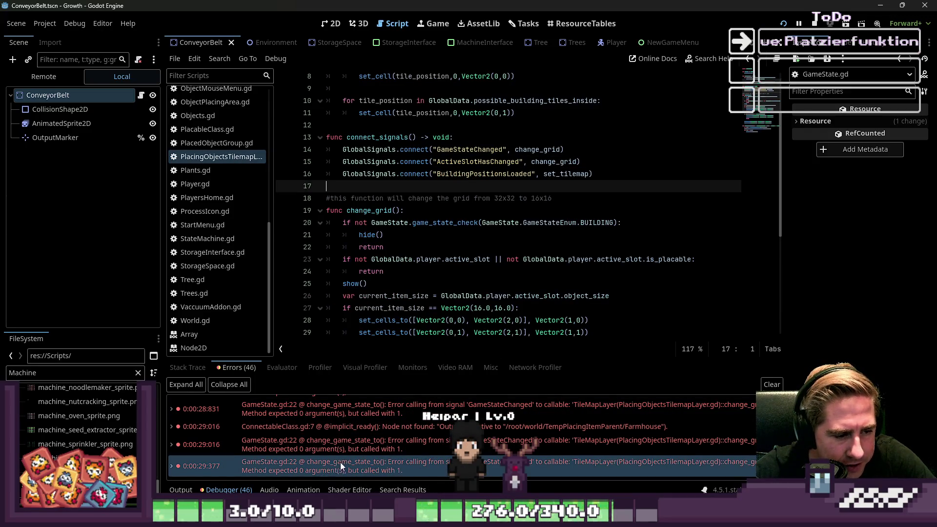
pyautogui.moveTo(368, 464)
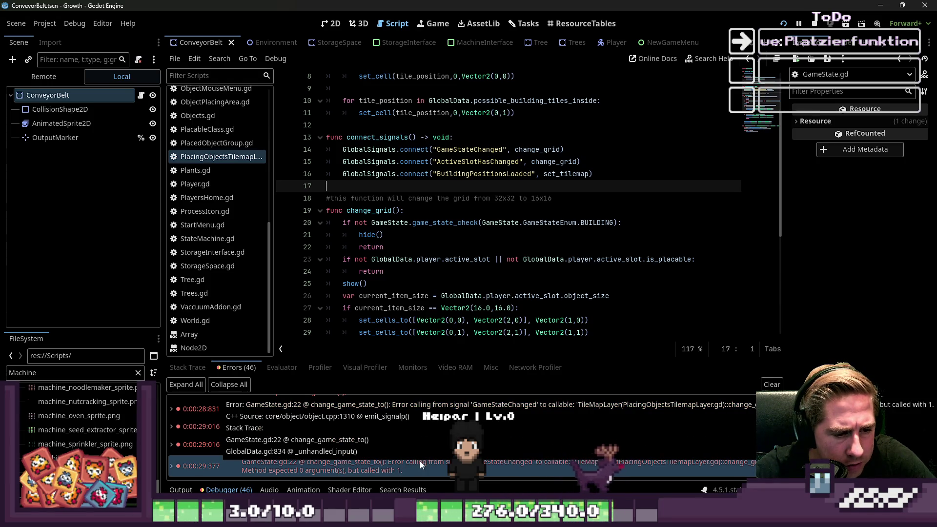
pyautogui.doubleClick(489, 164)
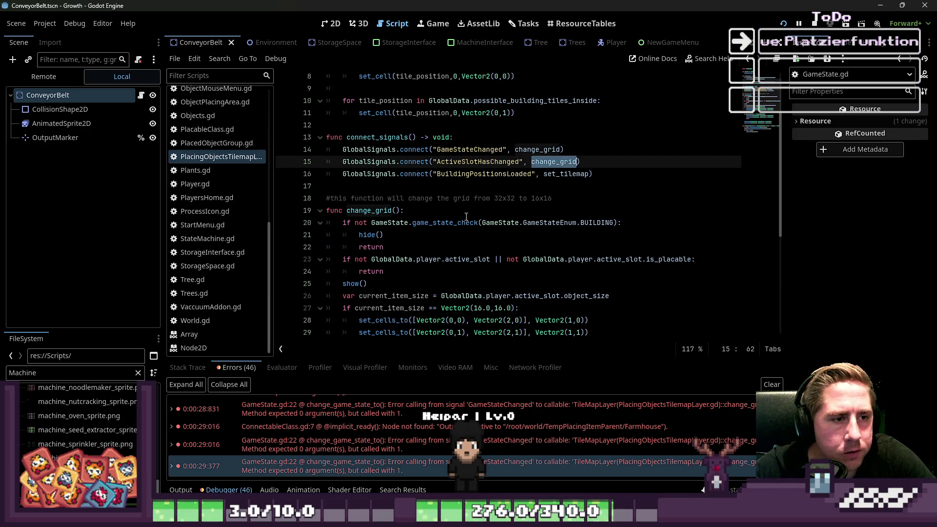
pyautogui.scroll(-1, 426, 243)
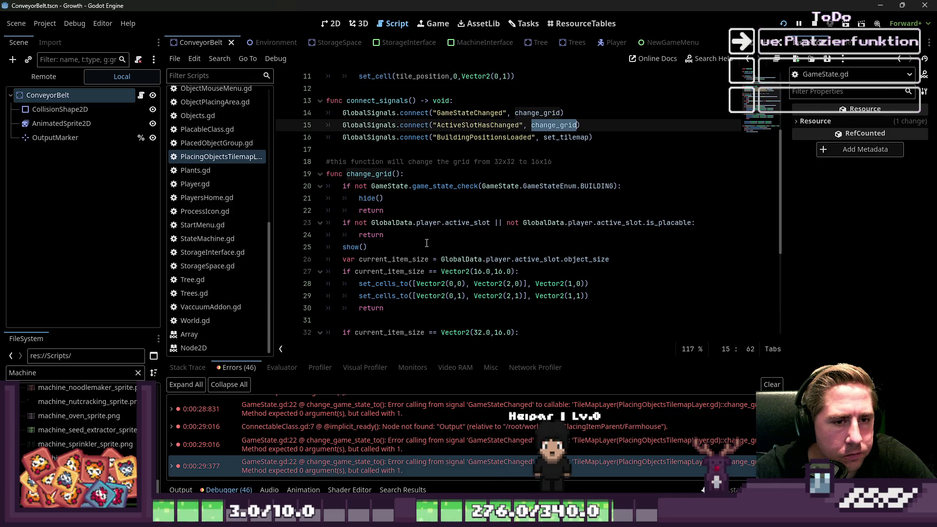
pyautogui.click(398, 174)
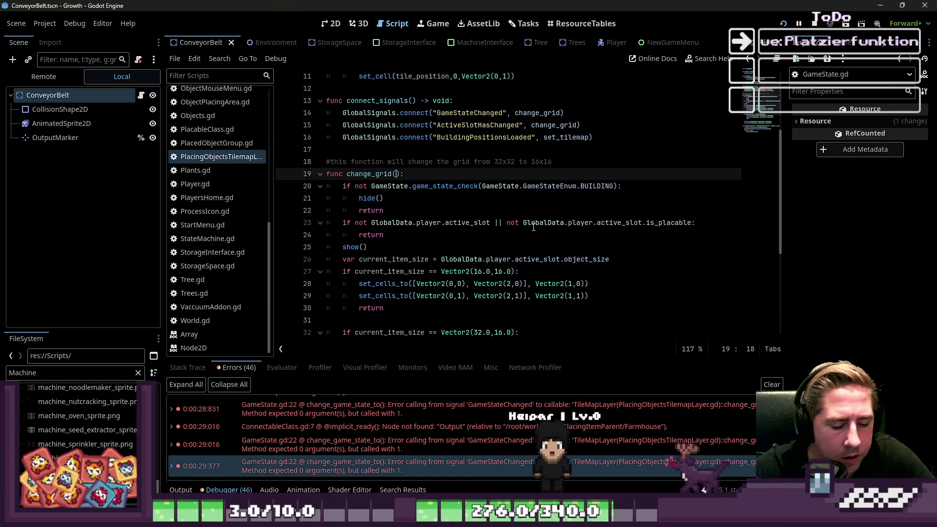
pyautogui.write('ItemSlotData')
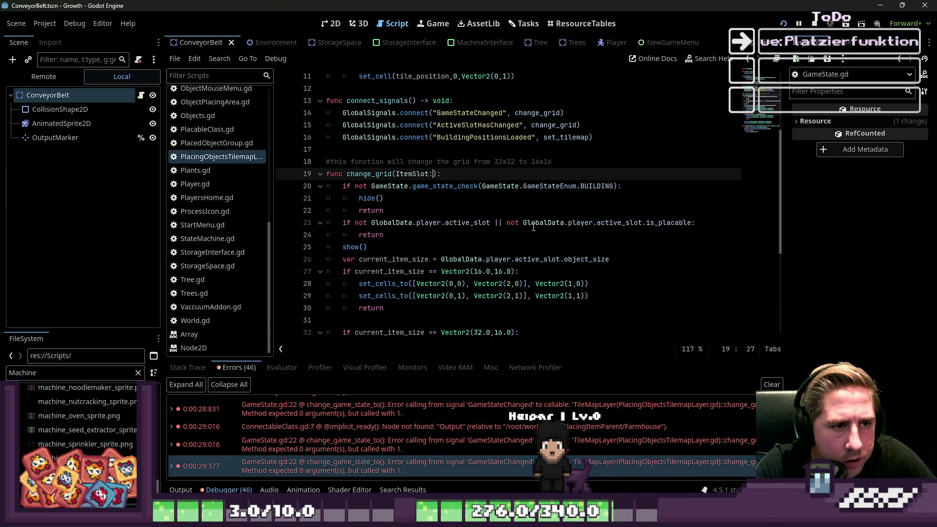
pyautogui.write(' : SlotD')
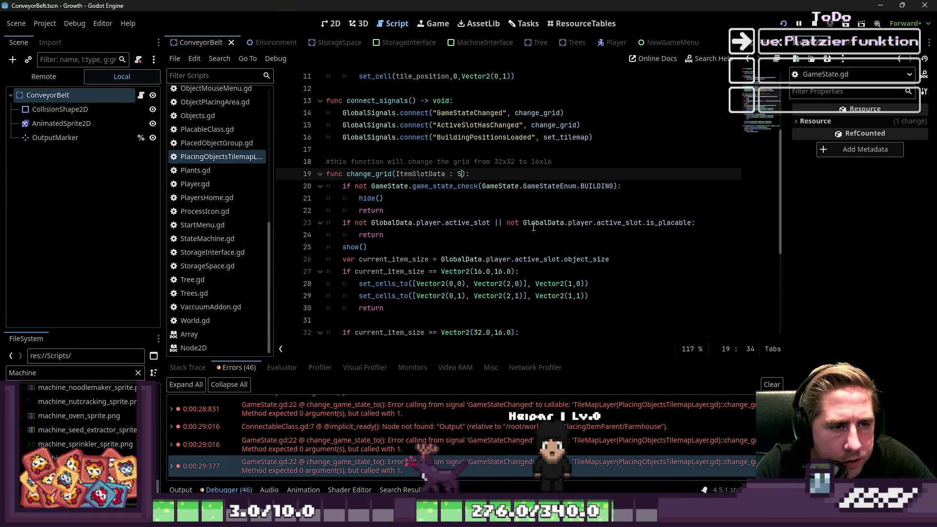
pyautogui.write('a')
# Fix the misspelled SlotData type on change_grid's ItemSlotData parameter.
pyautogui.press('Left')
pyautogui.press('Left')
pyautogui.press('BackSpace')
pyautogui.write('a')
pyautogui.press('Left')
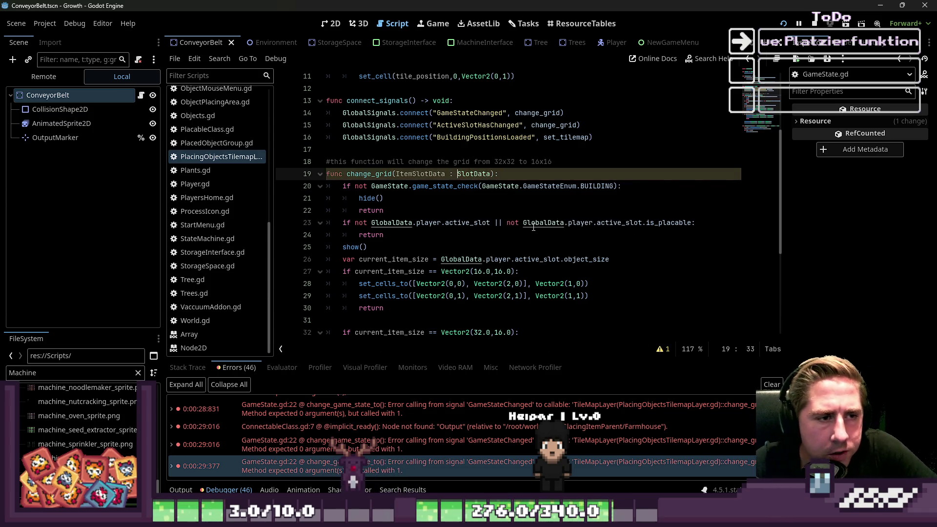
# Replace GlobalData.player.active_slot with ItemSlotData in the null check and current_item_size line.
pyautogui.press('Down')
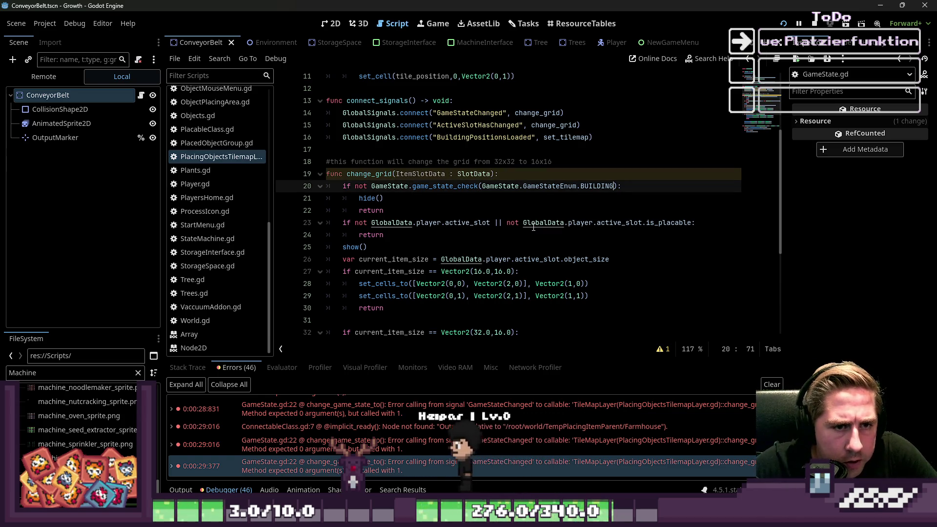
pyautogui.press('Down')
pyautogui.press('Down')
pyautogui.press('Down')
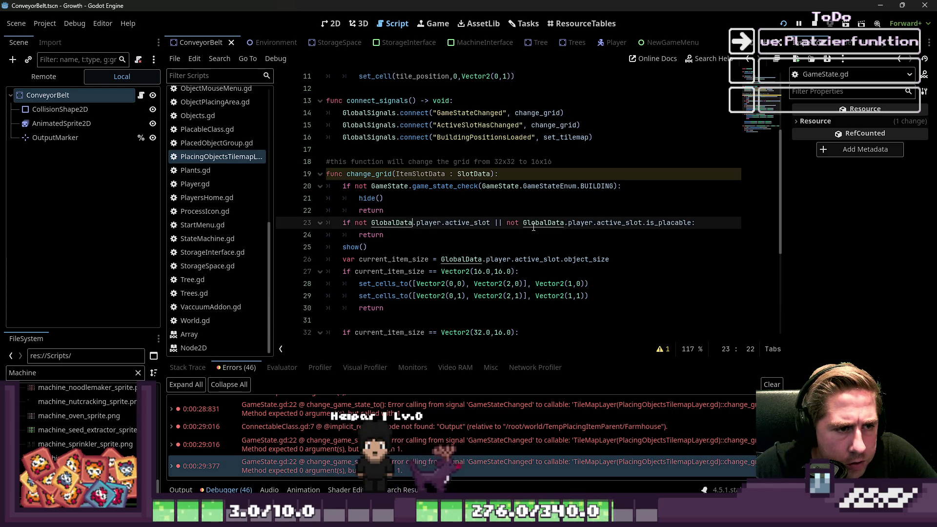
pyautogui.hotkey('ctrl', 'shift', 'Right')
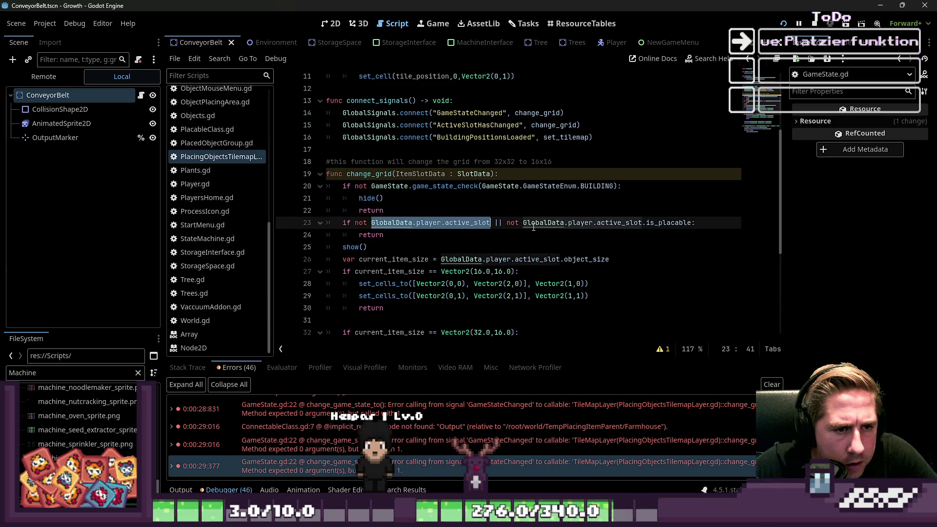
pyautogui.write('ItemSlotData')
pyautogui.hotkey('ctrl', 'z')
pyautogui.hotkey('ctrl', 'y')
pyautogui.press('BackSpace')
pyautogui.press('BackSpace')
pyautogui.press('BackSpace')
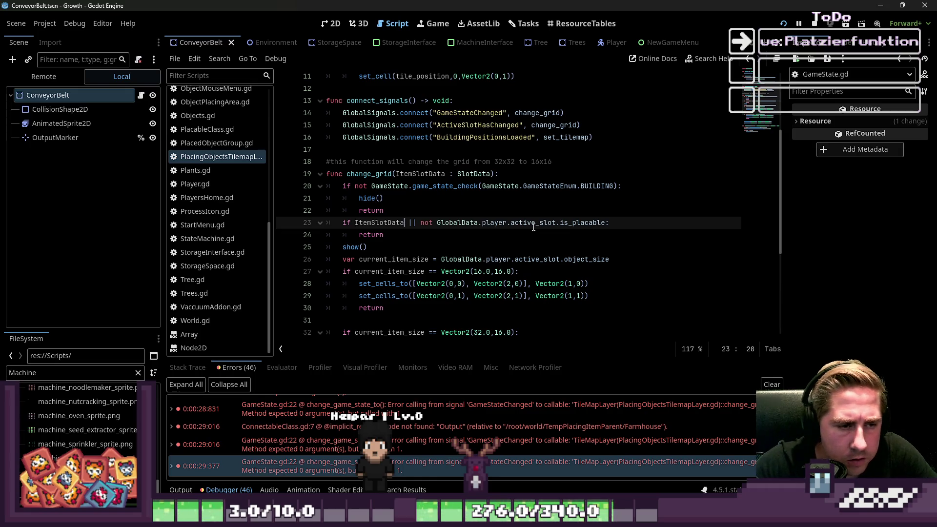
pyautogui.write('null')
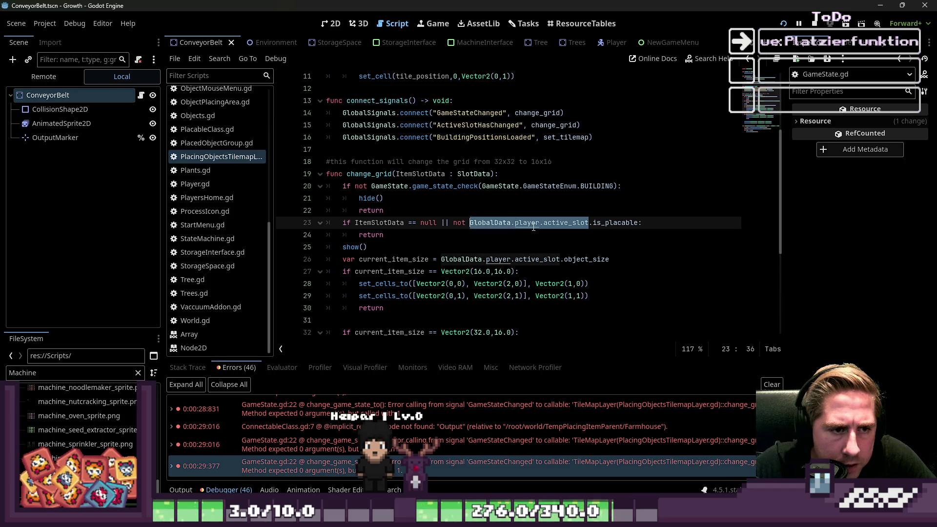
pyautogui.write('ItemSlotData')
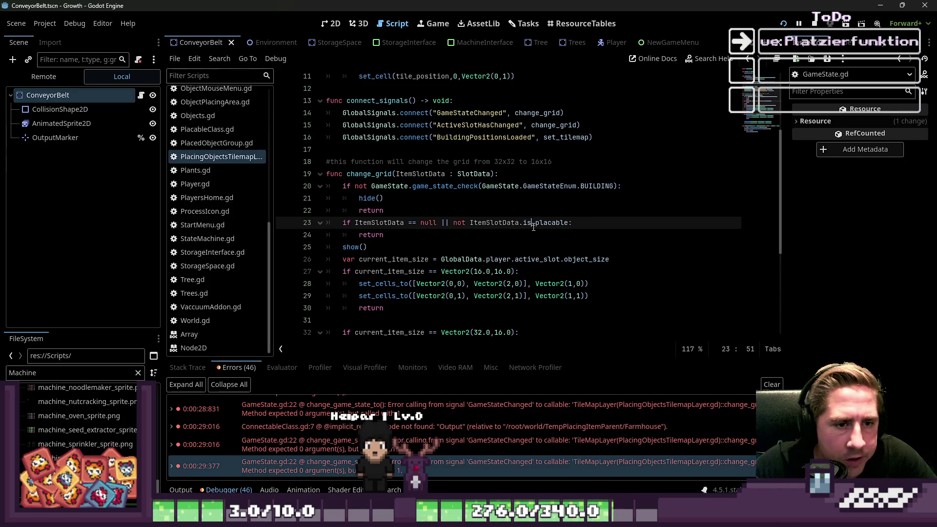
pyautogui.press('Down')
pyautogui.press('Down')
pyautogui.press('Down')
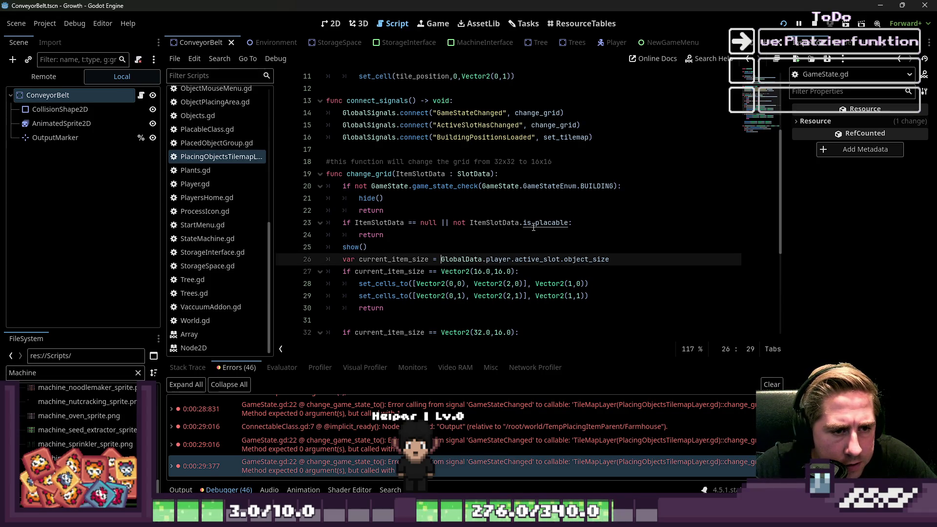
pyautogui.write('ItemSlotData')
# Select and copy the two set_cells_to lines from the 16x16 branch.
pyautogui.press('Down')
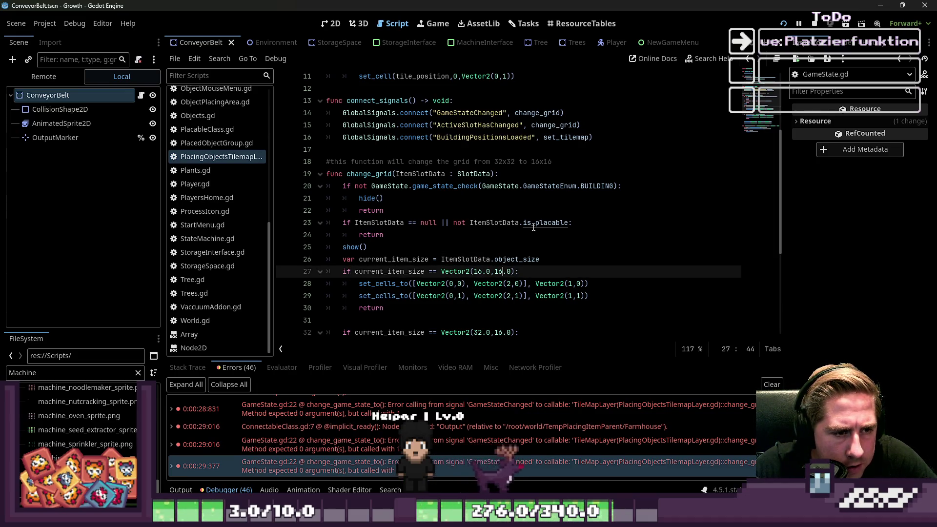
pyautogui.press('Down')
pyautogui.press('Up')
pyautogui.press('Left')
pyautogui.press('Left')
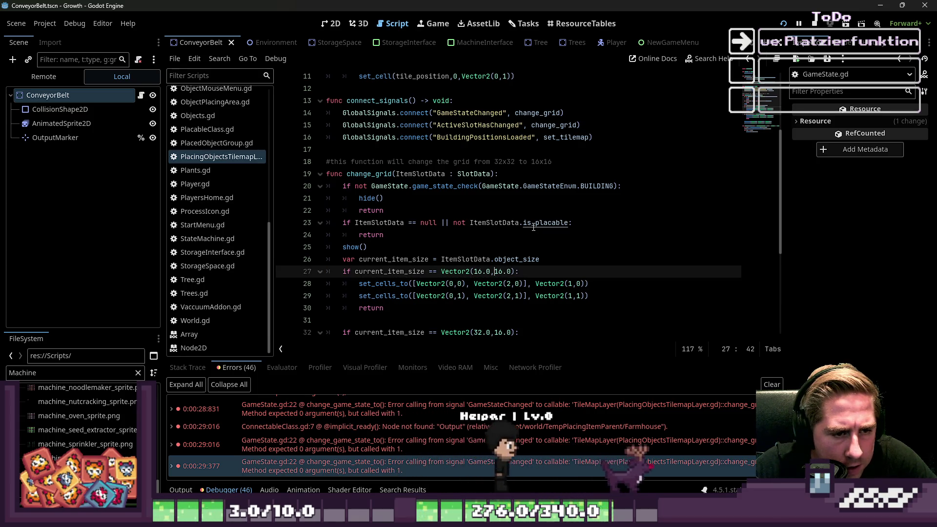
pyautogui.press('Down')
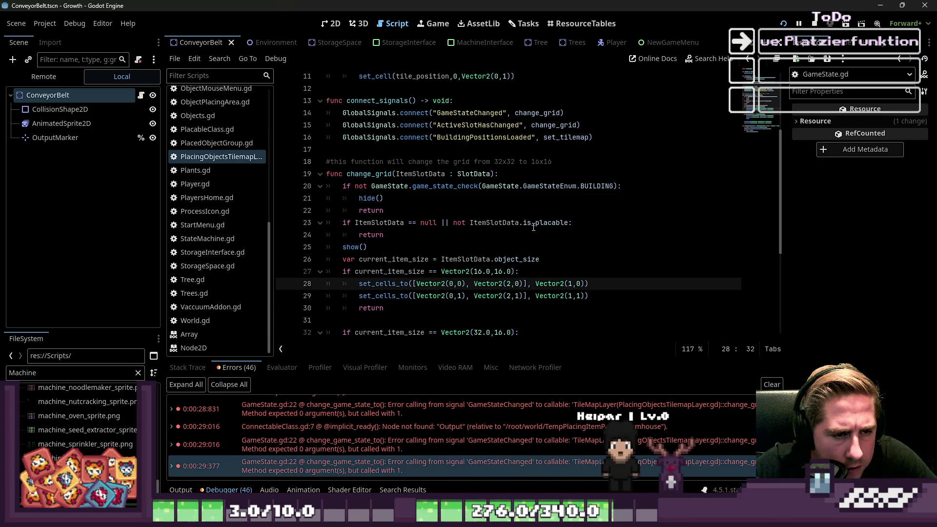
pyautogui.press('Up')
pyautogui.press('Down')
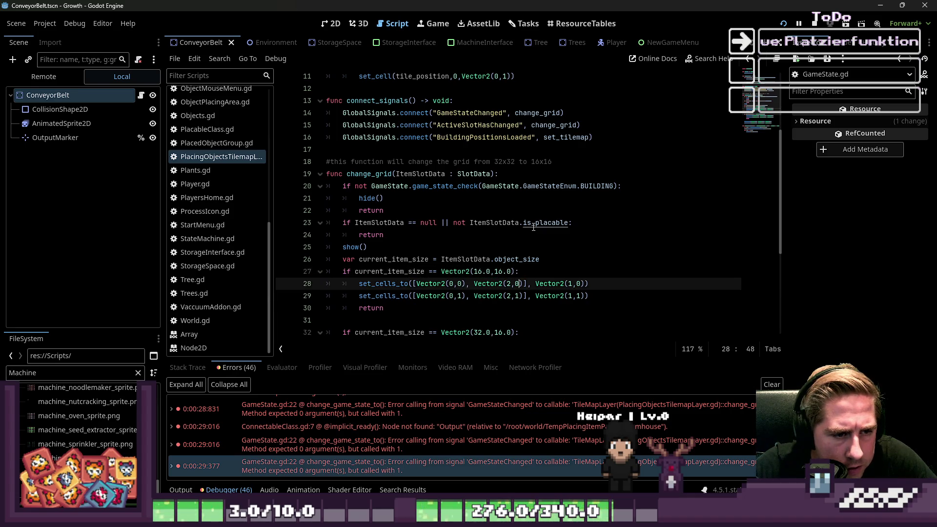
pyautogui.press('Down')
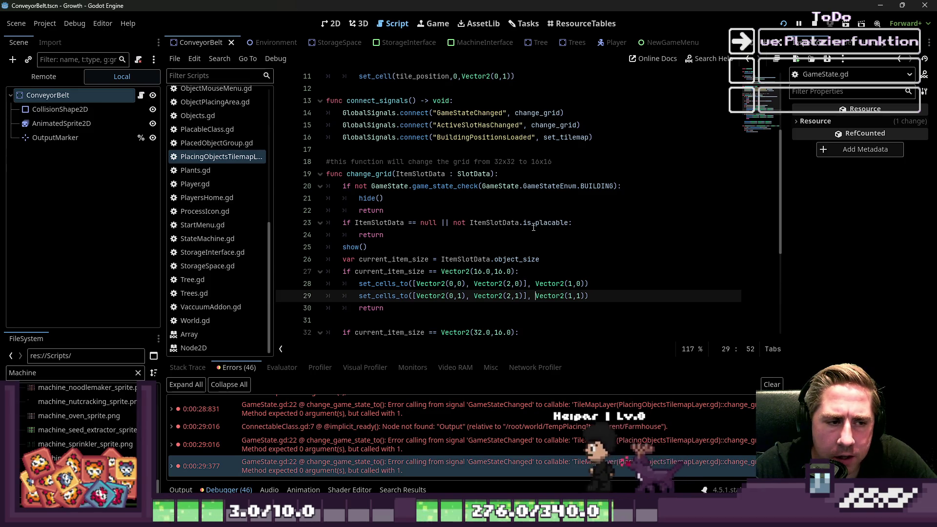
pyautogui.press('Up')
pyautogui.press('Up')
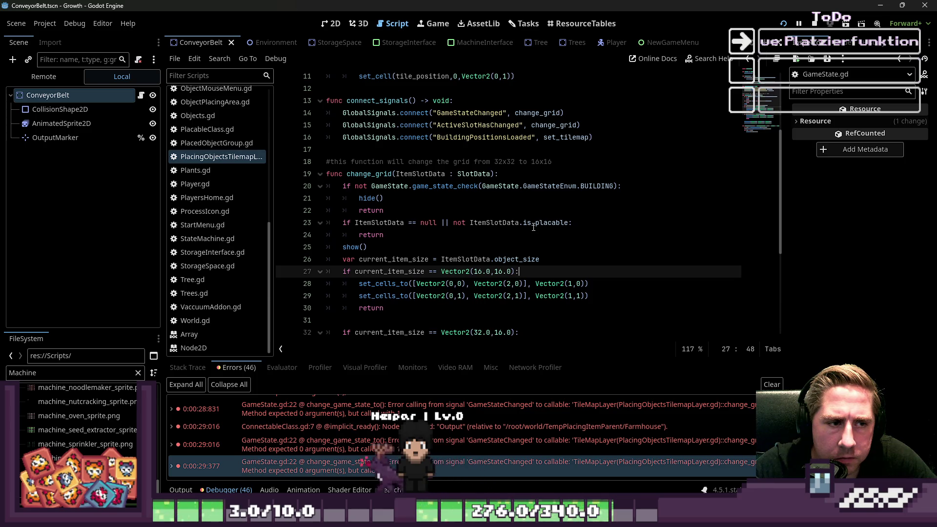
pyautogui.press('Up')
pyautogui.press('Up')
pyautogui.press('Up')
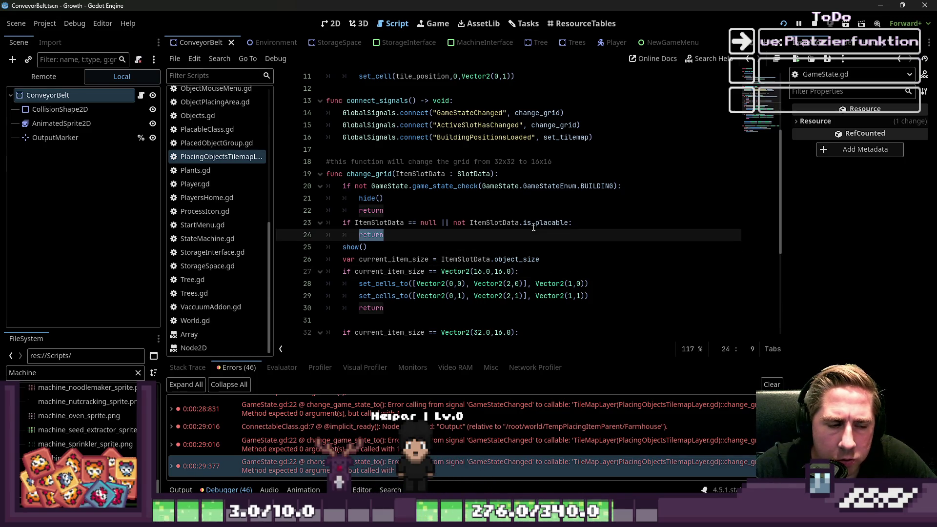
pyautogui.press('Down')
pyautogui.press('Down')
pyautogui.press('Down')
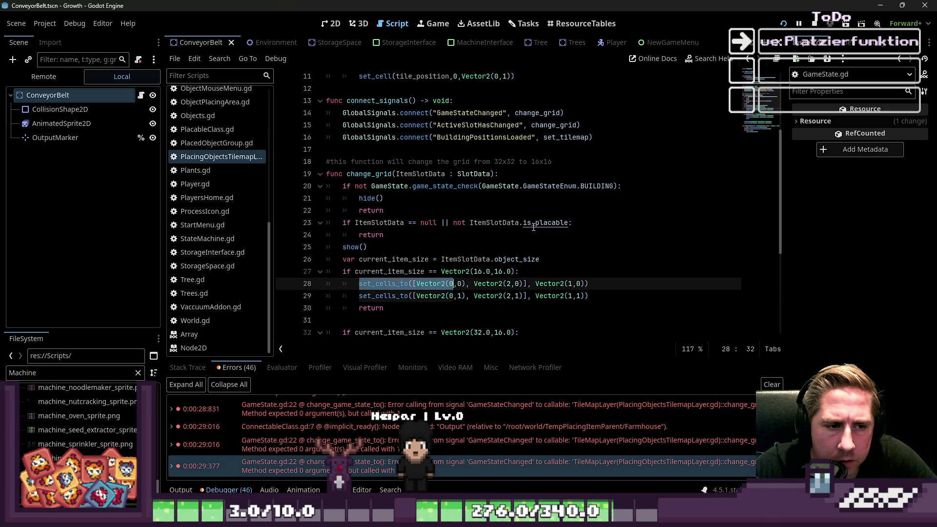
pyautogui.hotkey('shift', 'Right')
pyautogui.hotkey('shift', 'Right')
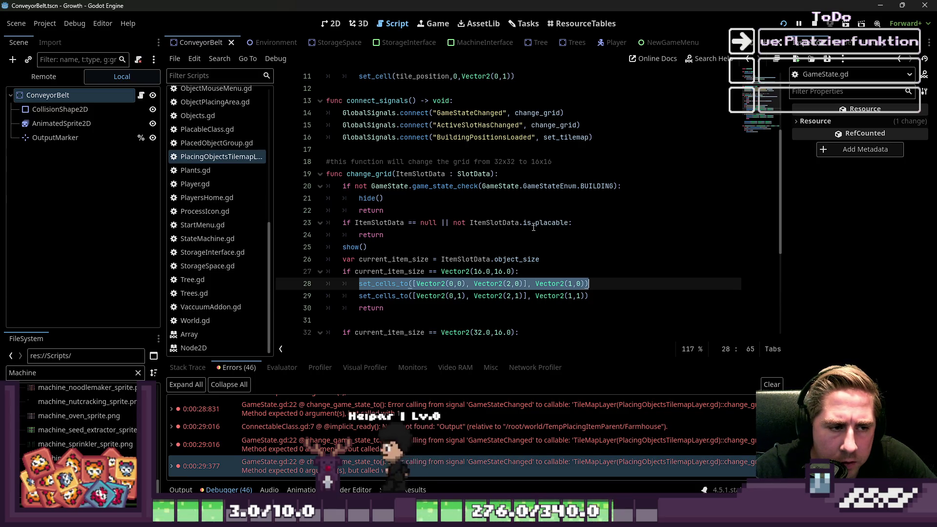
pyautogui.hotkey('shift', 'Down')
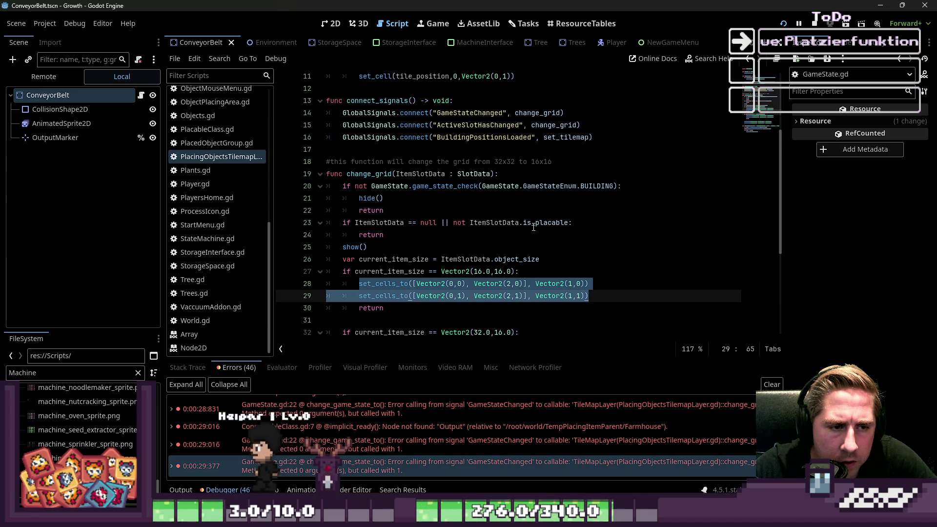
pyautogui.press('Down')
pyautogui.press('Down')
pyautogui.press('Down')
pyautogui.press('Down')
pyautogui.press('Down')
pyautogui.press('Up')
pyautogui.press('Up')
pyautogui.press('Up')
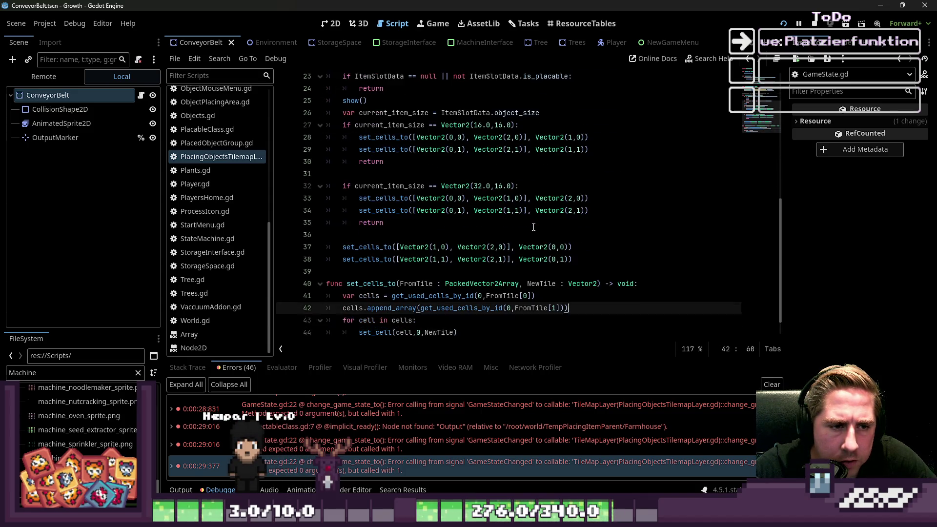
# Paste both set_cells_to calls on a new line above line 24's early return, then run the project.
pyautogui.hotkey('shift', 'Up')
pyautogui.hotkey('shift', 'Up')
pyautogui.hotkey('ctrl', 'c')
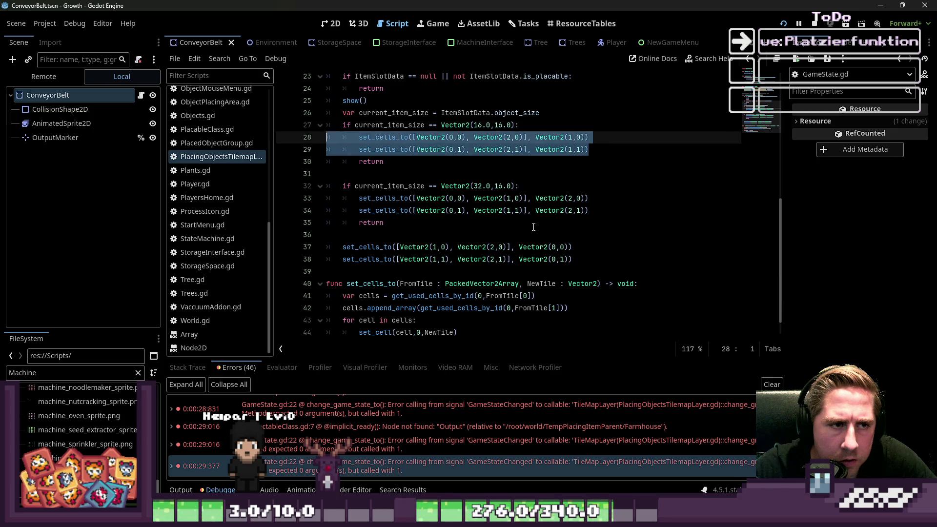
pyautogui.press('Up')
pyautogui.press('Up')
pyautogui.press('Up')
pyautogui.press('Home')
pyautogui.press('Up')
pyautogui.press('Up')
pyautogui.press('Up')
pyautogui.press('Down')
pyautogui.press('Down')
pyautogui.press('Down')
pyautogui.press('Up')
pyautogui.press('Down')
pyautogui.press('Return')
pyautogui.press('Up')
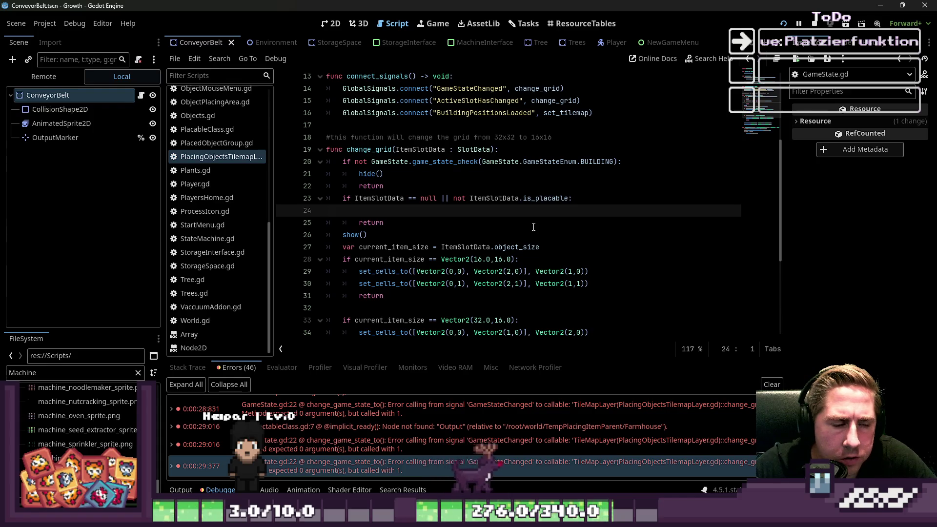
pyautogui.hotkey('ctrl', 'v')
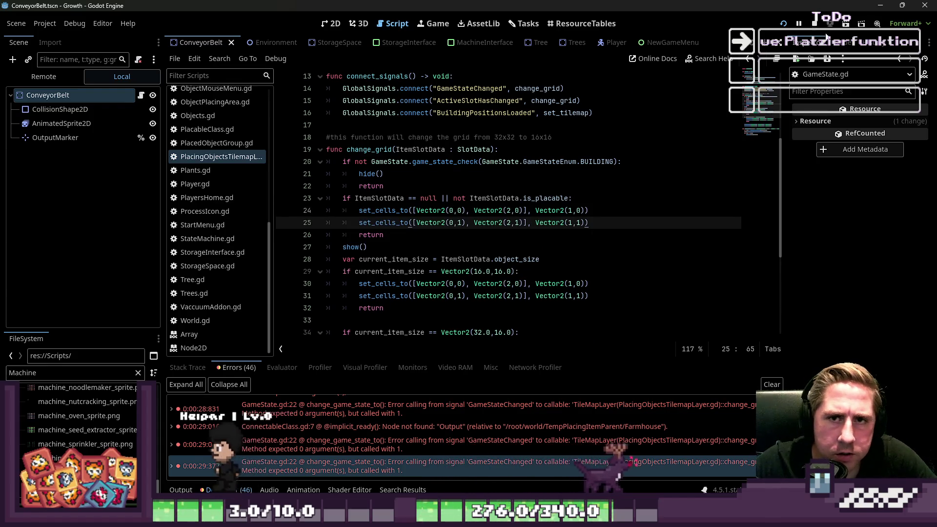
pyautogui.click(784, 26)
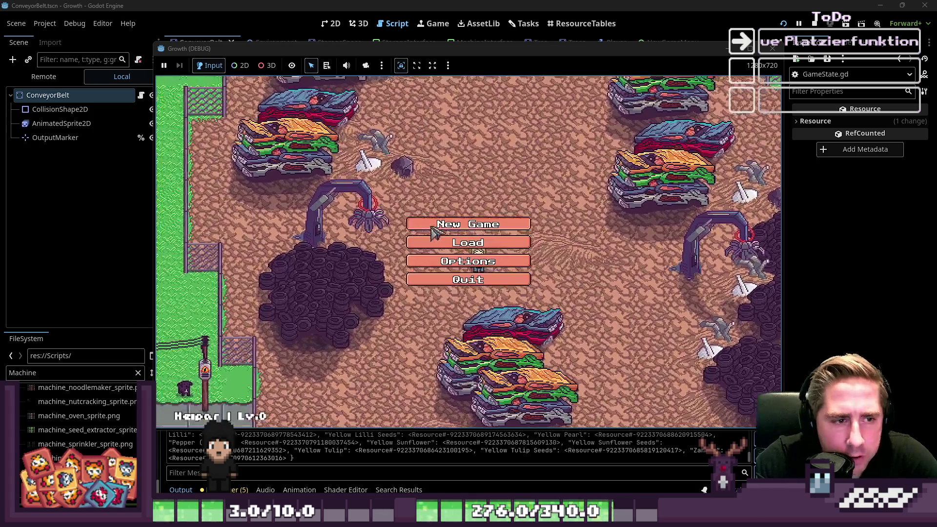
# Start a newly named character, switch to hotbar slots 7 and 2, open the F1 item grid, then stop with F8.
pyautogui.click(512, 219)
pyautogui.write('ew9')
pyautogui.press('Return')
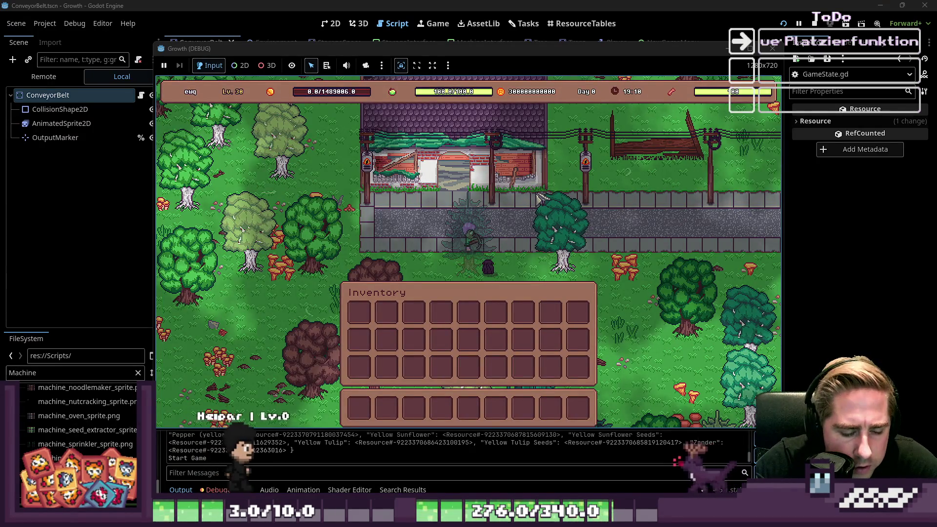
pyautogui.press('7')
pyautogui.press('2')
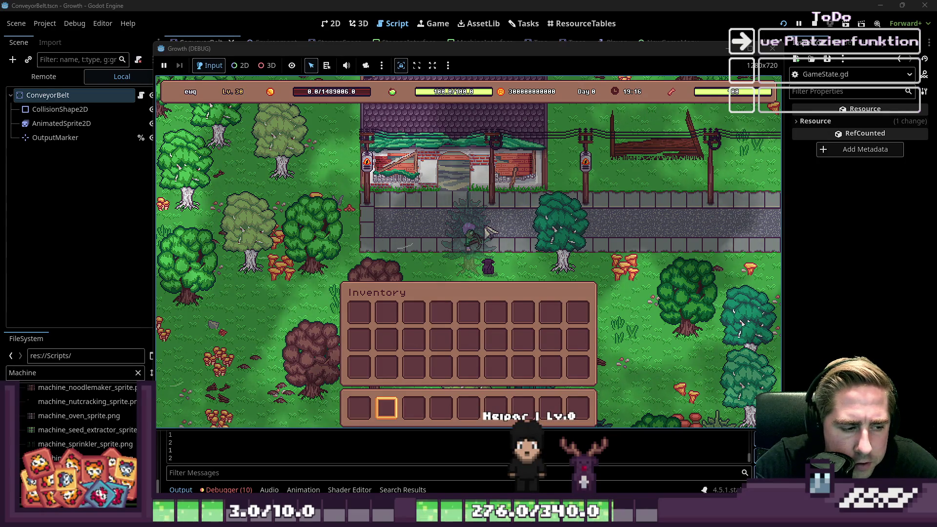
pyautogui.press('F1')
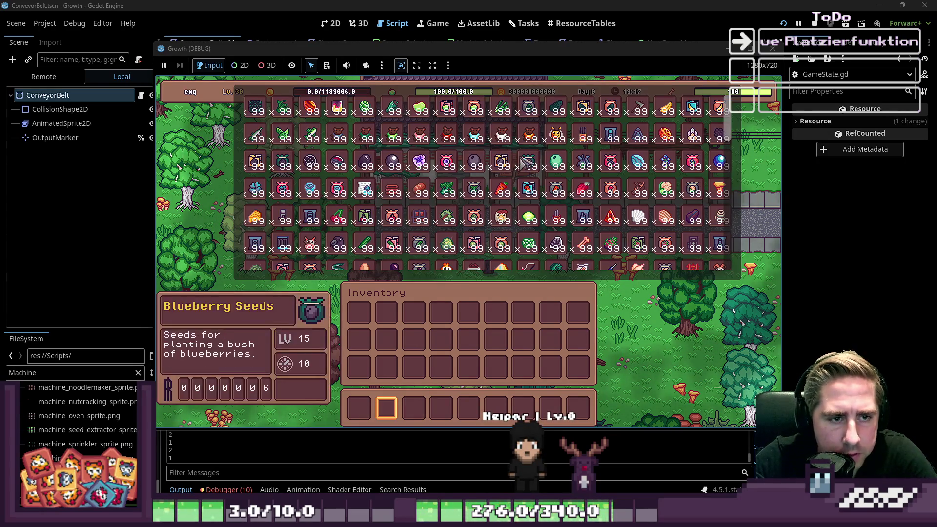
pyautogui.press('F8')
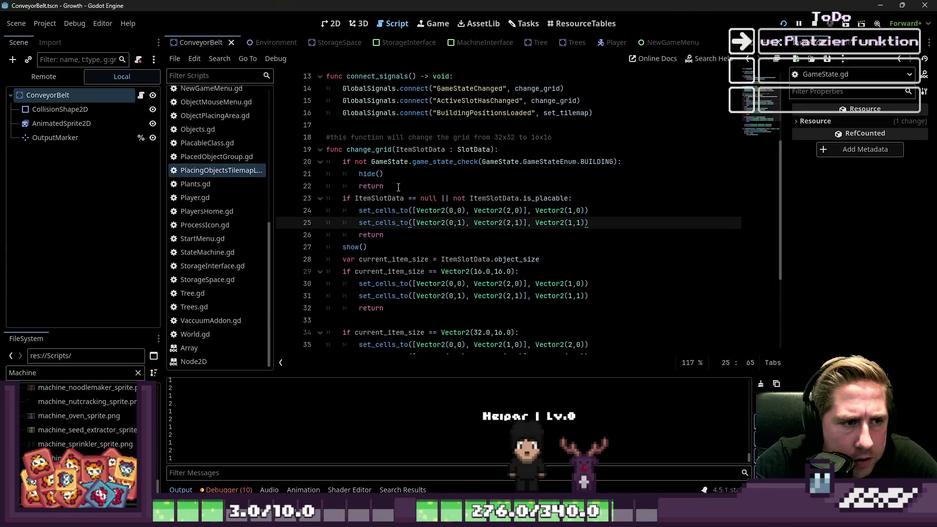
# Move the show() call from line 27 to right after the building-state return.
pyautogui.click(398, 187)
pyautogui.doubleClick(390, 198)
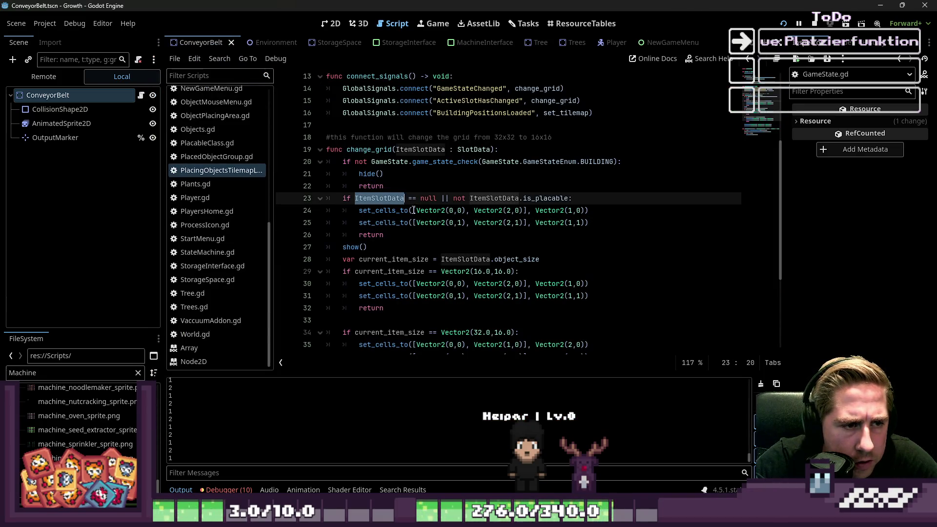
pyautogui.click(412, 199)
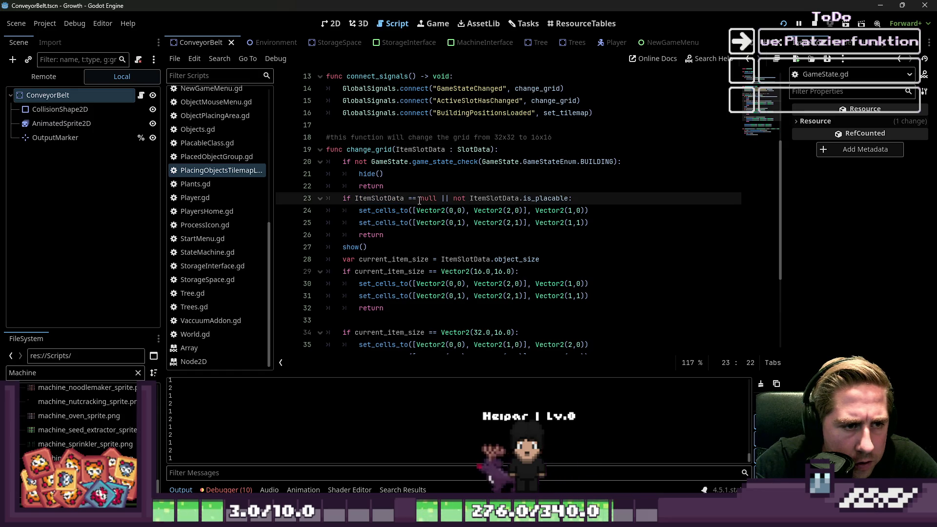
pyautogui.moveTo(412, 161); pyautogui.dragTo(520, 154)
pyautogui.click(402, 173)
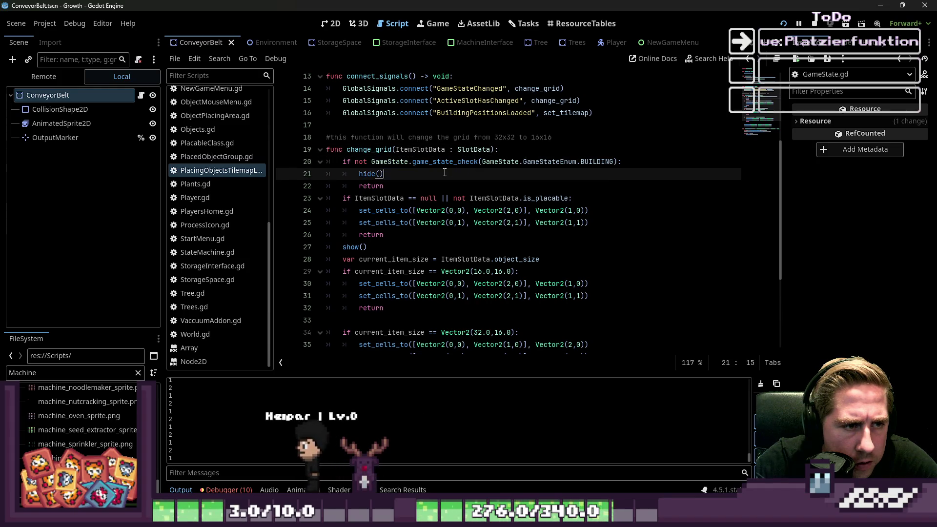
pyautogui.moveTo(382, 247); pyautogui.dragTo(303, 248)
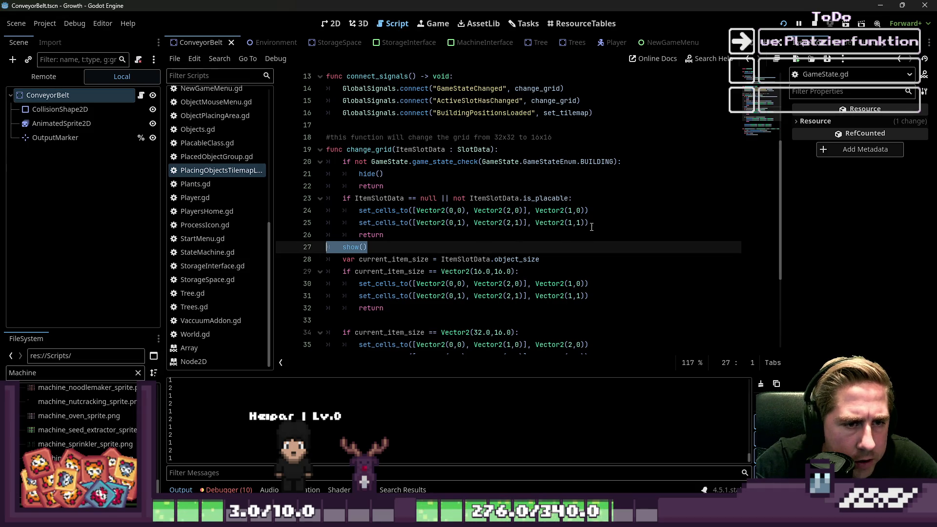
pyautogui.press('BackSpace')
pyautogui.press('BackSpace')
pyautogui.press('Up')
pyautogui.press('Up')
pyautogui.press('Up')
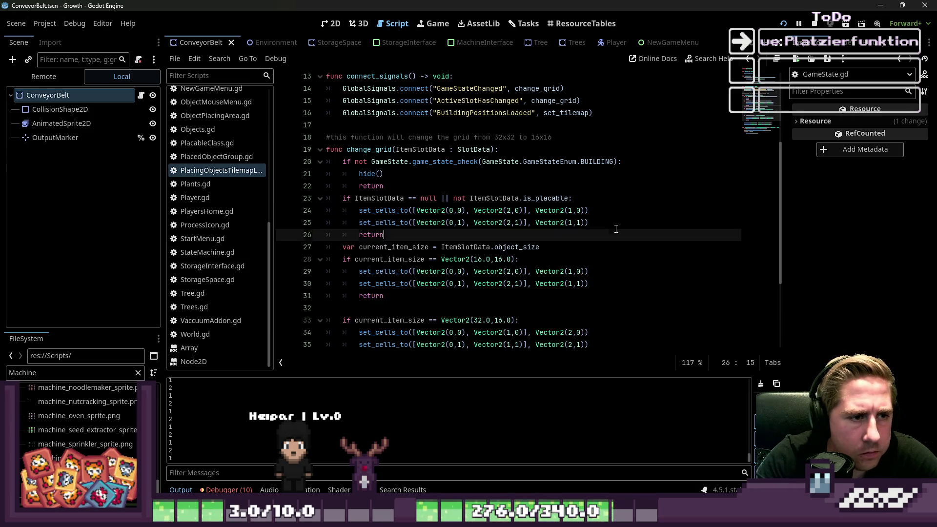
pyautogui.press('Return')
pyautogui.write('show()')
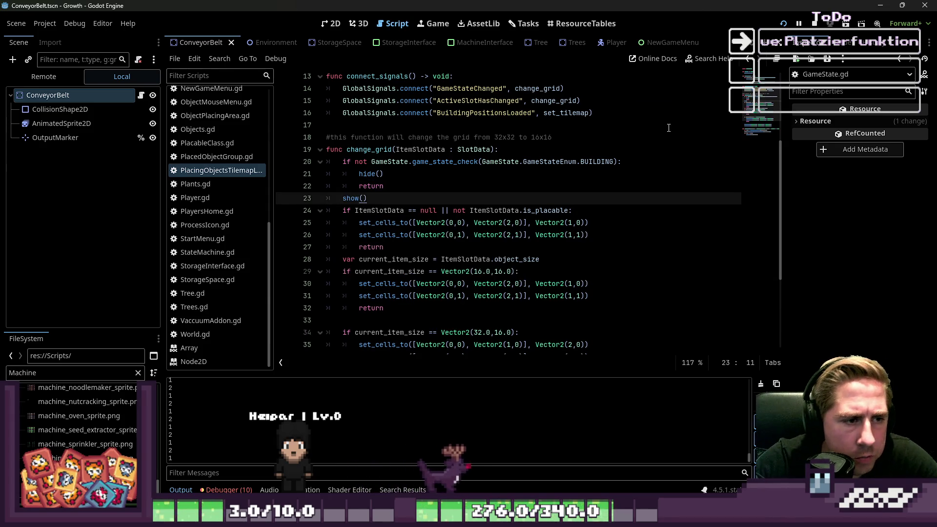
# Run the game again and begin creating a new character.
pyautogui.click(798, 23)
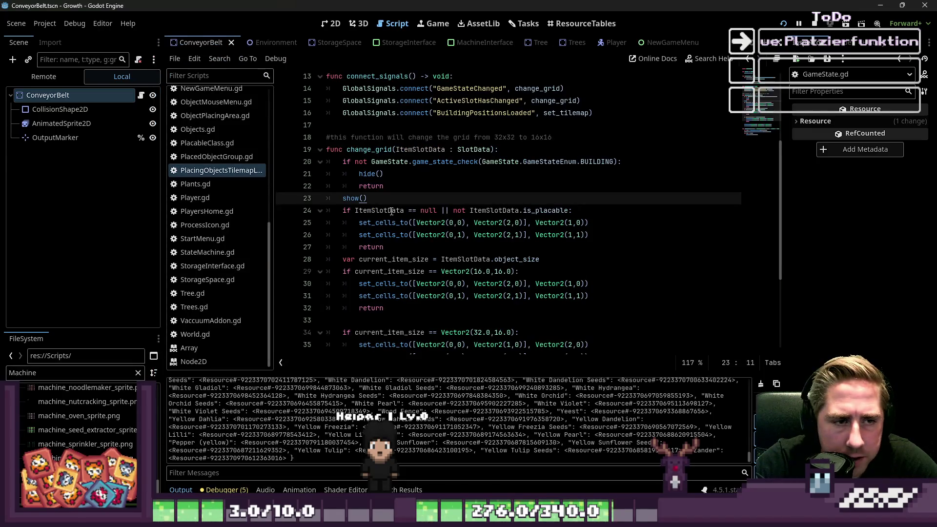
pyautogui.click(375, 210)
pyautogui.moveTo(356, 260); pyautogui.dragTo(485, 258)
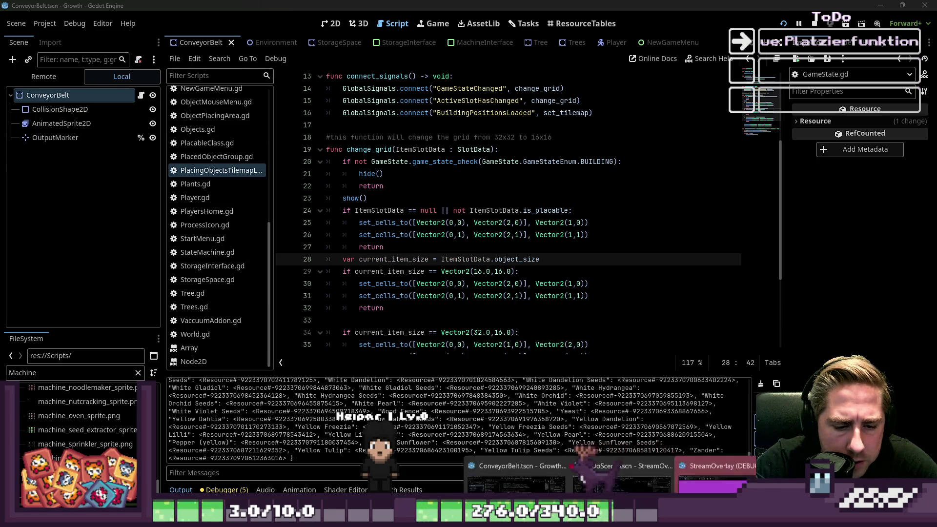
pyautogui.press('F5')
pyautogui.click(466, 222)
# Start the game with a new character and toggle between hotbar slots 1 and 2 while walking.
pyautogui.write('asdvh')
pyautogui.click(445, 331)
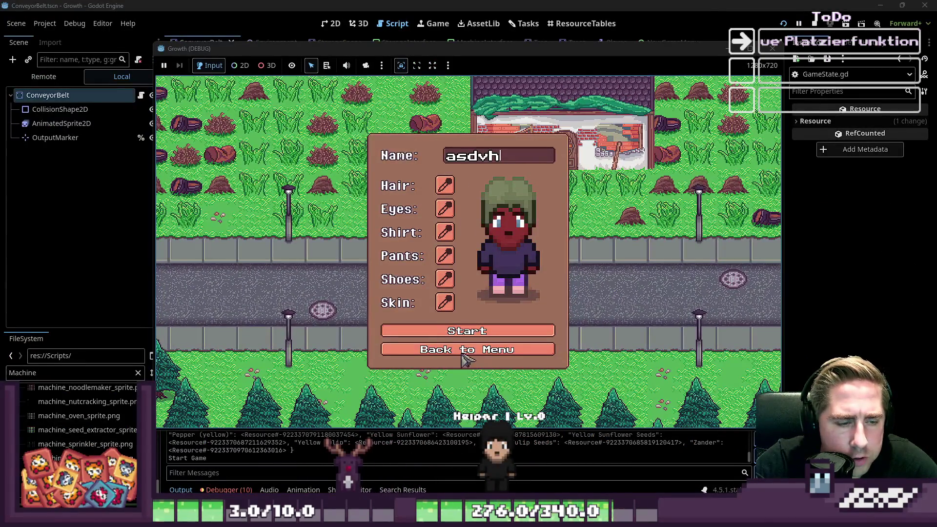
pyautogui.press('2')
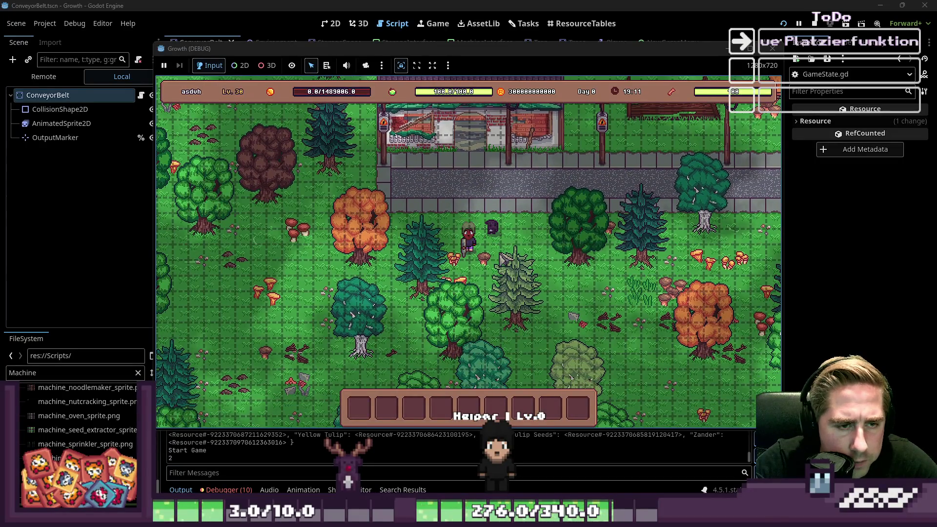
pyautogui.press('2')
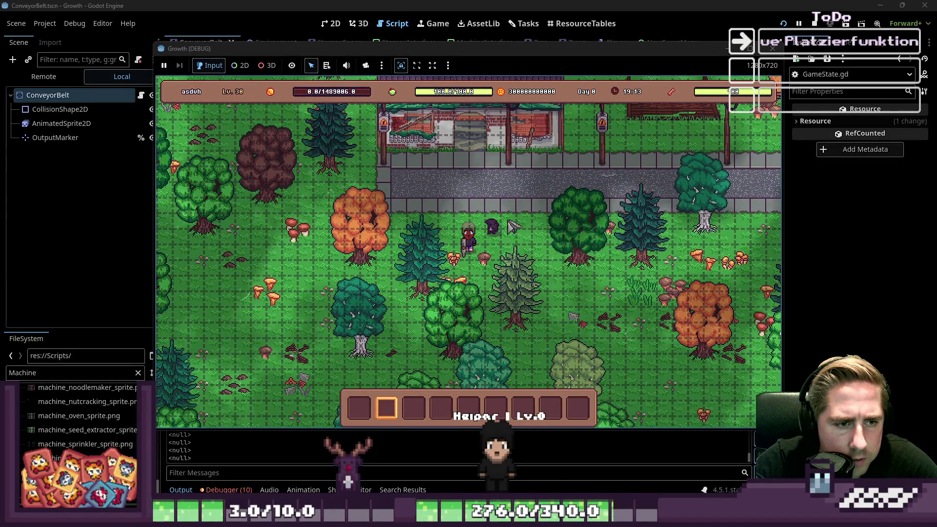
pyautogui.press('1')
pyautogui.press('a')
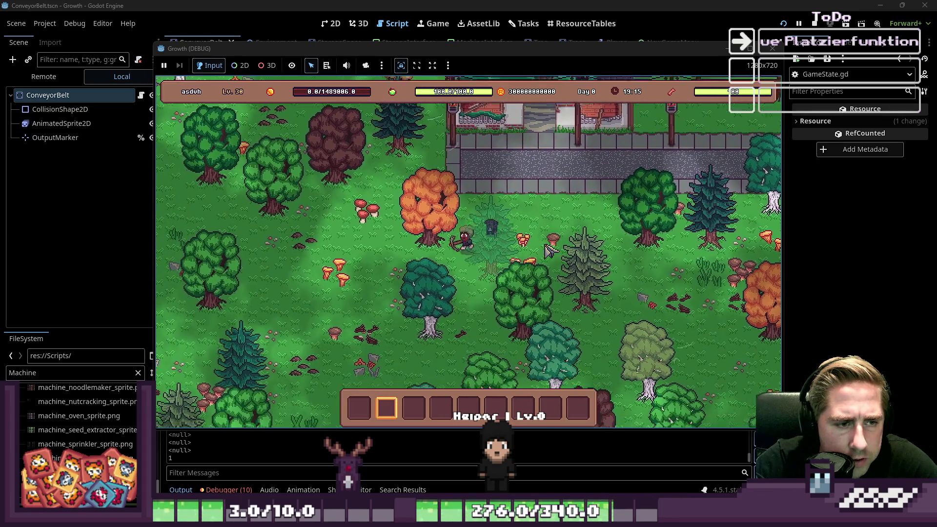
pyautogui.press('2')
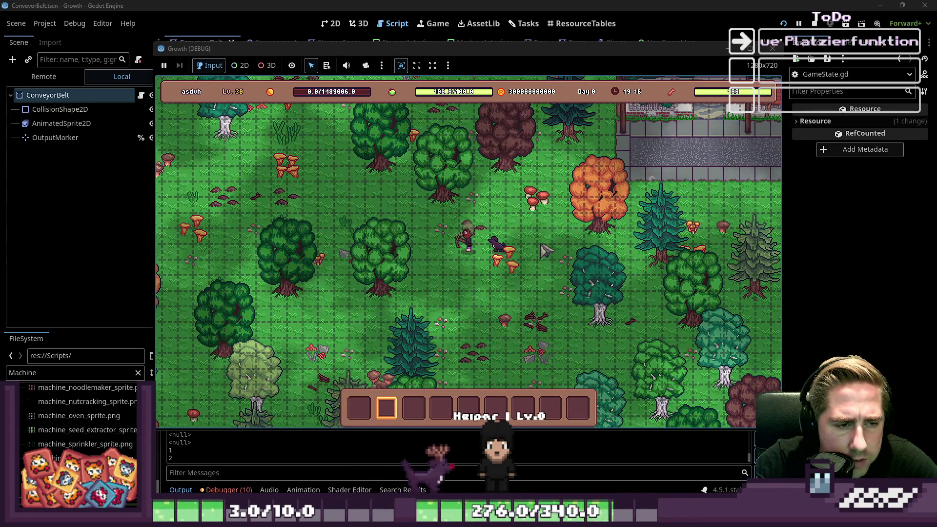
pyautogui.press('1')
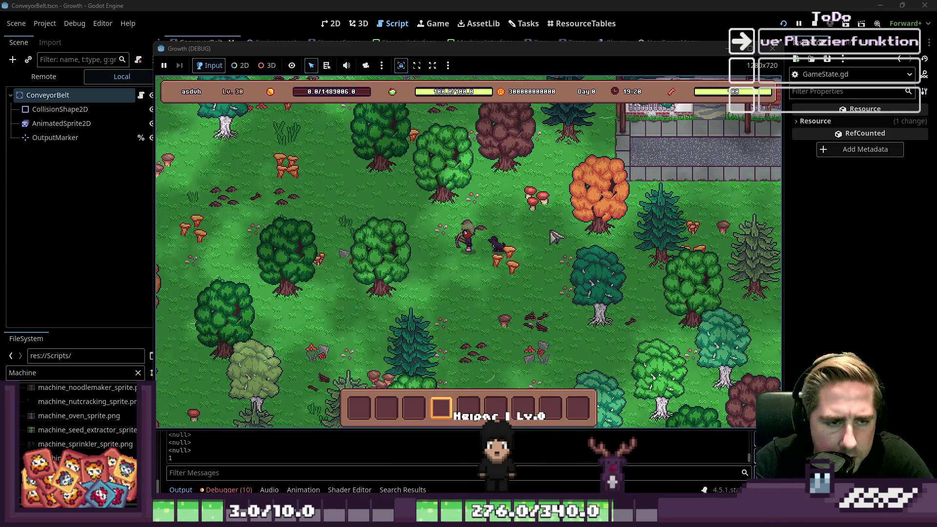
# Stock hotbar slots 5 and 4 from the item grid, then select slots 3 and 4, triggering the rotate_object error.
pyautogui.press('i')
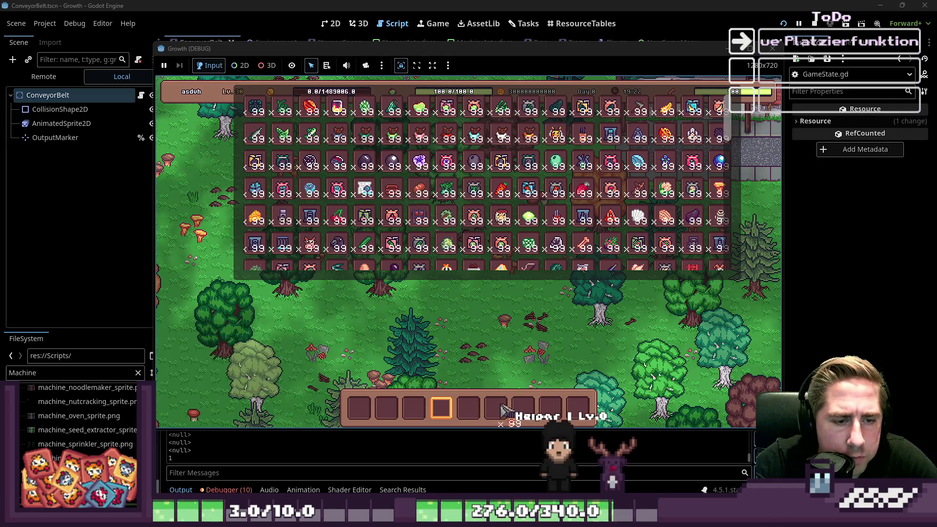
pyautogui.press('5')
pyautogui.scroll(-5, 483, 195)
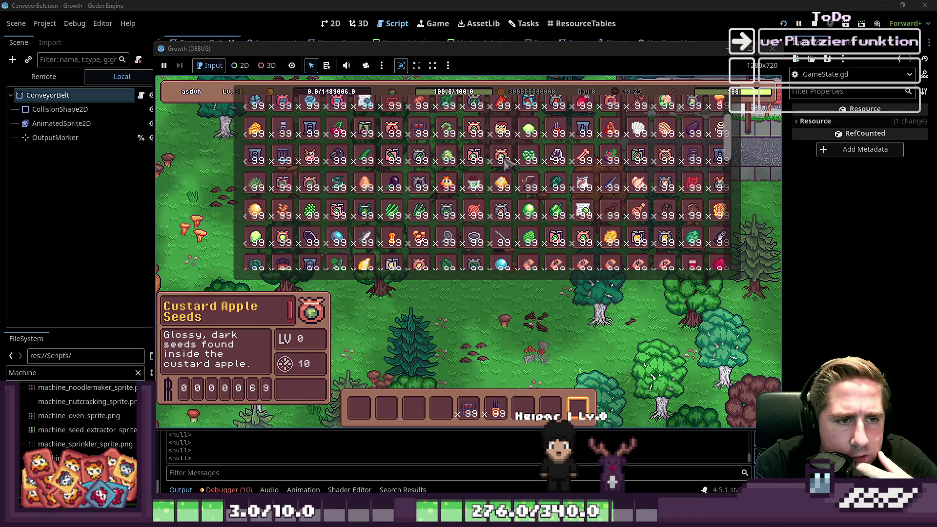
pyautogui.press('4')
pyautogui.press('e')
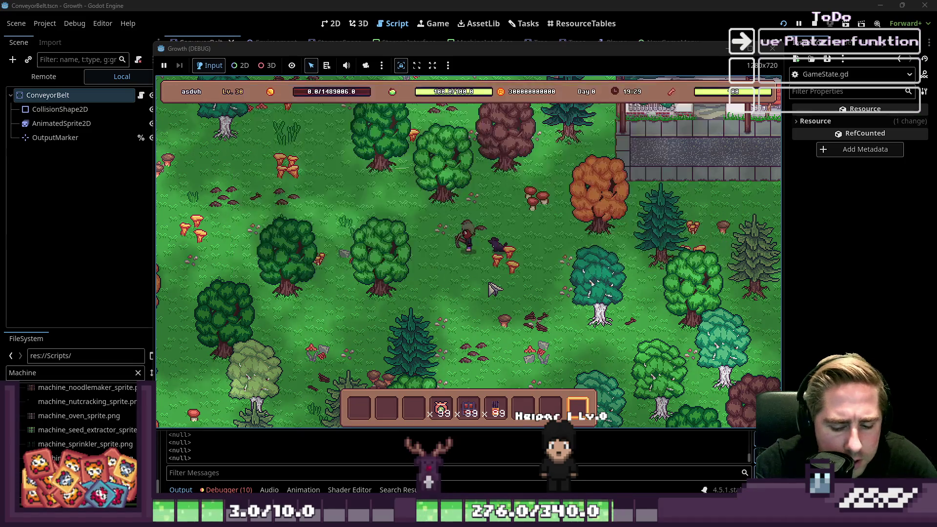
pyautogui.hotkey('a', 's')
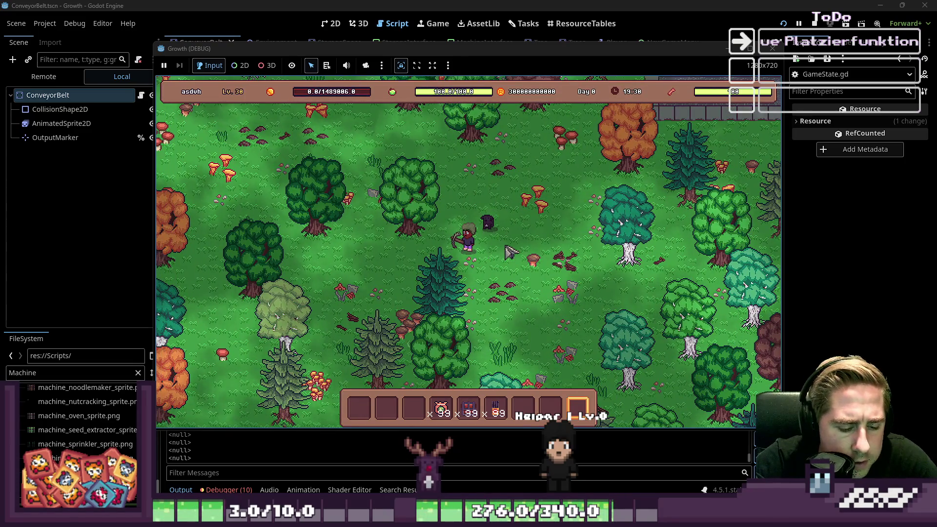
pyautogui.press('3')
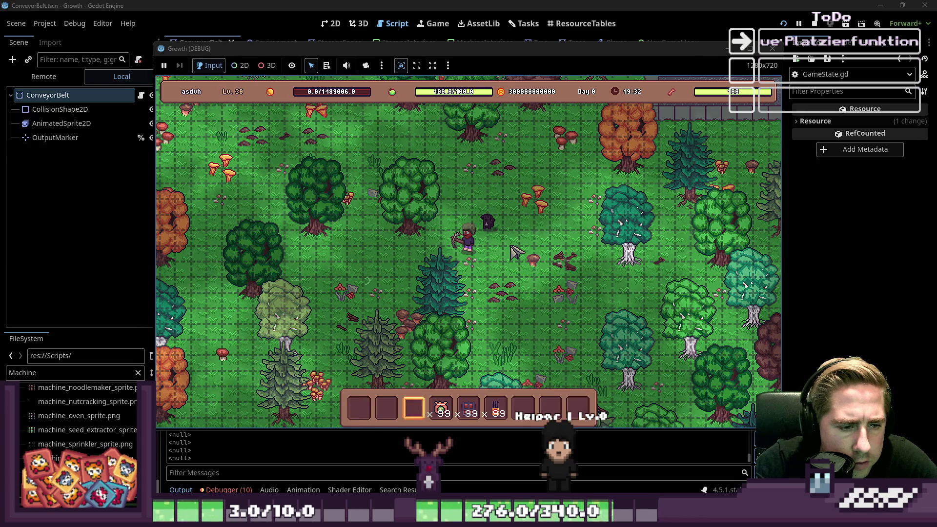
pyautogui.press('4')
pyautogui.click(455, 215)
pyautogui.click(449, 235)
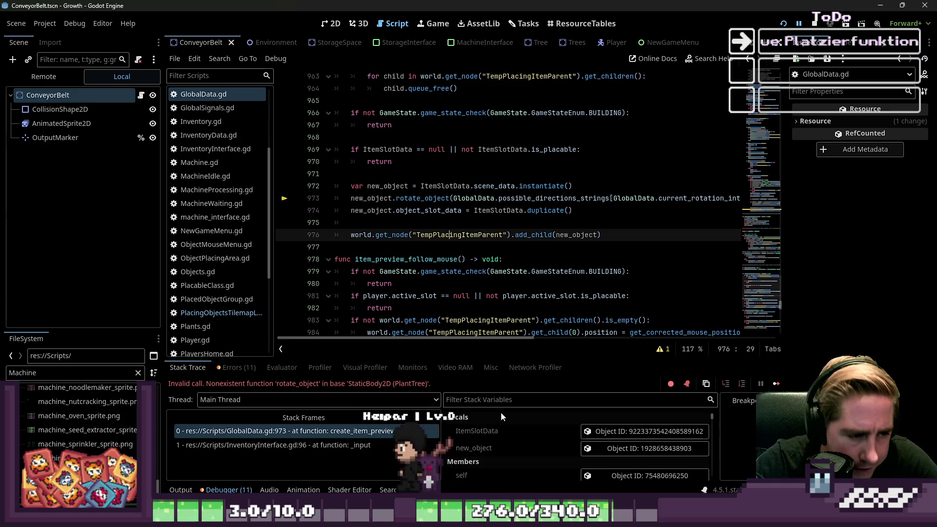
pyautogui.click(428, 223)
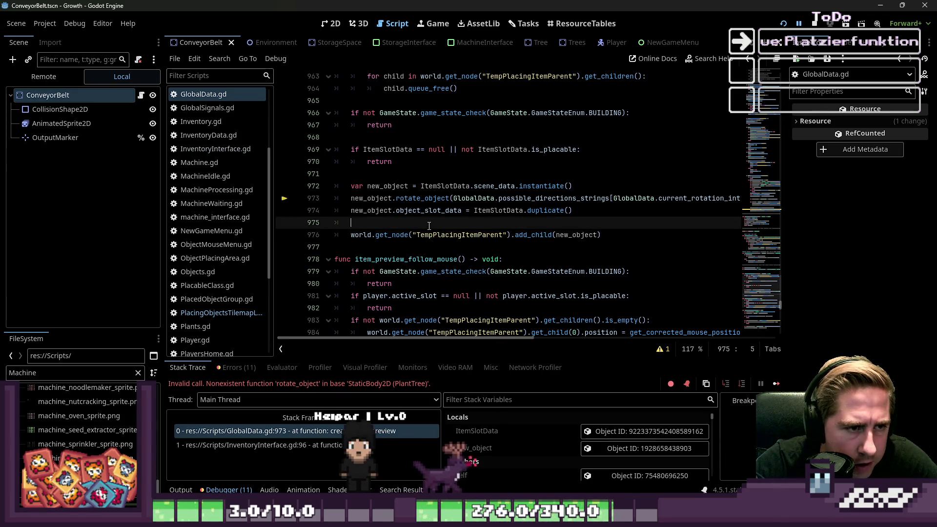
pyautogui.scroll(10, 429, 226)
pyautogui.scroll(-15, 429, 225)
pyautogui.scroll(17, 429, 226)
pyautogui.scroll(-10, 428, 226)
pyautogui.scroll(-1, 429, 225)
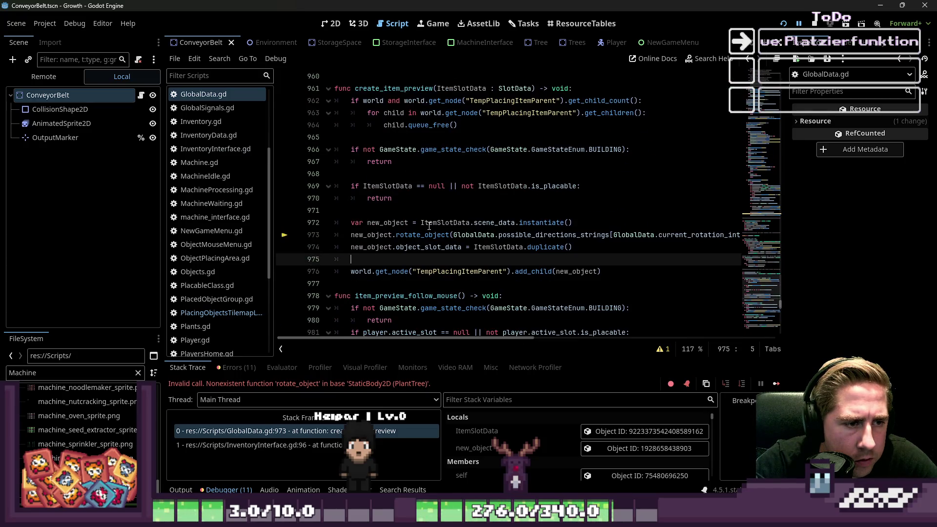
pyautogui.click(406, 234)
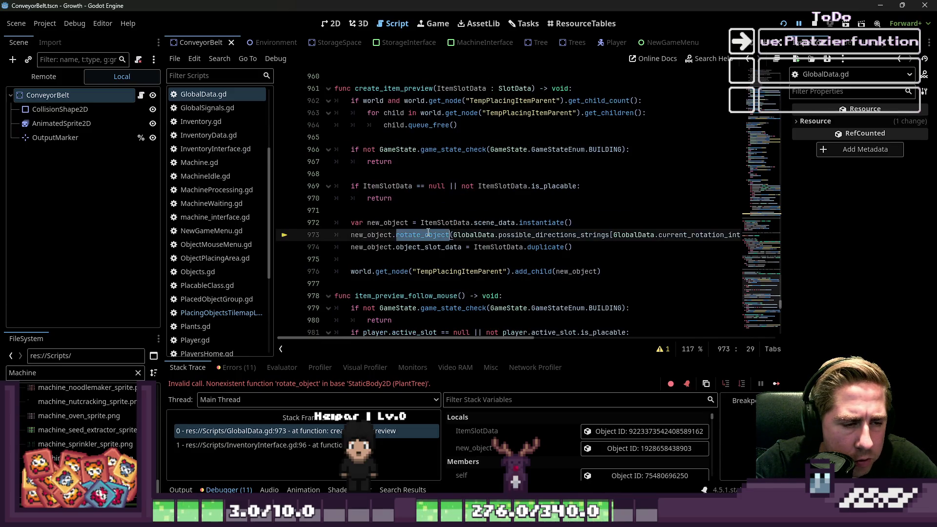
pyautogui.click(592, 228)
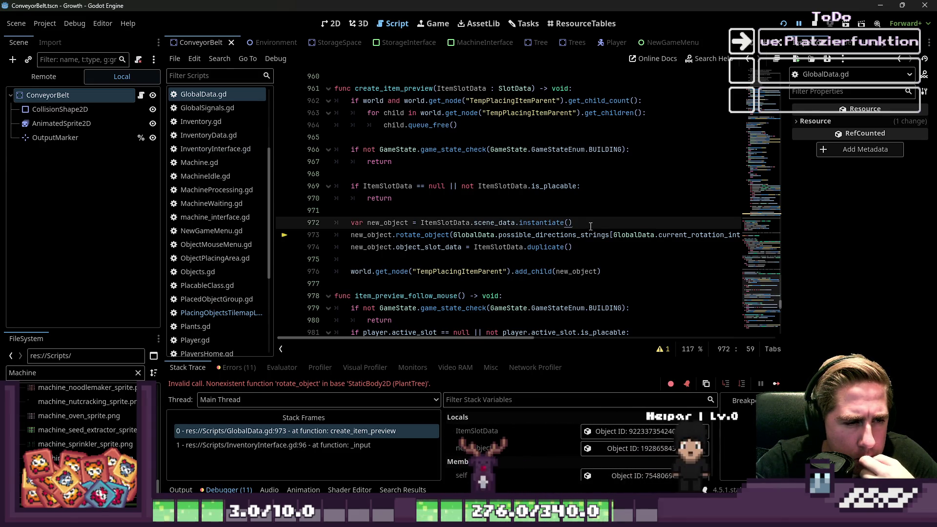
pyautogui.doubleClick(418, 237)
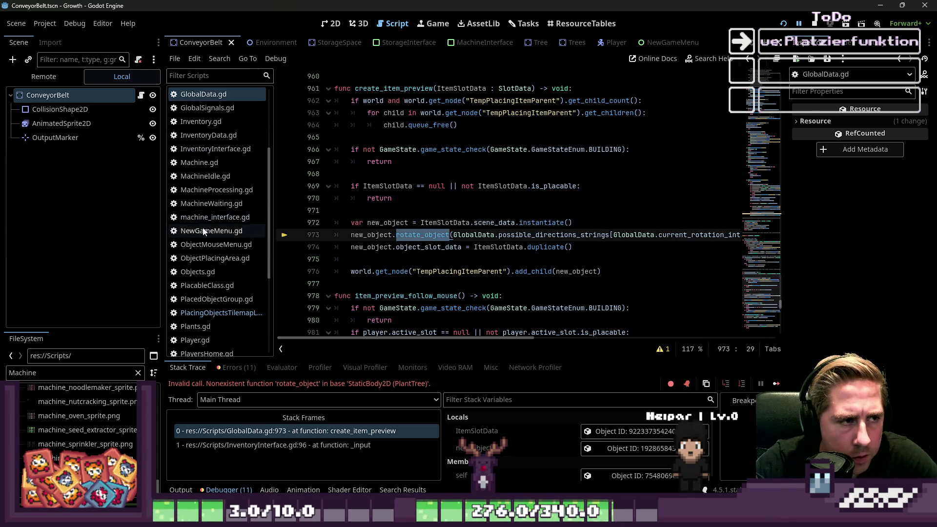
# Open the Plants.gd script from the script list.
pyautogui.scroll(-2, 204, 232)
pyautogui.click(208, 282)
pyautogui.scroll(-5, 208, 282)
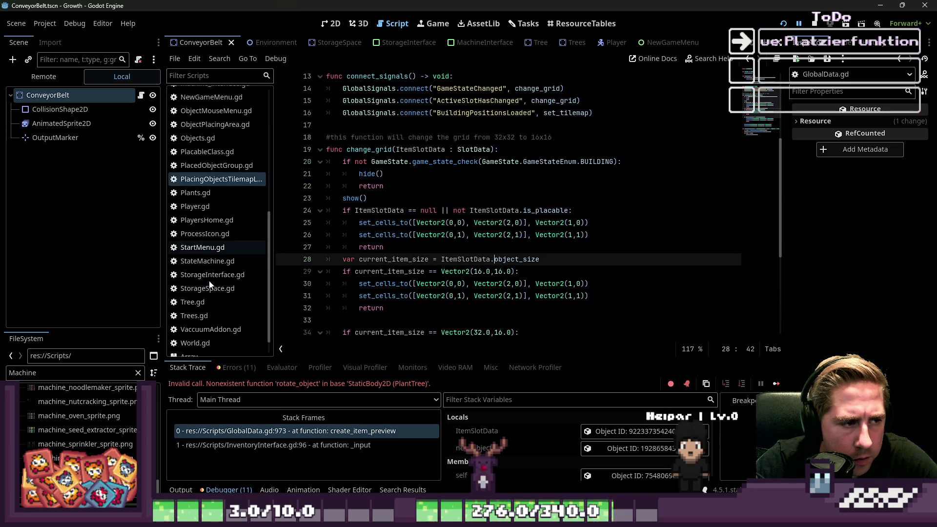
pyautogui.click(204, 194)
pyautogui.scroll(10, 393, 147)
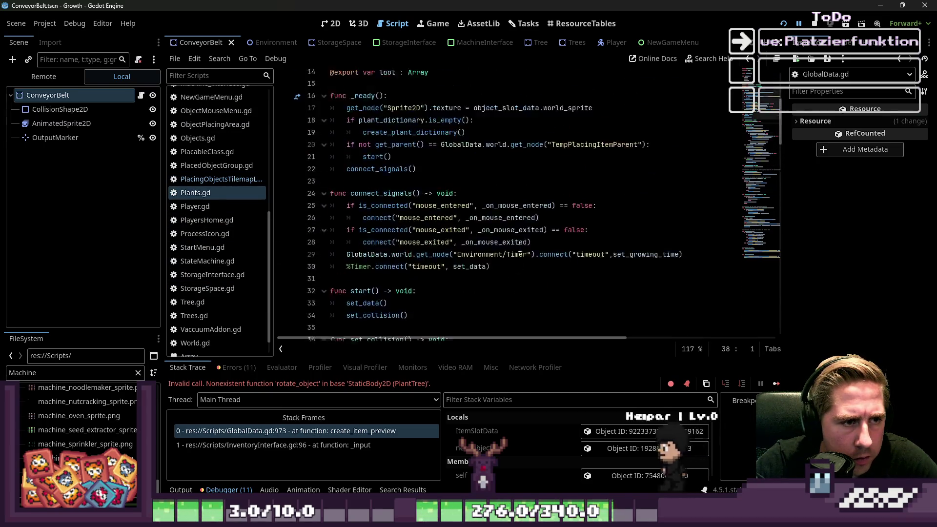
pyautogui.click(393, 77)
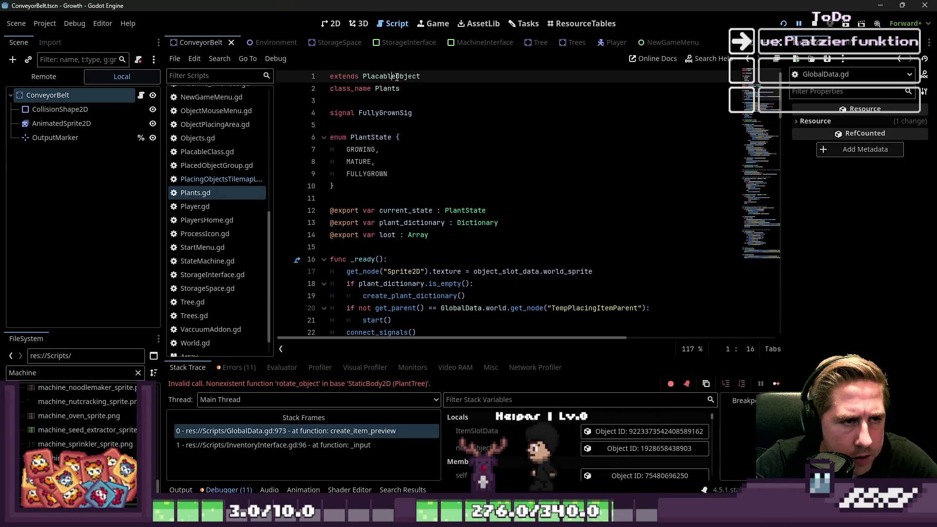
# Write a 'func rotate_object() -> void:' declaration below change_frame in Plants.gd.
pyautogui.scroll(-10, 406, 185)
pyautogui.scroll(-15, 407, 186)
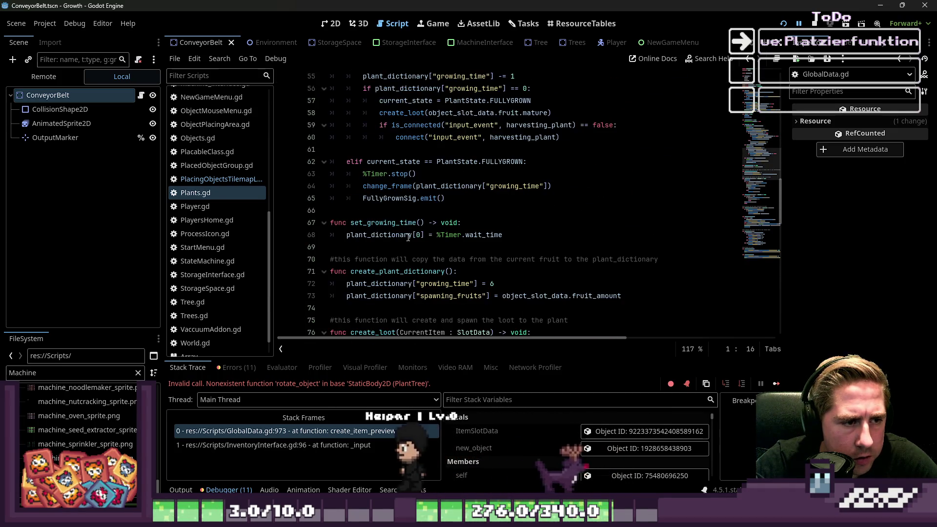
pyautogui.scroll(-11, 398, 289)
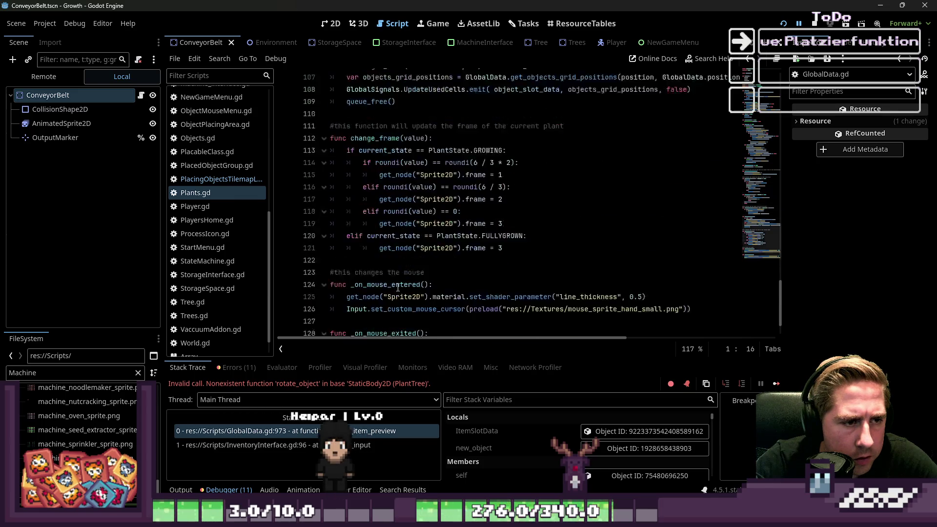
pyautogui.click(376, 210)
pyautogui.press('Return')
pyautogui.press('Return')
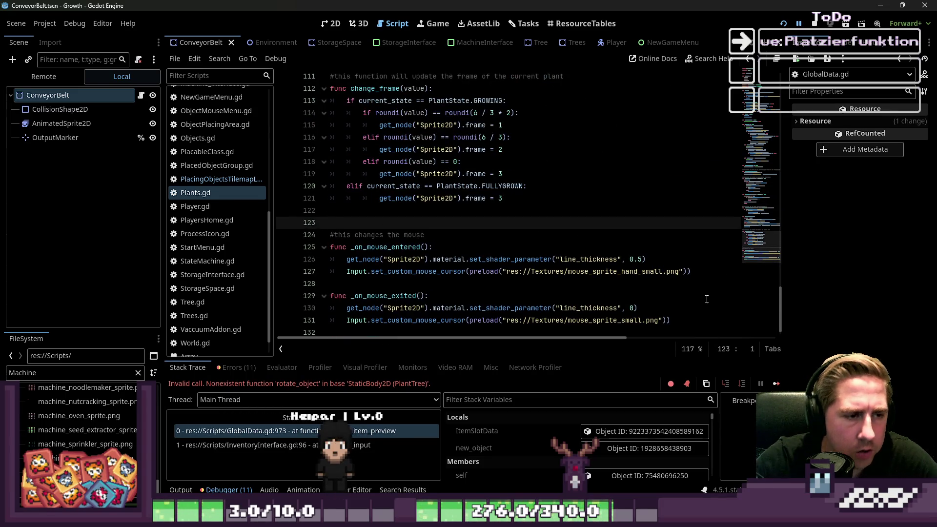
pyautogui.press('Up')
pyautogui.write('f')
pyautogui.press('BackSpace')
pyautogui.press('BackSpace')
pyautogui.write('unc')
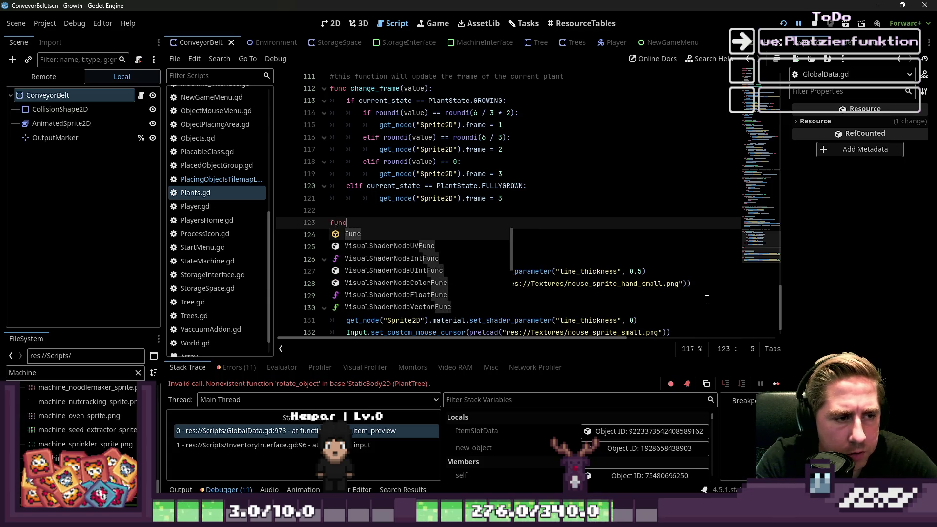
pyautogui.write(' rotate_object()')
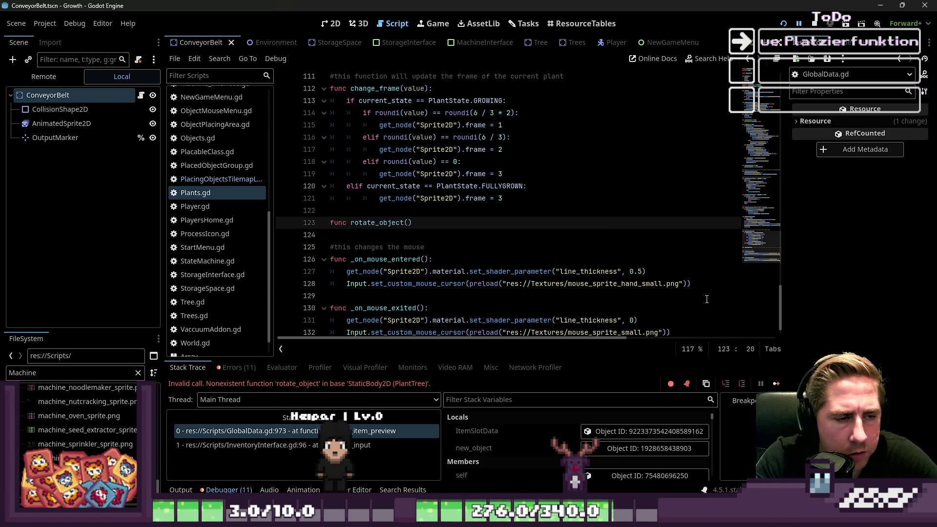
pyautogui.write(' -> vo')
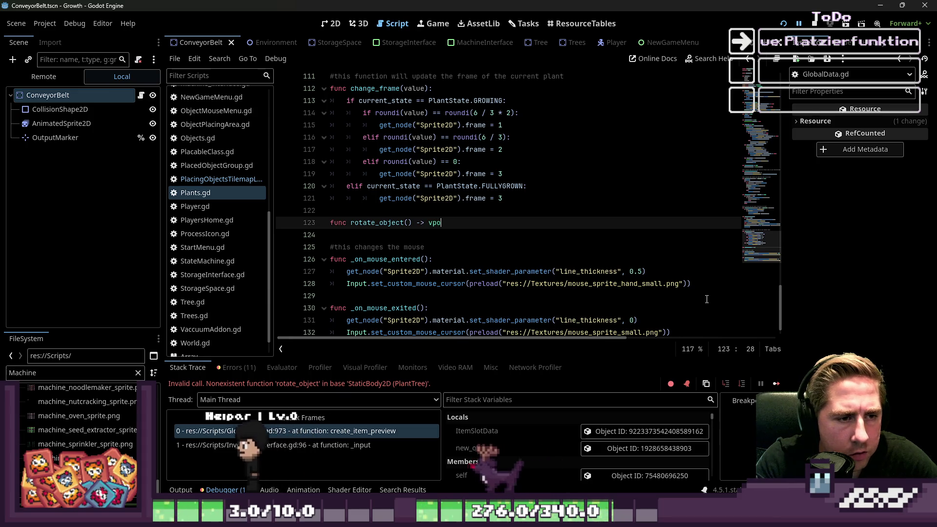
pyautogui.write('id:')
pyautogui.press('Return')
pyautogui.write('pass')
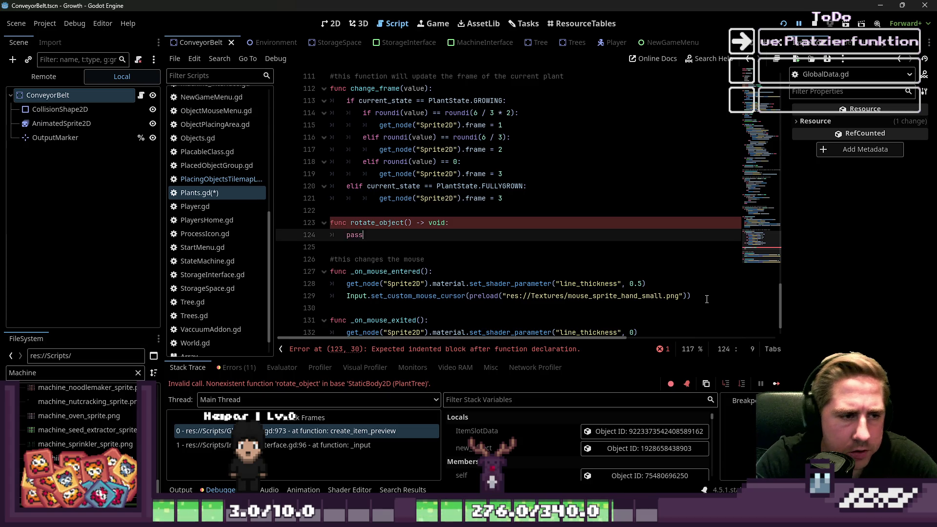
# Move the rotate_object stub to the end of Plants.gd, save, and relaunch the game.
pyautogui.hotkey('shift', 'Up')
pyautogui.hotkey('shift', 'Home')
pyautogui.press('BackSpace')
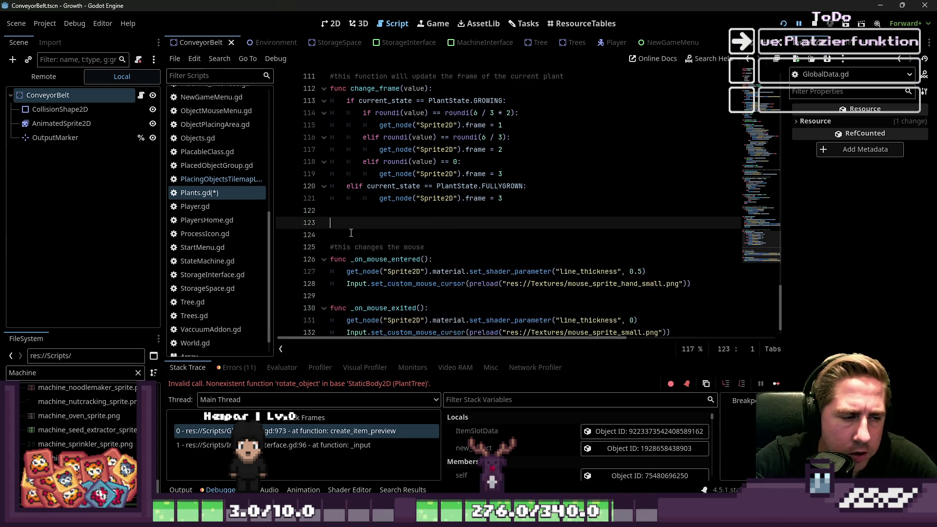
pyautogui.press('BackSpace')
pyautogui.press('Delete')
pyautogui.press('Down')
pyautogui.press('Down')
pyautogui.press('Down')
pyautogui.press('Return')
pyautogui.write('func rotate_object() -> void: \tpass')
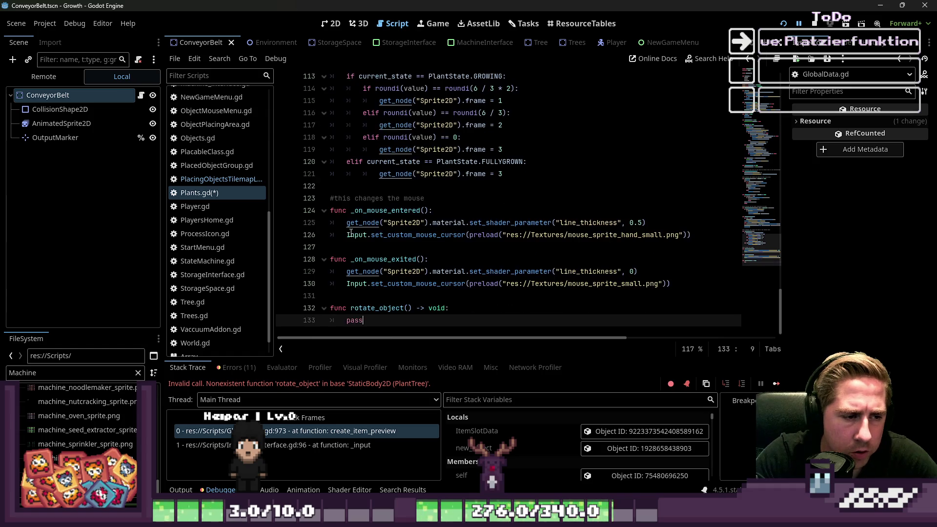
pyautogui.hotkey('ctrl', 's')
pyautogui.press('F5')
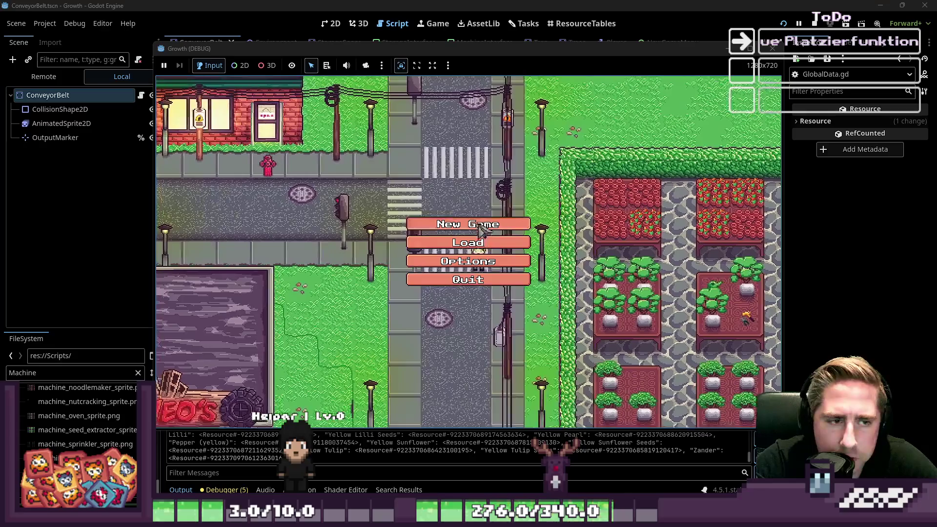
# Start a new game with a character named 'ads'.
pyautogui.click(464, 226)
pyautogui.write('ads')
pyautogui.click(450, 333)
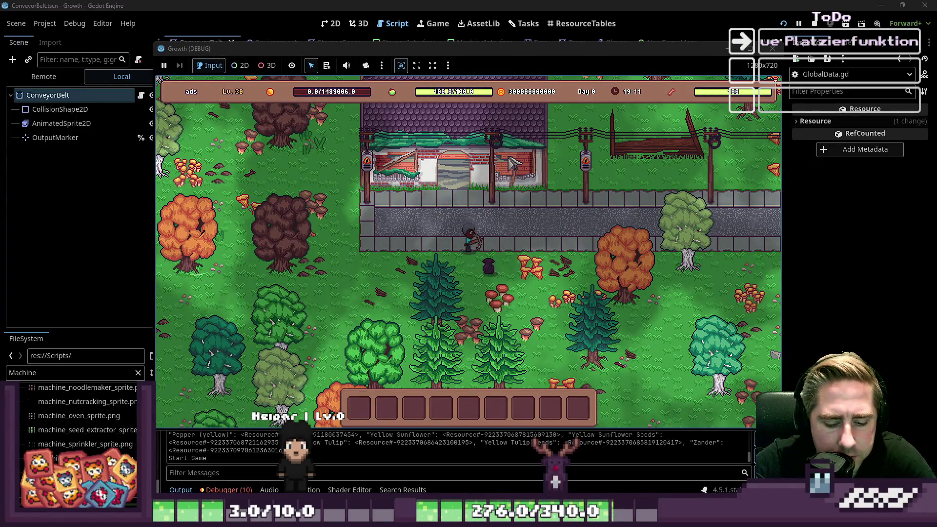
# Stock the hotbar from the inventory, with Broccoli in slot 4 and an item stack in slot 6.
pyautogui.press('i')
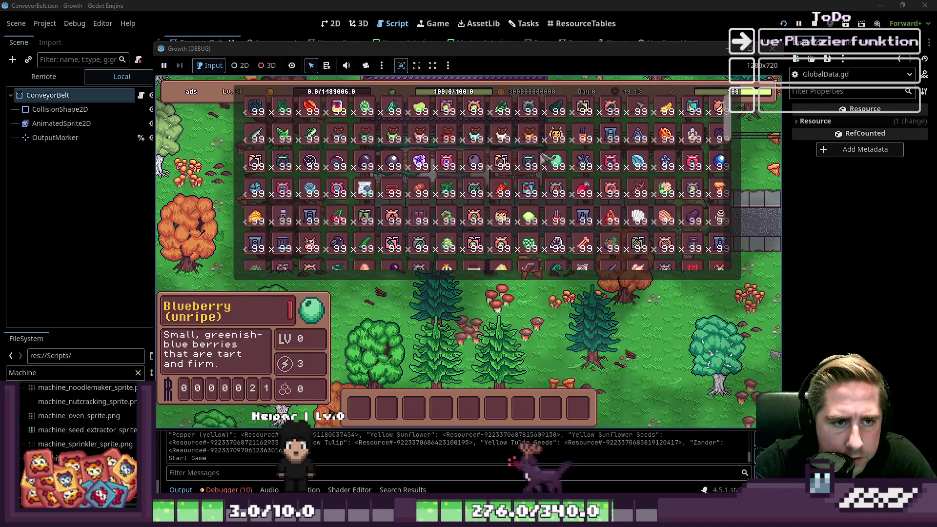
pyautogui.moveTo(447, 244); pyautogui.dragTo(436, 412)
pyautogui.scroll(-2, 556, 122)
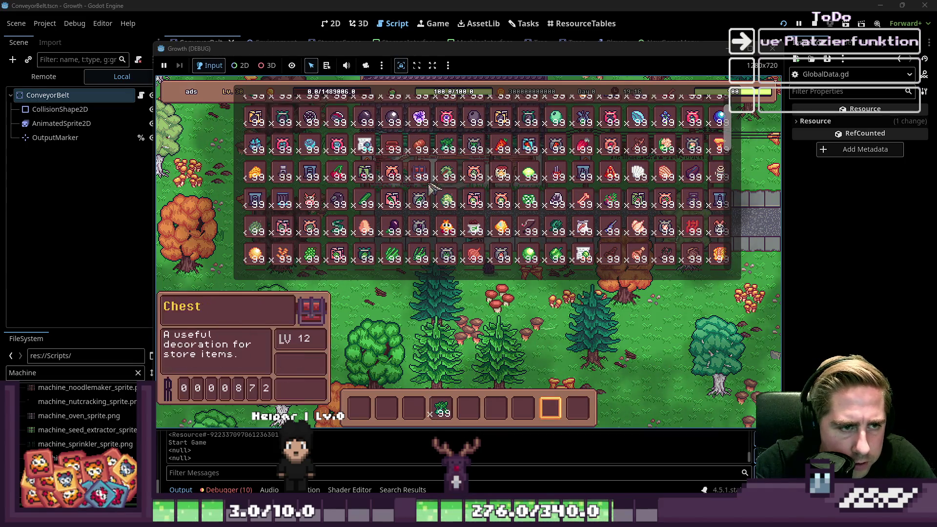
pyautogui.scroll(-3, 537, 239)
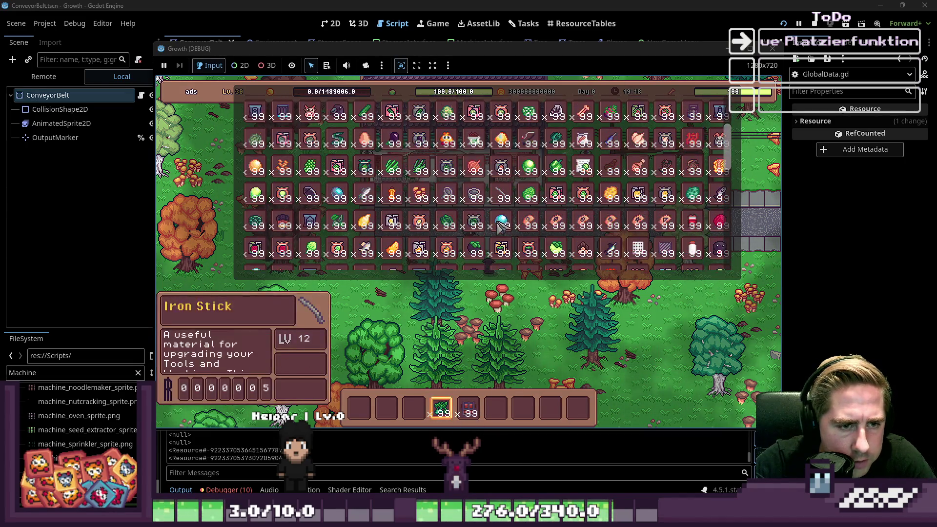
pyautogui.scroll(-3, 493, 181)
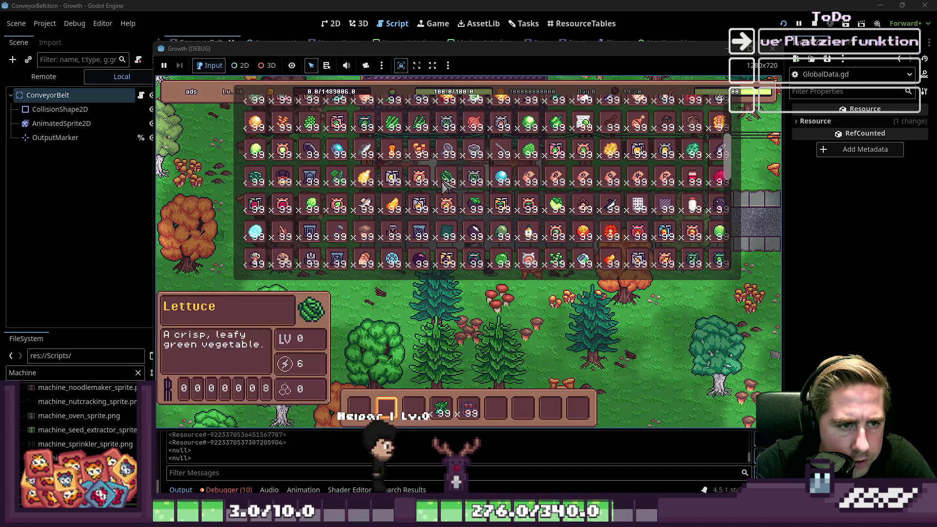
pyautogui.scroll(2, 342, 185)
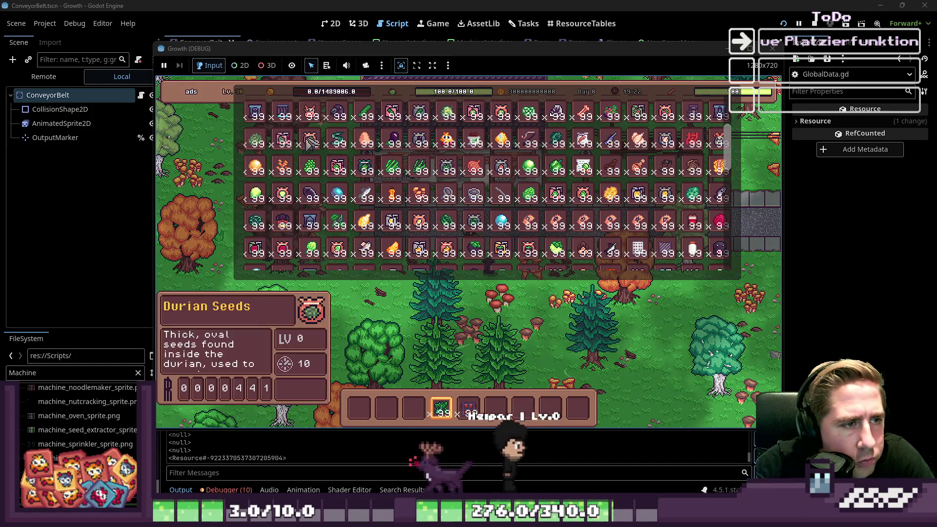
pyautogui.click(502, 412)
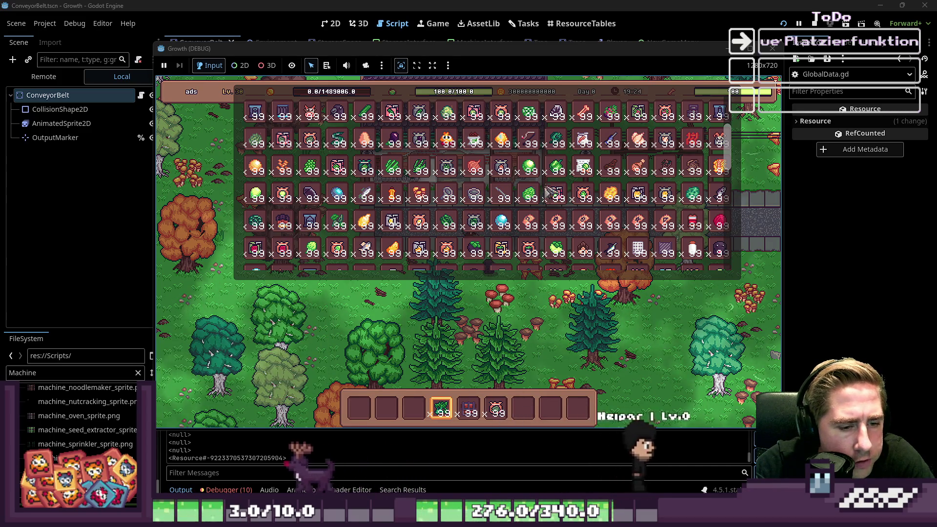
pyautogui.scroll(2, 576, 146)
pyautogui.scroll(3, 576, 144)
pyautogui.scroll(2, 576, 144)
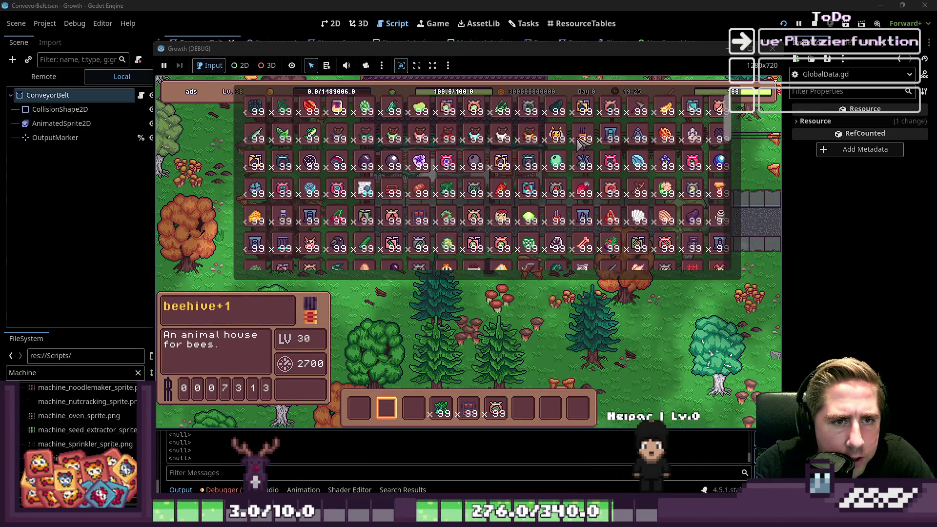
# Close the inventory and scroll through hotbar slots until the rotate_object argument-count error appears.
pyautogui.press('Escape')
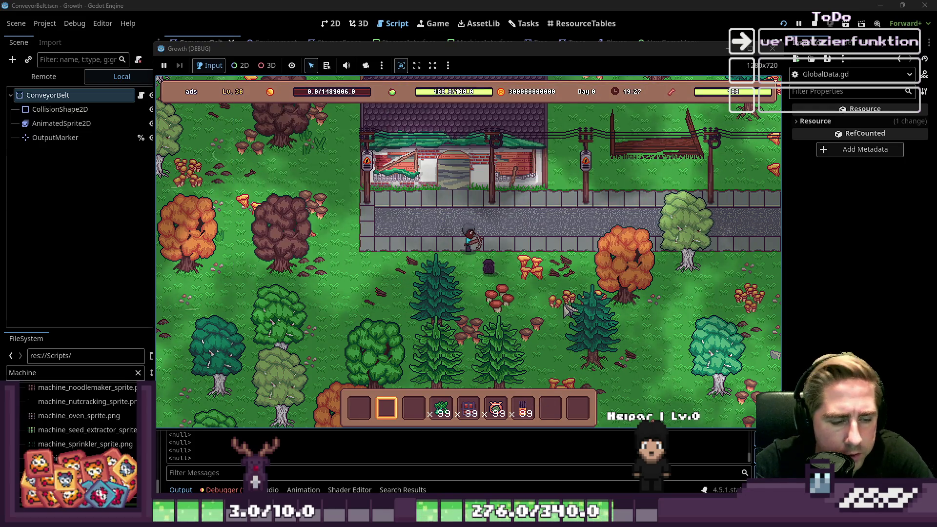
pyautogui.scroll(-1, 566, 300)
pyautogui.scroll(-1, 566, 300)
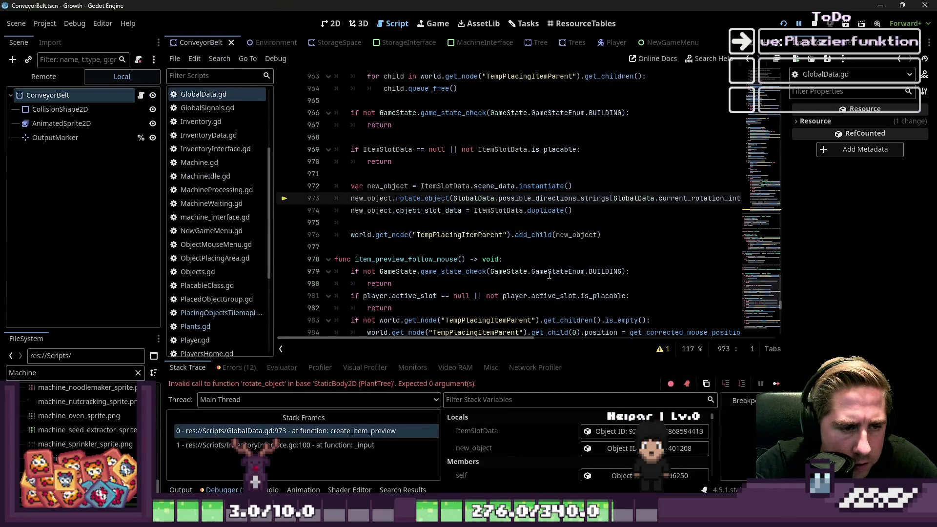
# Select the AnimationDirection : String parameter of rotate_object in ConveyorBelt.gd.
pyautogui.click(474, 236)
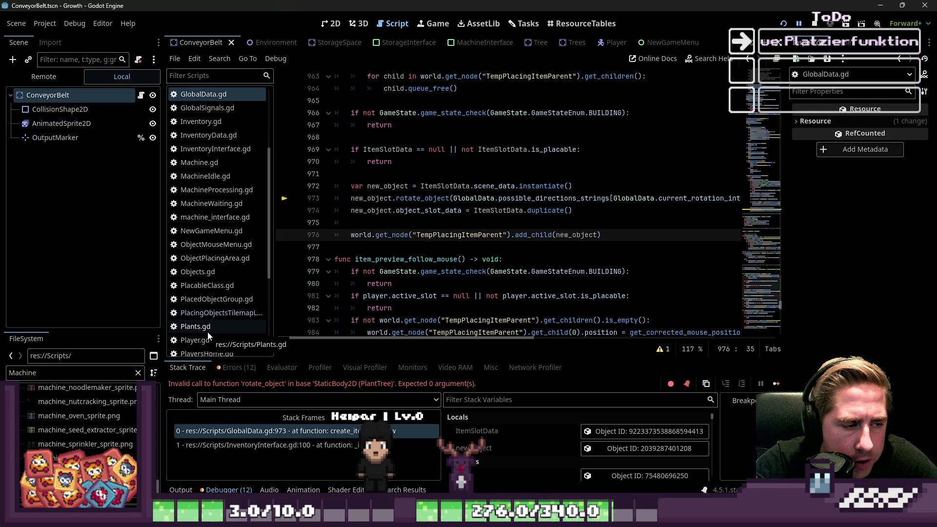
pyautogui.scroll(5, 211, 323)
pyautogui.click(207, 107)
pyautogui.scroll(-5, 417, 242)
pyautogui.scroll(-8, 416, 243)
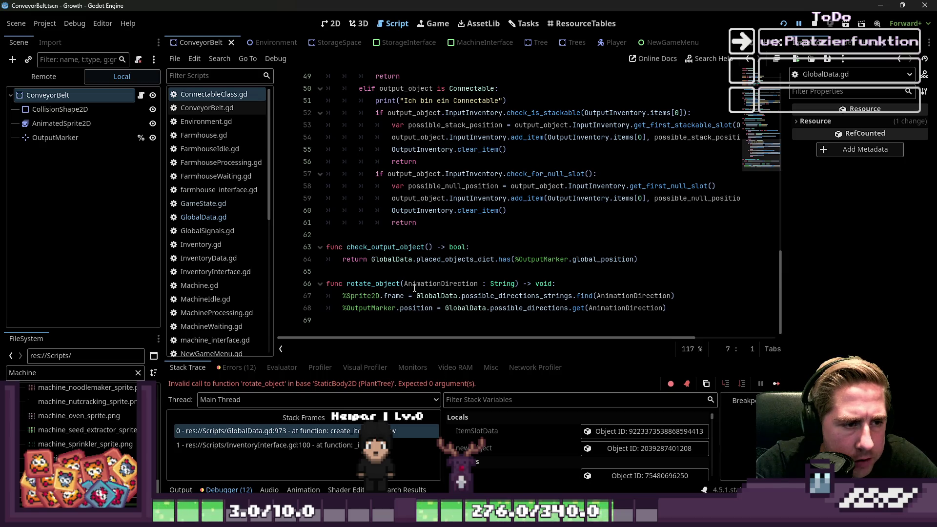
pyautogui.moveTo(402, 284); pyautogui.dragTo(496, 286)
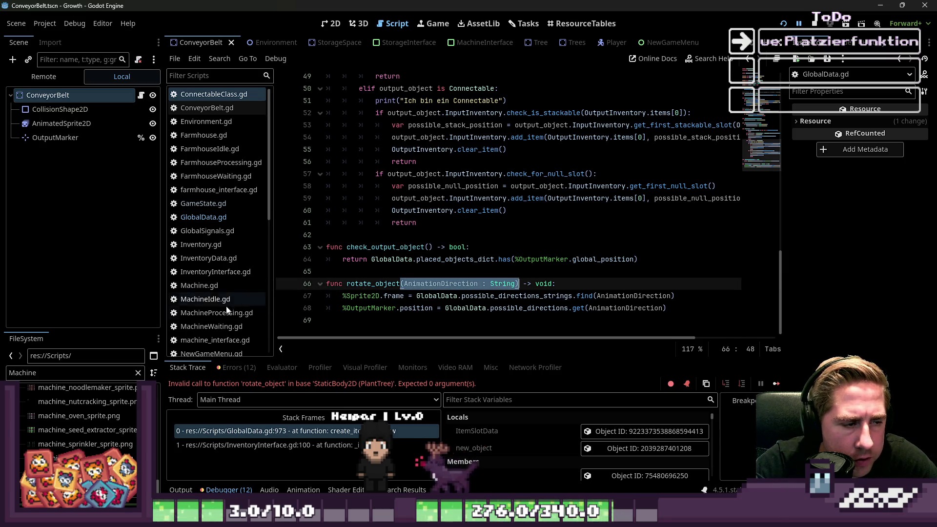
pyautogui.scroll(-5, 209, 215)
# Give Plants.gd's rotate_object a _AnimationDirection : String parameter, save, and relaunch the game.
pyautogui.click(209, 281)
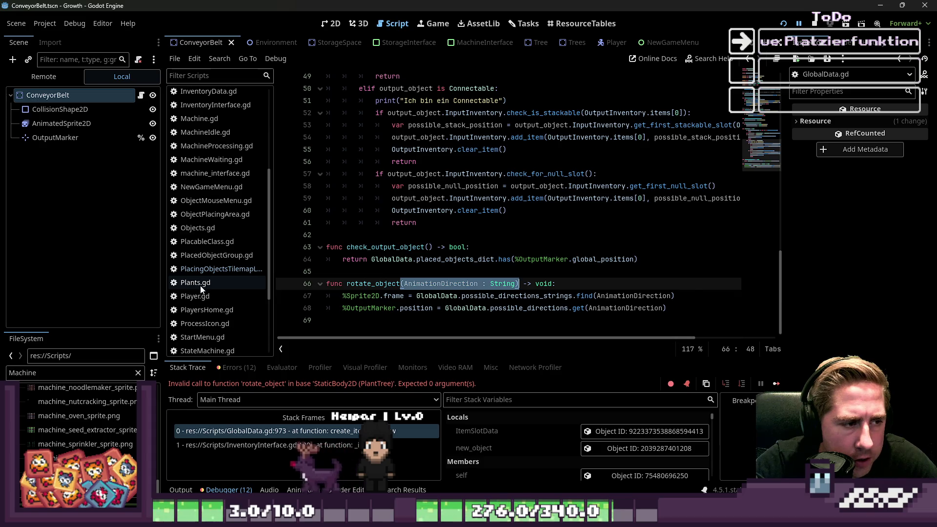
pyautogui.moveTo(404, 296); pyautogui.dragTo(417, 298)
pyautogui.write('(AnimationDirection : String)')
pyautogui.click(406, 296)
pyautogui.write('_')
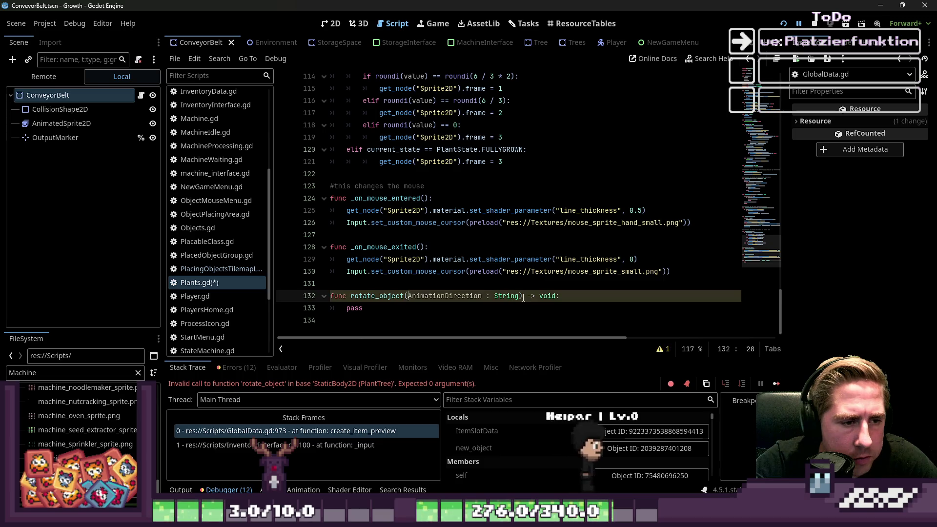
pyautogui.hotkey('ctrl', 's')
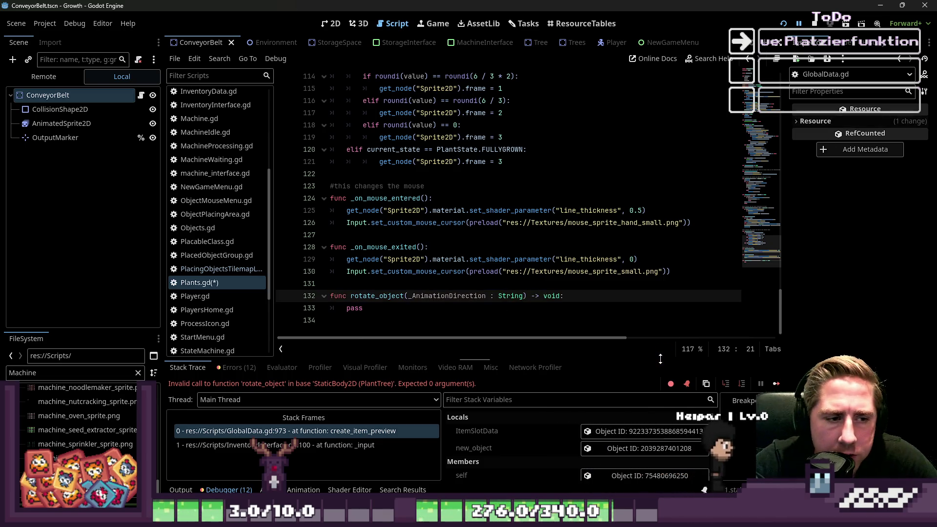
pyautogui.press('F5')
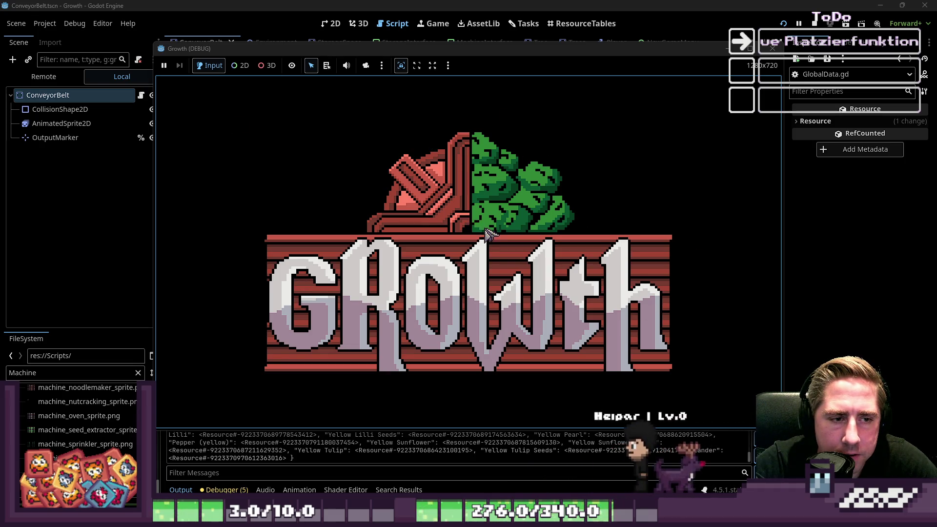
# Start a new game as 'xcvb' and put Cidery+1 and another item into toolbar slots 4 and 6.
pyautogui.write('xcvb')
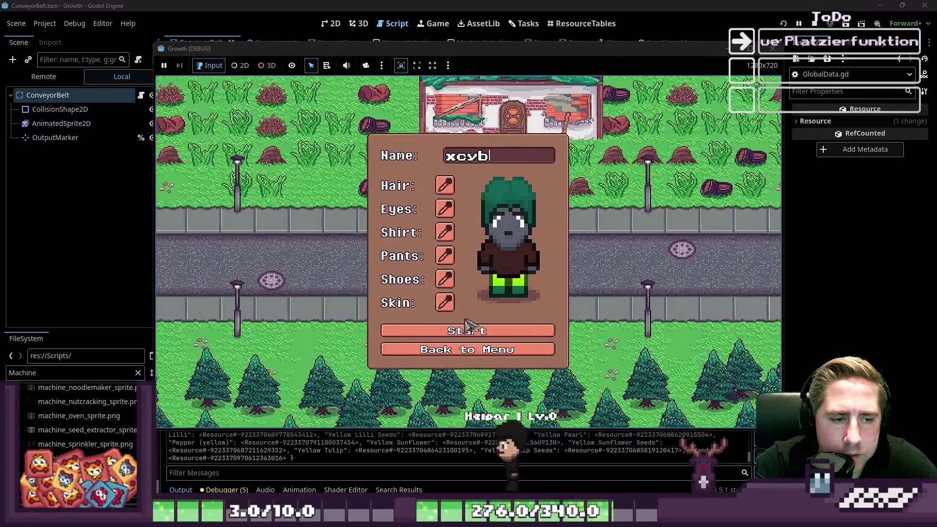
pyautogui.press('Return')
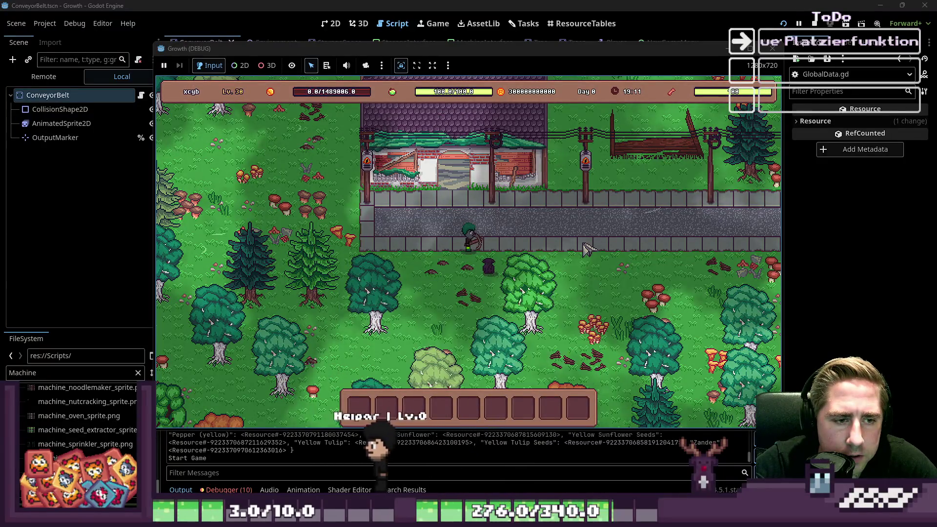
pyautogui.press('i')
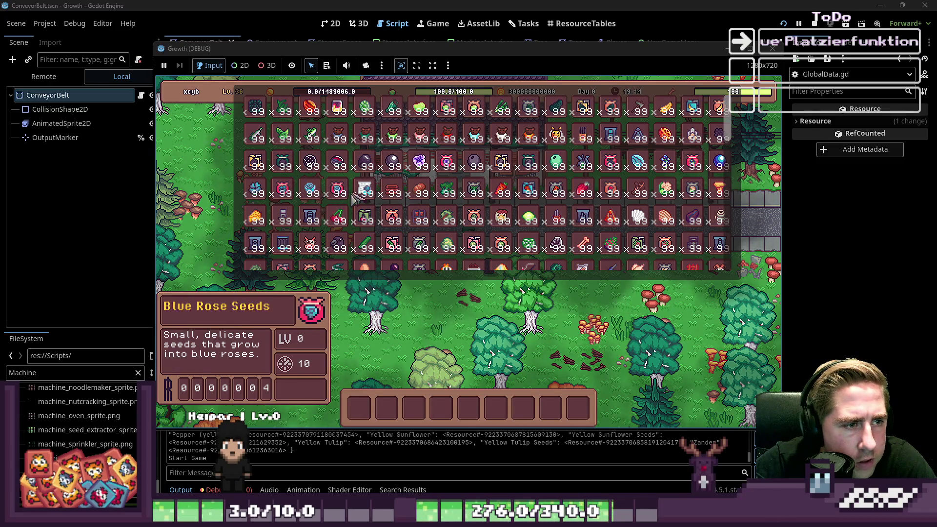
pyautogui.press('4')
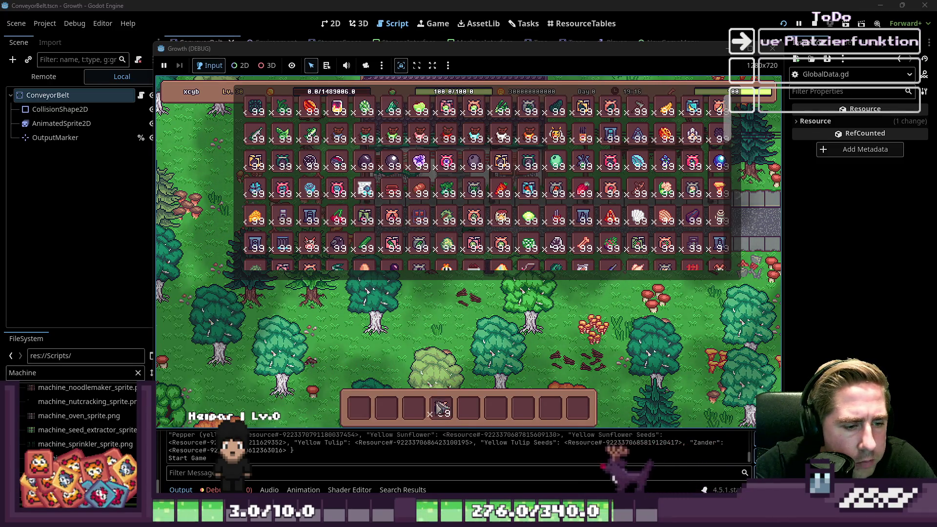
pyautogui.press('6')
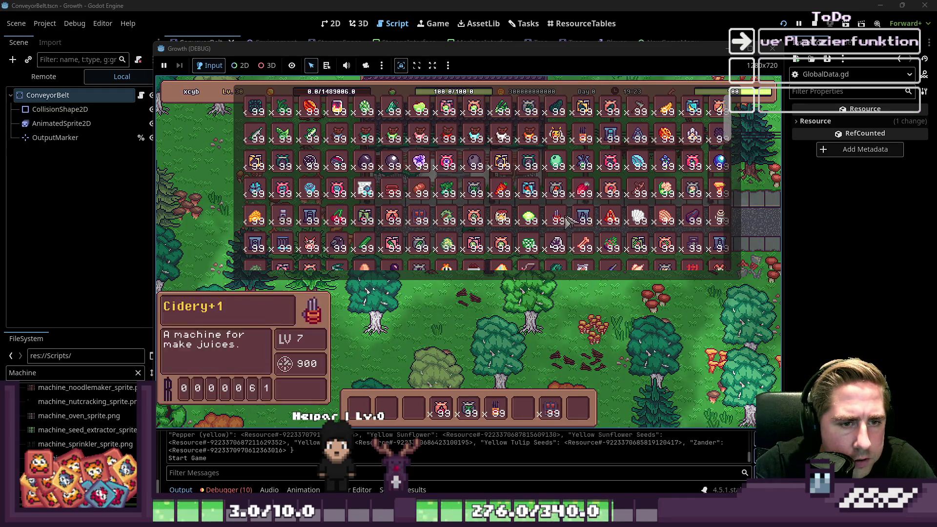
# Drag the Pink Dahlia Seeds and Grape Seeds stacks from the item grid onto the toolbar.
pyautogui.scroll(-1, 497, 239)
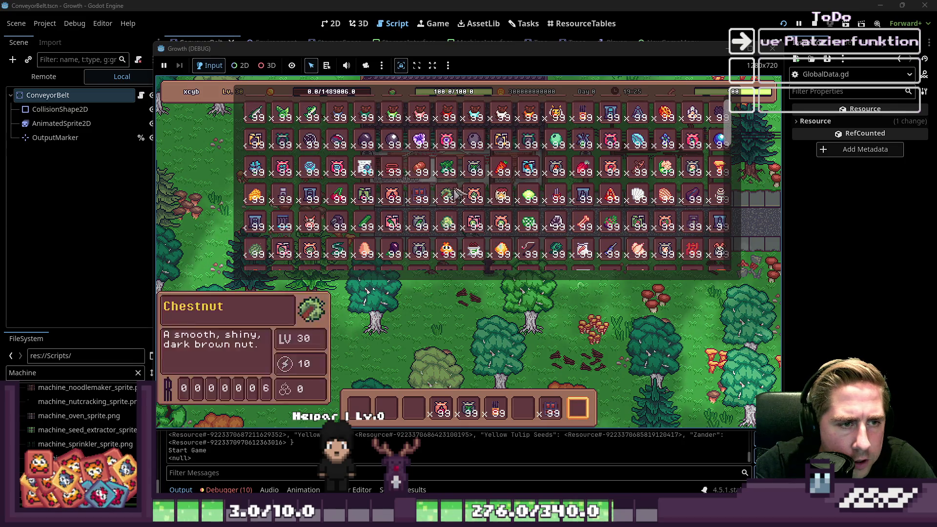
pyautogui.scroll(-2, 566, 188)
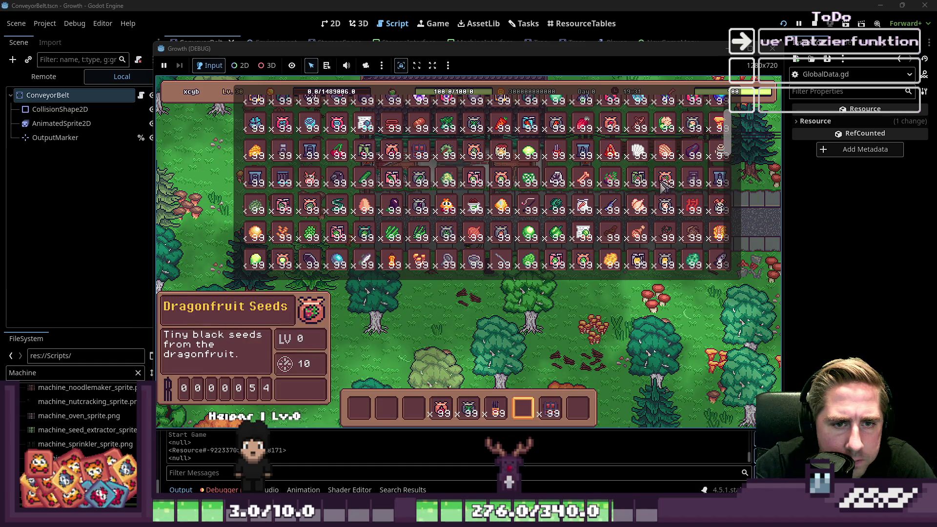
pyautogui.scroll(-3, 671, 207)
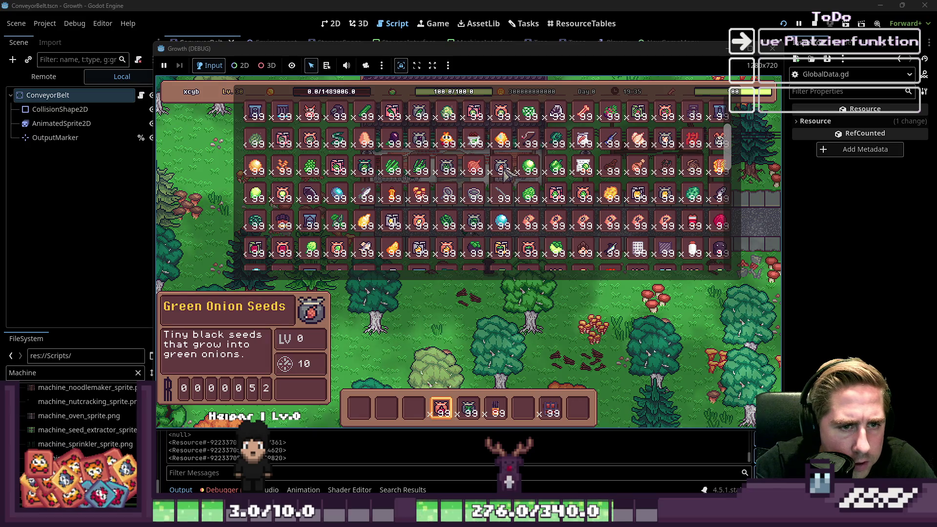
pyautogui.scroll(-4, 506, 172)
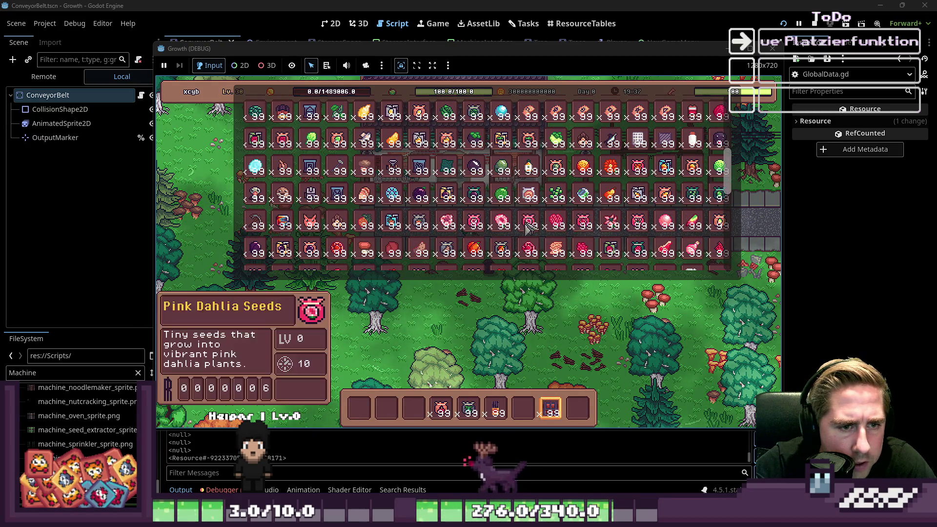
pyautogui.moveTo(530, 225)
pyautogui.mouseDown()
pyautogui.moveTo(486, 331)
pyautogui.moveTo(520, 414)
pyautogui.mouseUp()
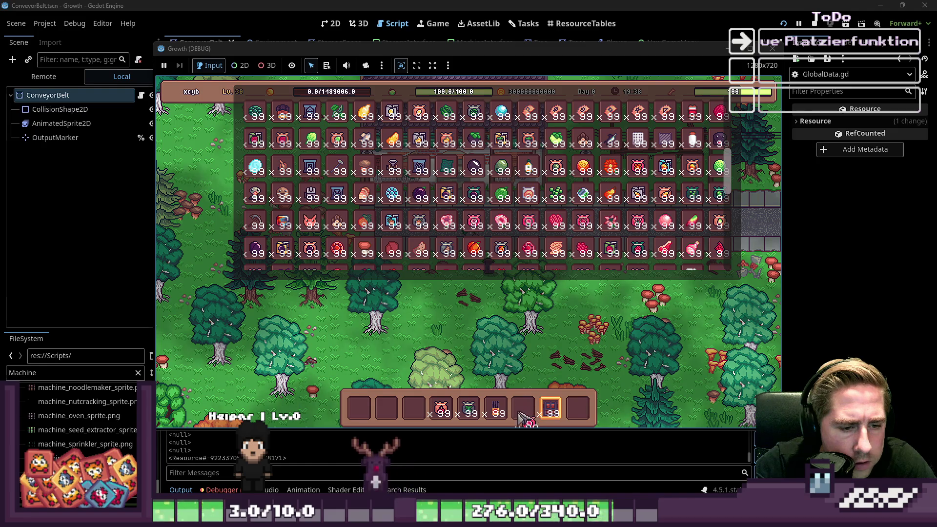
pyautogui.scroll(-2, 519, 227)
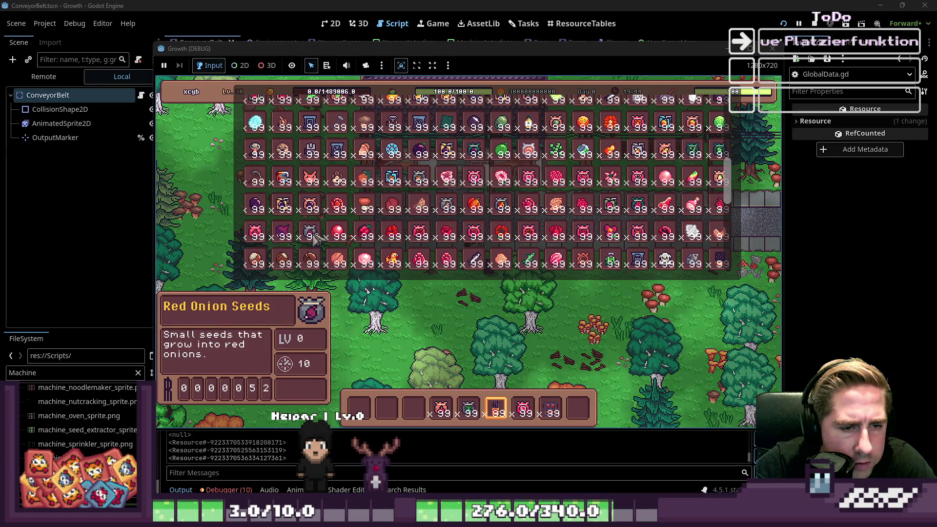
pyautogui.scroll(-5, 476, 237)
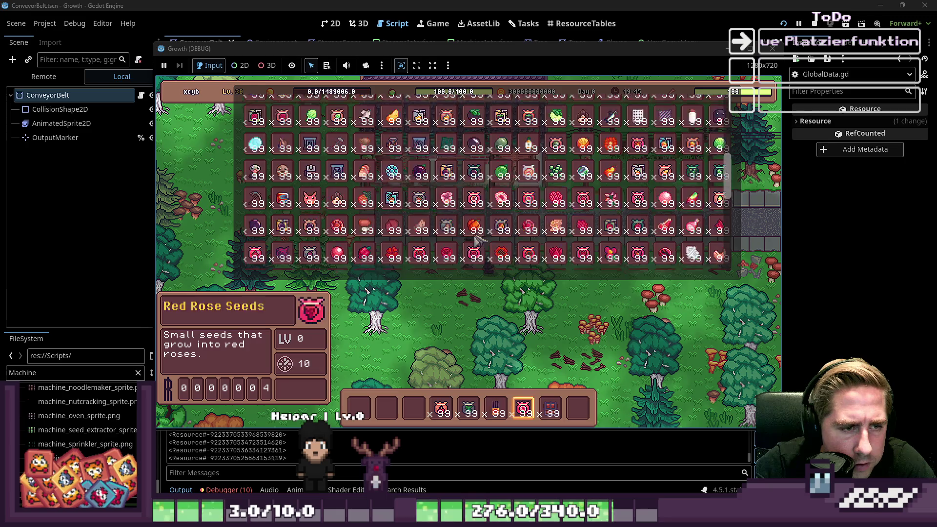
pyautogui.scroll(-2, 476, 239)
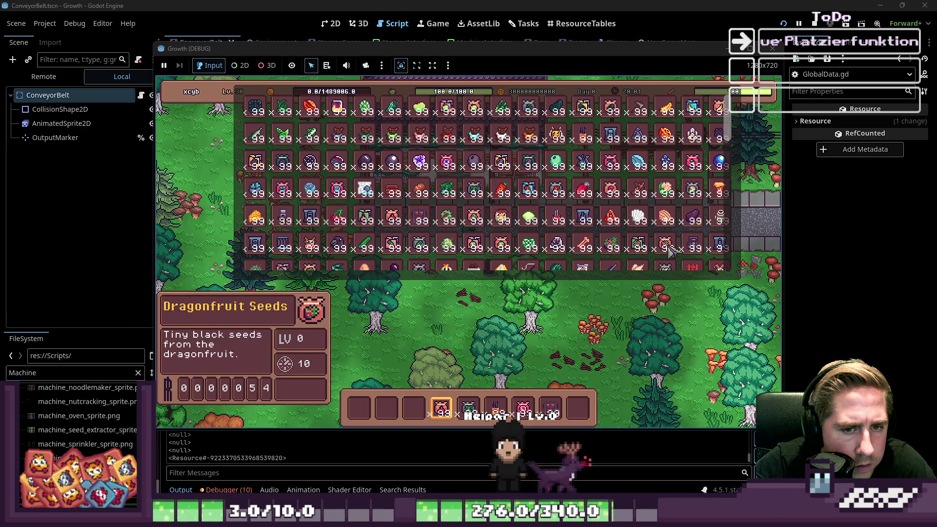
pyautogui.scroll(-2, 682, 250)
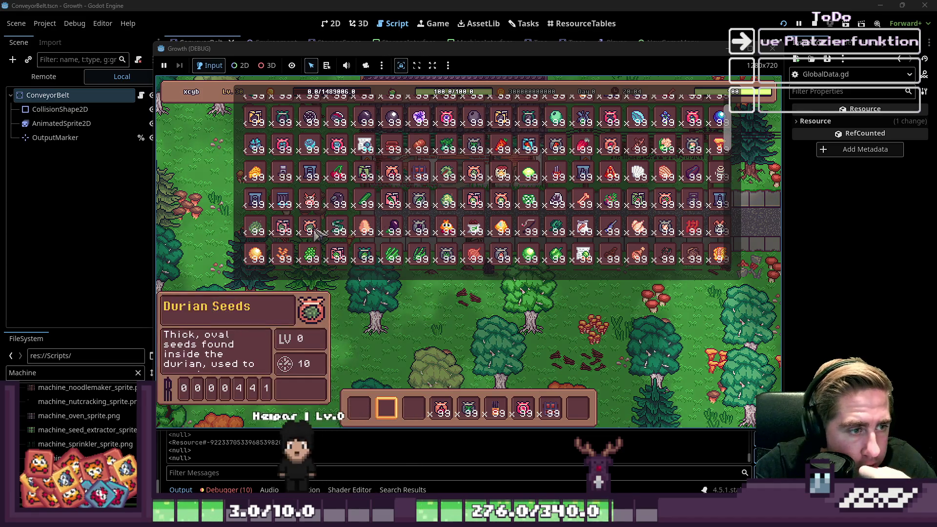
pyautogui.scroll(-2, 317, 232)
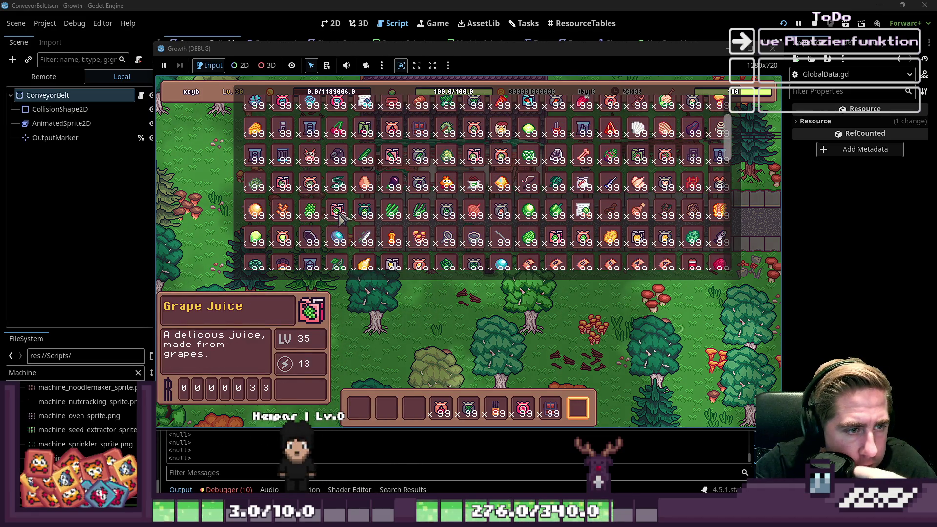
pyautogui.moveTo(367, 215)
pyautogui.mouseDown()
pyautogui.moveTo(424, 366)
pyautogui.moveTo(420, 409)
pyautogui.mouseUp()
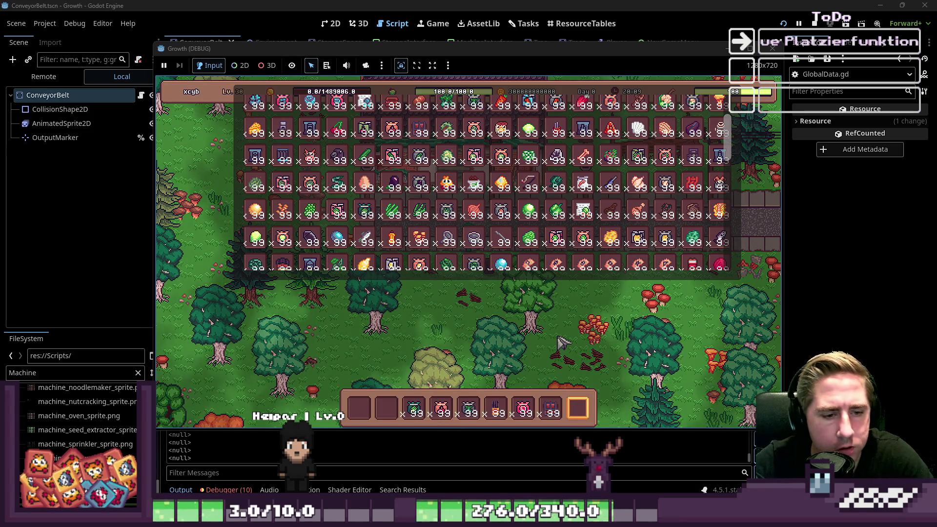
# Cycle hotbar slots in placement mode without a crash, then stop the game with F8.
pyautogui.press('i')
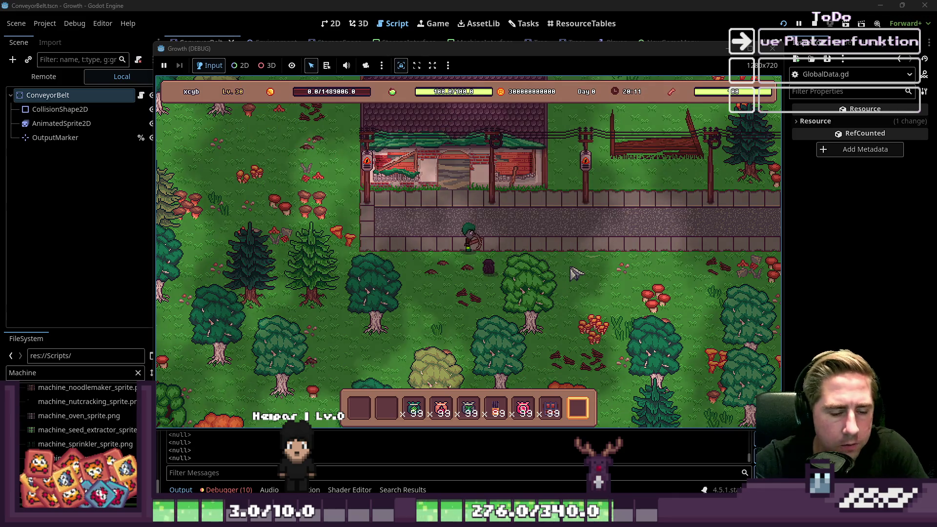
pyautogui.press('b')
pyautogui.scroll(-3, 573, 262)
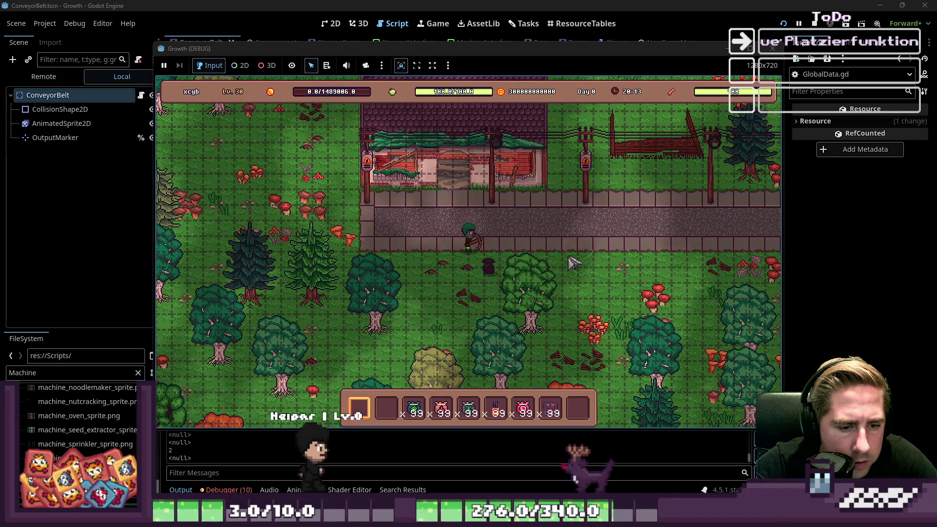
pyautogui.scroll(-3, 595, 264)
pyautogui.scroll(-5, 613, 266)
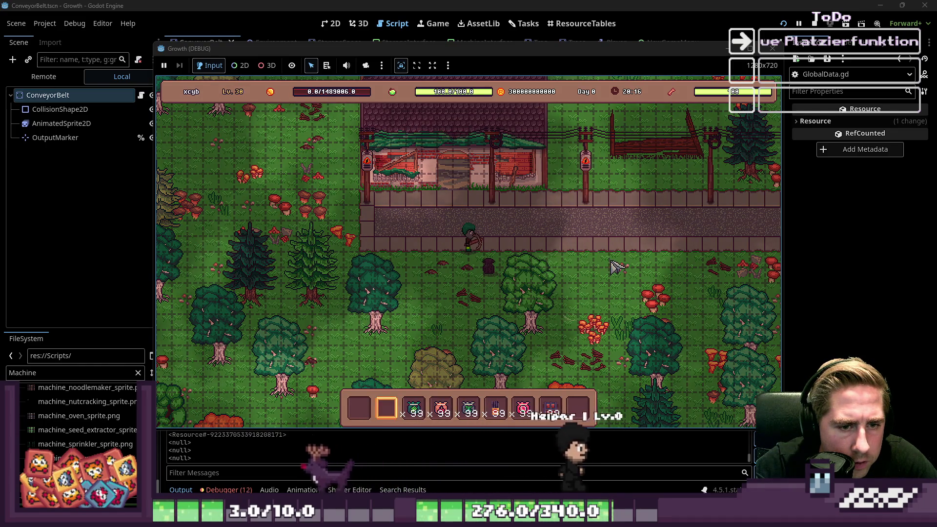
pyautogui.scroll(-5, 609, 296)
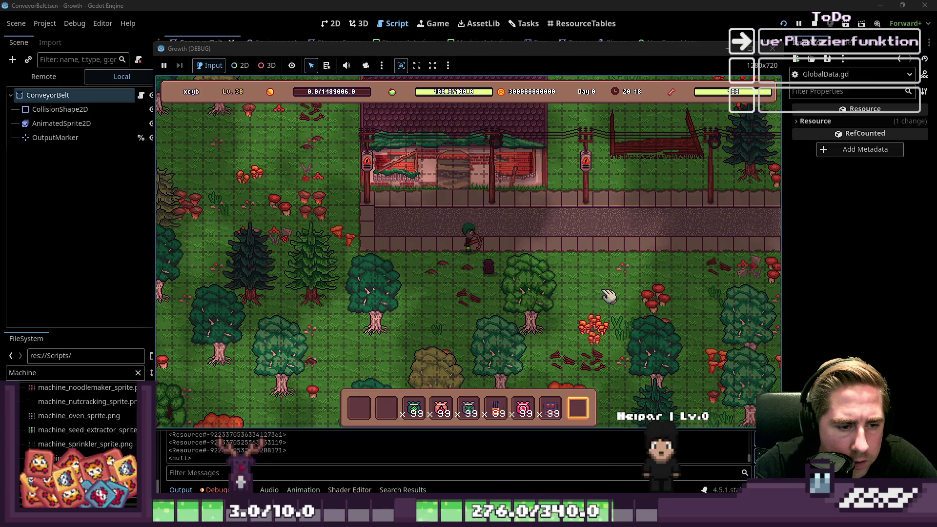
pyautogui.scroll(4, 605, 298)
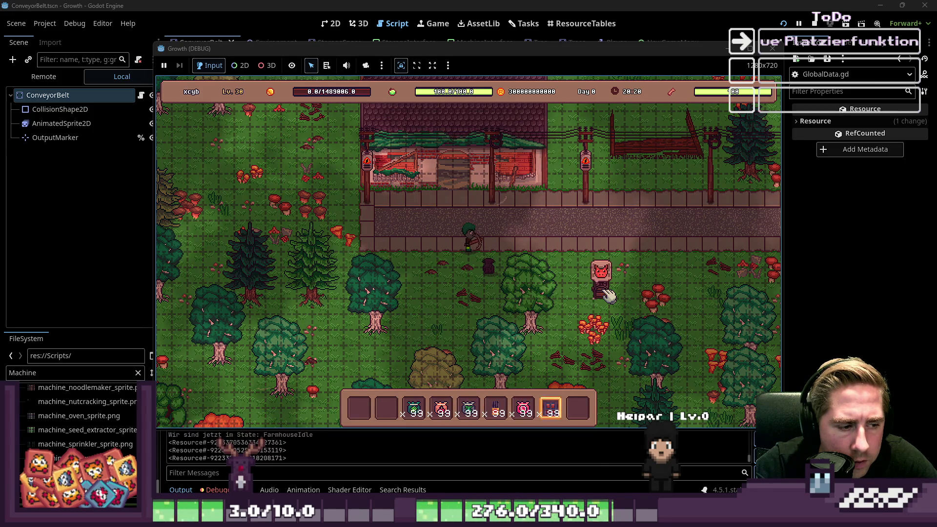
pyautogui.scroll(3, 603, 301)
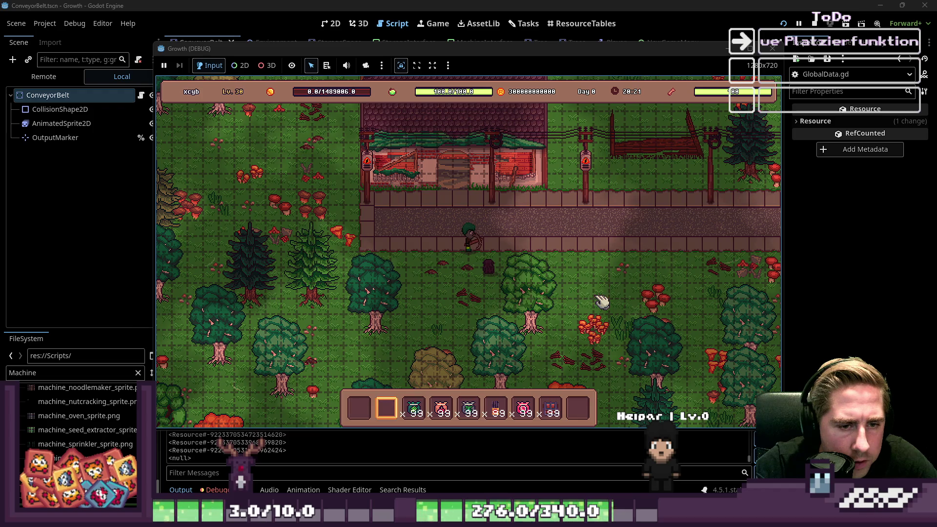
pyautogui.press('F8')
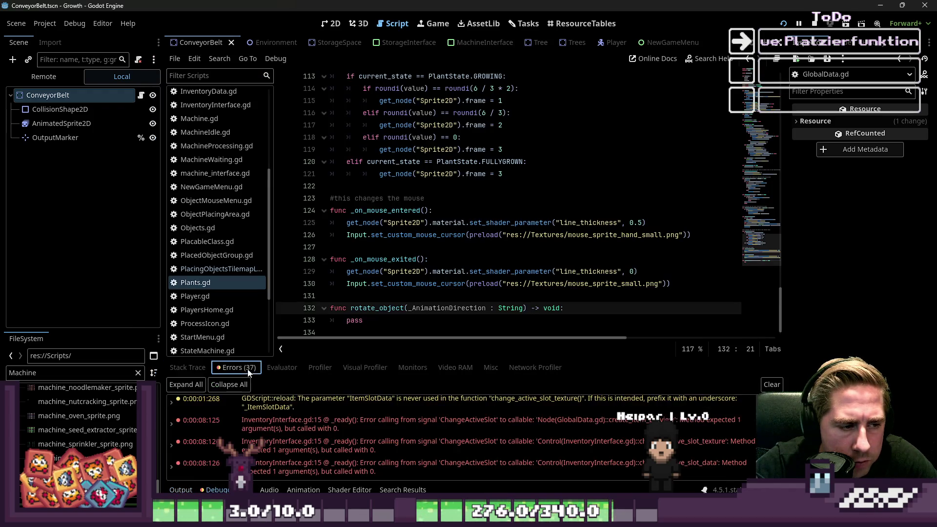
# Open the ConnectableClass.gd error source and inspect the Output node-not-found errors.
pyautogui.scroll(-10, 380, 433)
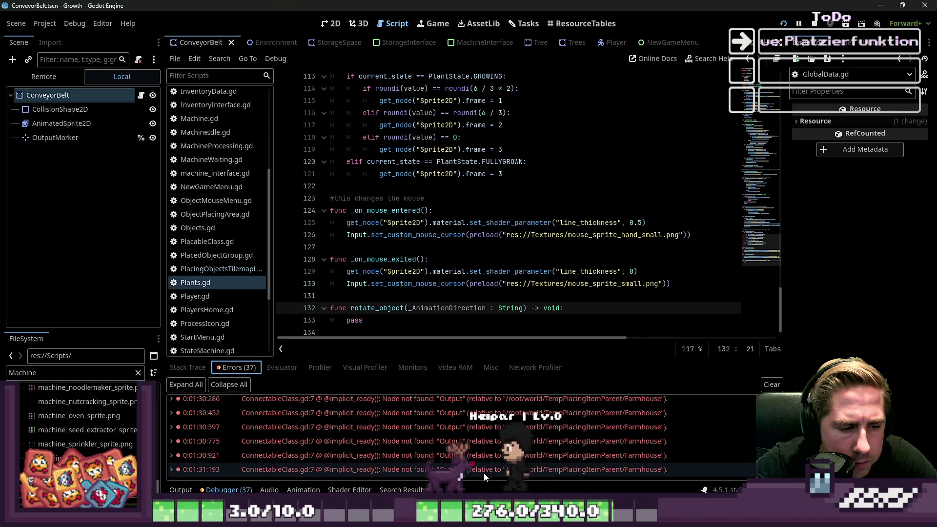
pyautogui.doubleClick(394, 455)
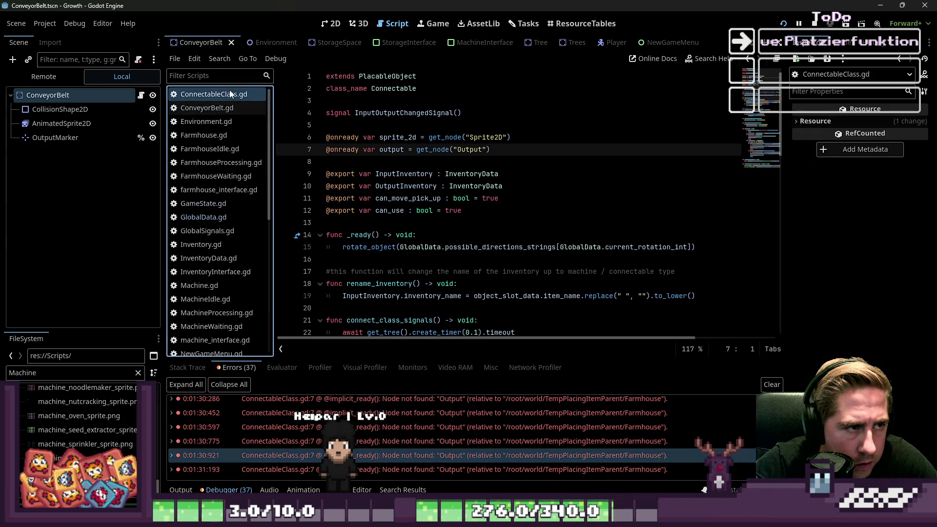
pyautogui.click(380, 437)
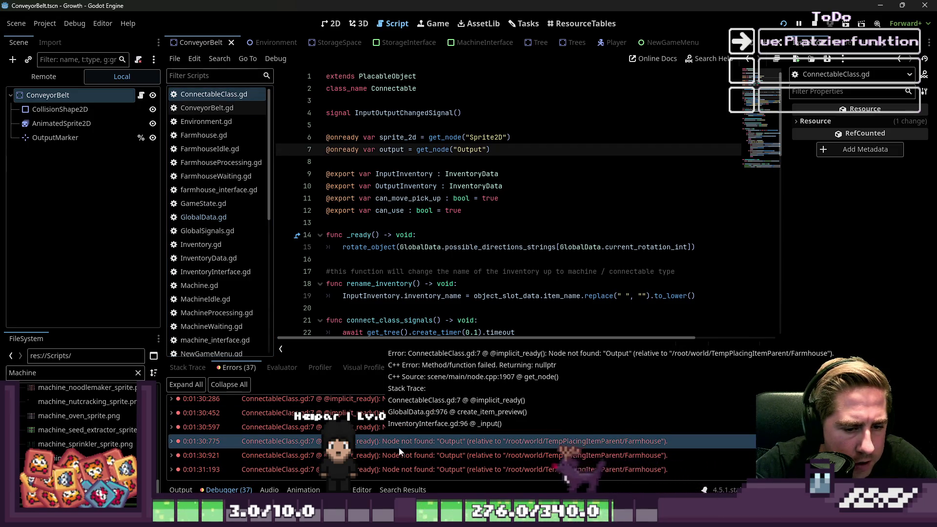
pyautogui.scroll(3, 413, 455)
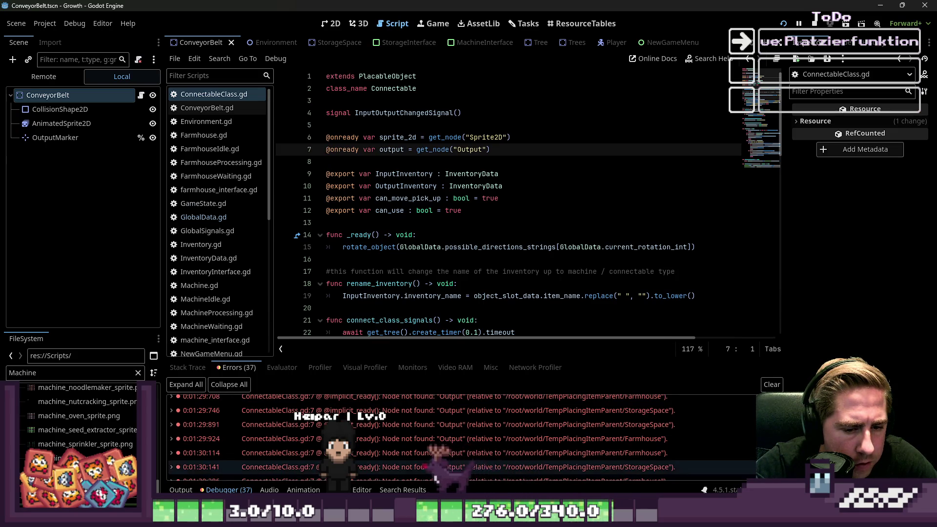
pyautogui.scroll(1, 444, 440)
pyautogui.click(444, 440)
pyautogui.scroll(-3, 429, 441)
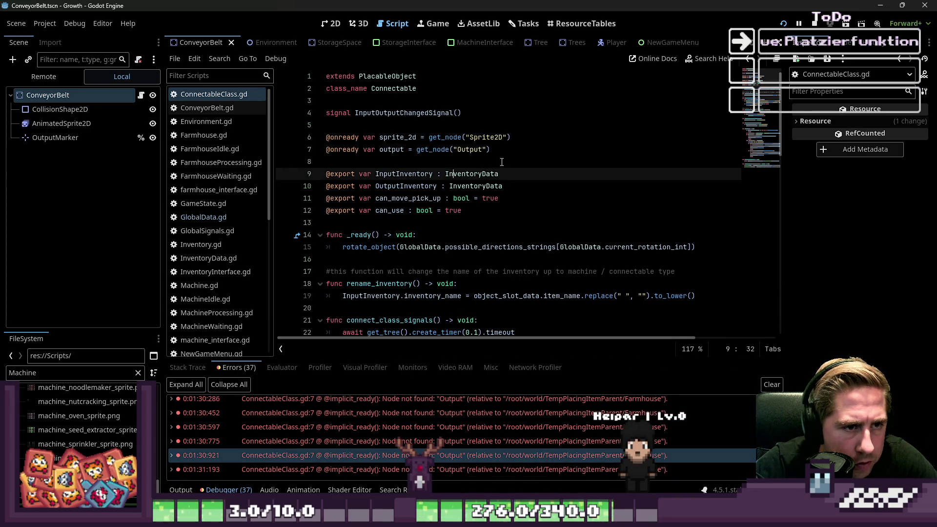
pyautogui.moveTo(490, 150); pyautogui.dragTo(384, 150)
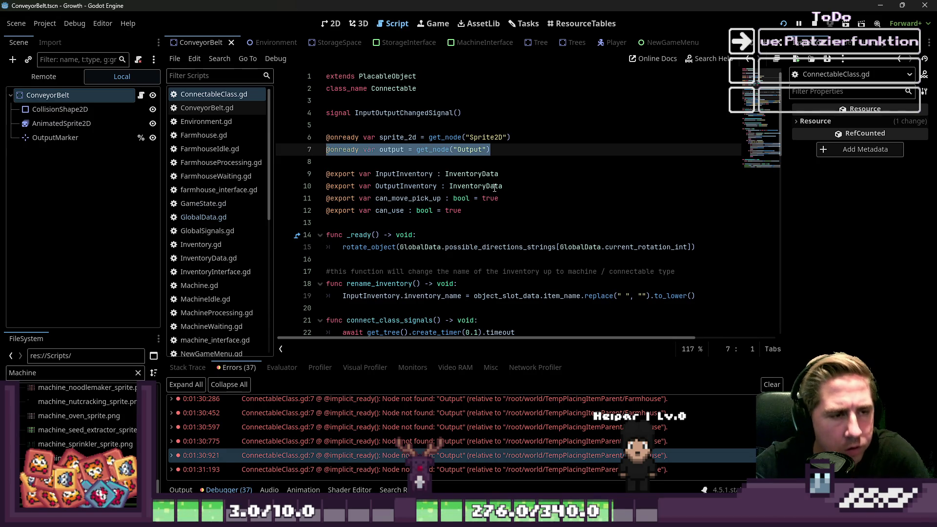
pyautogui.press('BackSpace')
pyautogui.press('BackSpace')
pyautogui.scroll(-2, 494, 195)
pyautogui.scroll(5, 426, 439)
pyautogui.scroll(3, 434, 441)
pyautogui.click(458, 426)
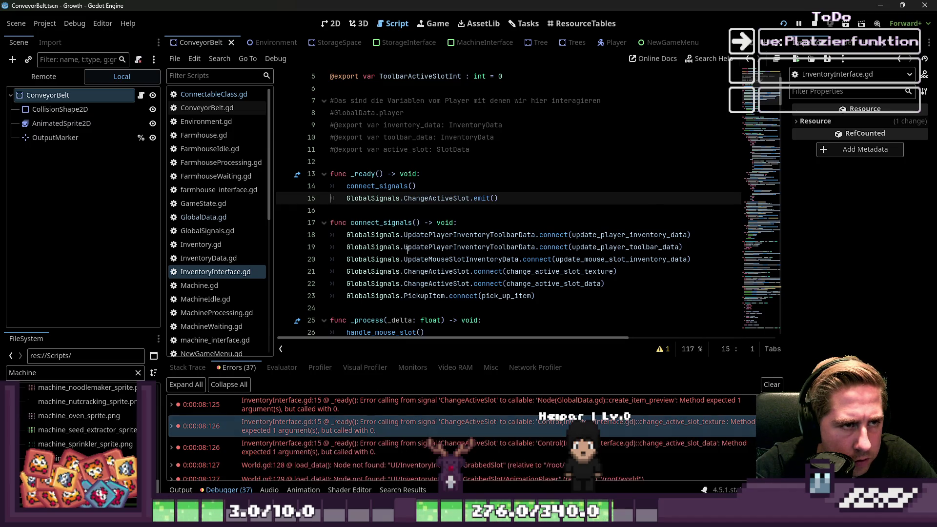
# Clear the stray character inside the ChangeActiveSlot emit parentheses on line 15.
pyautogui.scroll(2, 406, 250)
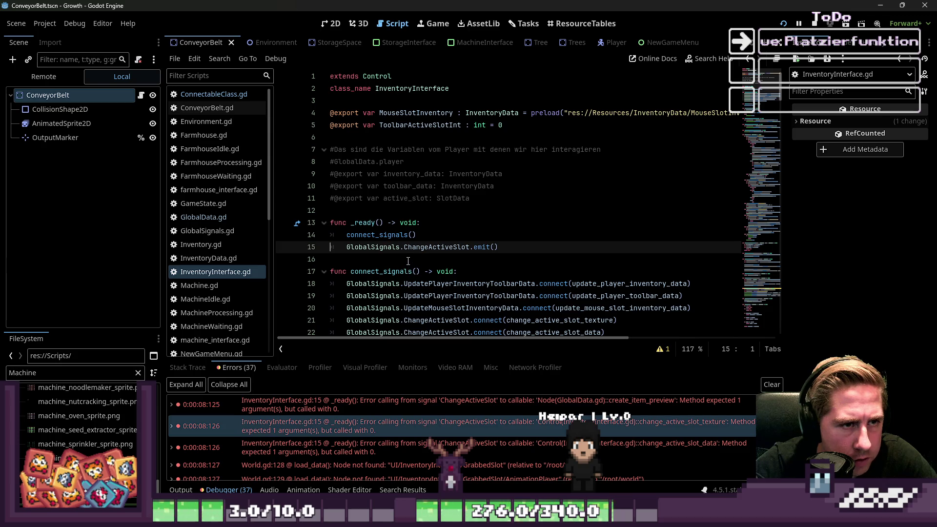
pyautogui.doubleClick(428, 248)
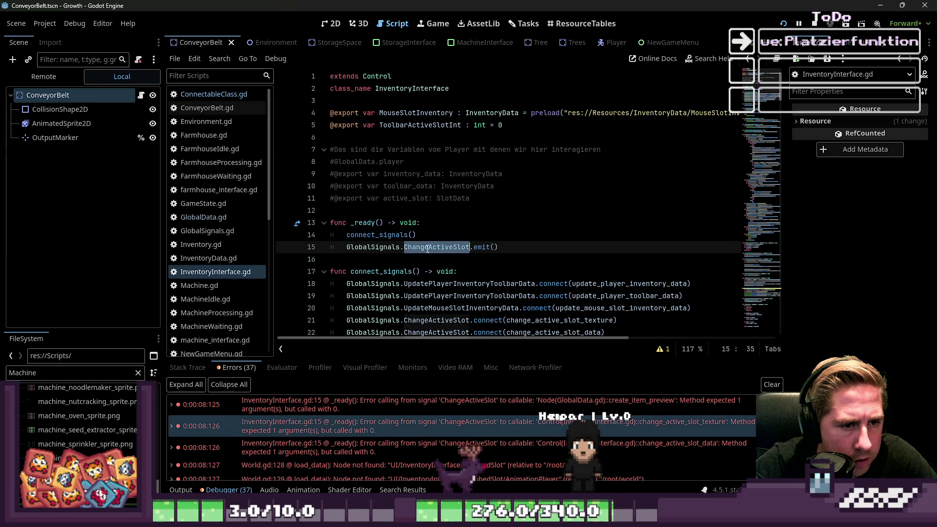
pyautogui.click(494, 246)
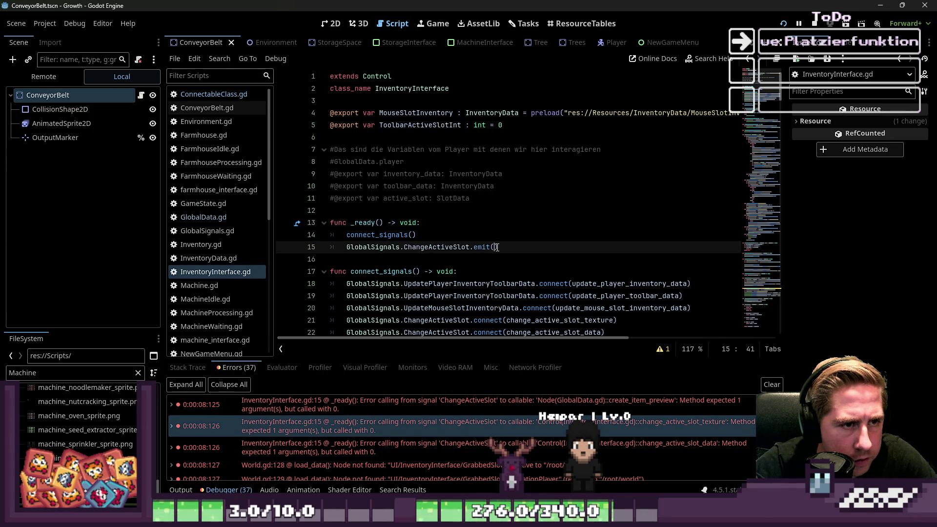
pyautogui.scroll(-1, 512, 246)
pyautogui.write('T')
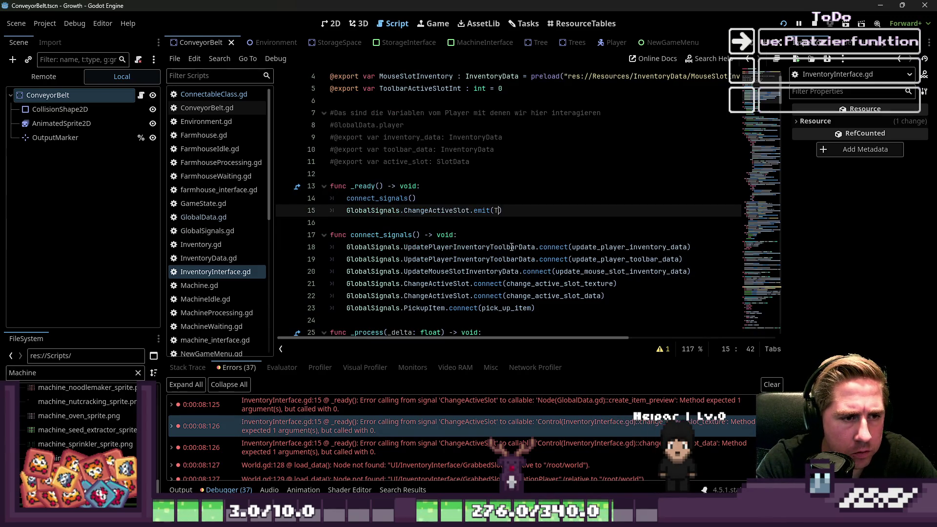
pyautogui.press('BackSpace')
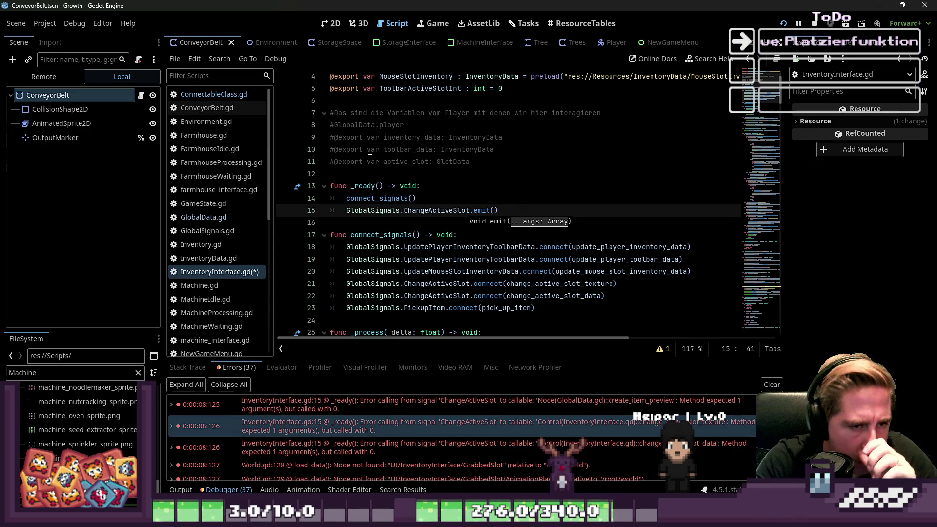
# Write the Player's toolbar_data active item as the ChangeActiveSlot emit argument.
pyautogui.write('Too')
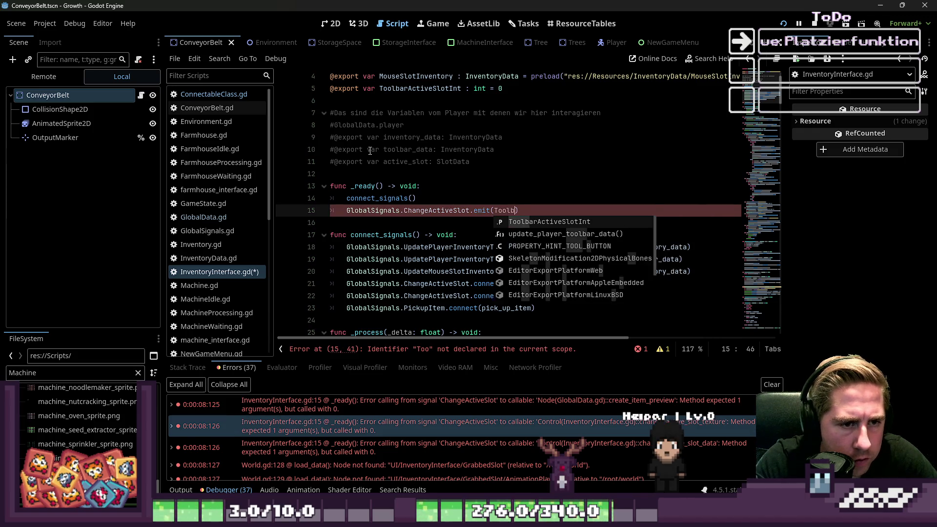
pyautogui.hotkey('ctrl', 'BackSpace')
pyautogui.write('Glo')
pyautogui.write('balDA')
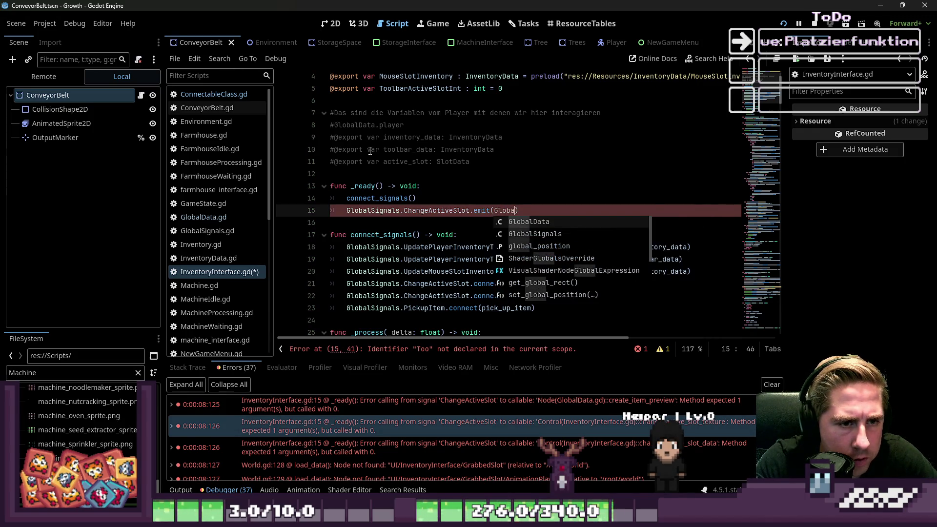
pyautogui.press('BackSpace')
pyautogui.write('a.')
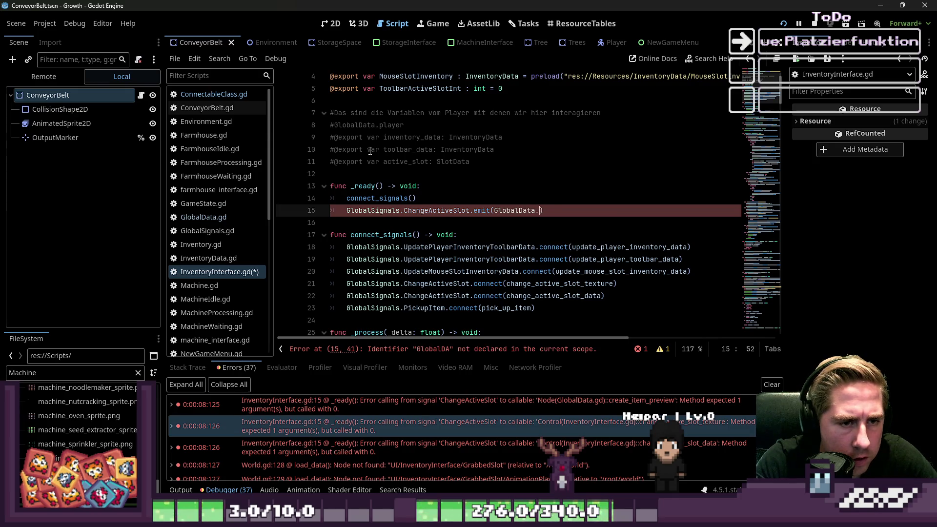
pyautogui.write('player.too')
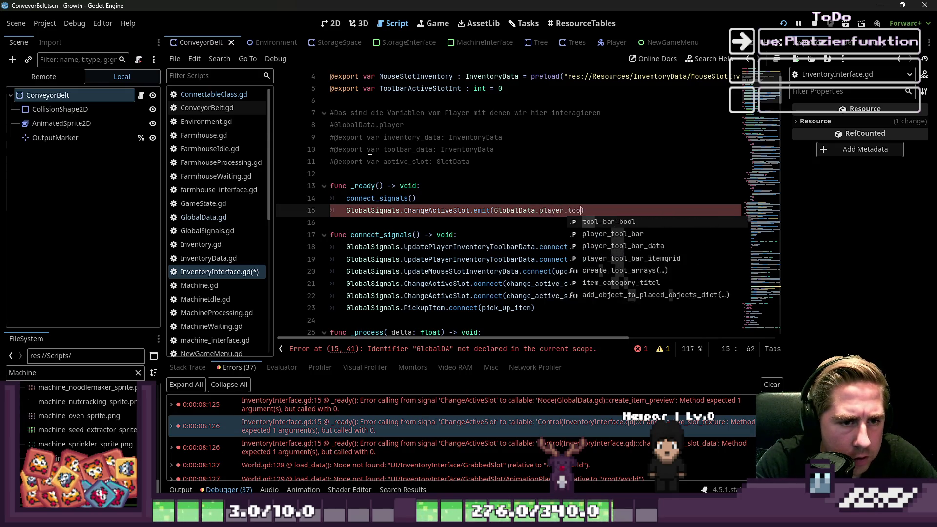
pyautogui.write('lb')
pyautogui.press('BackSpace')
pyautogui.press('BackSpace')
pyautogui.write('ta.')
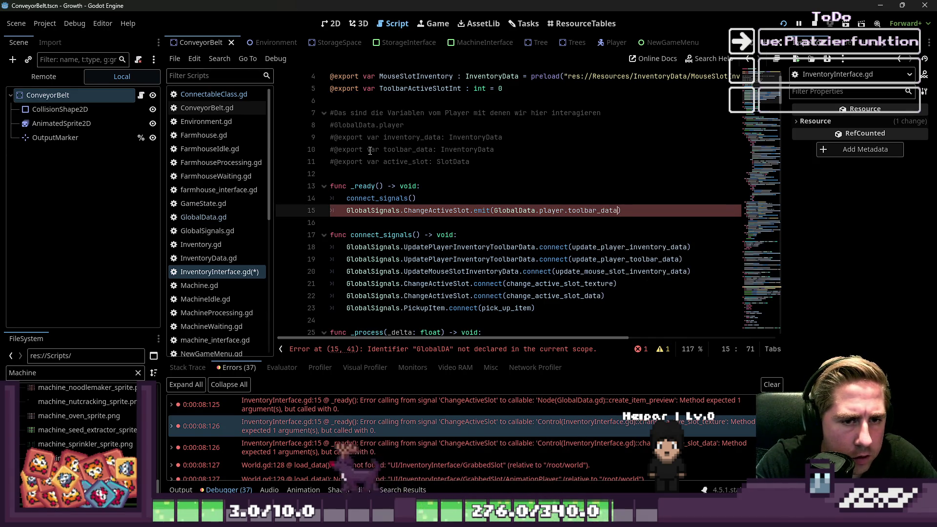
pyautogui.press('F5')
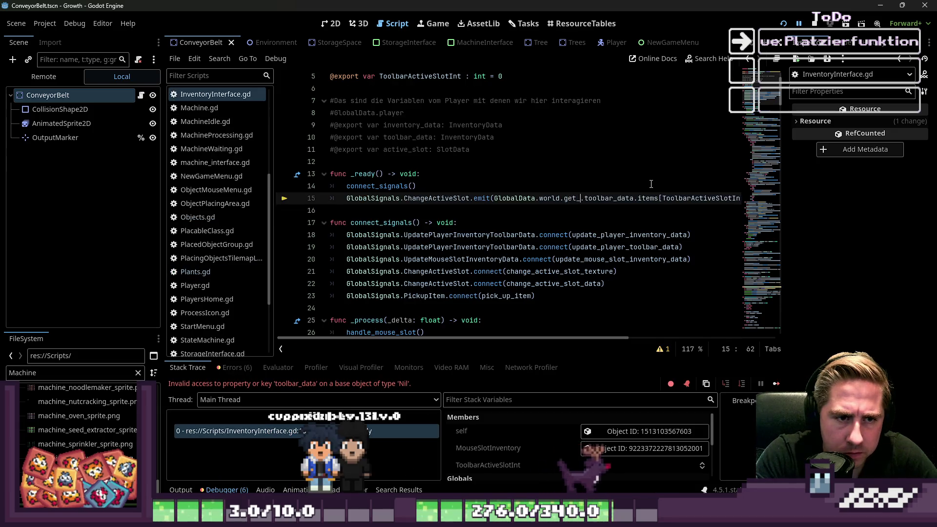
pyautogui.write('e()')
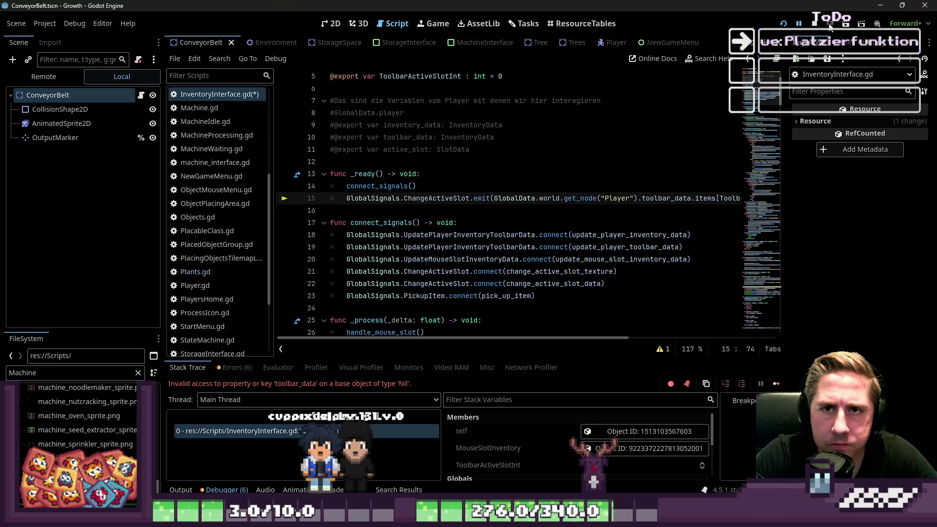
# Relaunch the game and start a new character named 'sadsh'.
pyautogui.press('F5')
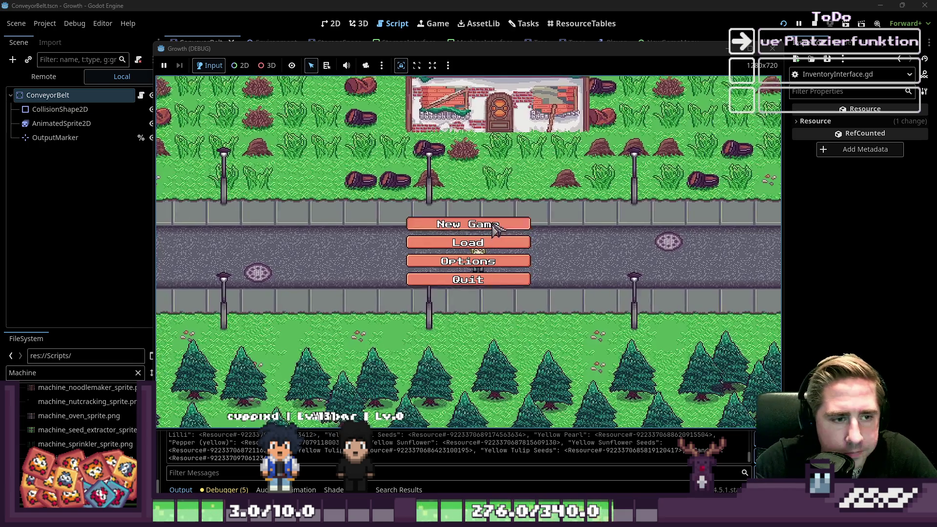
pyautogui.click(488, 225)
pyautogui.write('sadsh')
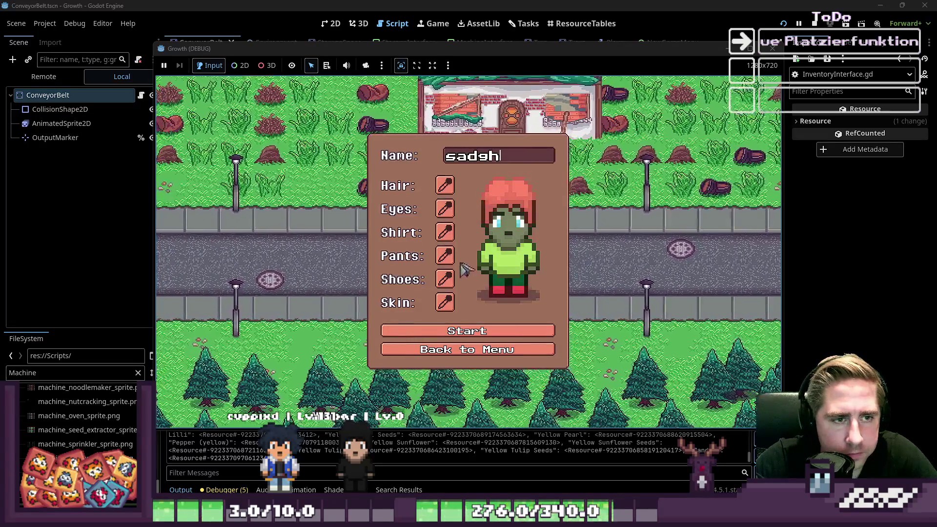
pyautogui.click(463, 336)
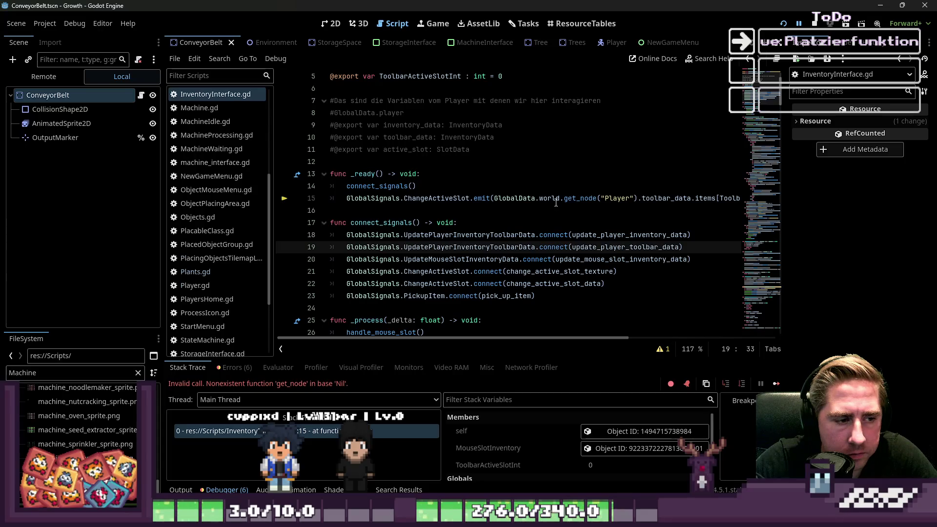
# Change line 15's emit argument to null, then stop debugging and run the project again.
pyautogui.click(612, 195)
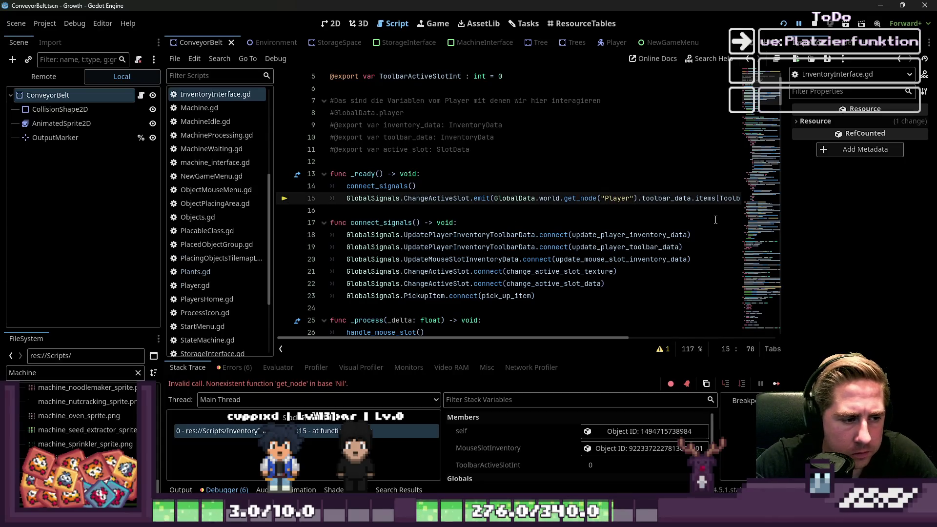
pyautogui.hotkey('ctrl', 'Right')
pyautogui.hotkey('ctrl', 'Right')
pyautogui.hotkey('ctrl', 'Right')
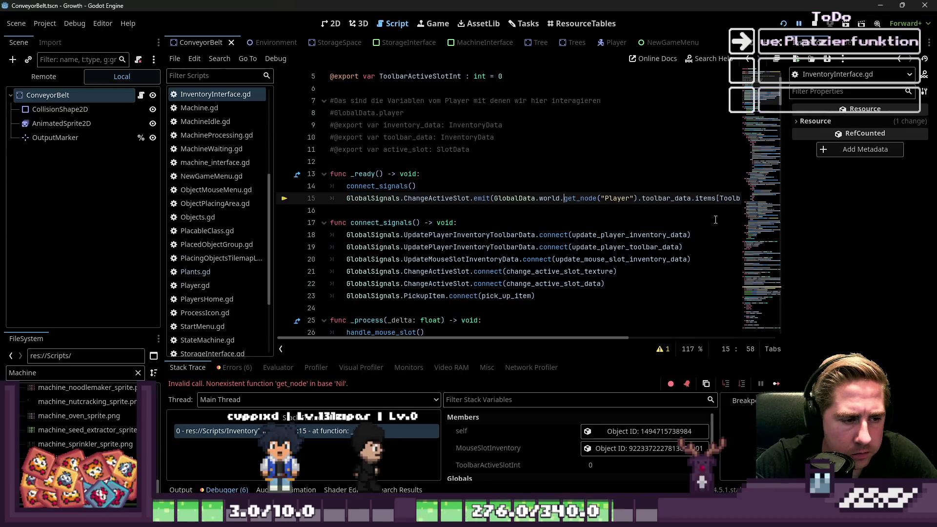
pyautogui.hotkey('ctrl', 'Left')
pyautogui.hotkey('ctrl', 'Left')
pyautogui.hotkey('ctrl', 'Left')
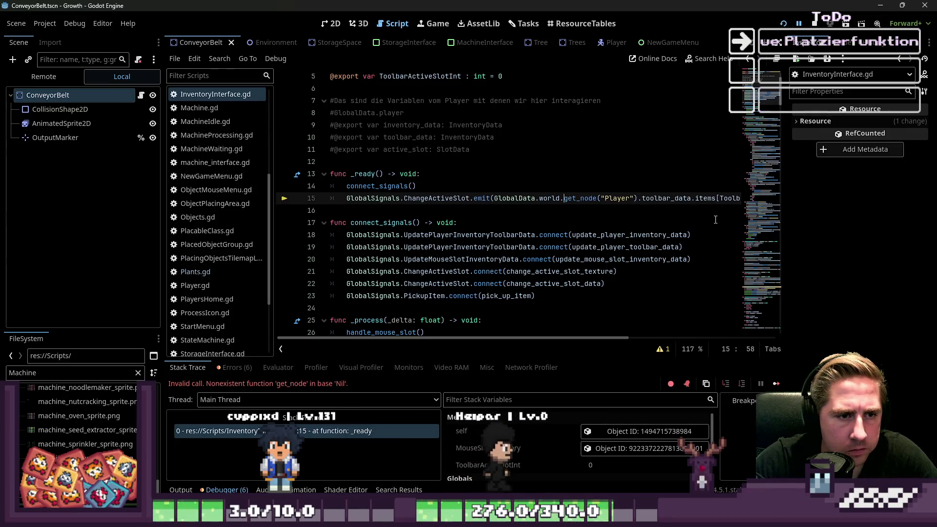
pyautogui.hotkey('ctrl', 'shift', 'Right')
pyautogui.hotkey('ctrl', 'shift', 'Right')
pyautogui.hotkey('ctrl', 'shift', 'Right')
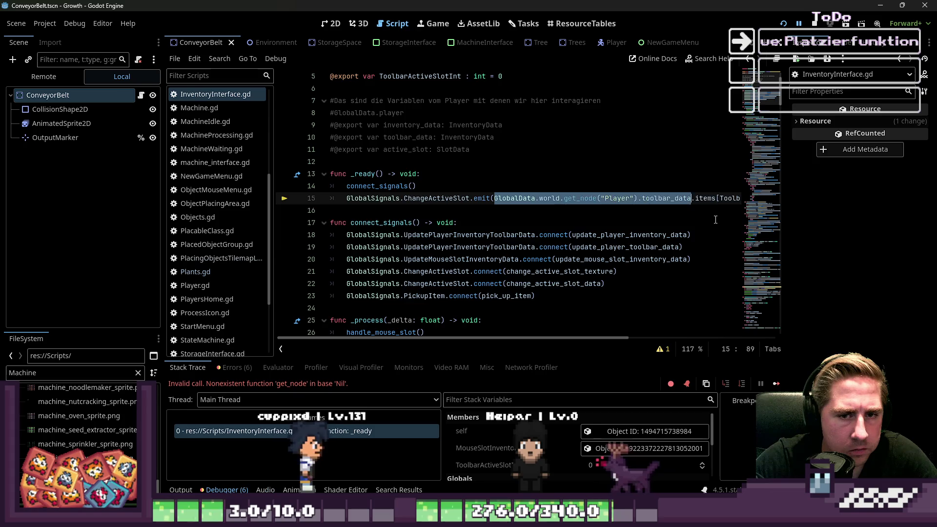
pyautogui.hotkey('ctrl', 'shift', 'Right')
pyautogui.hotkey('ctrl', 'shift', 'Right')
pyautogui.press('BackSpace')
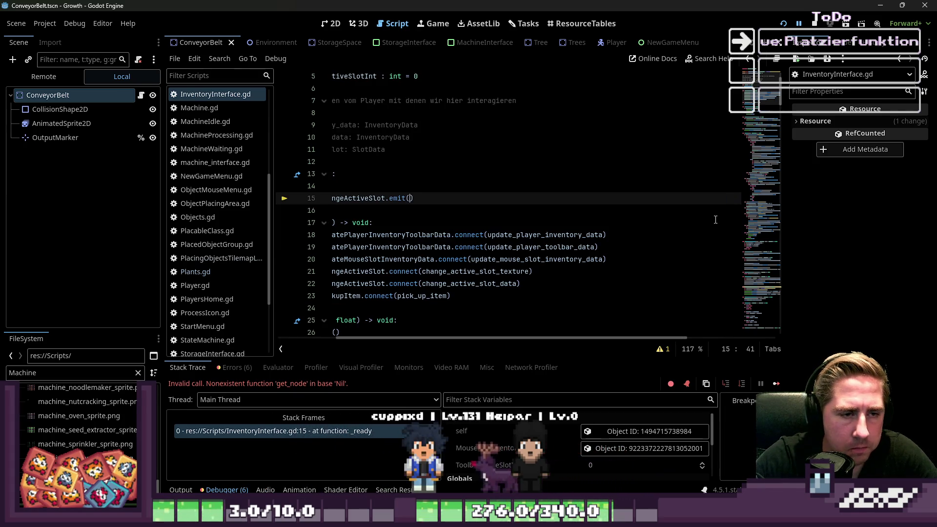
pyautogui.write('null')
pyautogui.press('Escape')
pyautogui.click(680, 139)
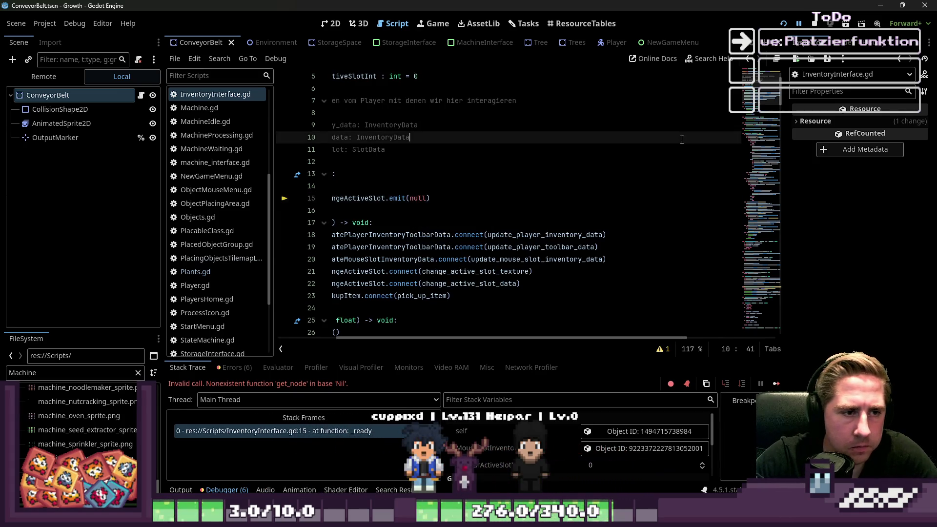
pyautogui.click(814, 24)
pyautogui.click(782, 23)
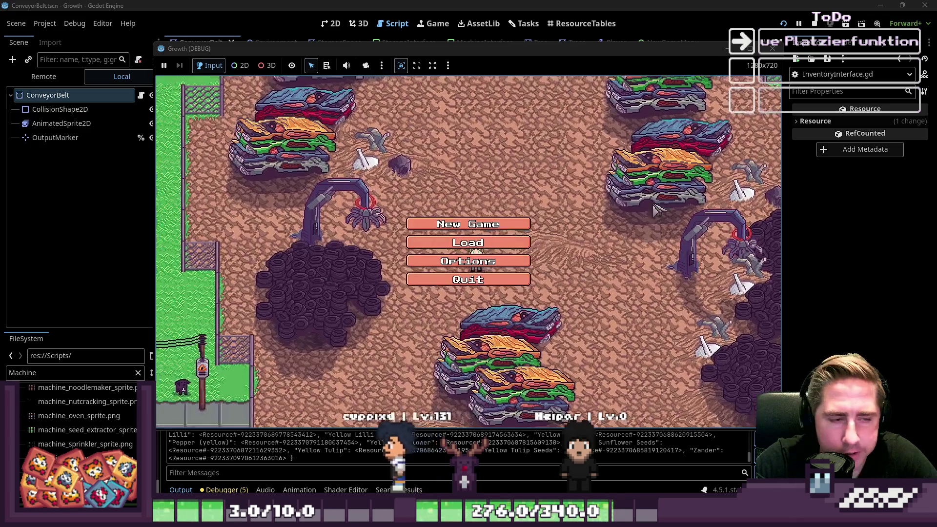
# Start a new character named 'asf' and inspect the Nil active_slot error line.
pyautogui.click(480, 249)
pyautogui.write('asf')
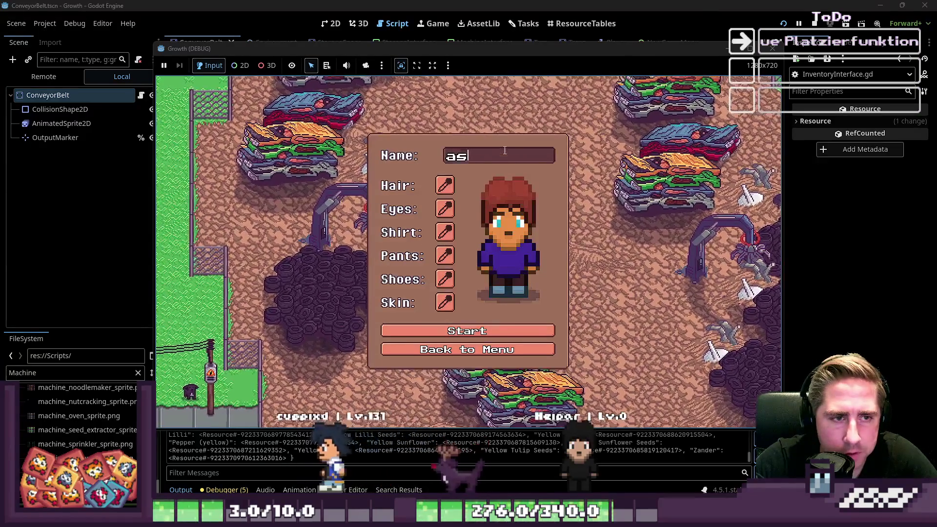
pyautogui.click(462, 330)
pyautogui.click(454, 209)
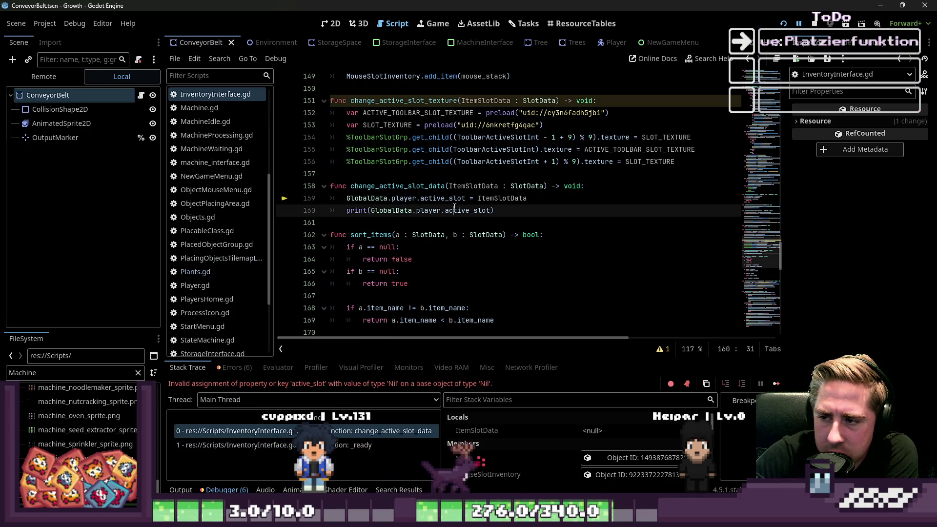
# Inspect change_active_slot_data, then follow the _ready stack frame to emit(null) on line 15.
pyautogui.click(350, 186)
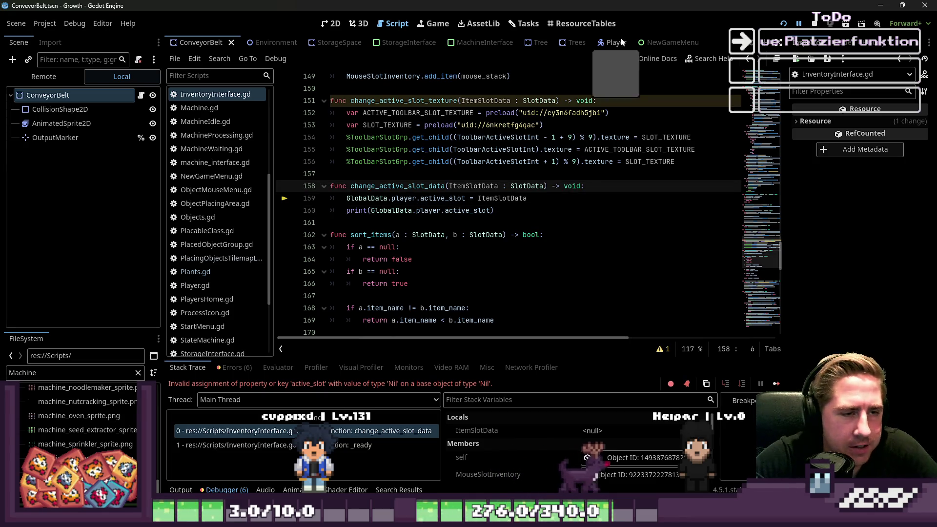
pyautogui.click(416, 137)
pyautogui.scroll(2, 520, 130)
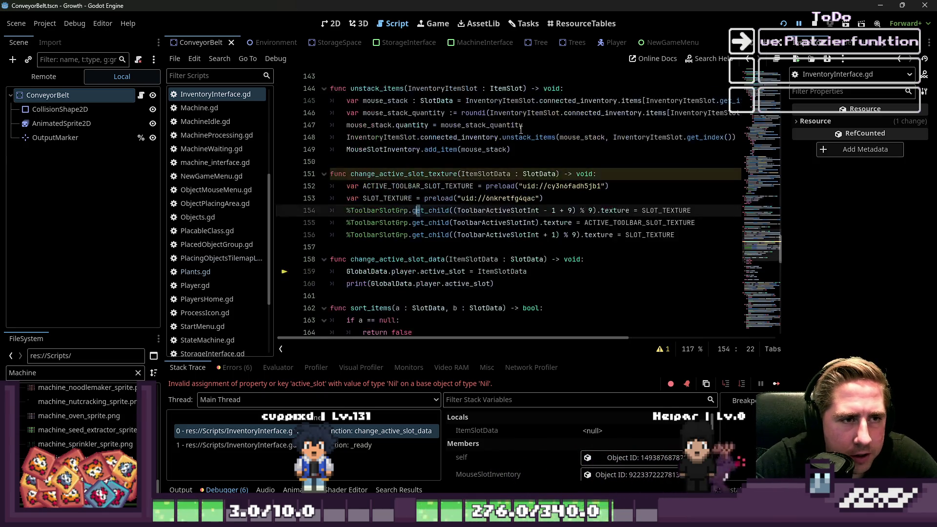
pyautogui.doubleClick(410, 174)
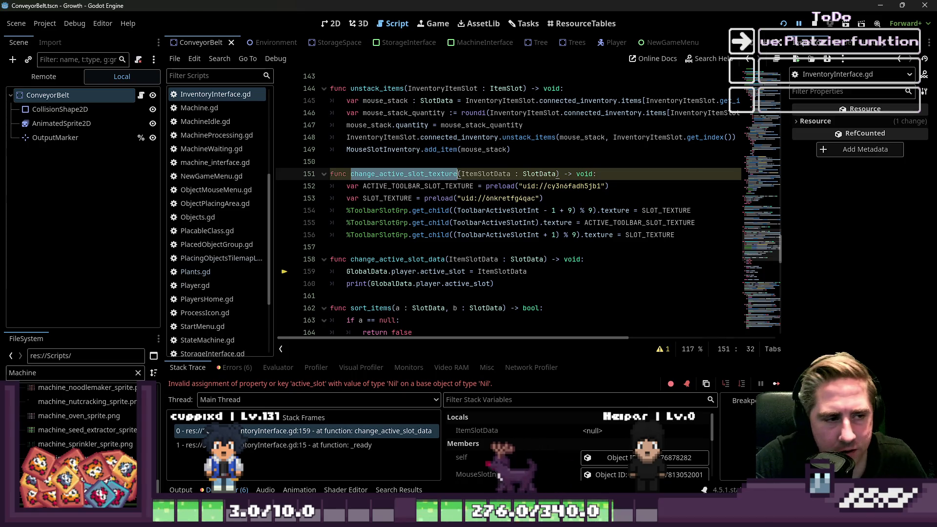
pyautogui.doubleClick(431, 276)
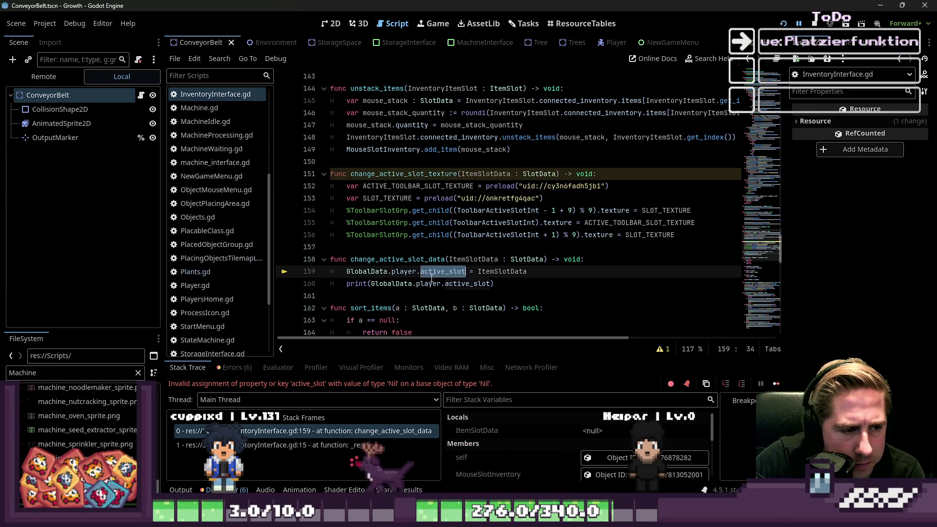
pyautogui.click(432, 289)
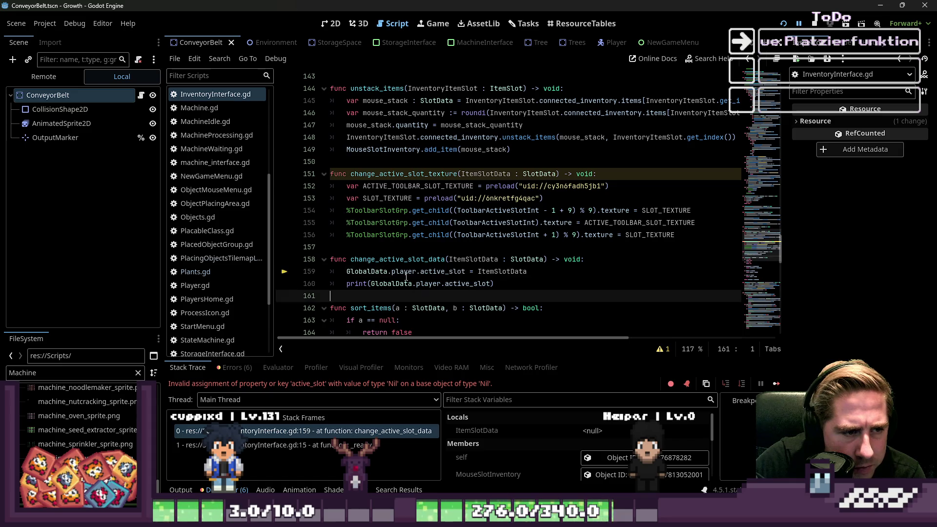
pyautogui.doubleClick(406, 263)
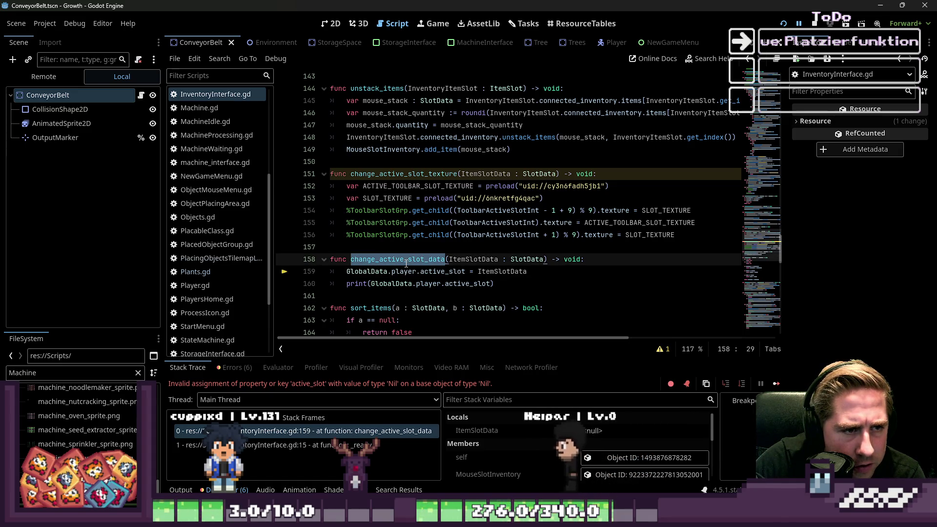
pyautogui.scroll(-3, 406, 263)
pyautogui.click(433, 202)
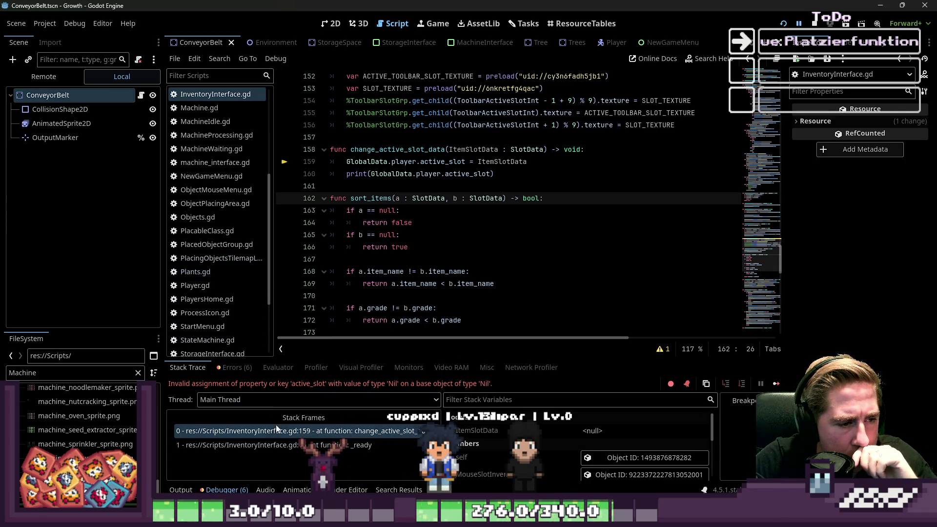
pyautogui.click(278, 445)
pyautogui.click(432, 214)
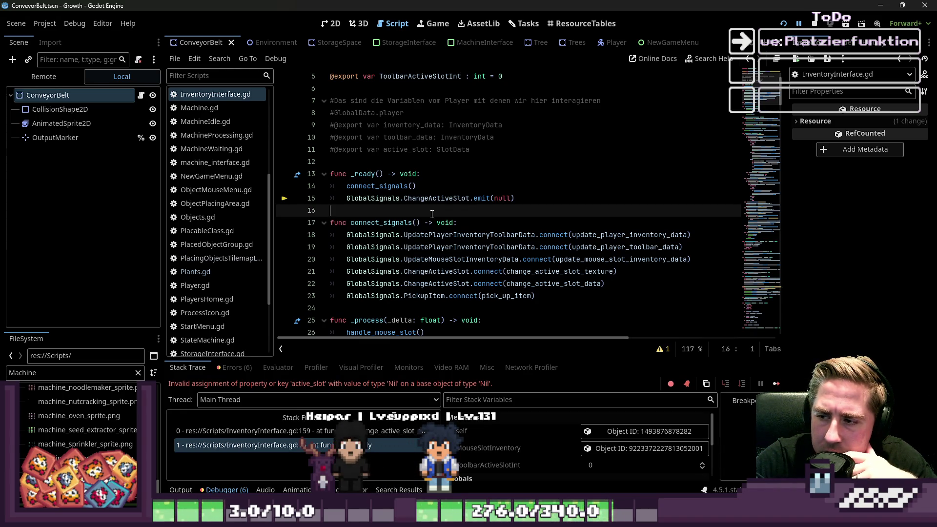
# Delete the emit(null) line from _ready, relaunch with F5, and begin a new game.
pyautogui.hotkey('shift', 'Up')
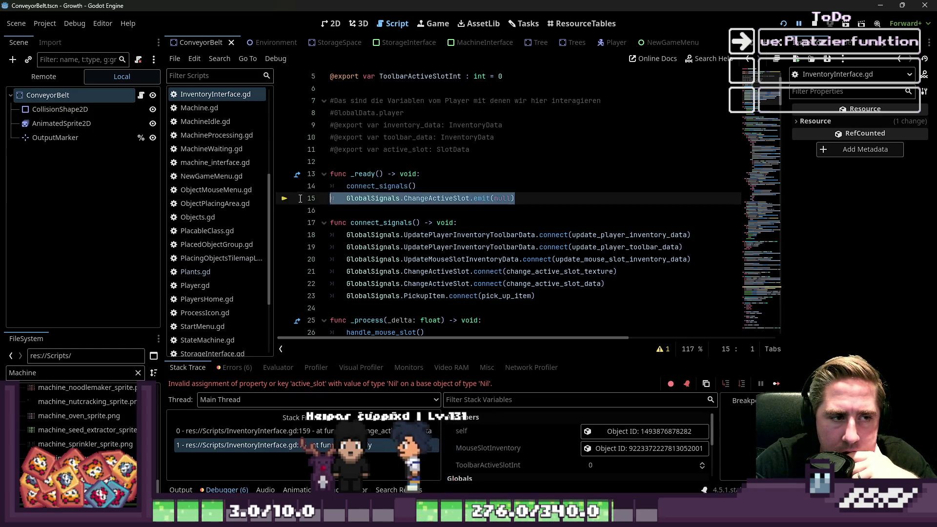
pyautogui.press('BackSpace')
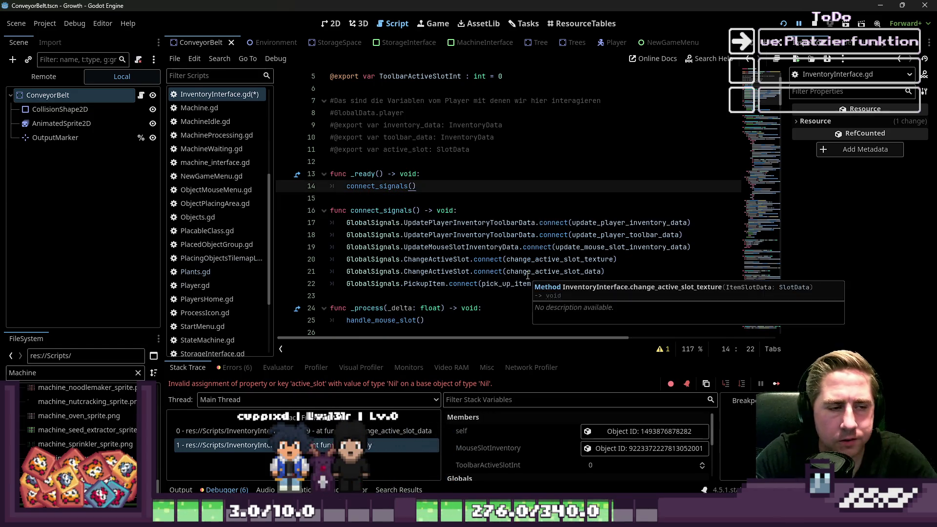
pyautogui.press('F5')
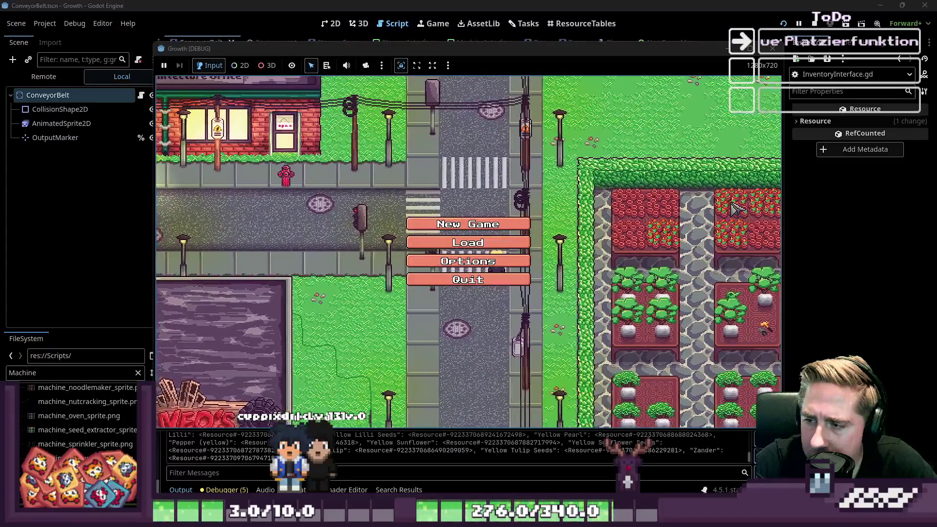
pyautogui.click(503, 224)
# Start a new game with the character name 'sdaghb' and walk down-left.
pyautogui.write('sdaghb')
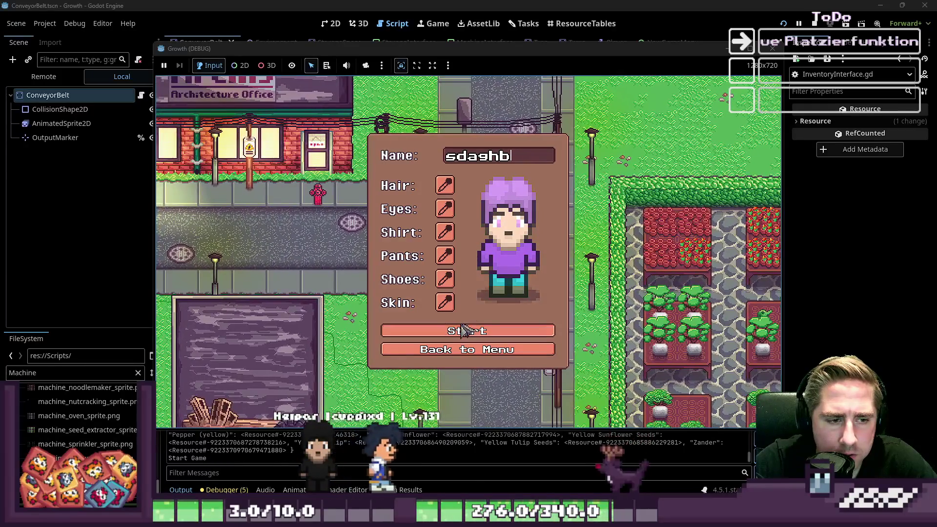
pyautogui.press('Return')
pyautogui.press('i')
pyautogui.press('a')
pyautogui.press('s')
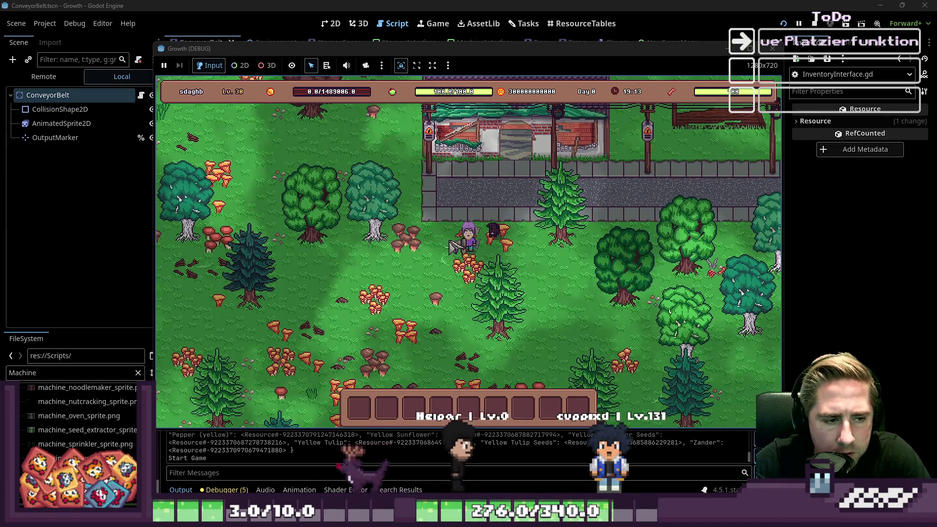
# Scroll through the hotbar slots and test placement with the selected slot.
pyautogui.scroll(-7, 466, 276)
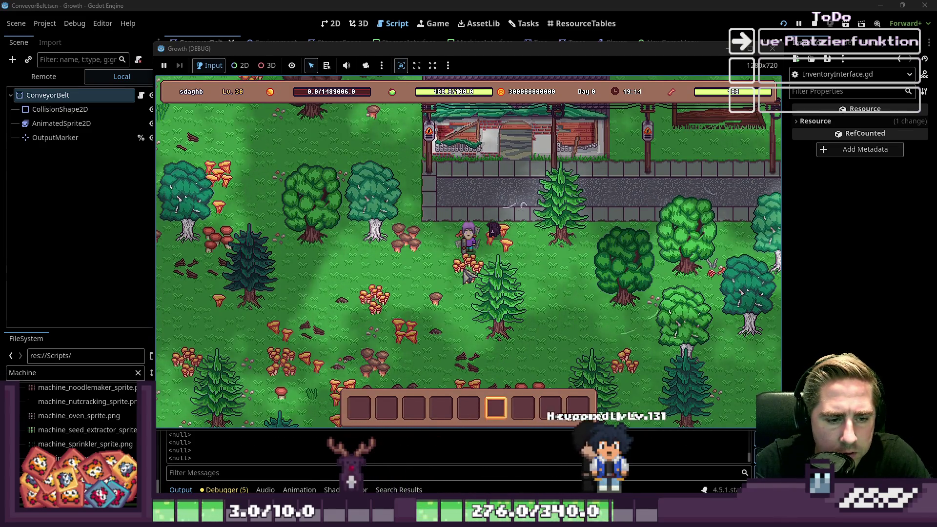
pyautogui.scroll(3, 466, 276)
pyautogui.click(466, 276)
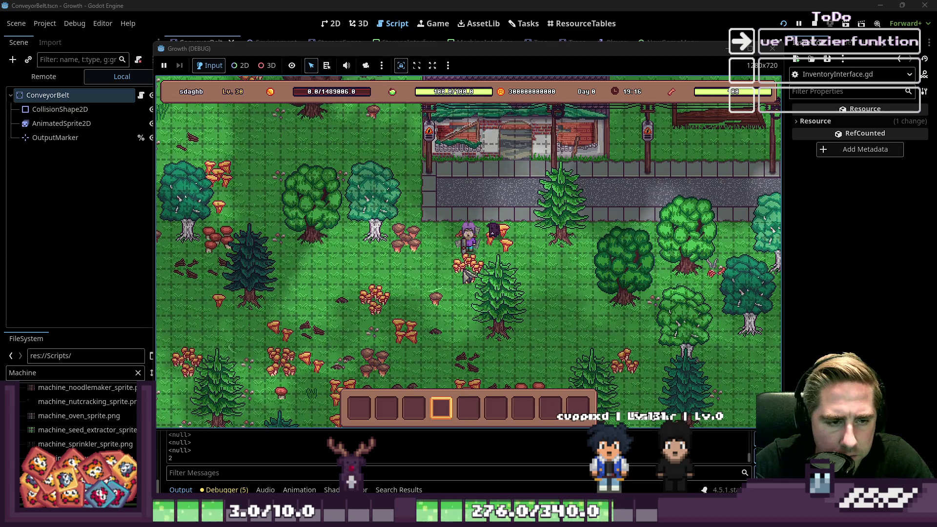
pyautogui.scroll(-2, 466, 276)
pyautogui.scroll(-1, 466, 275)
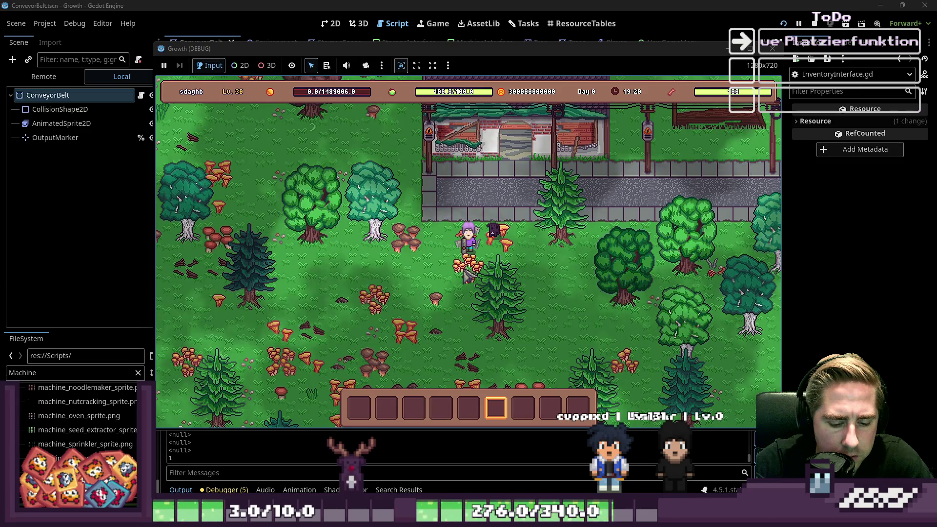
# Drag three inventory stacks into toolbar slots 7, 3 and another slot, then close the inventory with Esc.
pyautogui.press('i')
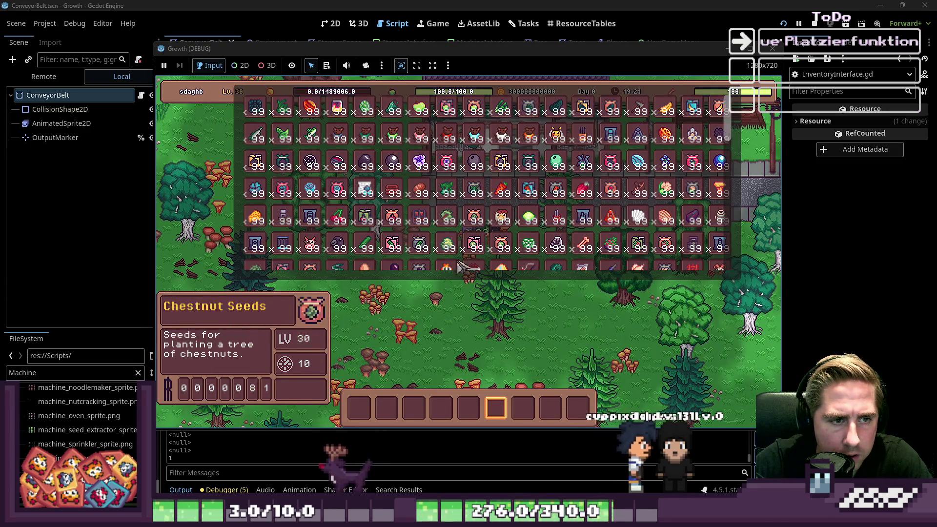
pyautogui.moveTo(529, 215); pyautogui.dragTo(522, 405)
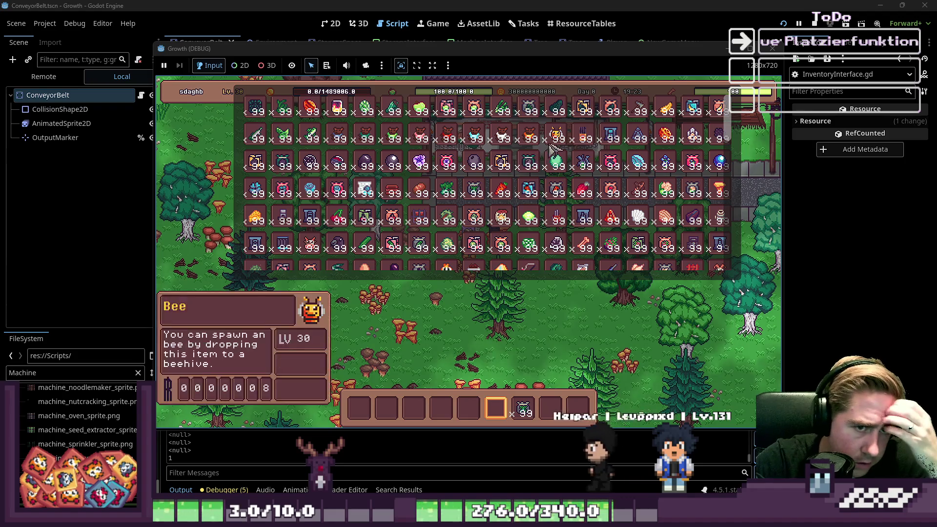
pyautogui.moveTo(589, 143); pyautogui.dragTo(414, 407)
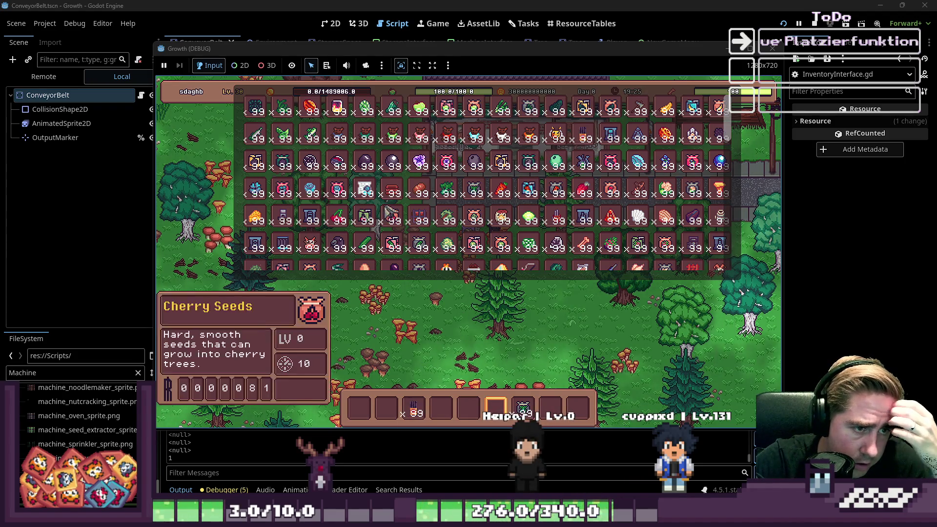
pyautogui.scroll(-2, 374, 217)
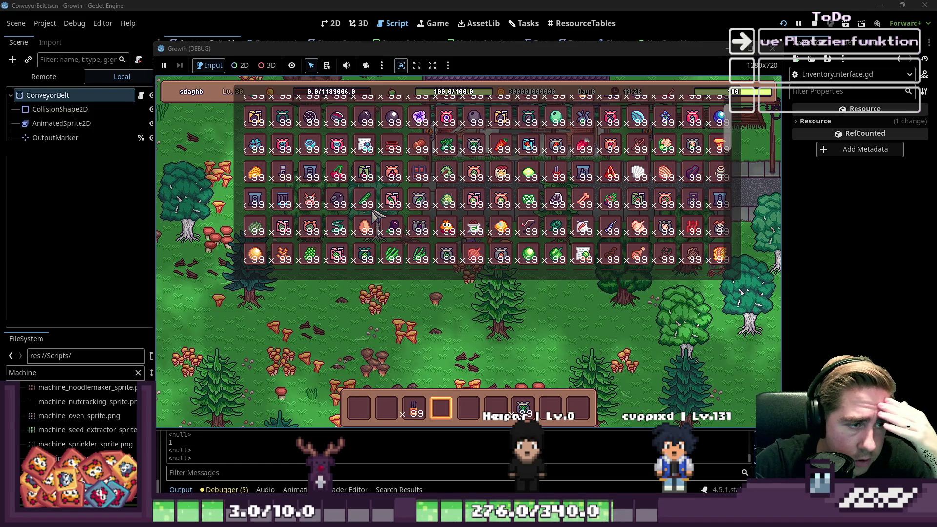
pyautogui.scroll(-1, 375, 217)
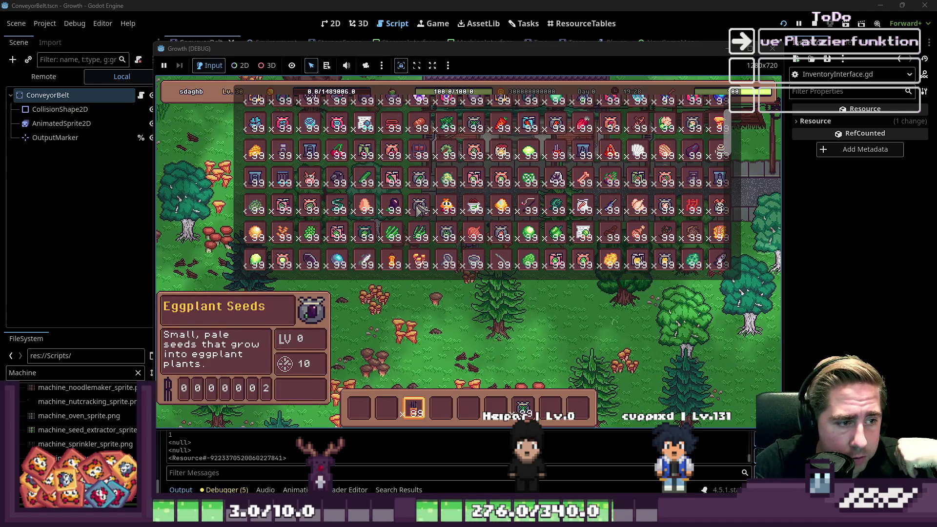
pyautogui.scroll(-3, 428, 212)
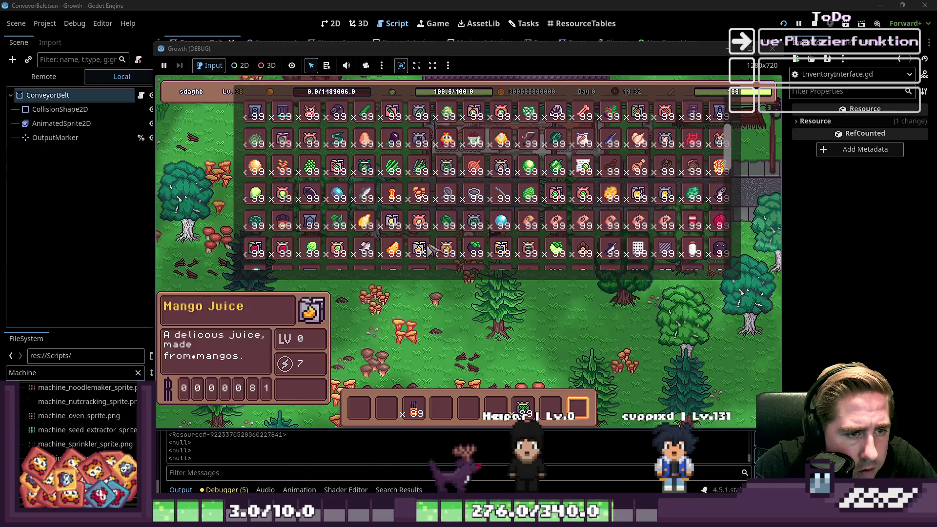
pyautogui.scroll(-4, 415, 201)
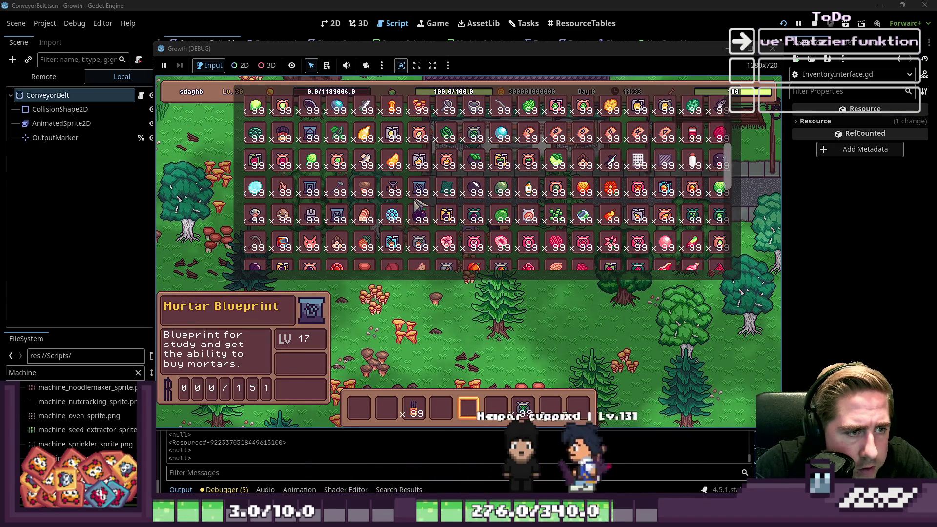
pyautogui.scroll(-1, 416, 215)
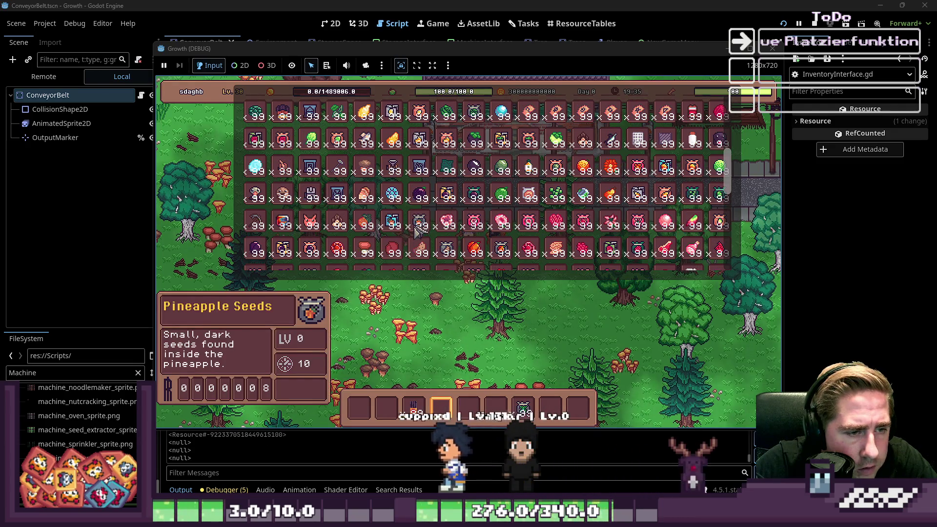
pyautogui.moveTo(475, 201); pyautogui.dragTo(471, 407)
pyautogui.press('Escape')
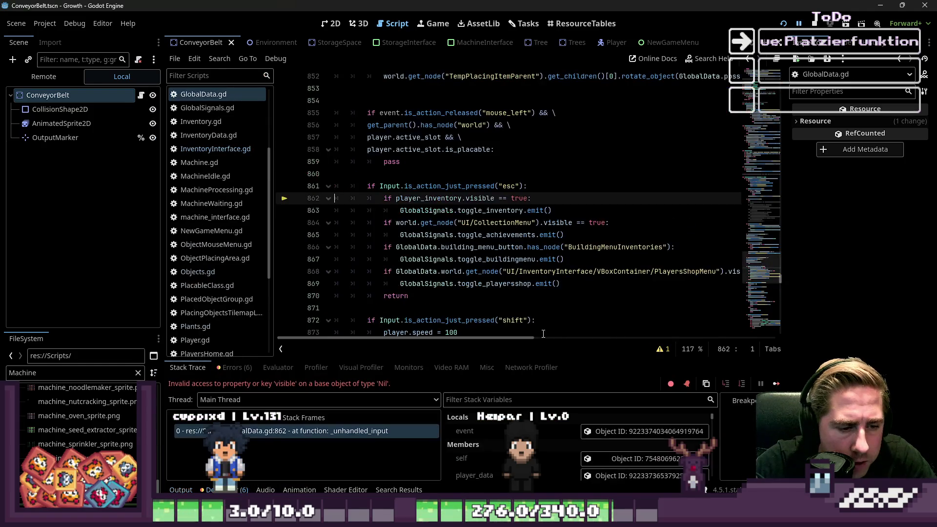
# Stop the crashed debug session and run the Growth project again.
pyautogui.click(812, 23)
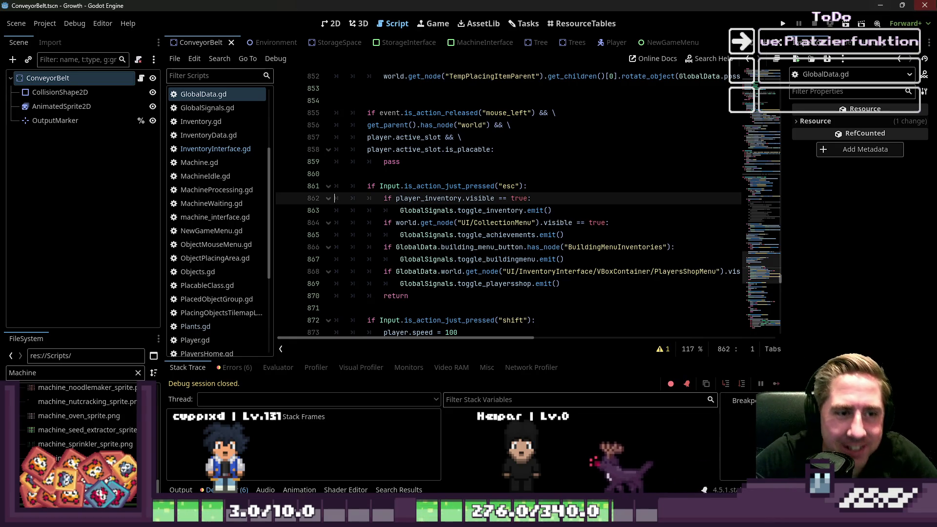
pyautogui.click(782, 22)
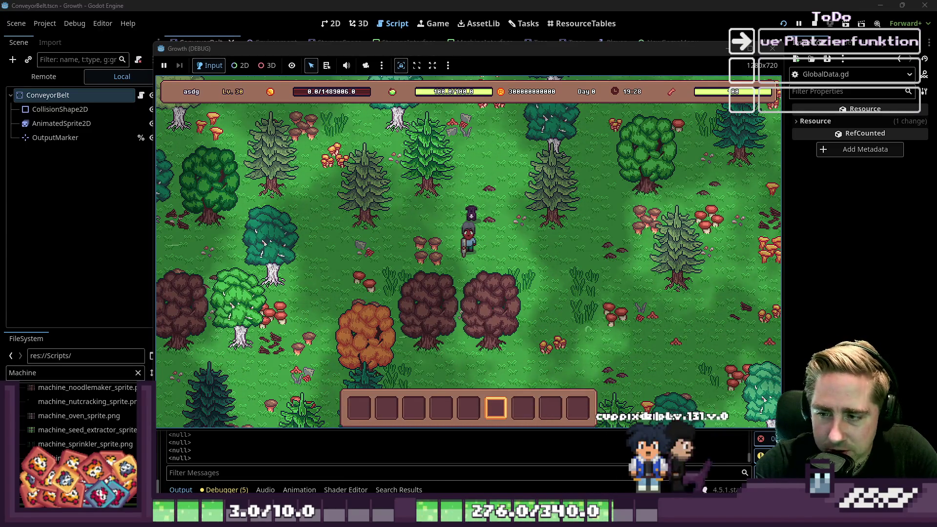
# Toggle the inventory, then walk the character up-left past the farmhouse to the lakeshore.
pyautogui.press('i')
pyautogui.press('i')
pyautogui.press('w')
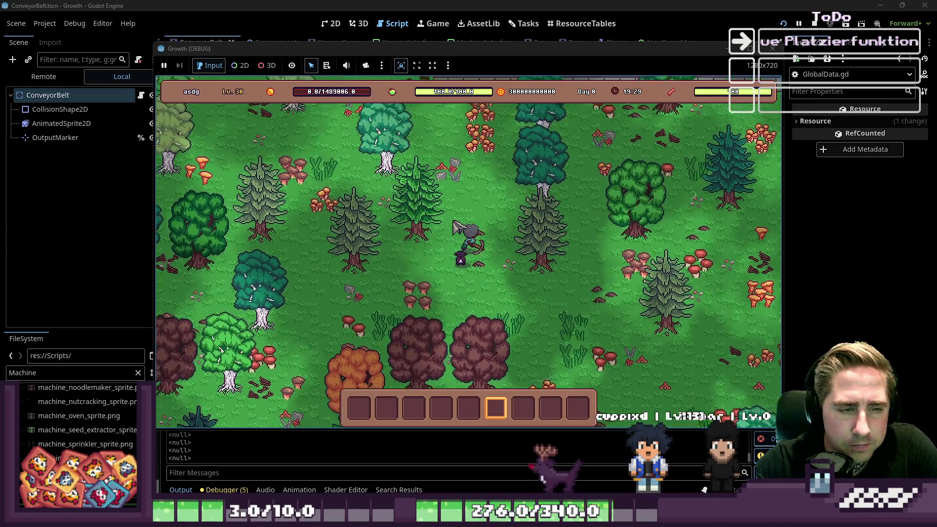
pyautogui.press('w')
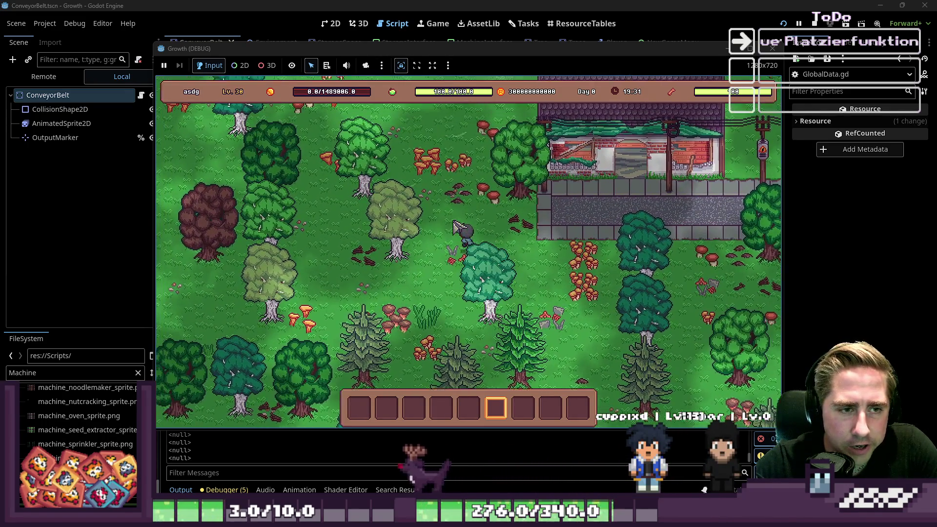
pyautogui.press('w')
pyautogui.press('a')
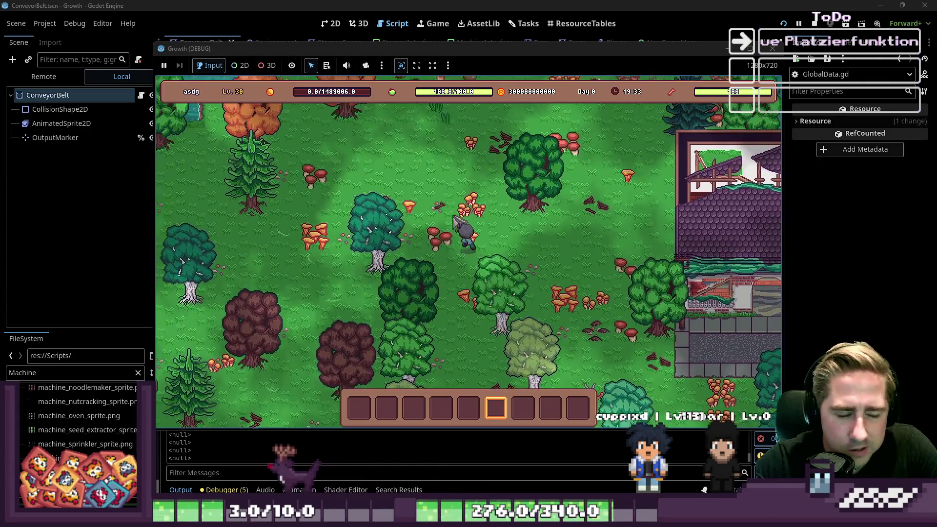
pyautogui.press('w')
pyautogui.press('a')
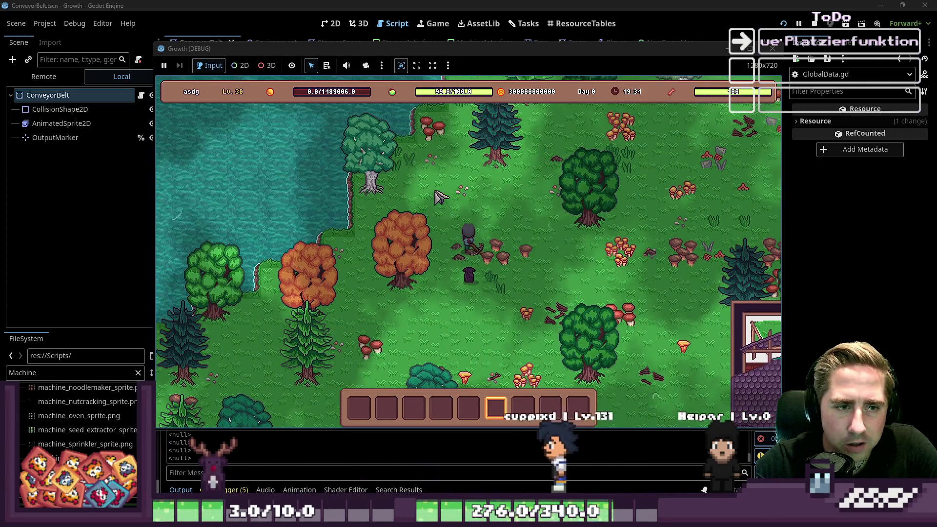
pyautogui.press('w')
pyautogui.press('a')
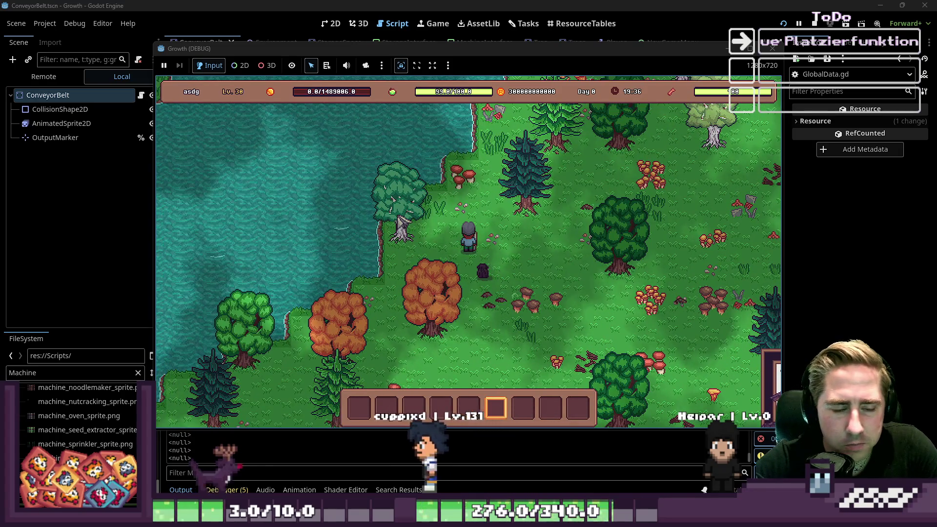
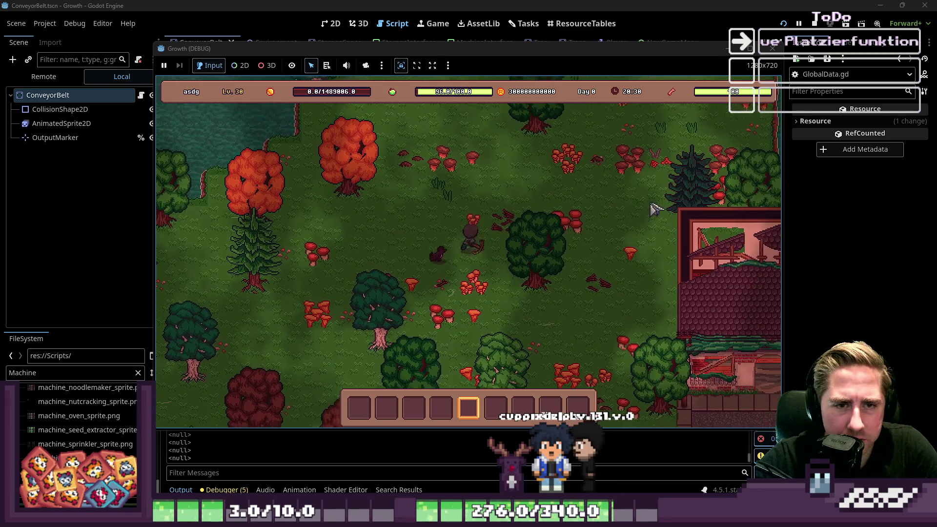
# Walk the player right, down, up-left and down-left through the night forest, then stop the game.
pyautogui.press('d')
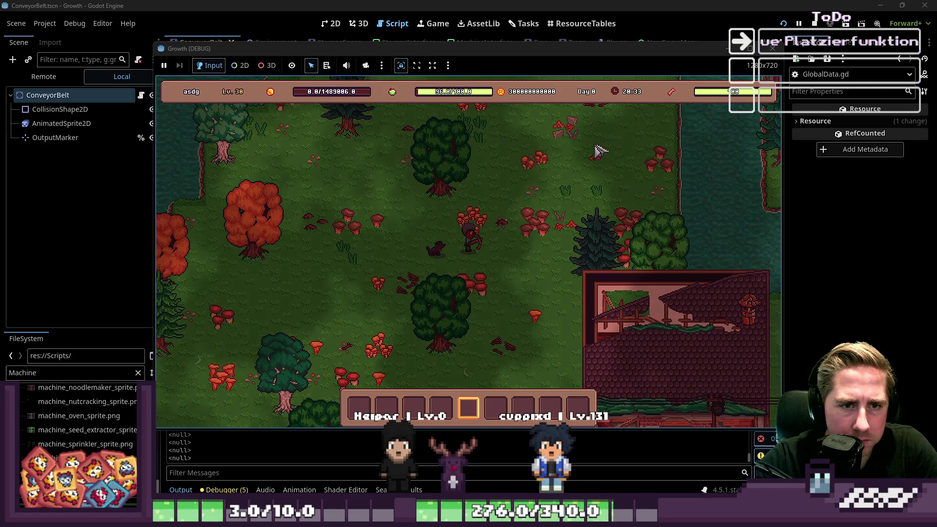
pyautogui.press('s')
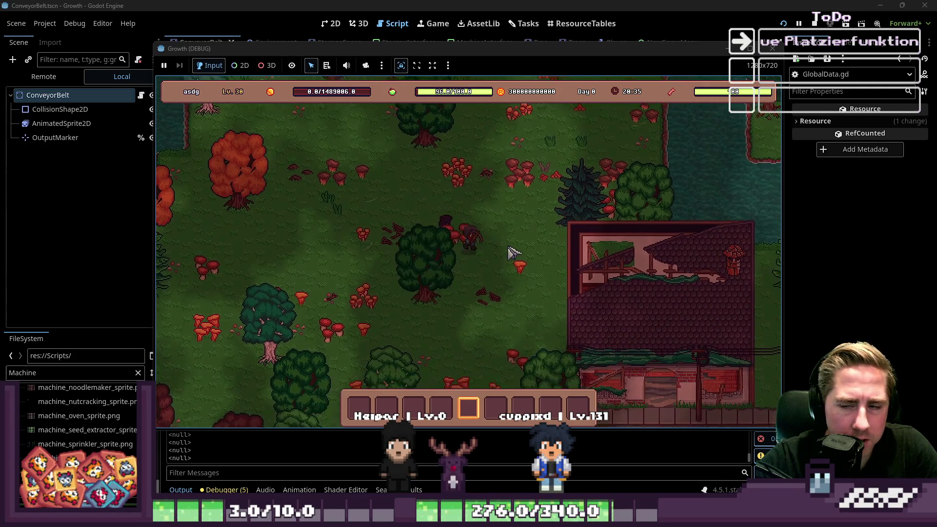
pyautogui.press('s')
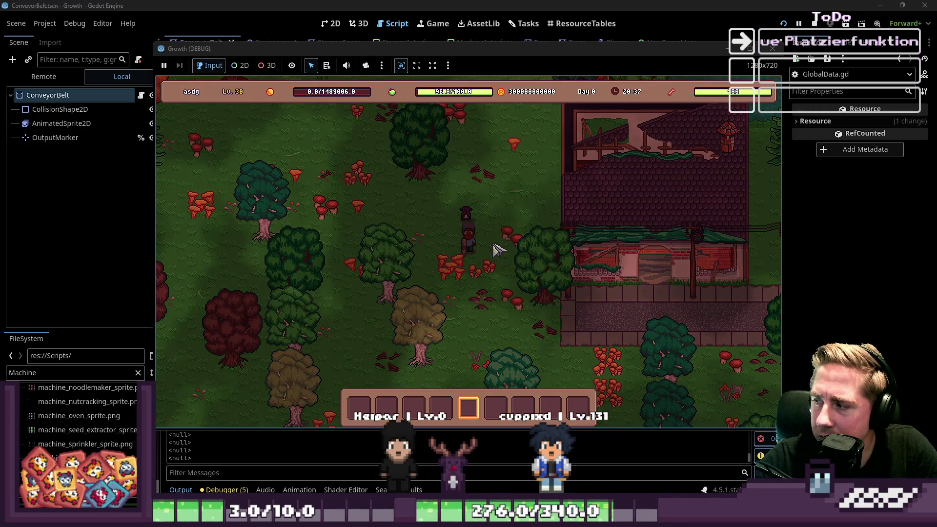
pyautogui.press('s')
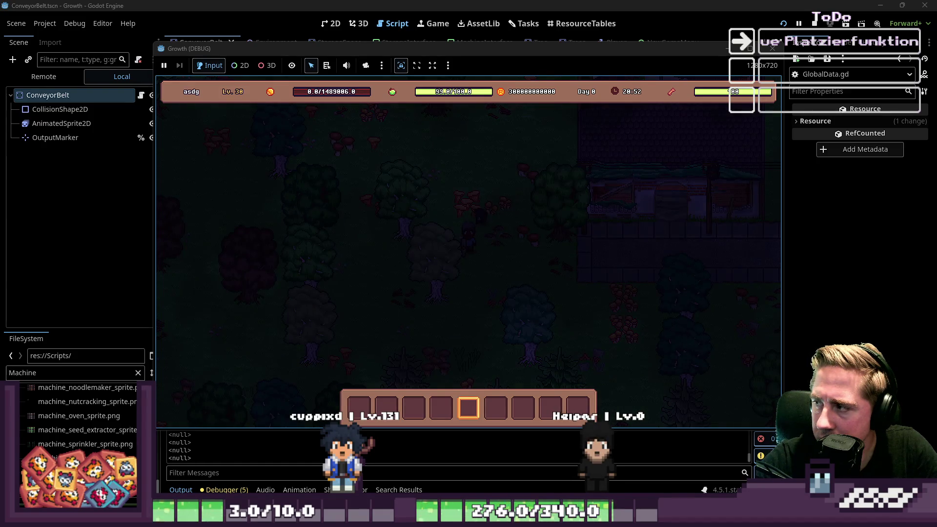
pyautogui.press('w')
pyautogui.press('a')
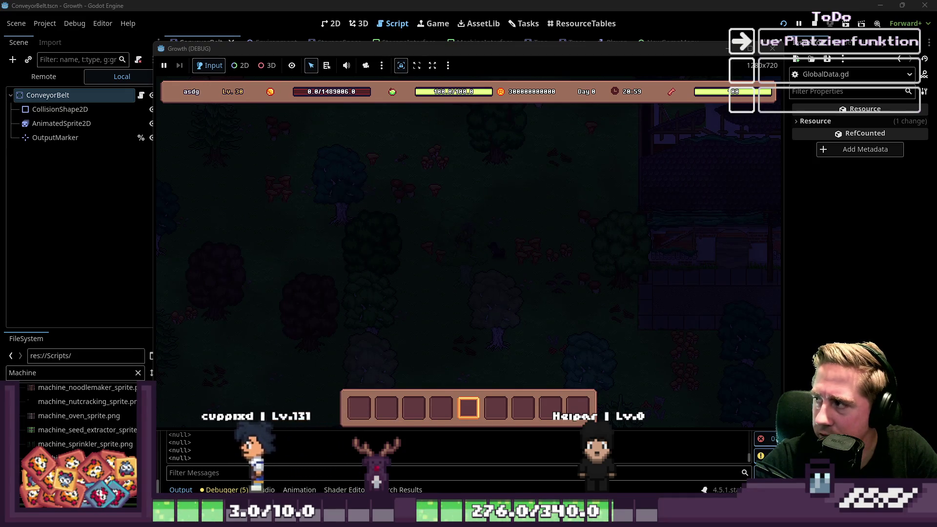
pyautogui.hotkey('w', 'a')
pyautogui.hotkey('w', 'a')
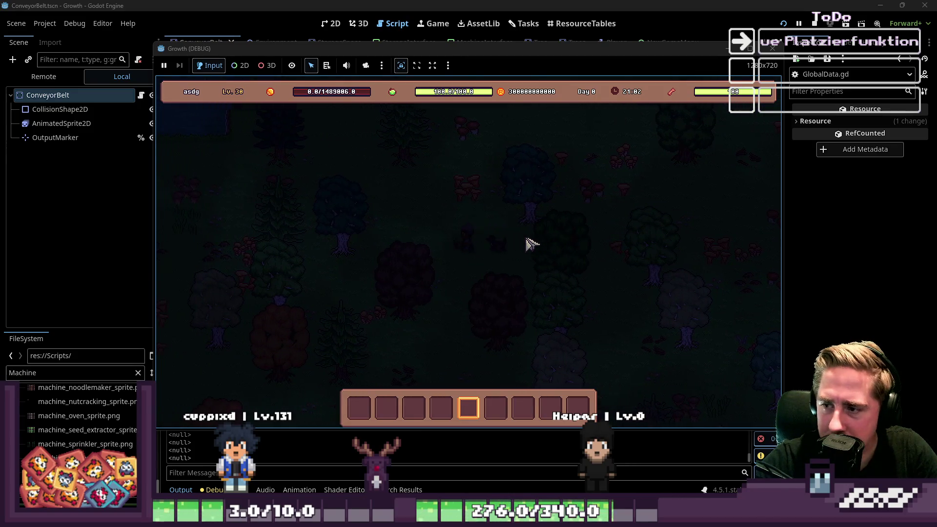
pyautogui.hotkey('s', 'a')
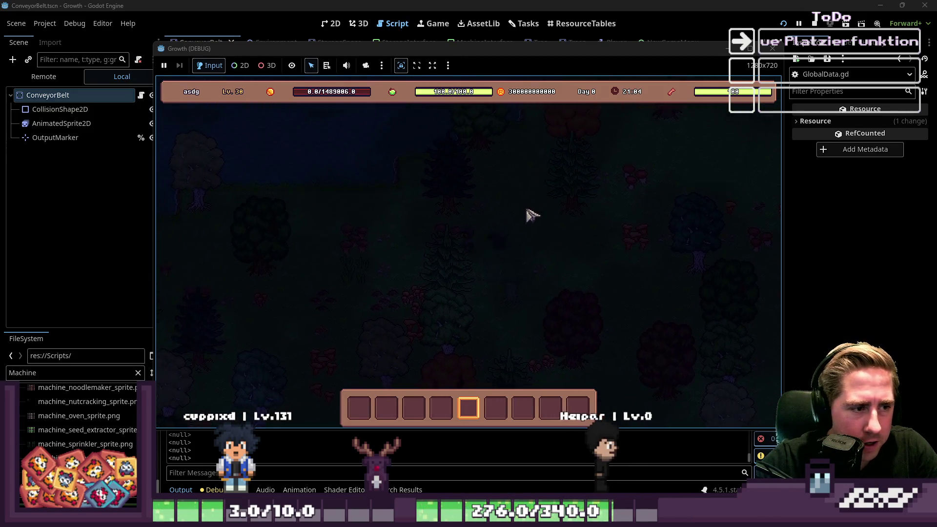
pyautogui.hotkey('s', 'a')
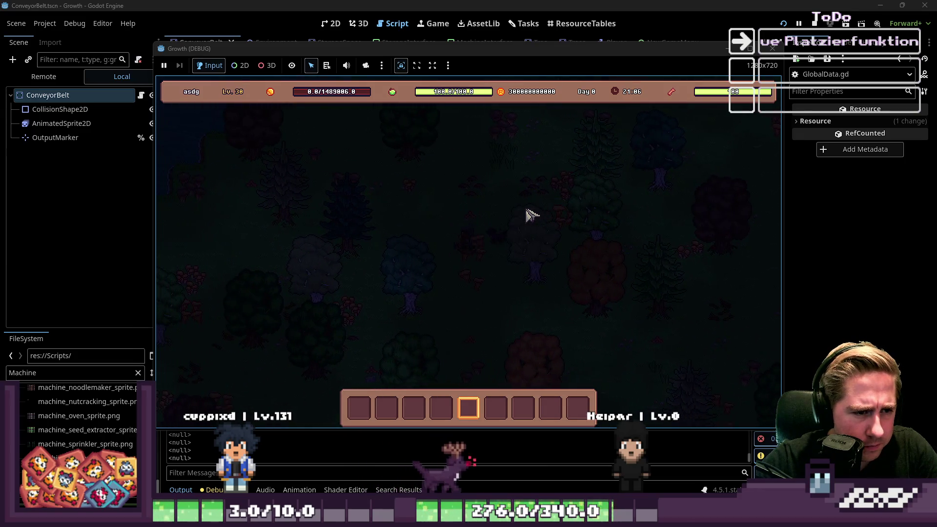
pyautogui.click(772, 48)
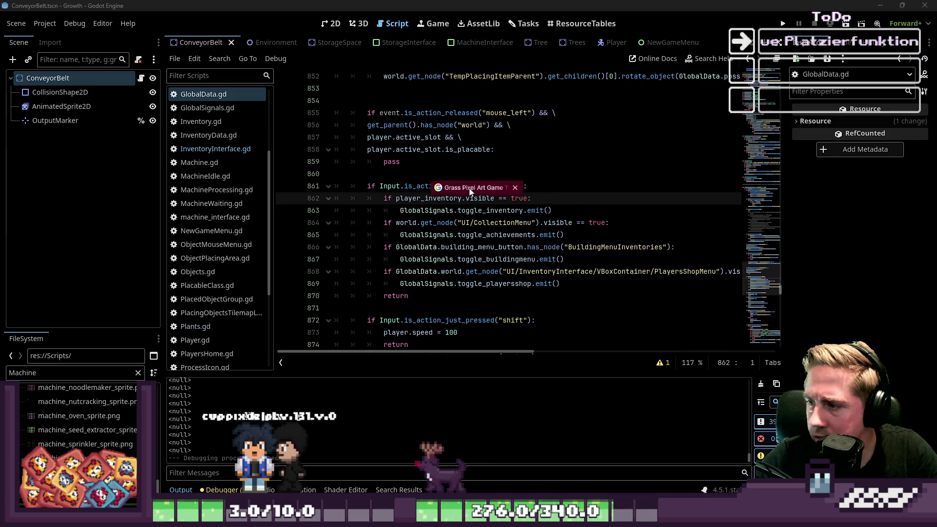
# Switch from Godot to the Opera window showing the Google Images top-down grass pixel art results.
pyautogui.hotkey('alt', 'Tab')
# Preview the Freepik, Fantasy Top-Down Game Kit, Stable Diffusion and GameDev.tv WaterGrass grass images.
pyautogui.scroll(-5, 442, 197)
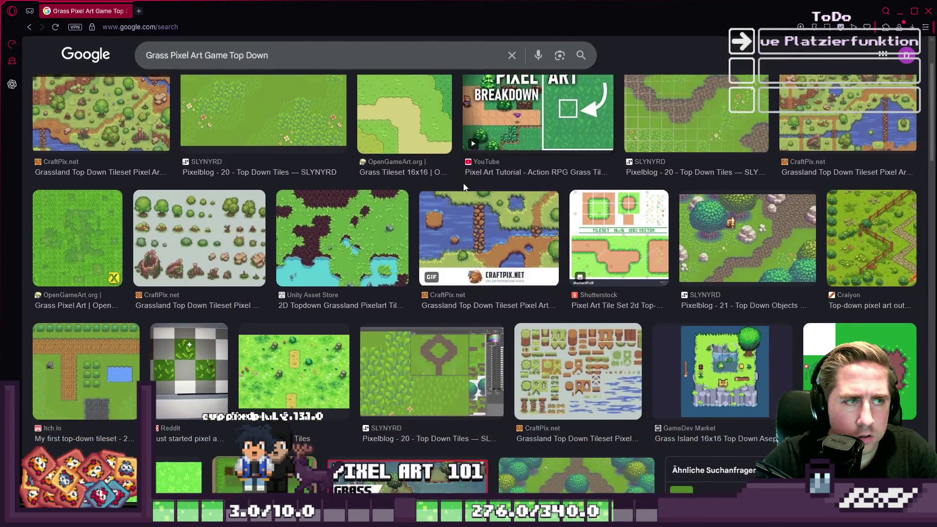
pyautogui.scroll(-1, 464, 188)
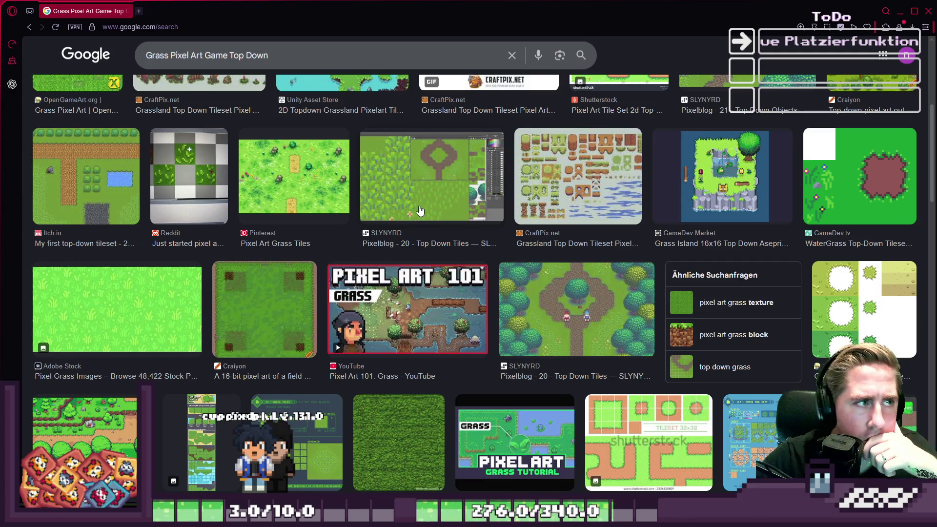
pyautogui.scroll(-2, 420, 211)
pyautogui.scroll(-4, 438, 197)
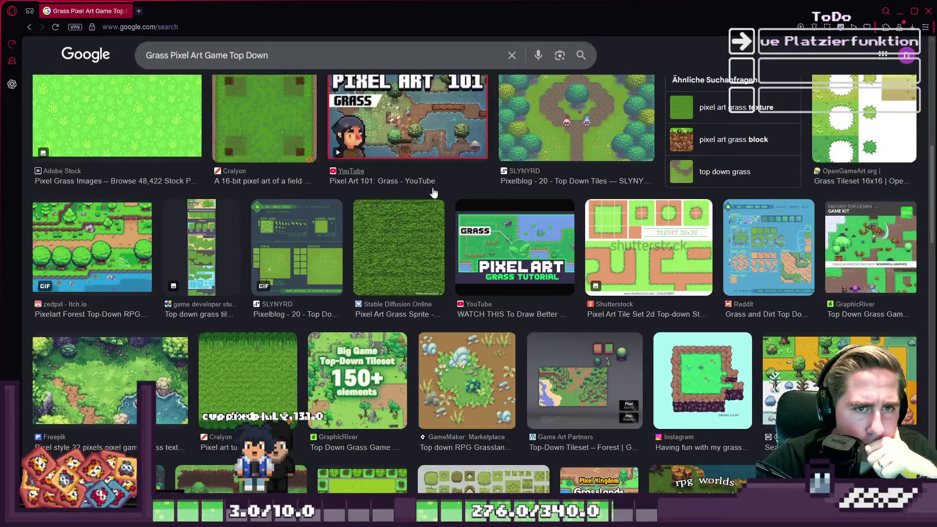
pyautogui.scroll(-3, 433, 191)
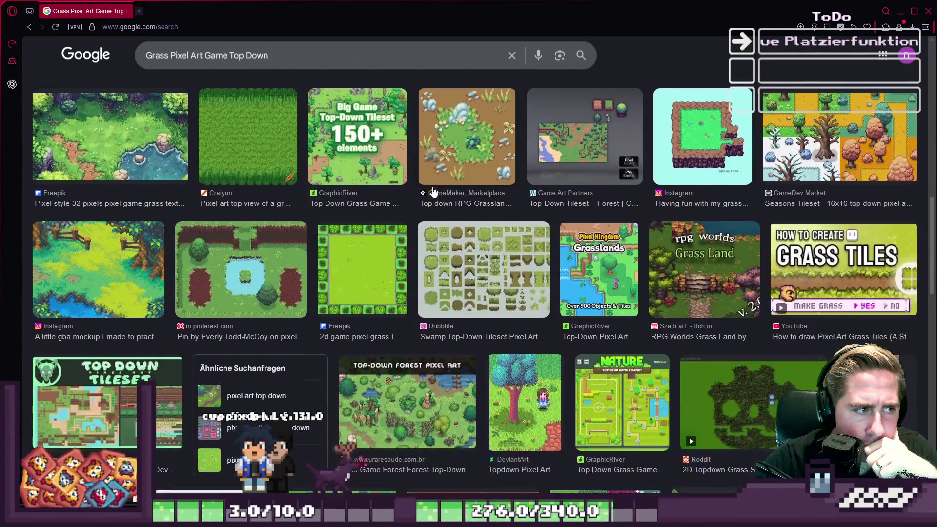
pyautogui.click(111, 145)
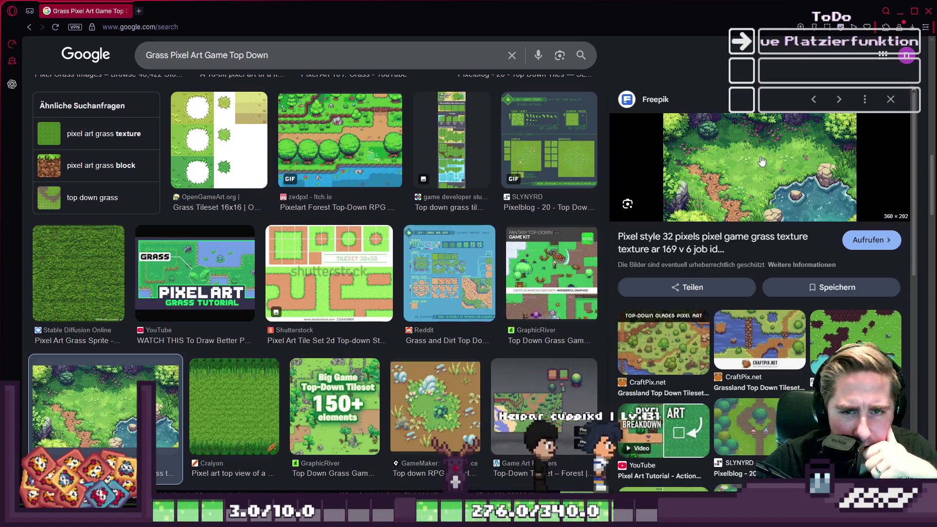
pyautogui.scroll(-1, 523, 242)
pyautogui.click(549, 209)
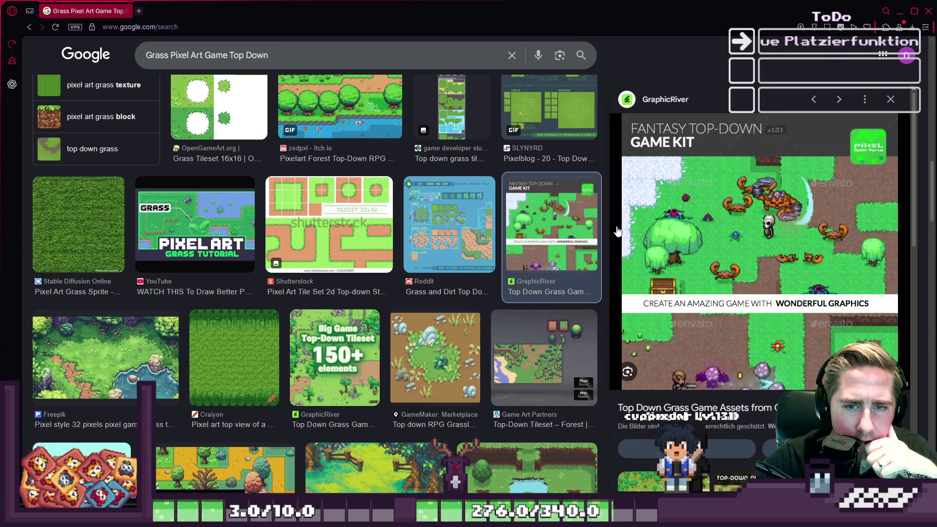
pyautogui.click(80, 212)
pyautogui.scroll(7, 310, 260)
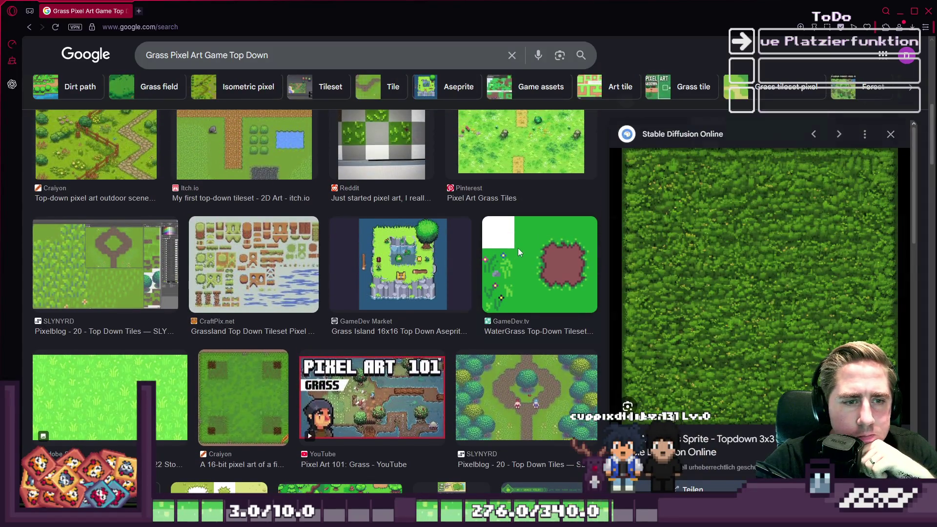
pyautogui.click(518, 251)
# Preview the SLYNYRD, Grass Tileset 16x16, CraftPix and Pinterest grass tiles, then return to Godot.
pyautogui.scroll(5, 508, 269)
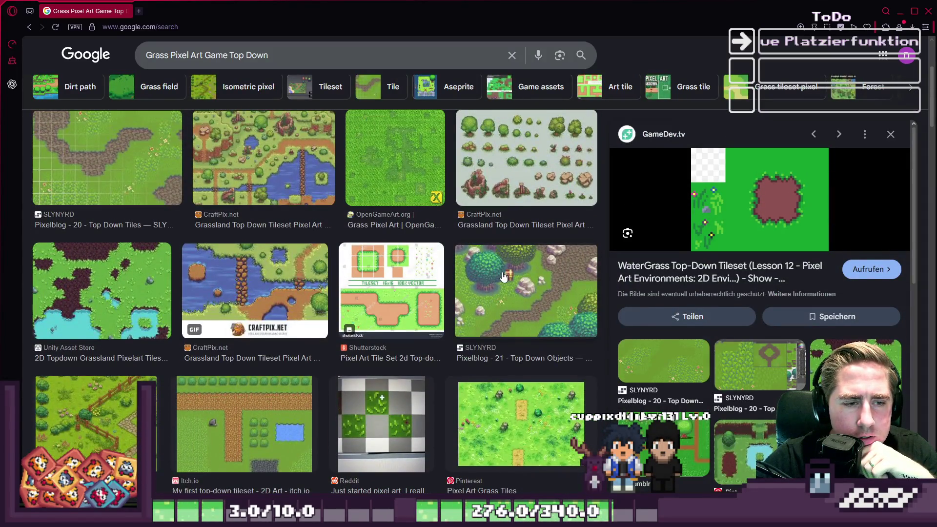
pyautogui.click(504, 277)
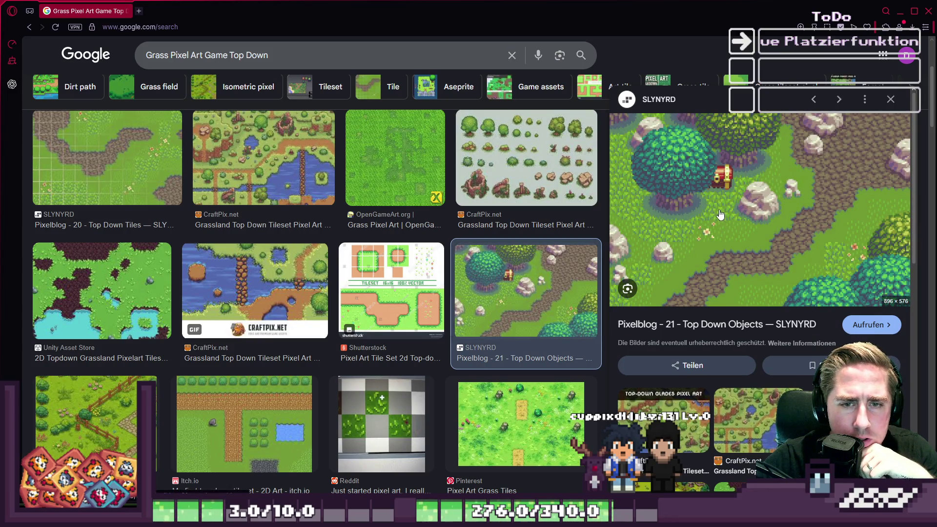
pyautogui.scroll(3, 695, 210)
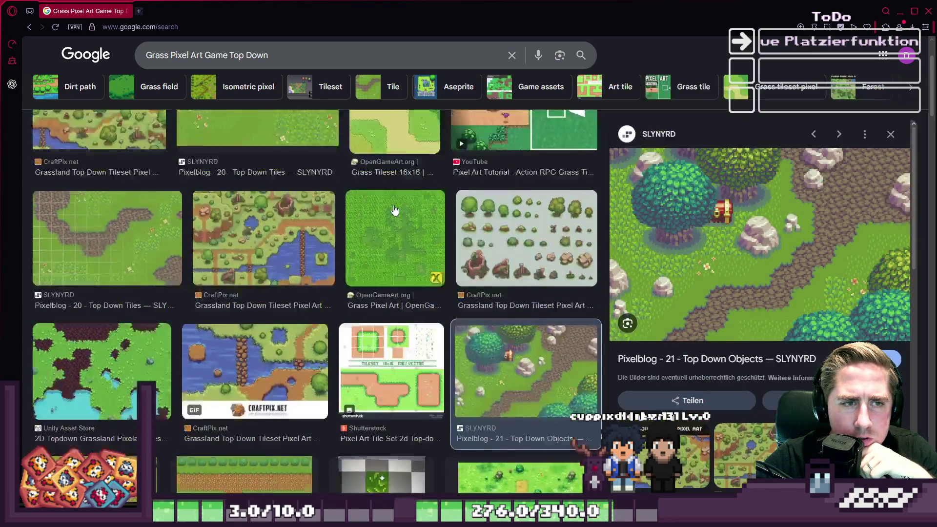
pyautogui.scroll(2, 439, 219)
pyautogui.click(384, 194)
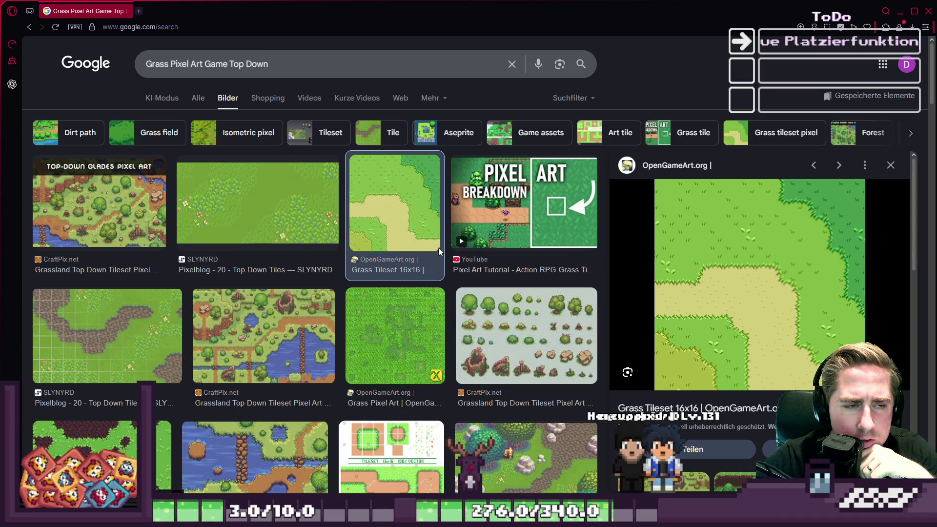
pyautogui.click(294, 219)
pyautogui.scroll(-2, 503, 261)
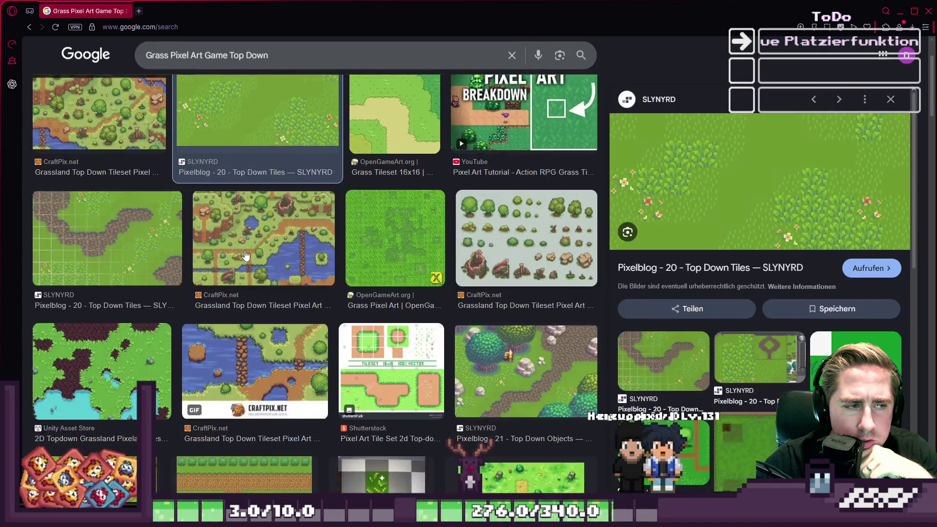
pyautogui.click(246, 257)
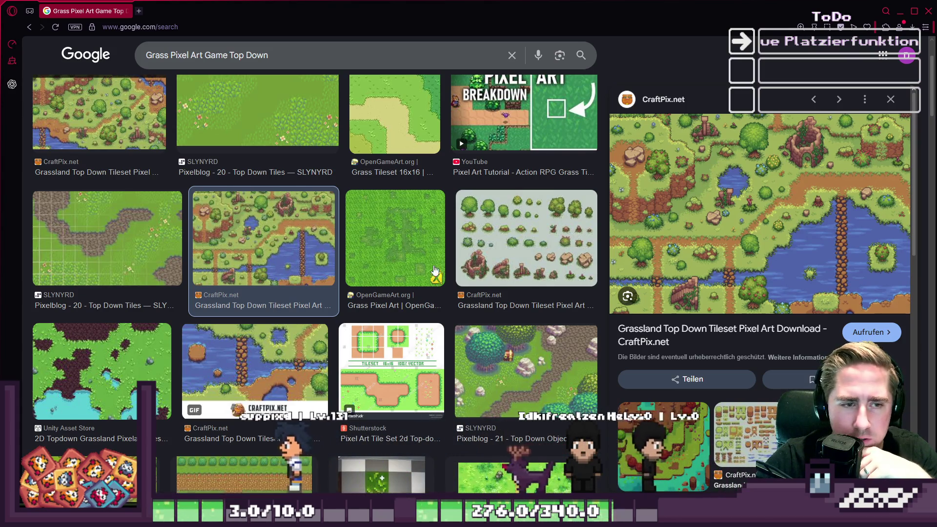
pyautogui.scroll(-2, 380, 292)
pyautogui.scroll(-5, 379, 292)
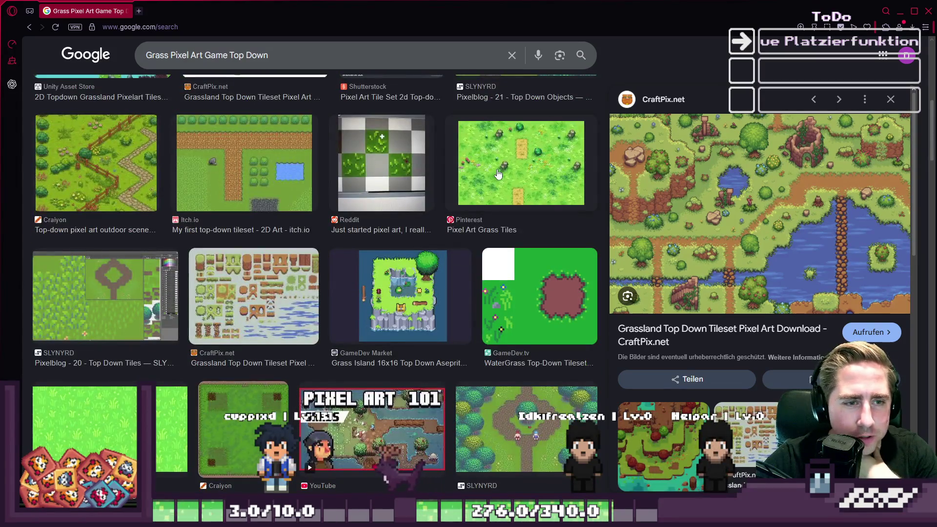
pyautogui.click(521, 163)
pyautogui.scroll(-3, 545, 279)
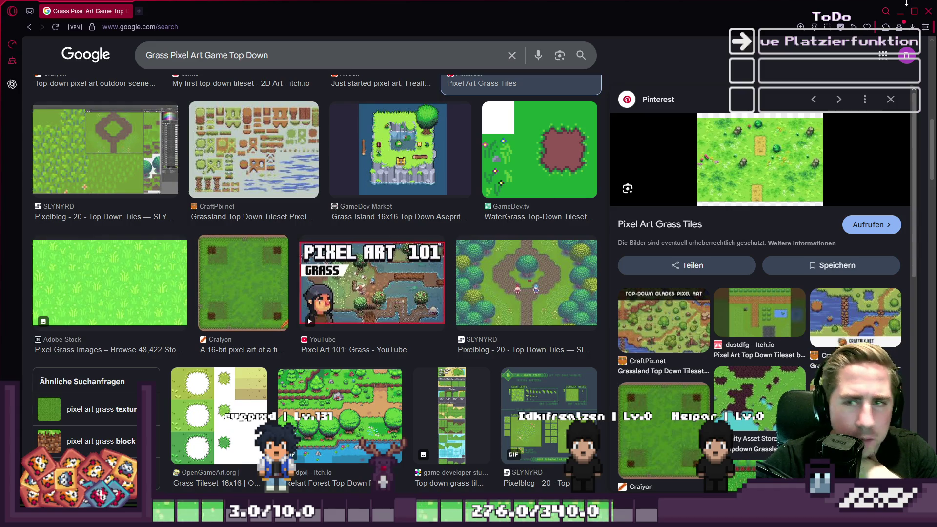
pyautogui.click(921, 14)
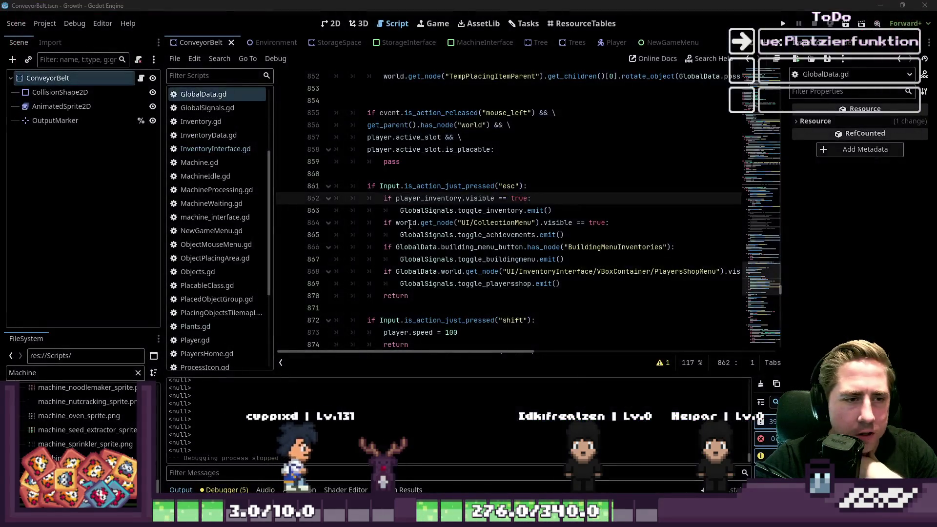
# Run Growth, create a character named 'vcyss', start the game and close the inventory.
pyautogui.press('F5')
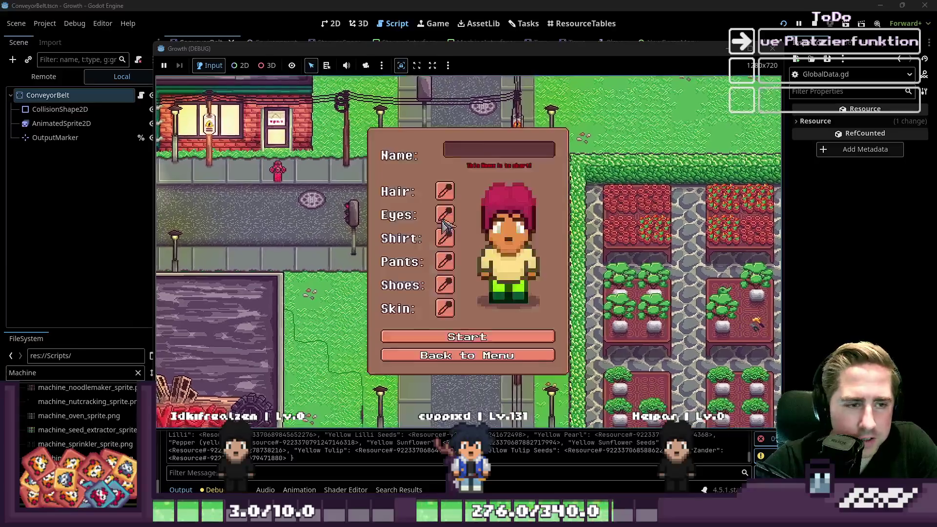
pyautogui.write('vcyss')
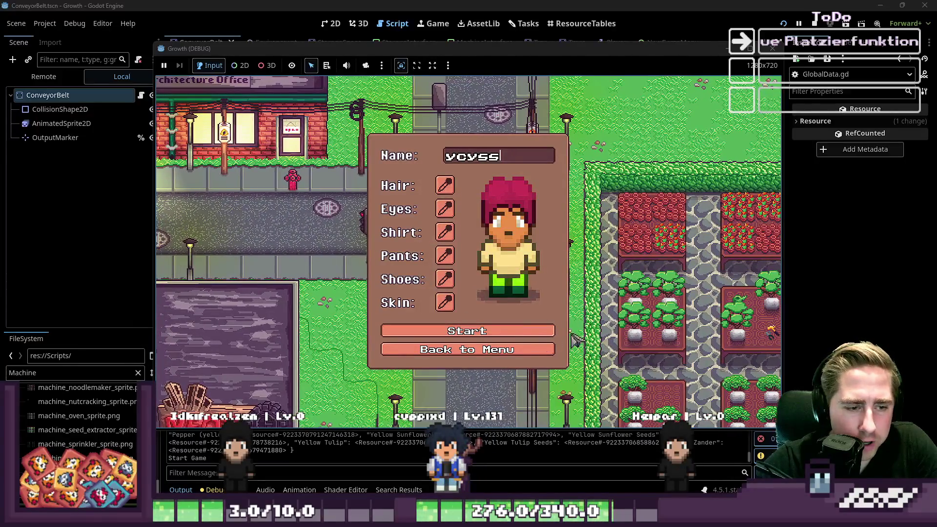
pyautogui.click(548, 335)
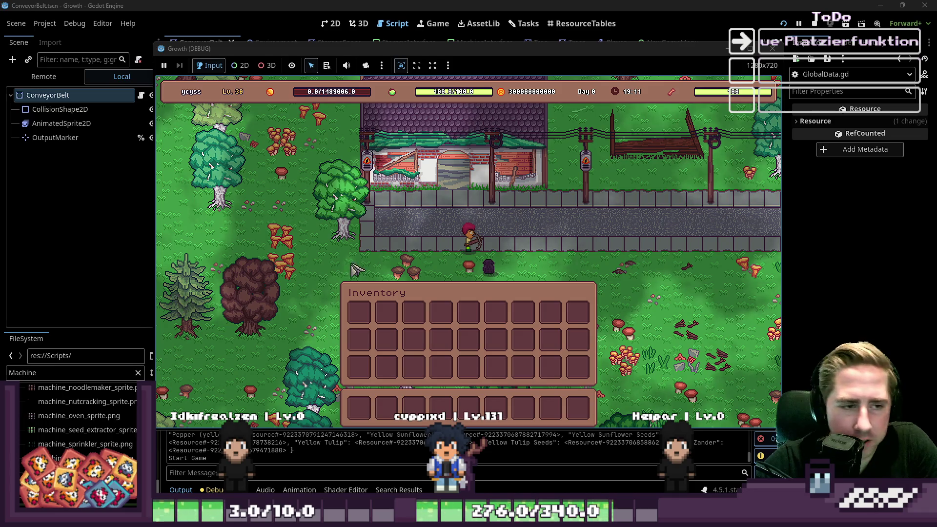
pyautogui.press('i')
pyautogui.press('s')
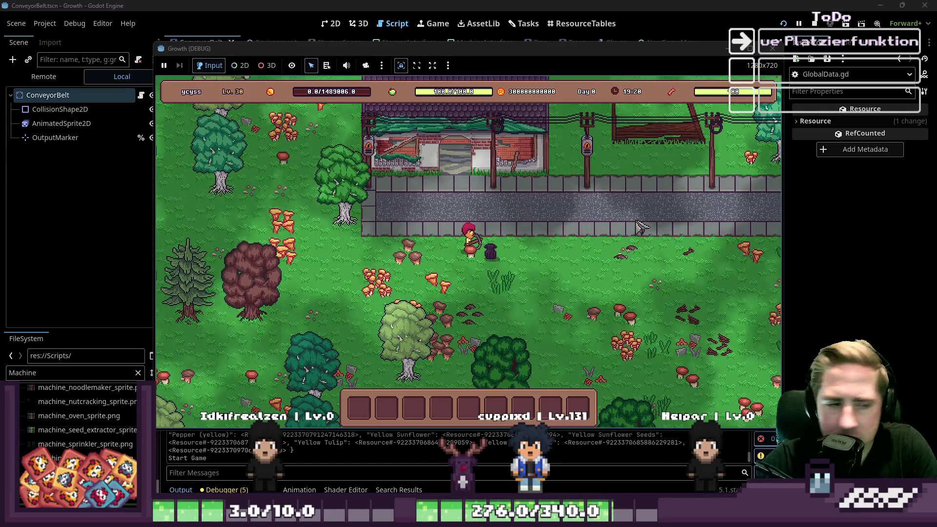
# Walk the player down-right toward the grass, then down-left and left through the forest.
pyautogui.press('d')
pyautogui.press('s')
pyautogui.press('a')
pyautogui.press('s')
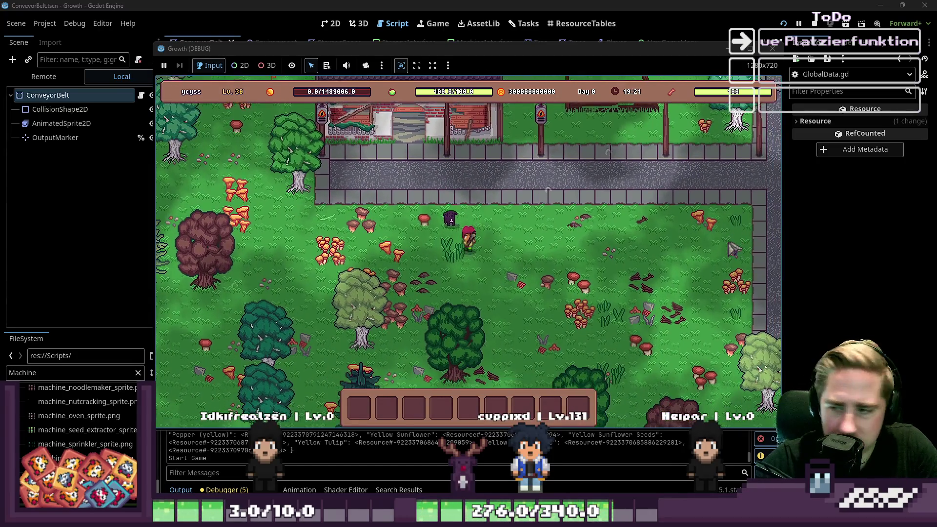
pyautogui.press('a')
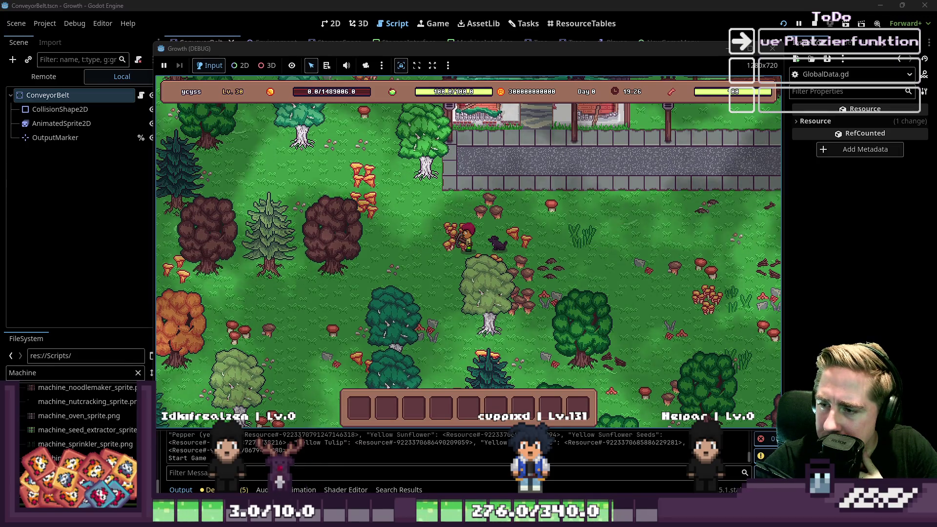
# Open the inventory and drag the Chest and two machine stacks into hotbar slots 4, 6 and 8.
pyautogui.press('w')
pyautogui.press('a')
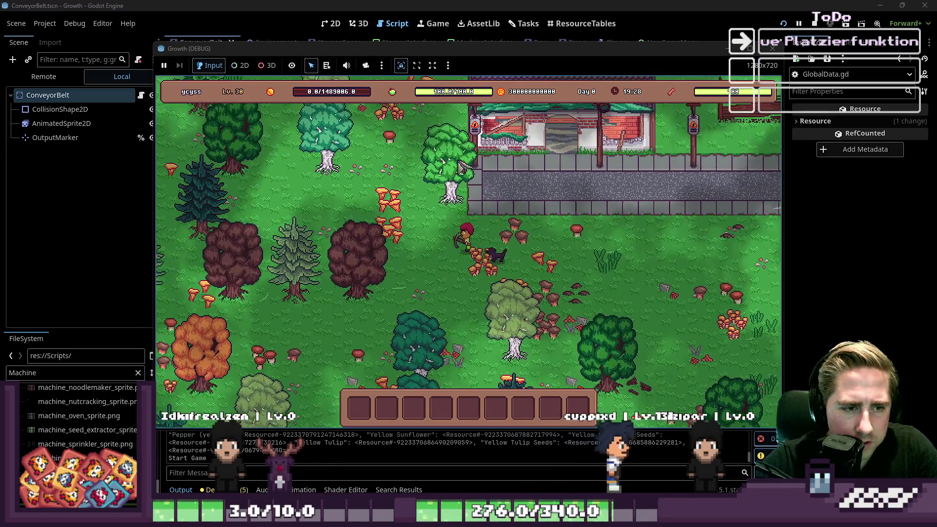
pyautogui.press('e')
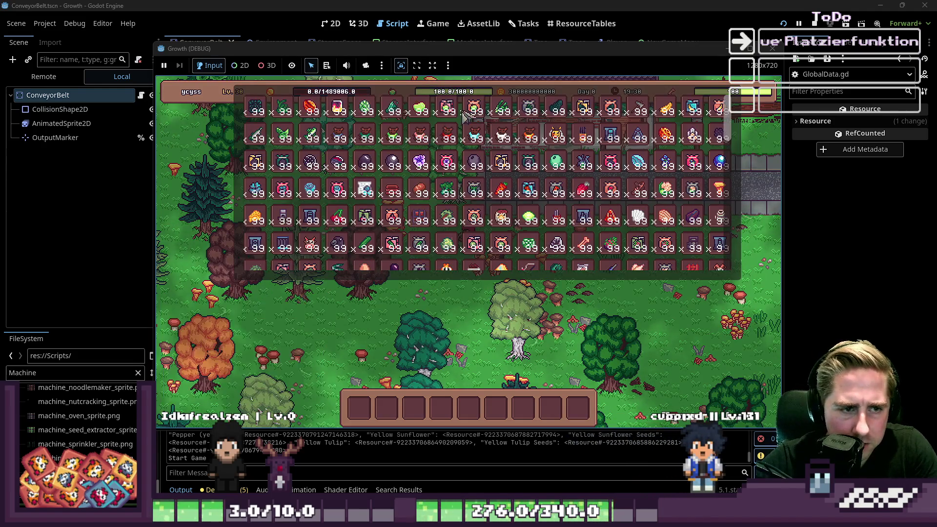
pyautogui.moveTo(424, 215); pyautogui.dragTo(442, 408)
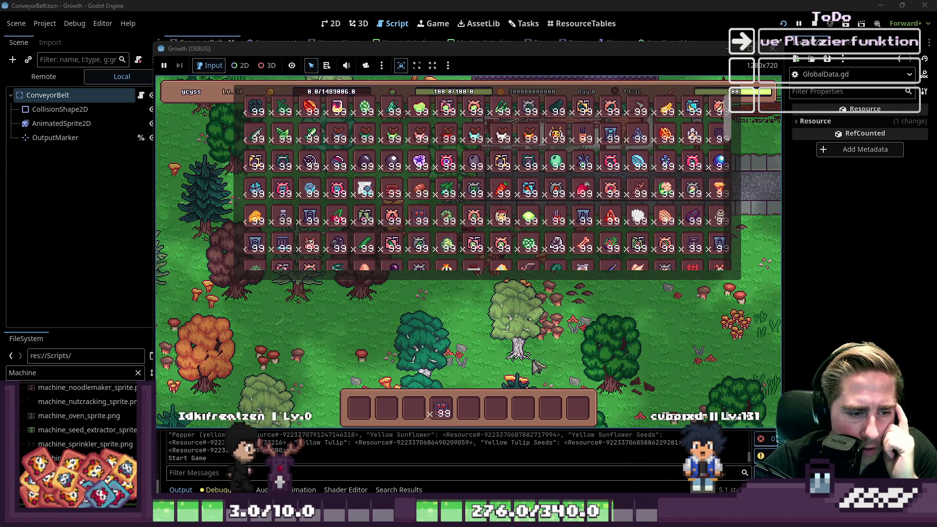
pyautogui.scroll(-1, 585, 156)
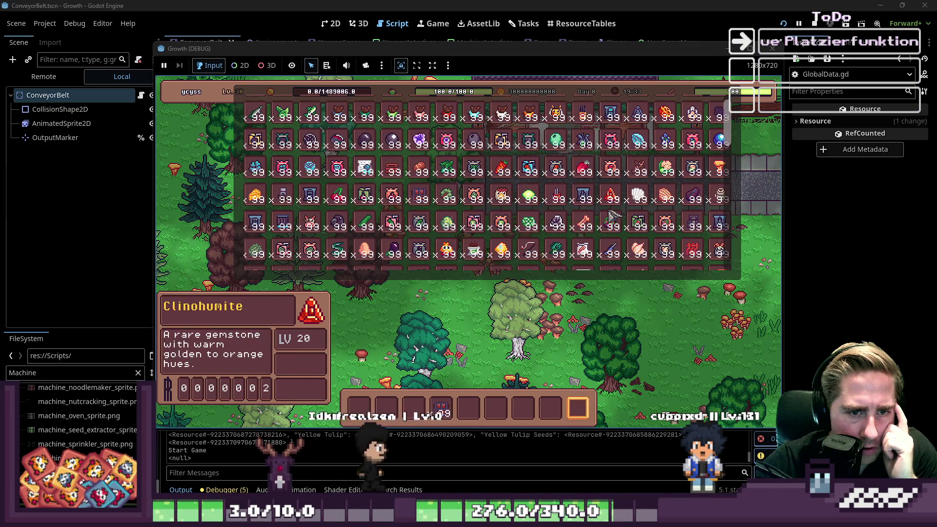
pyautogui.moveTo(601, 152); pyautogui.dragTo(497, 405)
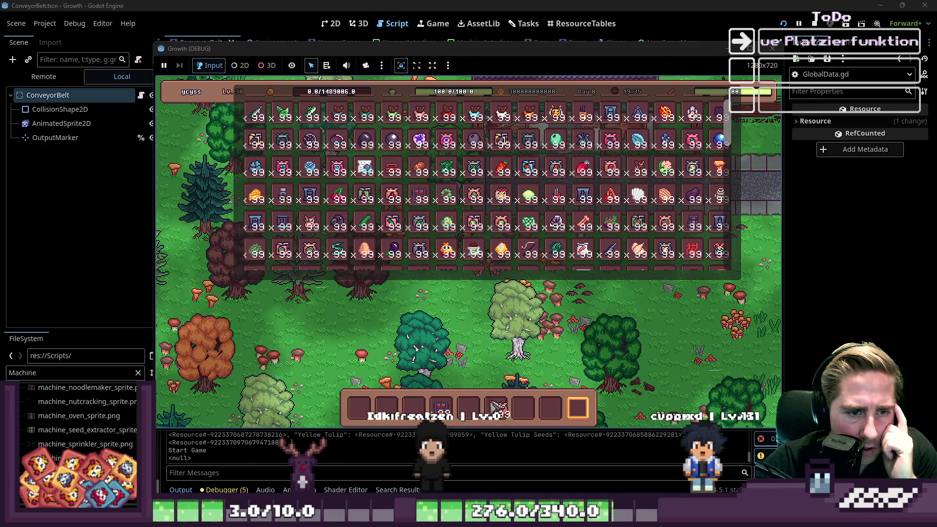
pyautogui.scroll(-3, 448, 227)
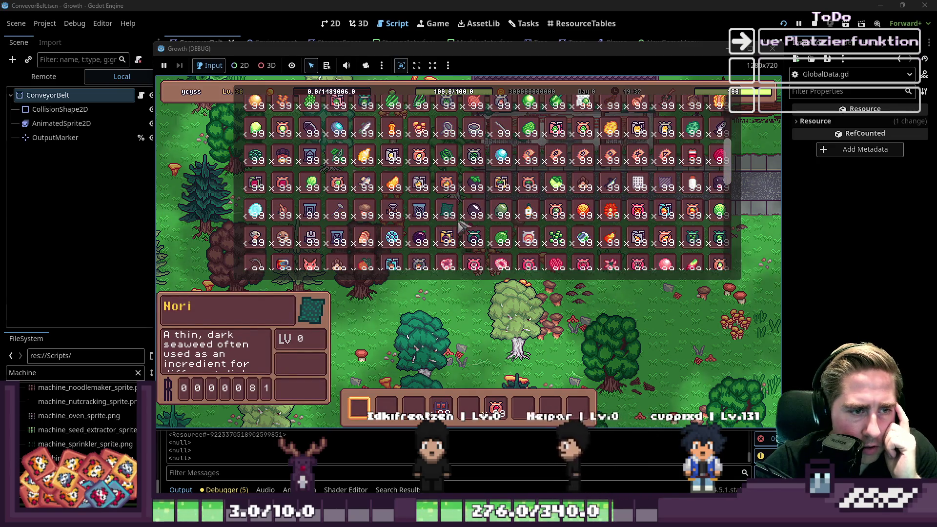
pyautogui.moveTo(447, 214); pyautogui.dragTo(510, 308)
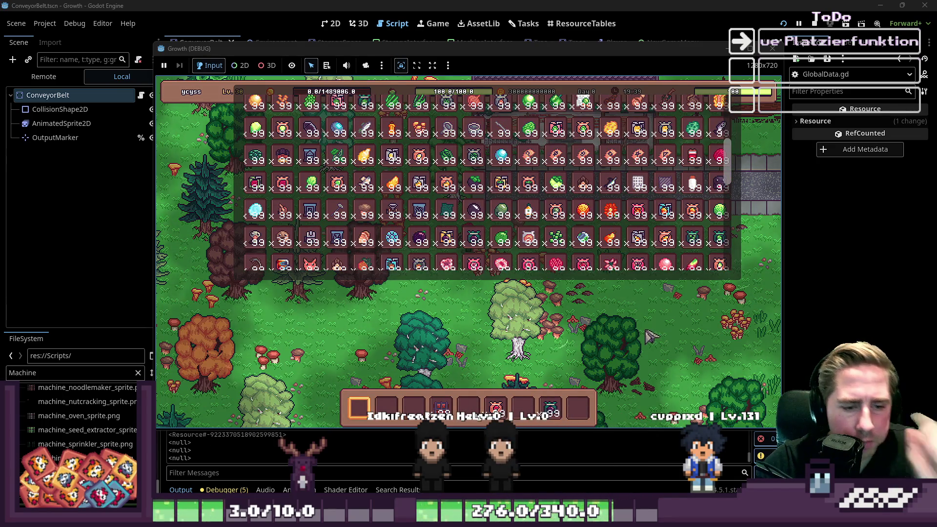
pyautogui.press('Escape')
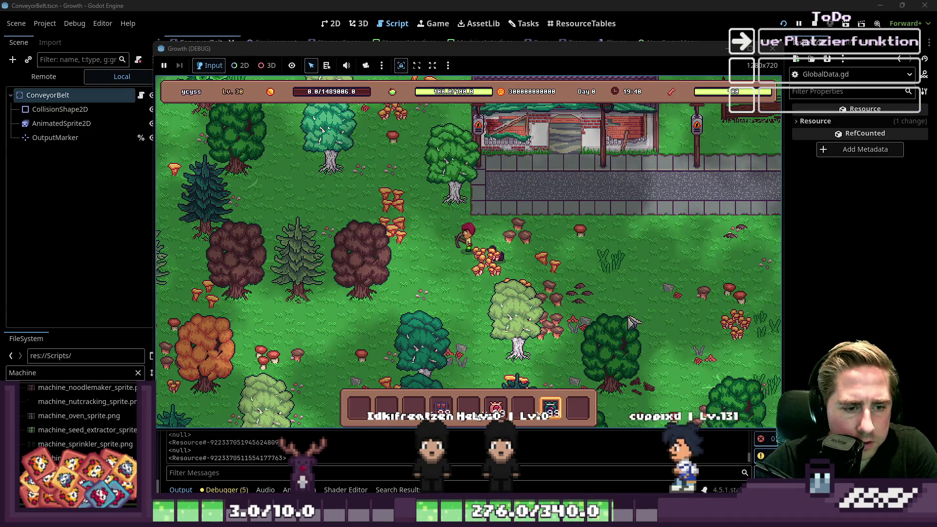
# Cycle the held item through hotbar slots 7, 1, 8 and 4, then stop the game.
pyautogui.press('7')
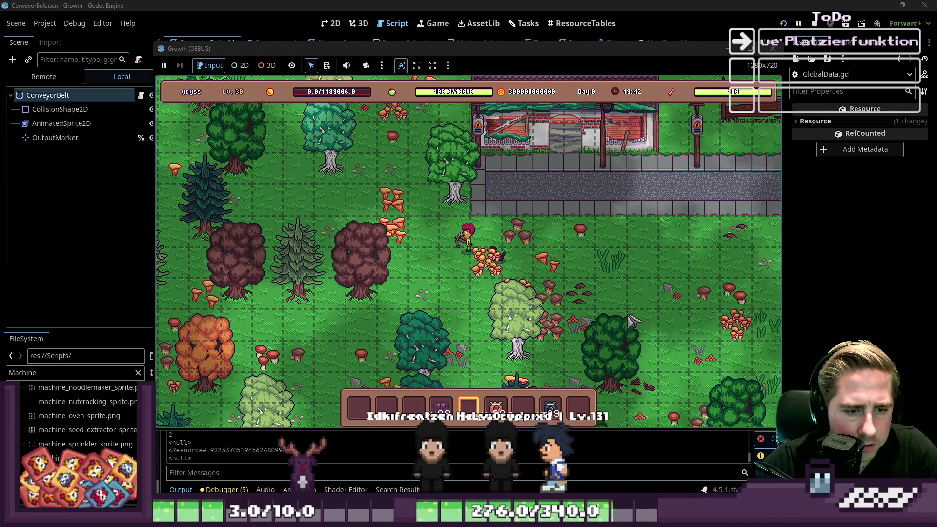
pyautogui.press('1')
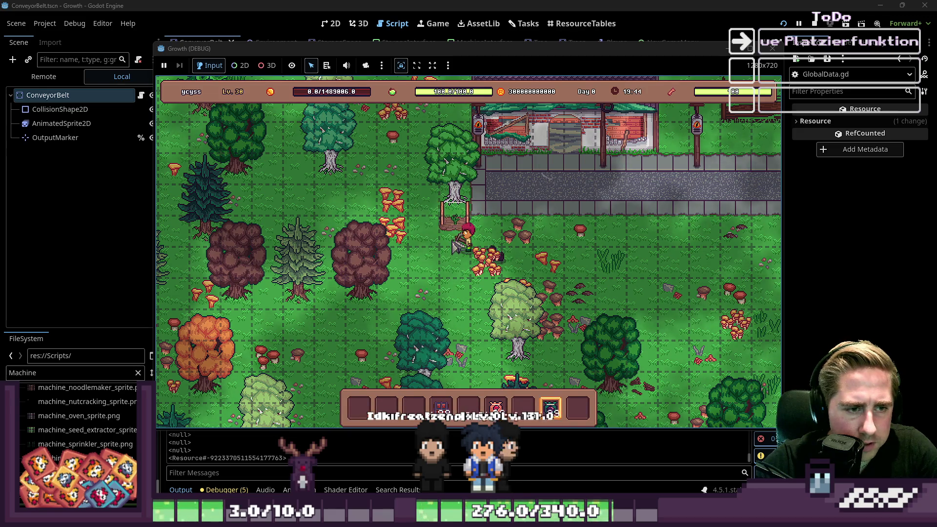
pyautogui.press('1')
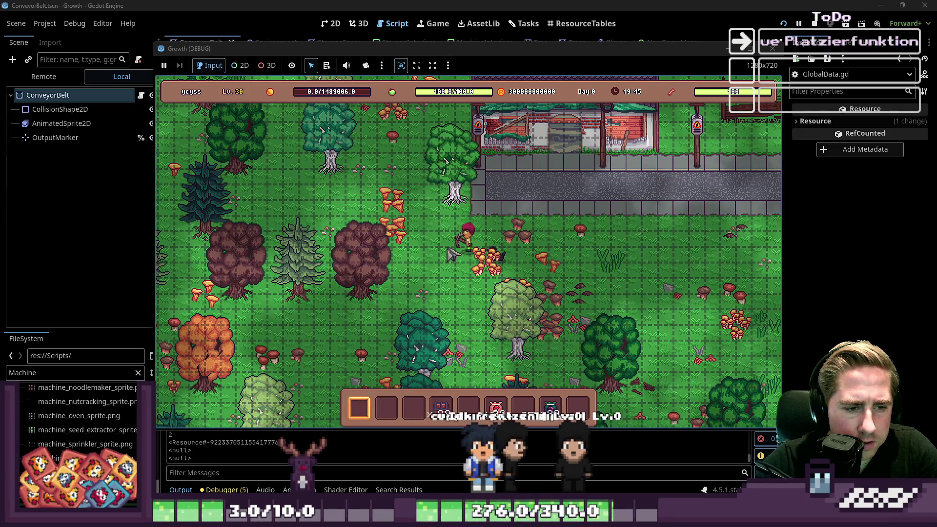
pyautogui.press('7')
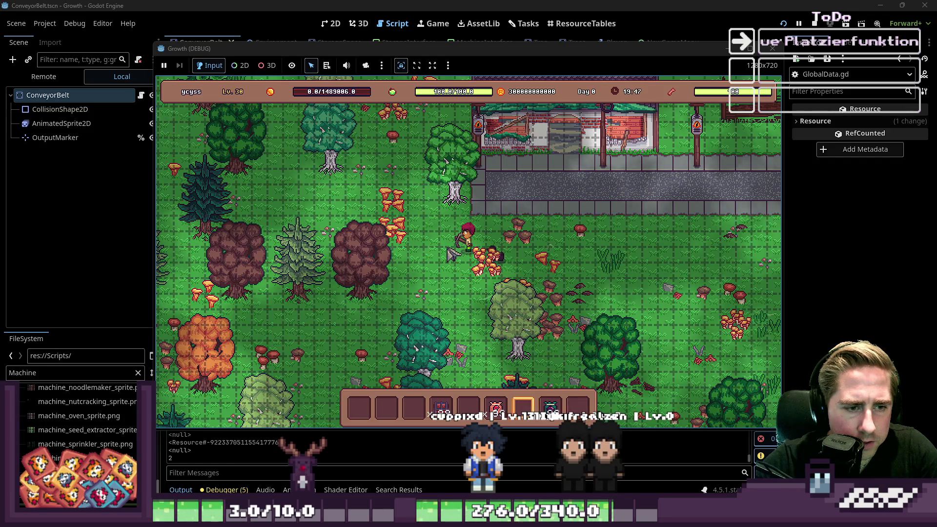
pyautogui.press('8')
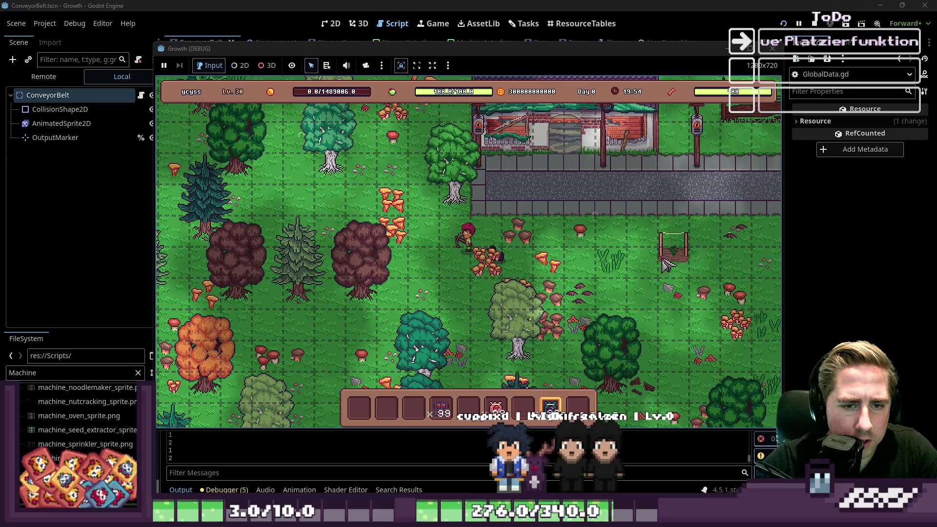
pyautogui.press('1')
pyautogui.press('4')
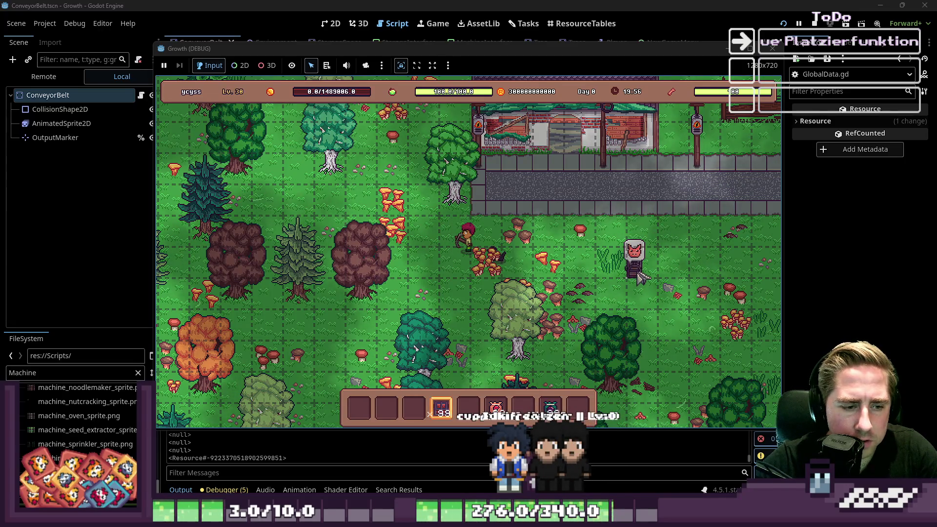
pyautogui.scroll(-4, 650, 242)
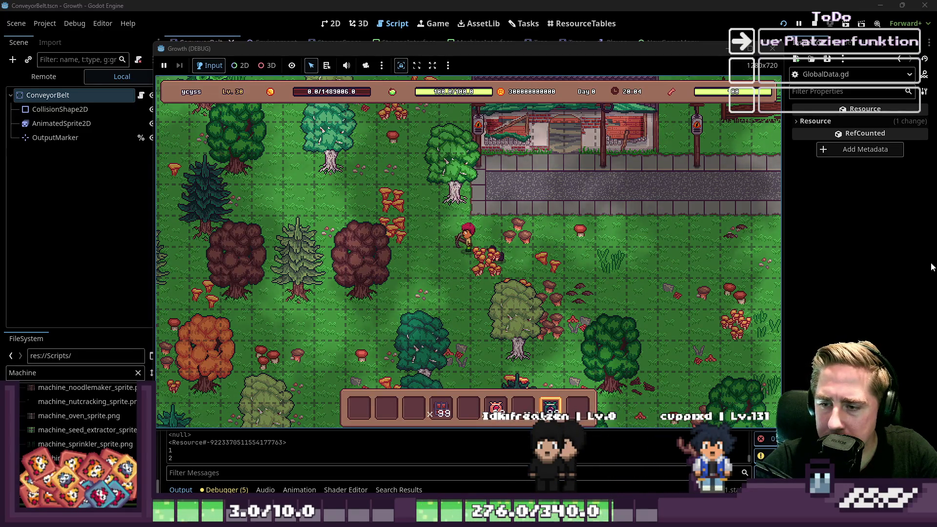
pyautogui.click(772, 48)
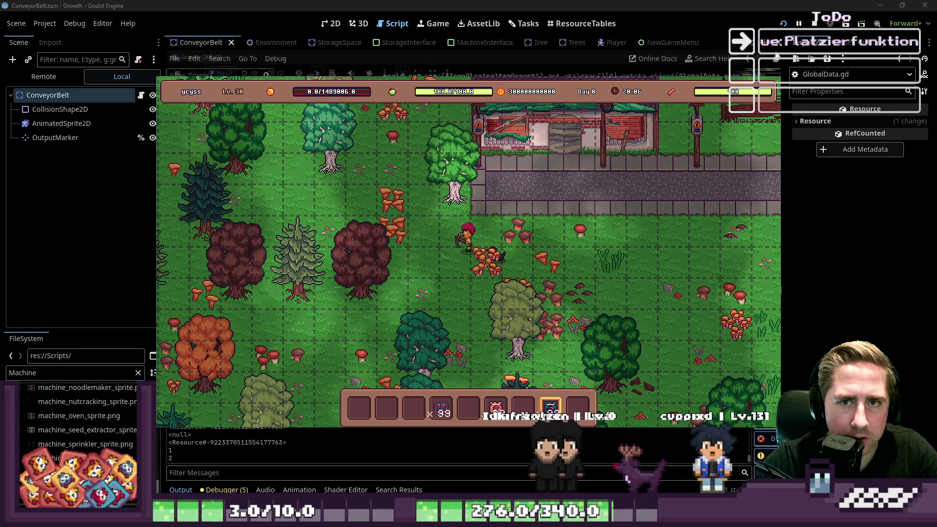
# Refocus the script at line 865 and bring up the ResourceTables item resource table.
pyautogui.click(511, 236)
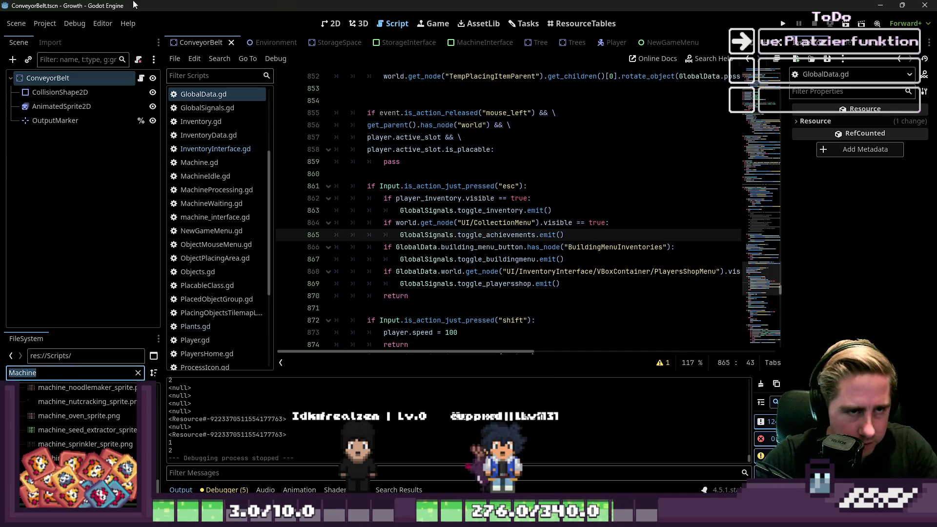
pyautogui.click(566, 23)
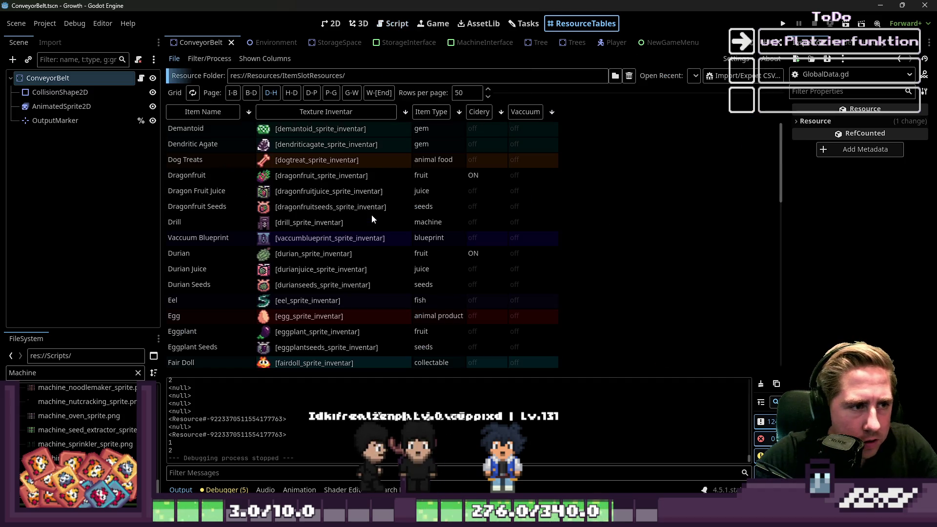
# Sort the item resource table by name, then by item type, and scroll through the rows.
pyautogui.click(214, 116)
pyautogui.click(399, 112)
pyautogui.scroll(-10, 390, 196)
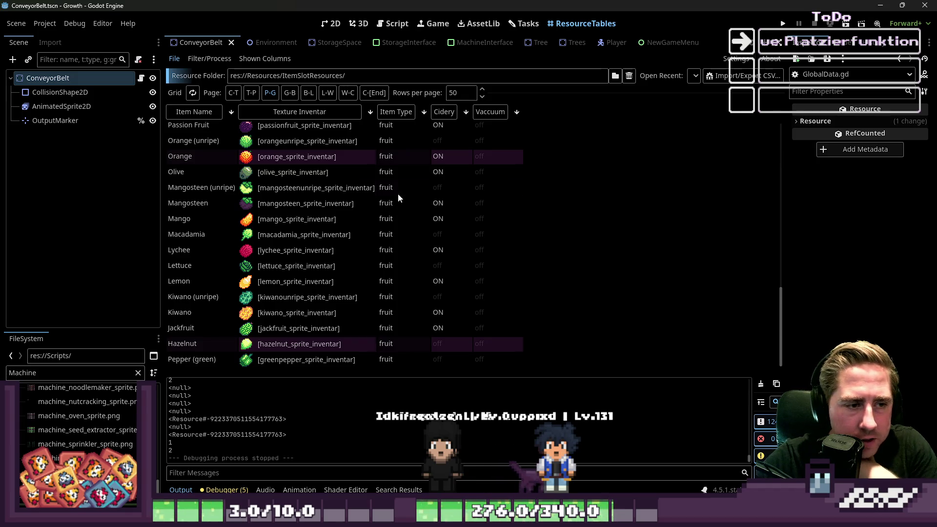
pyautogui.scroll(2, 397, 195)
pyautogui.scroll(10, 525, 134)
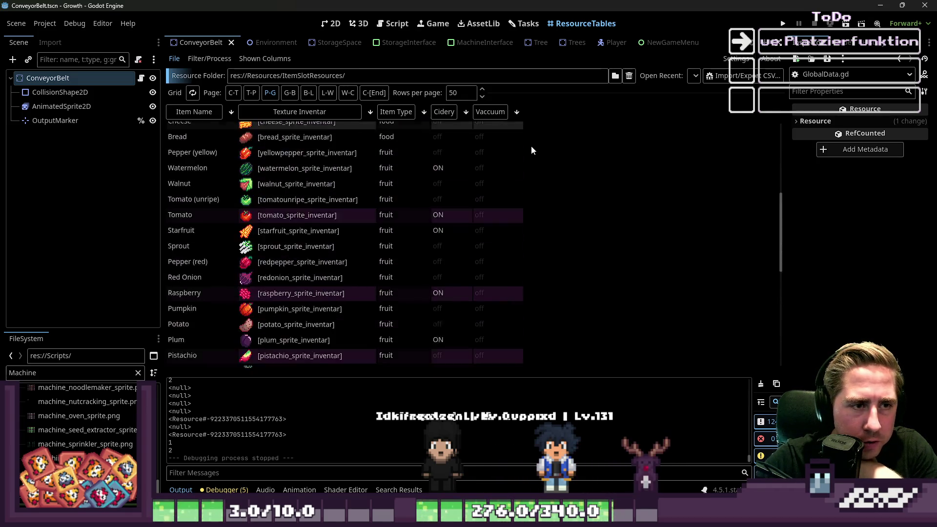
pyautogui.scroll(5, 603, 181)
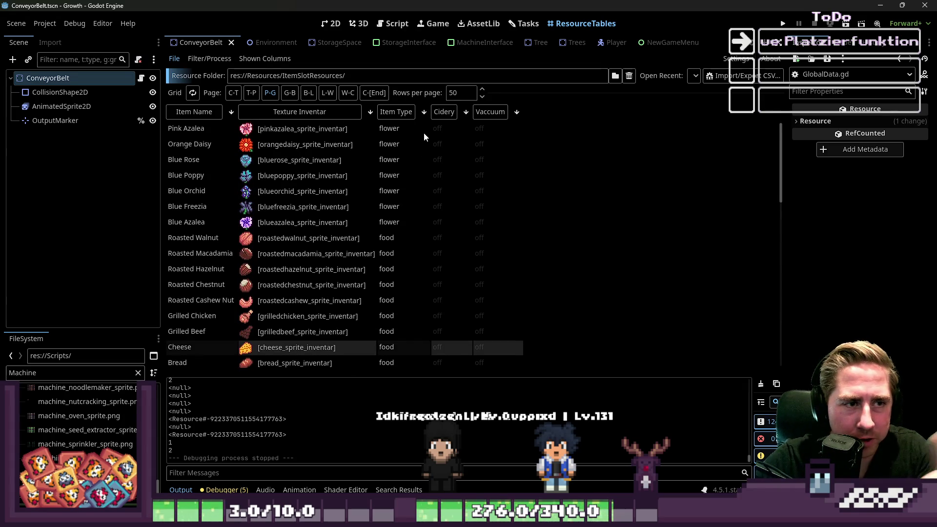
pyautogui.click(396, 111)
# Page through the fruit, animal, Conveyor Belt, juice and seed rows, then open the Plum Seeds texture.
pyautogui.click(287, 96)
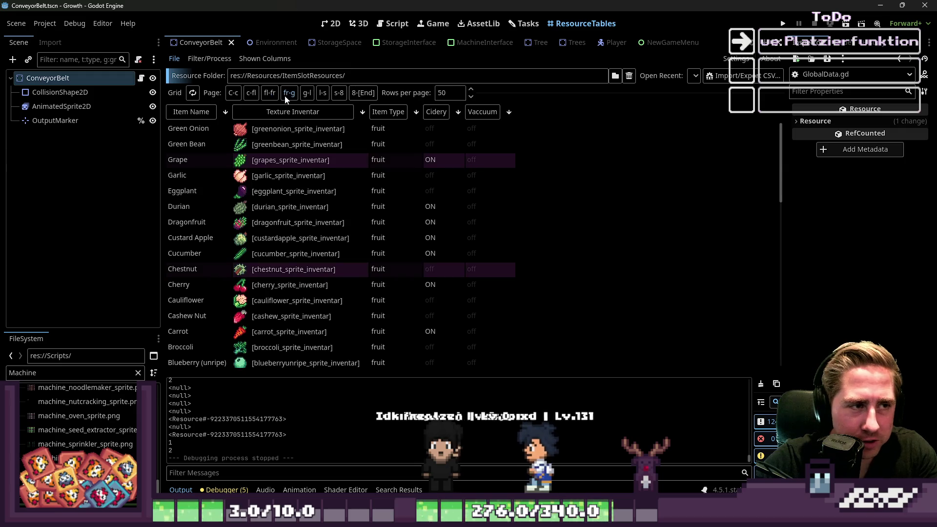
pyautogui.scroll(-1, 312, 209)
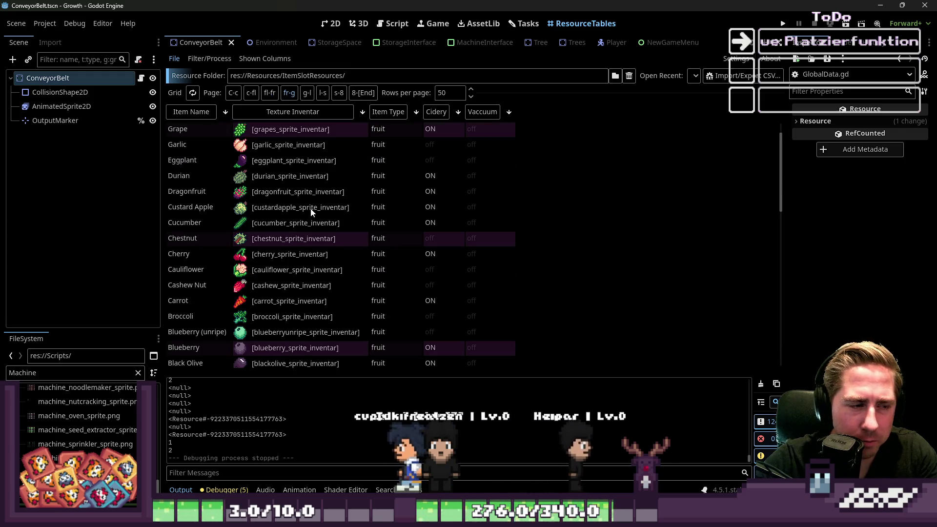
pyautogui.click(254, 92)
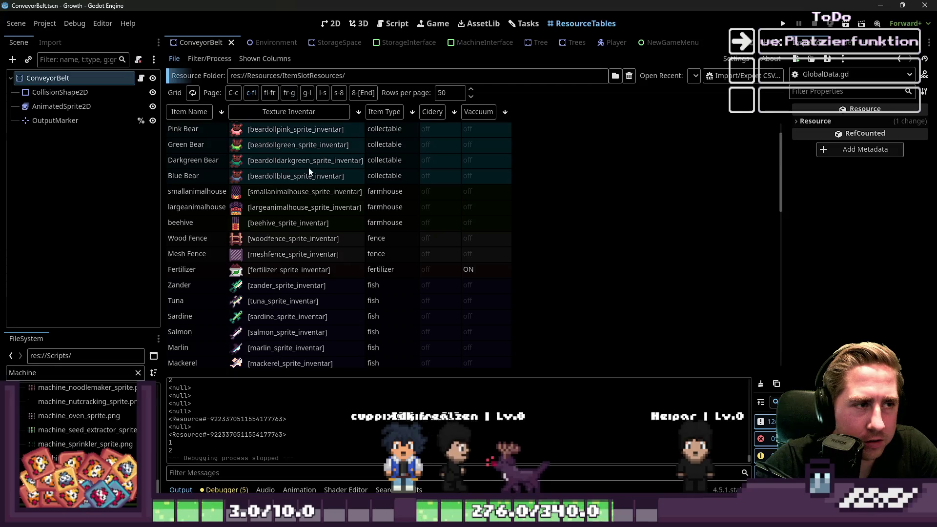
pyautogui.scroll(-10, 324, 235)
pyautogui.scroll(4, 325, 236)
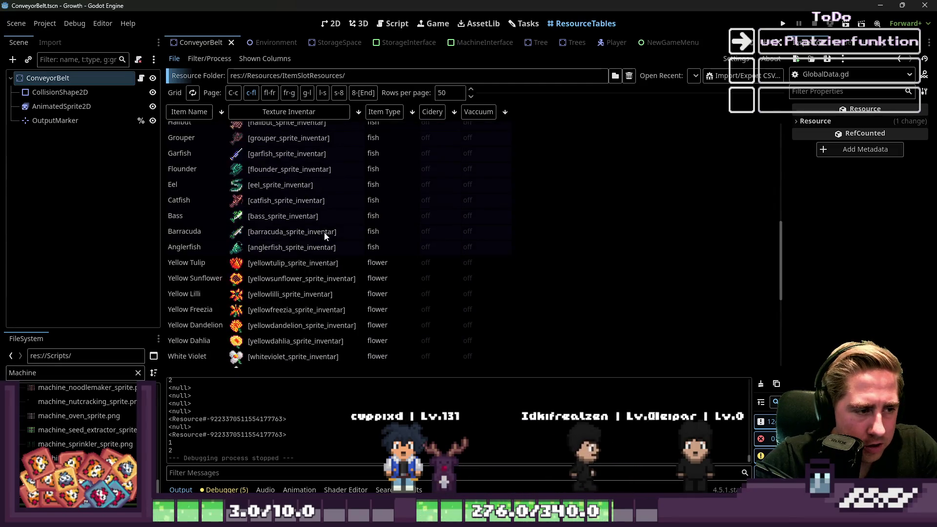
pyautogui.scroll(6, 325, 236)
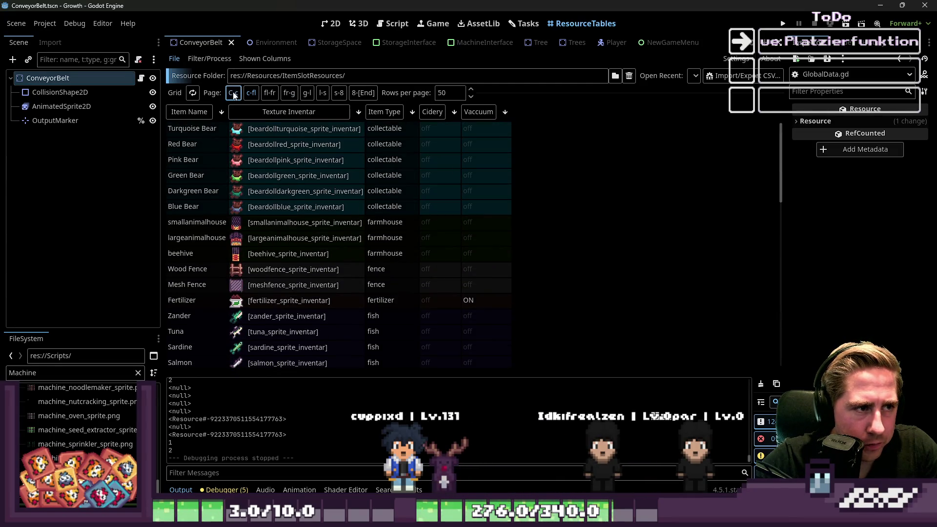
pyautogui.click(233, 93)
pyautogui.click(292, 91)
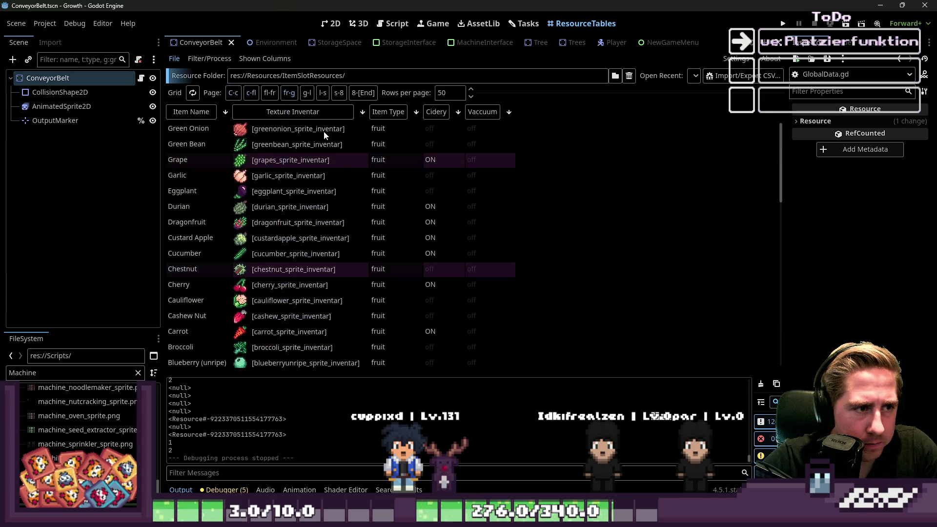
pyautogui.scroll(-10, 326, 146)
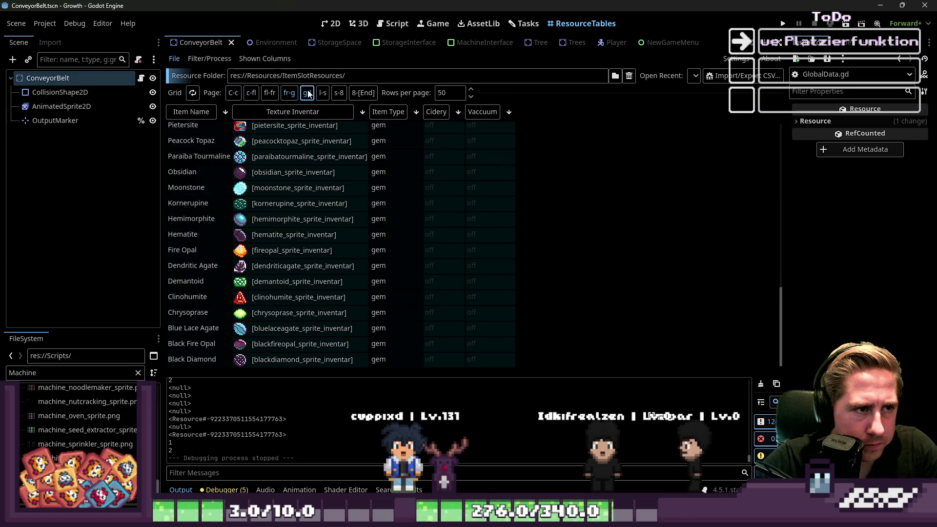
pyautogui.click(308, 93)
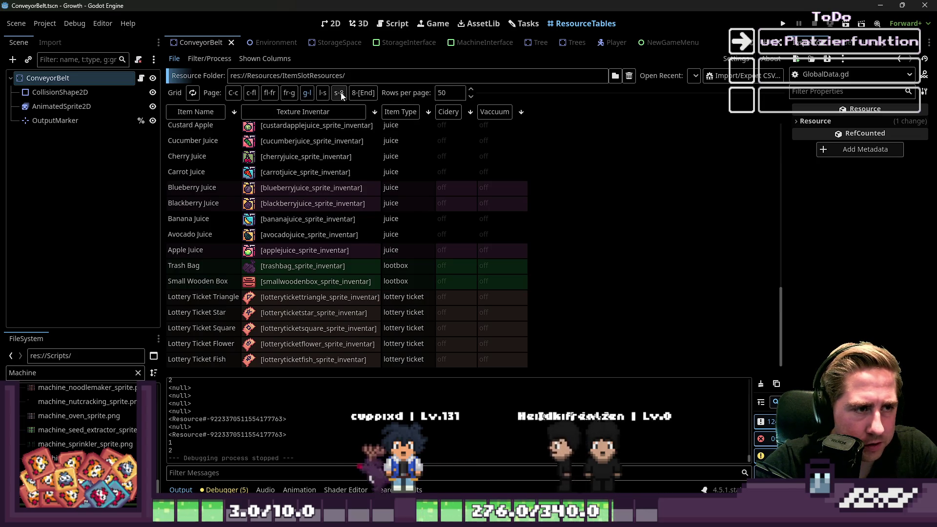
pyautogui.click(339, 93)
pyautogui.scroll(5, 398, 186)
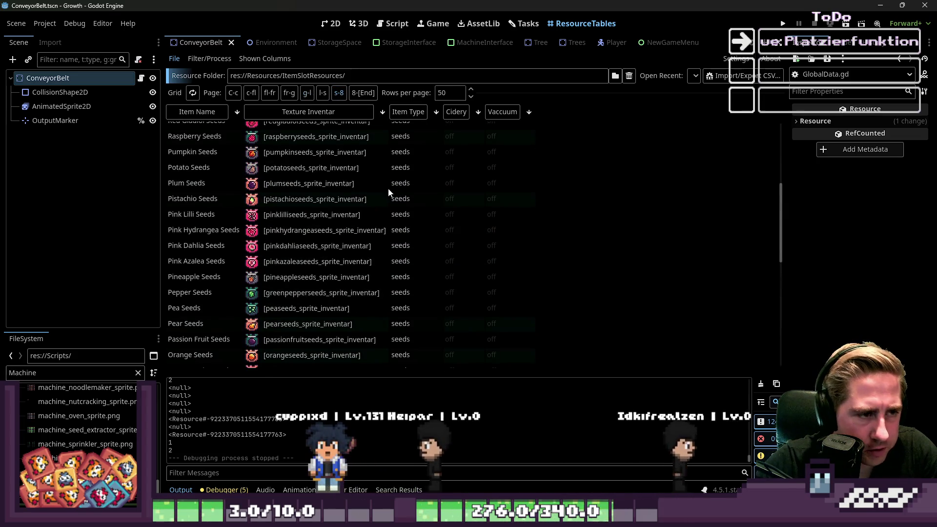
pyautogui.click(306, 185)
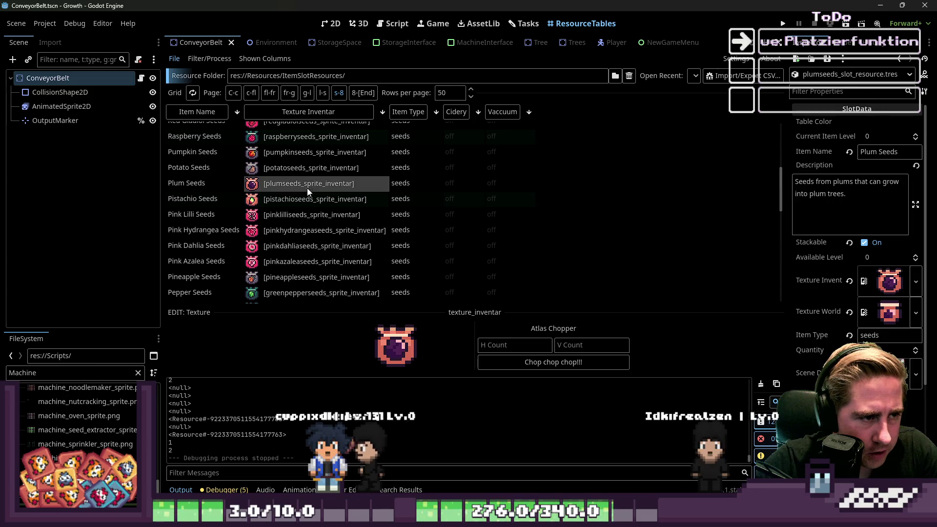
# Inspect the Pink Lilli Seeds resource and scroll through the seeds table.
pyautogui.click(298, 215)
pyautogui.scroll(5, 294, 215)
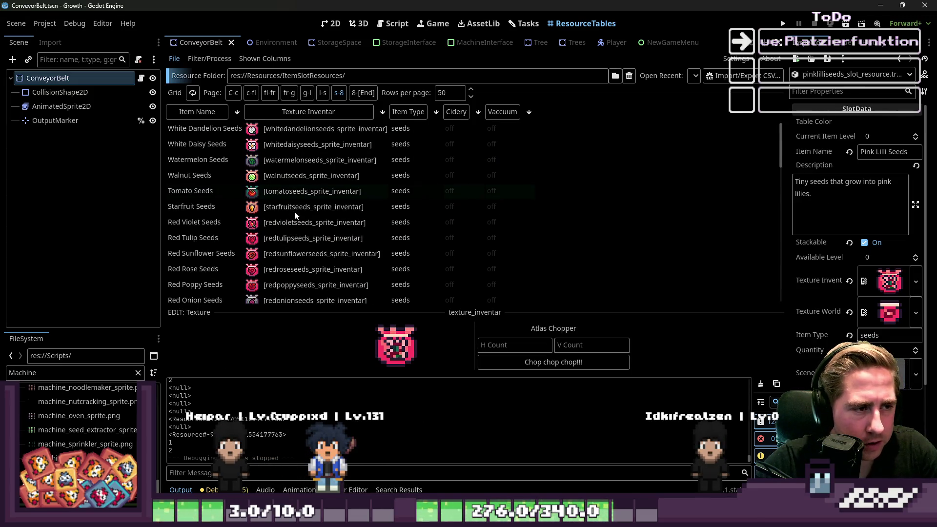
pyautogui.scroll(-10, 298, 211)
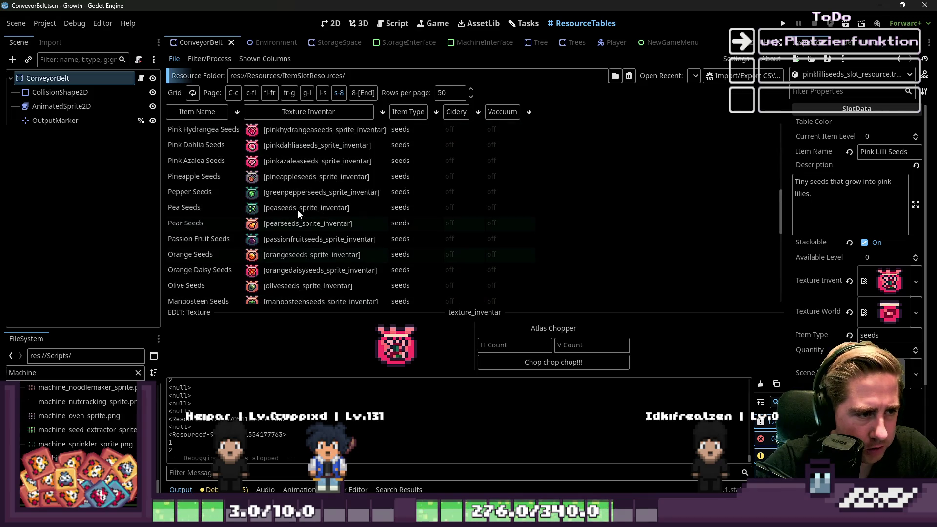
pyautogui.scroll(-8, 294, 226)
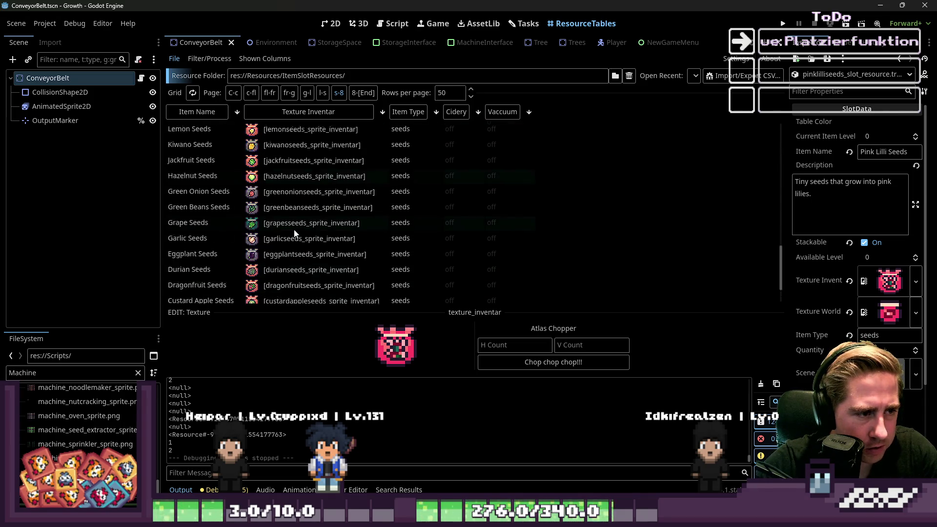
pyautogui.scroll(18, 295, 233)
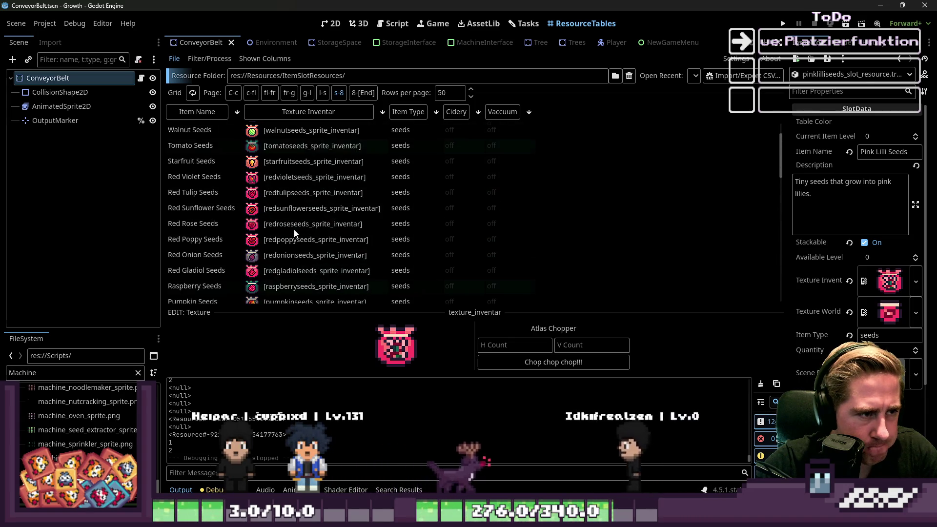
pyautogui.scroll(-20, 294, 234)
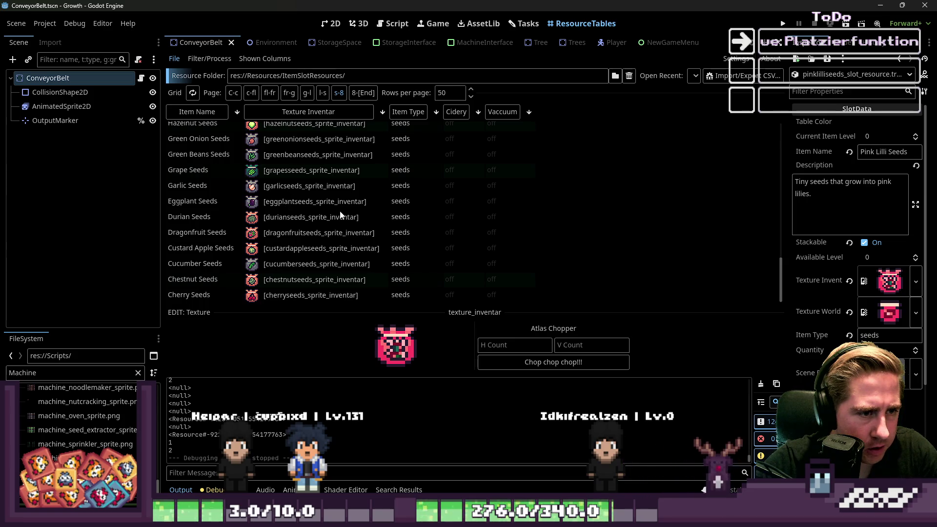
pyautogui.scroll(10, 336, 200)
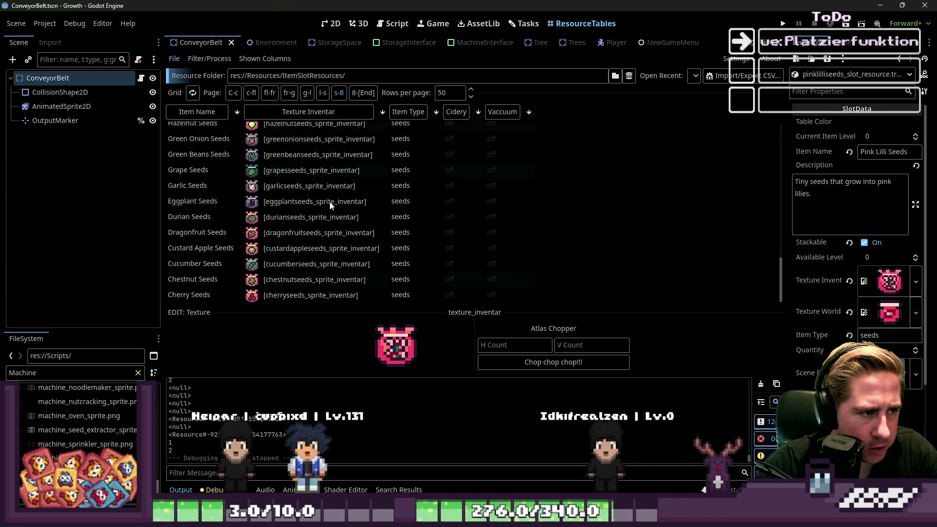
pyautogui.scroll(8, 329, 208)
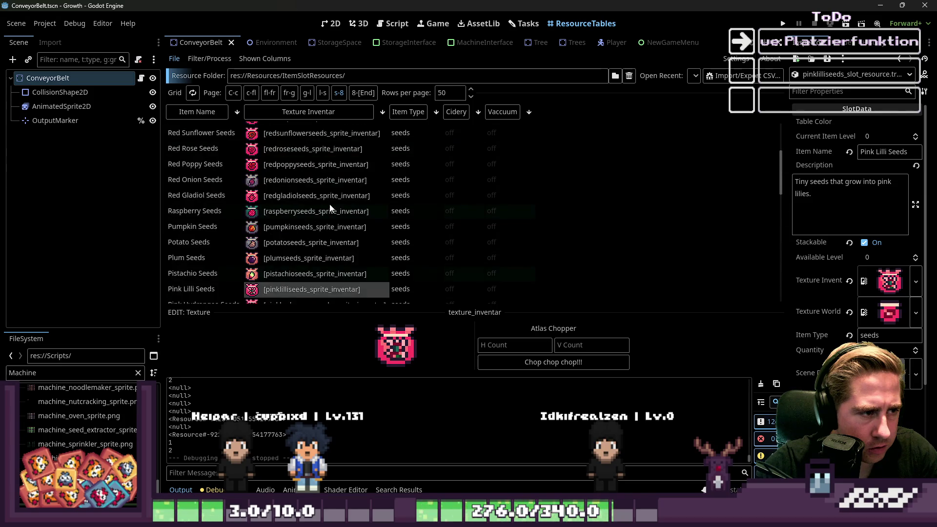
pyautogui.scroll(-18, 329, 203)
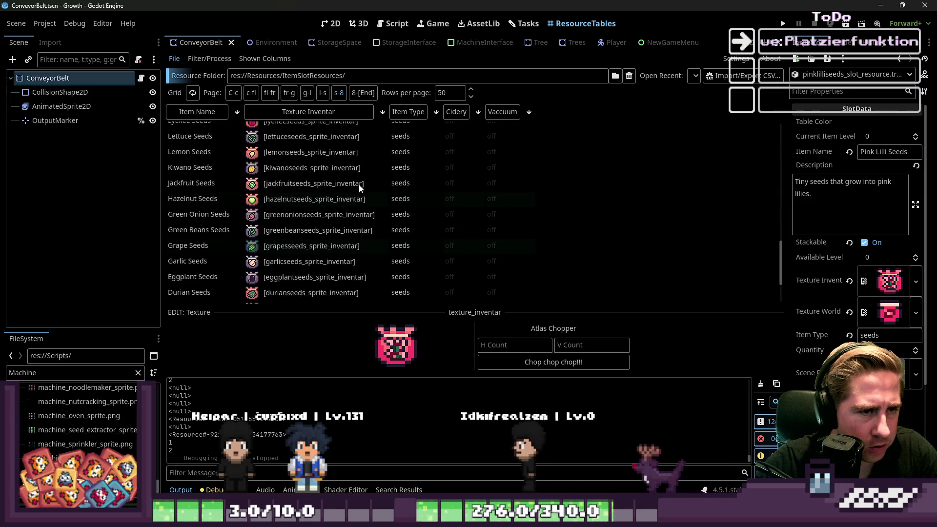
# Jump to the last item page and inspect Blackberry Seeds, toggling its Seeds, Chests, Machines, Fences group.
pyautogui.click(356, 94)
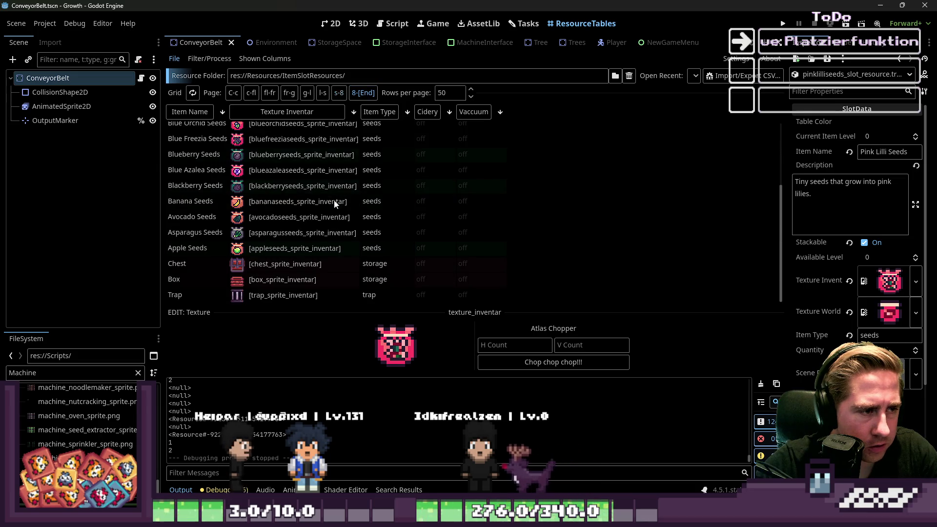
pyautogui.scroll(4, 324, 210)
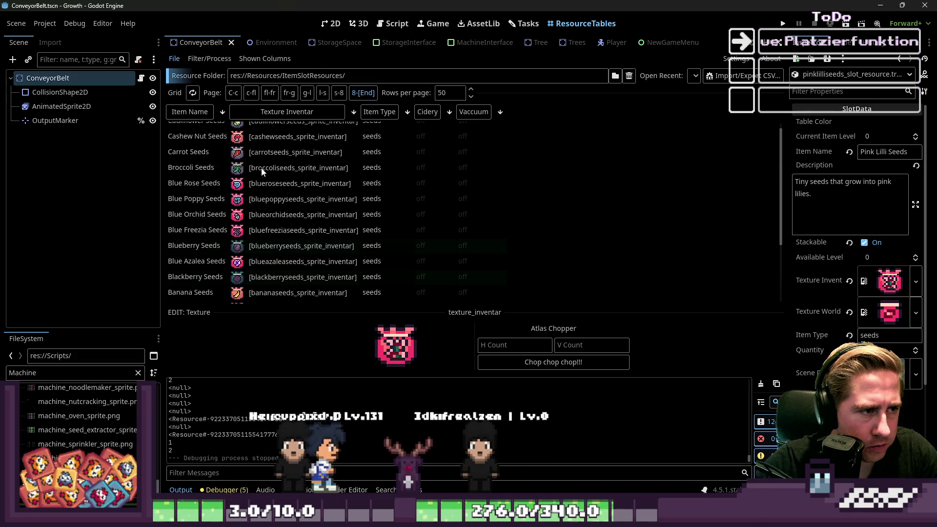
pyautogui.scroll(1, 260, 185)
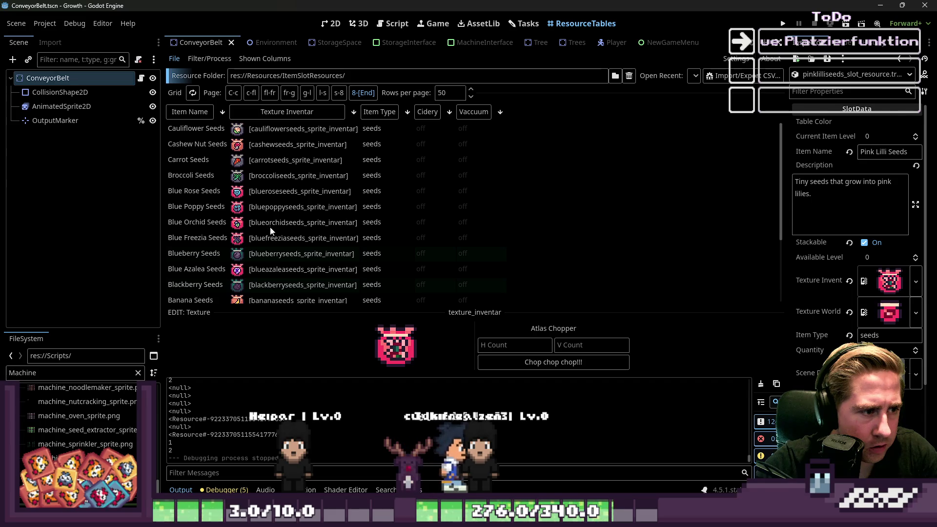
pyautogui.scroll(-5, 272, 242)
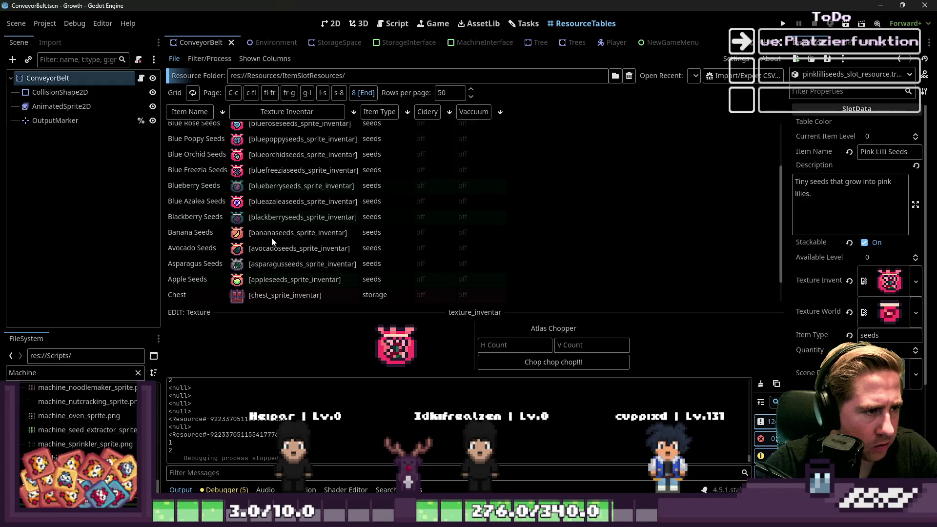
pyautogui.scroll(5, 272, 242)
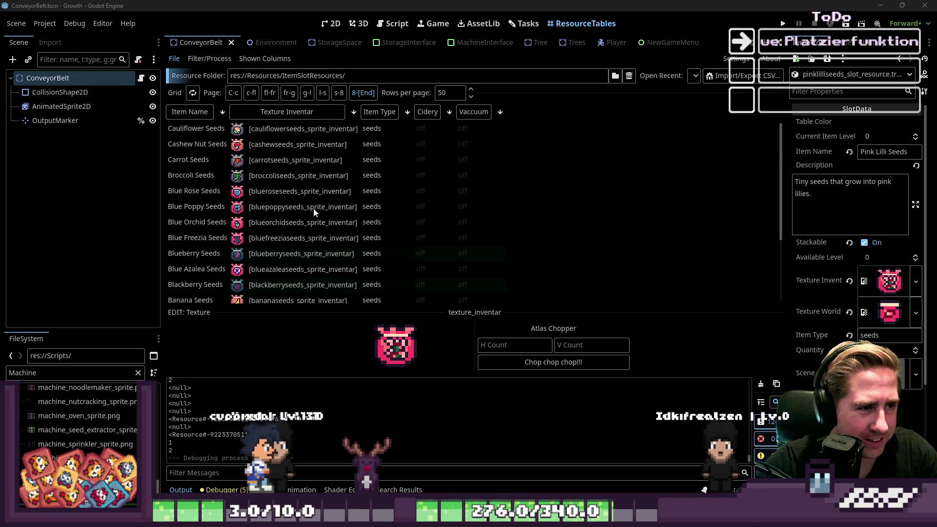
pyautogui.scroll(-3, 316, 211)
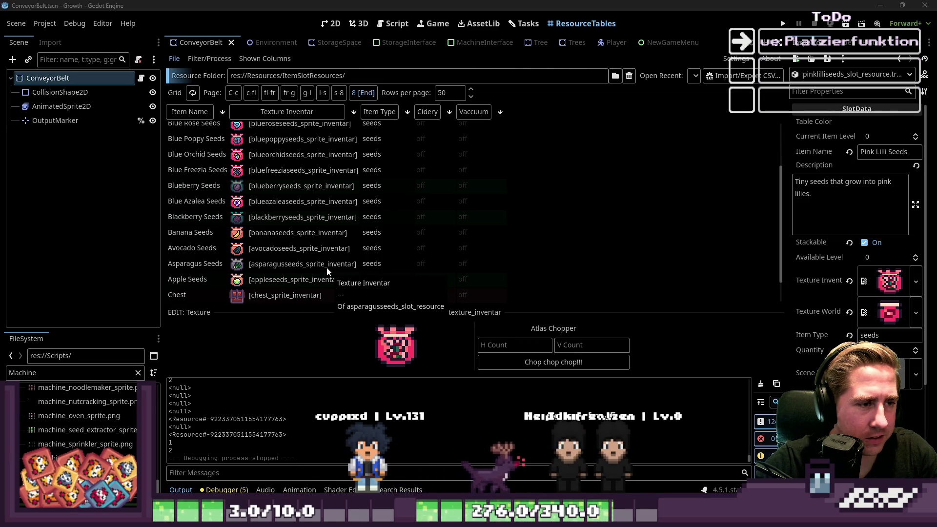
pyautogui.click(283, 220)
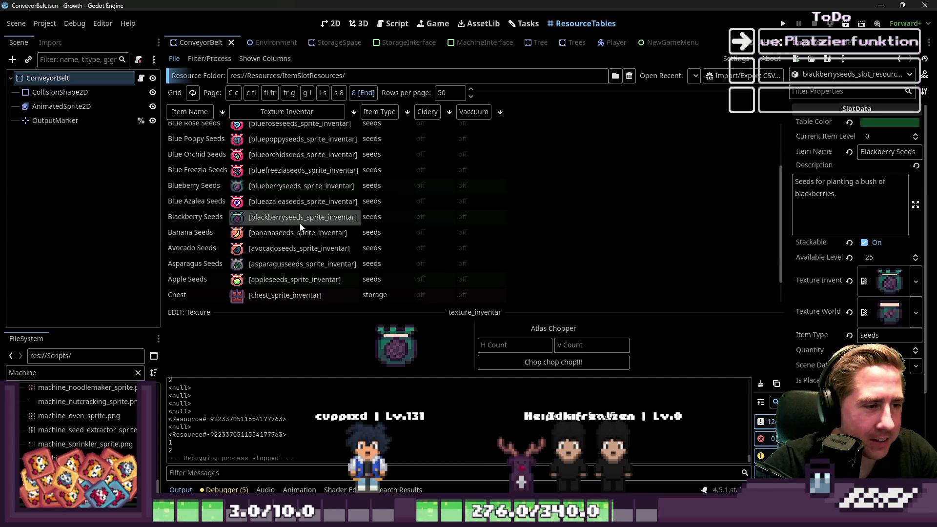
pyautogui.scroll(-5, 868, 235)
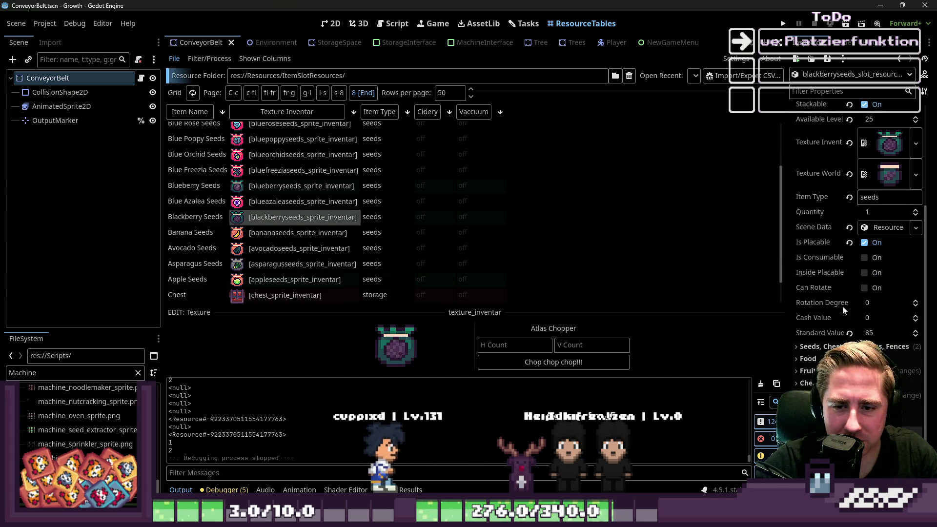
pyautogui.click(825, 346)
pyautogui.click(824, 347)
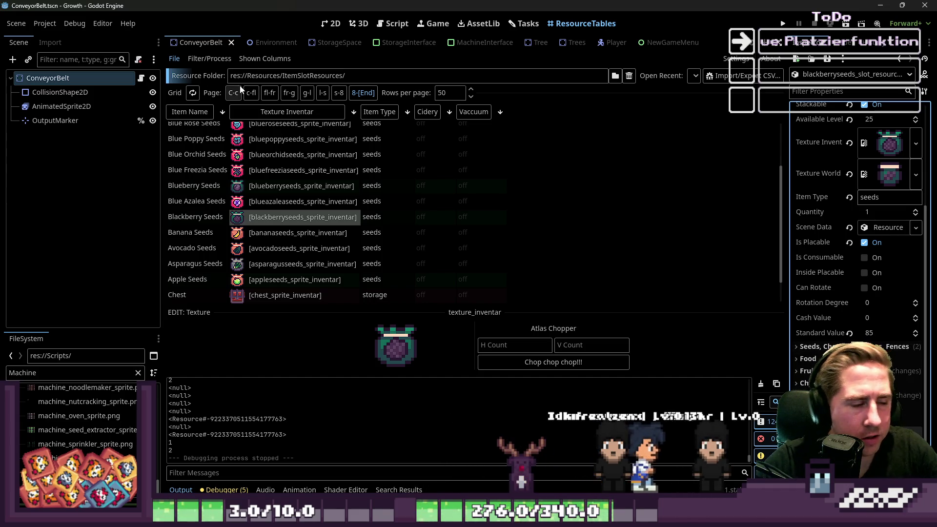
pyautogui.click(254, 60)
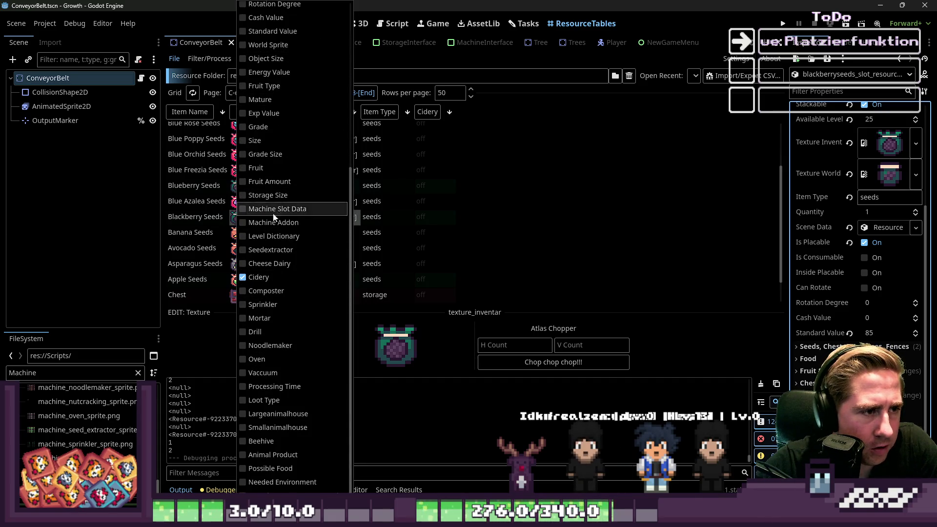
# Enable the Object Size column in the item resource table.
pyautogui.click(266, 58)
pyautogui.click(561, 224)
pyautogui.scroll(2, 551, 222)
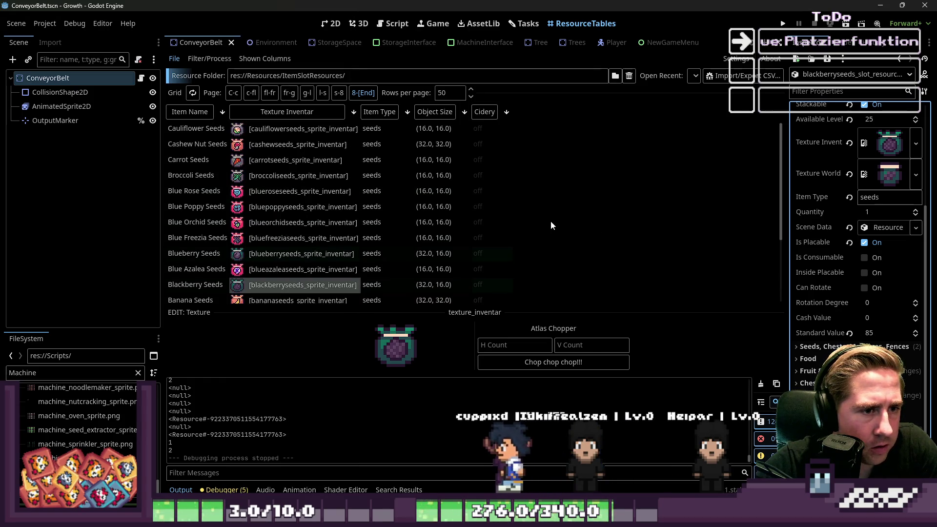
# Check the object sizes of Cauliflower, Cashew Nut, Carrot, Broccoli, Blueberry, Blackberry, Banana and Asparagus Seeds.
pyautogui.click(435, 129)
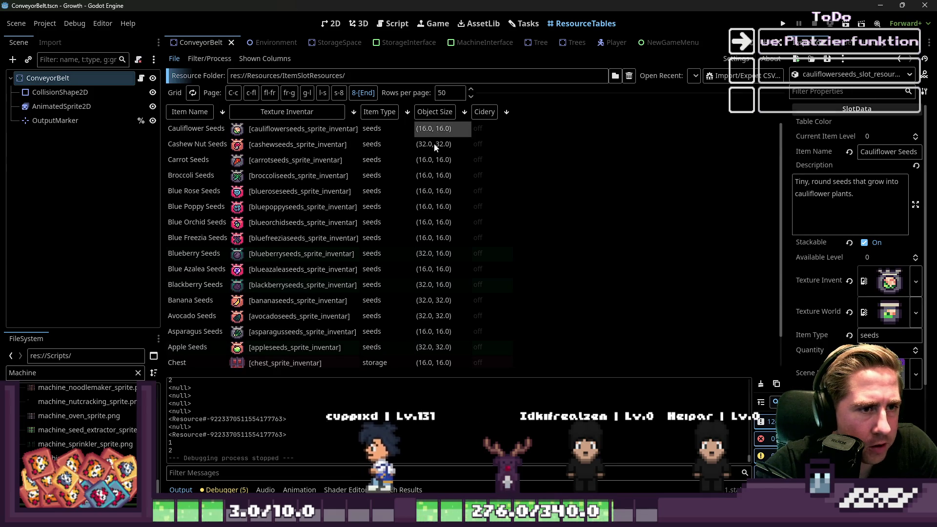
pyautogui.click(435, 146)
pyautogui.click(436, 161)
pyautogui.click(436, 176)
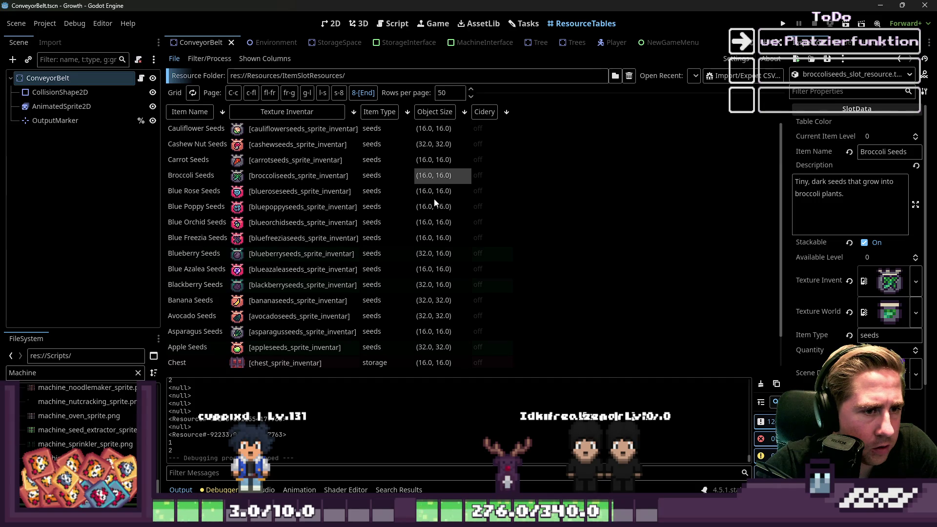
pyautogui.click(426, 254)
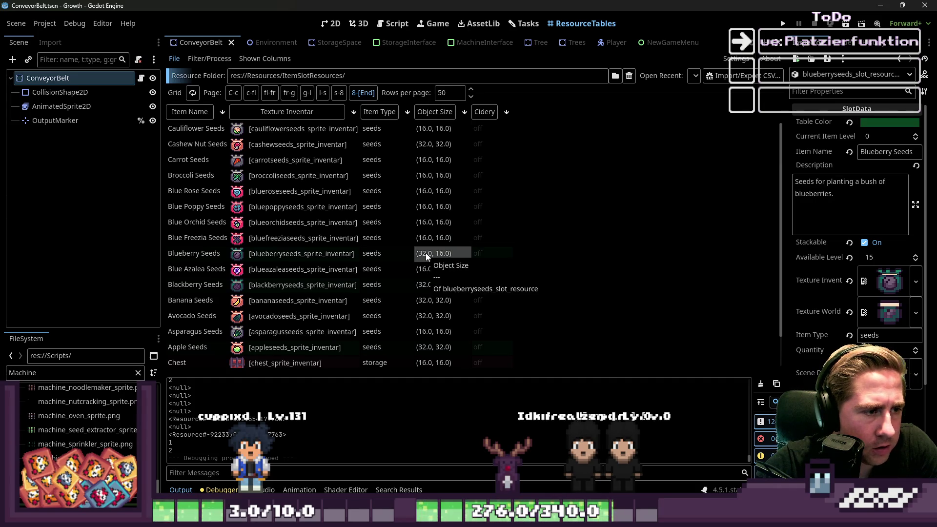
pyautogui.scroll(-2, 437, 262)
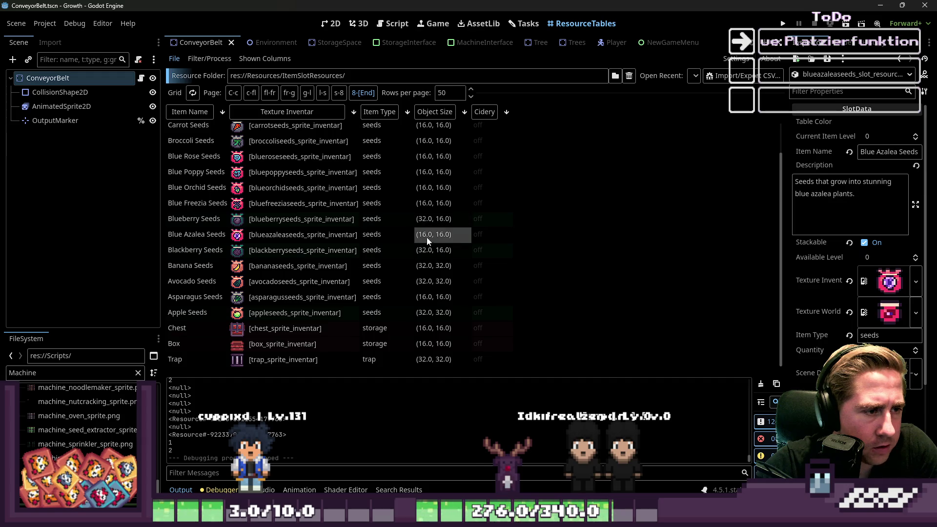
pyautogui.click(425, 251)
pyautogui.click(425, 265)
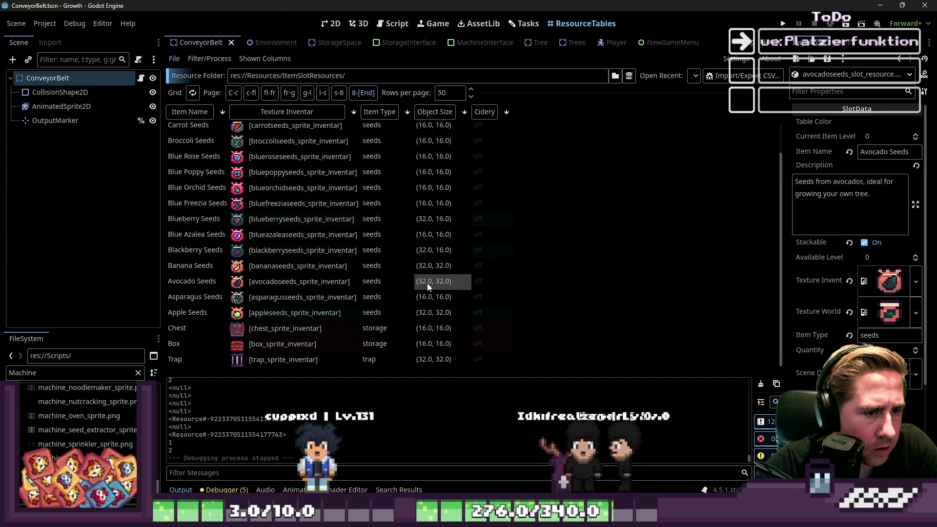
pyautogui.click(428, 298)
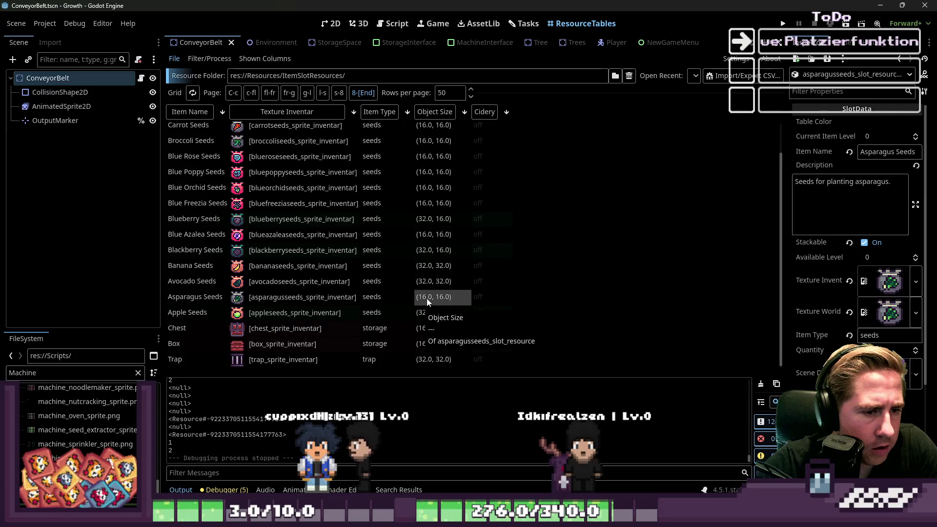
pyautogui.click(428, 312)
pyautogui.click(338, 93)
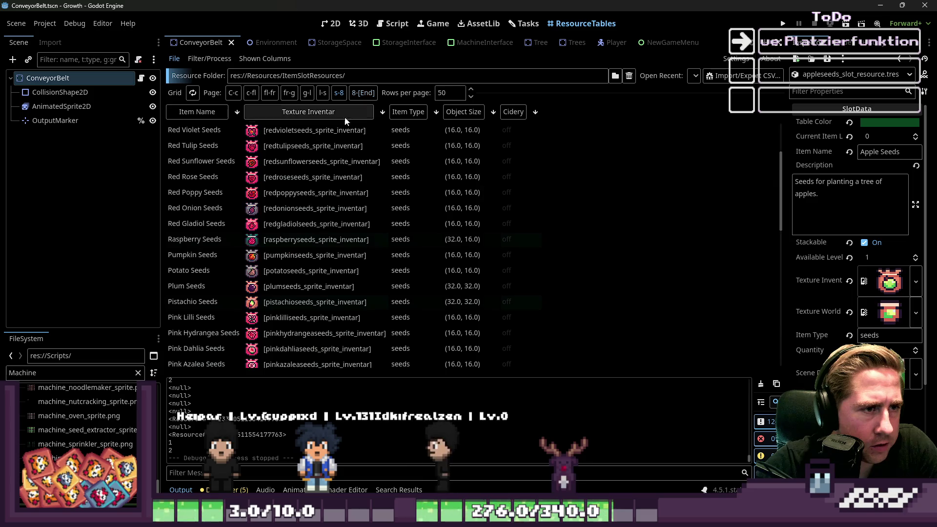
pyautogui.scroll(-10, 386, 275)
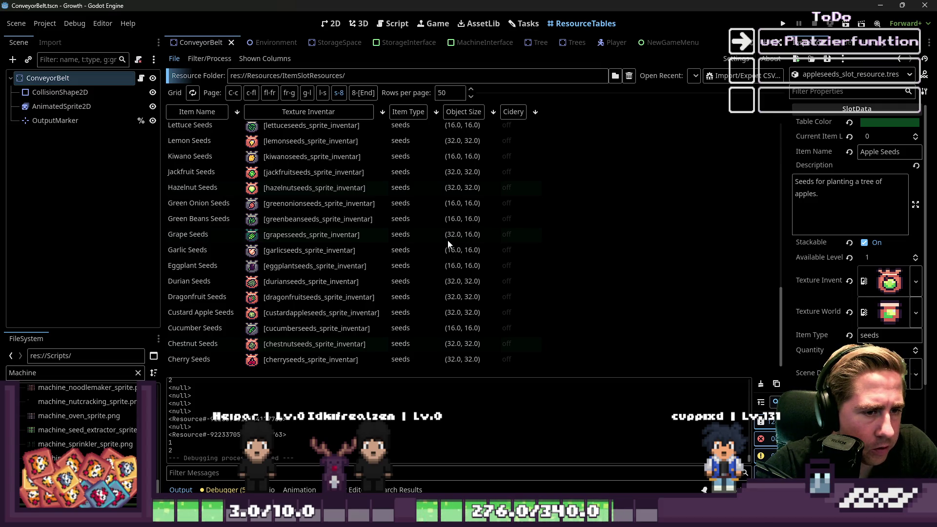
pyautogui.scroll(2, 447, 240)
pyautogui.click(453, 253)
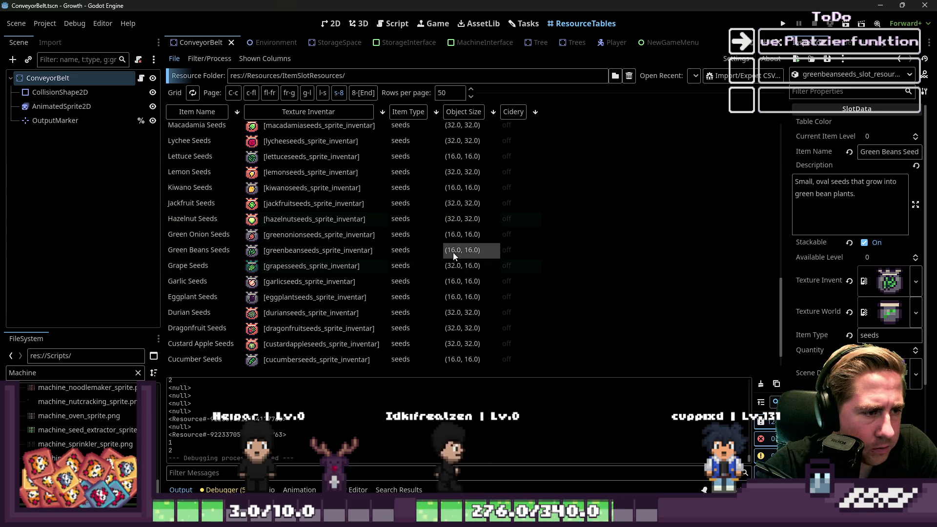
pyautogui.click(450, 236)
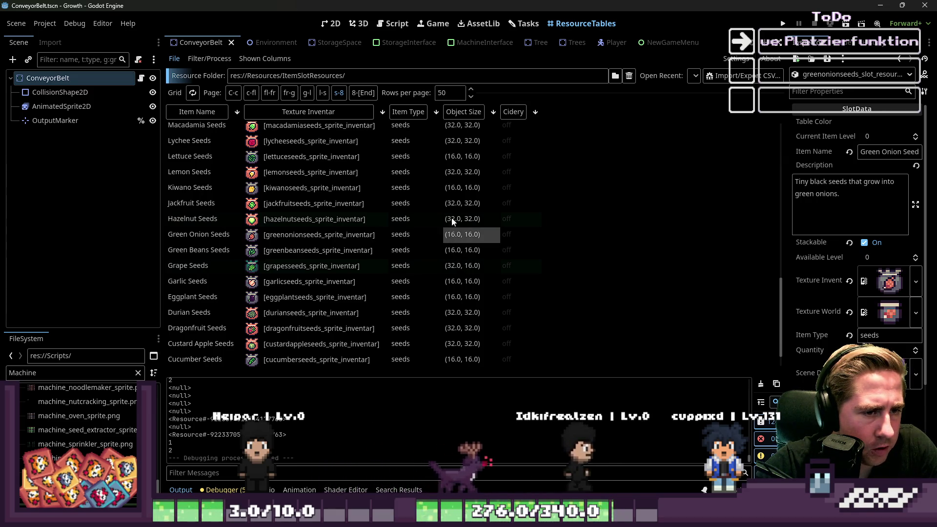
pyautogui.click(453, 222)
pyautogui.click(452, 205)
pyautogui.scroll(4, 450, 216)
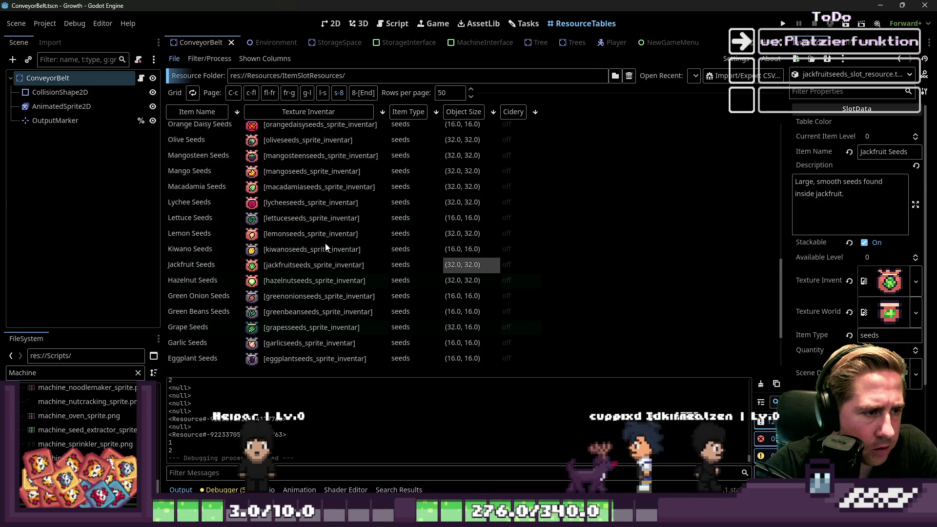
pyautogui.click(451, 248)
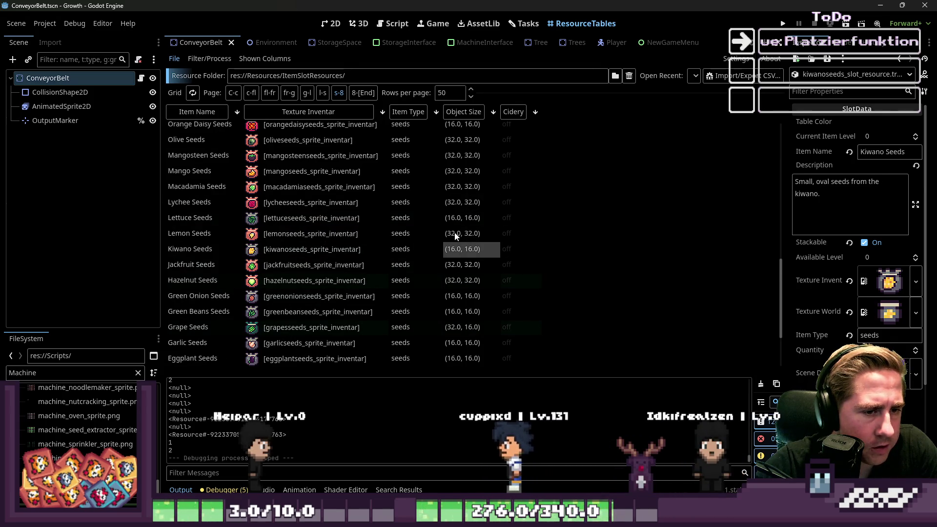
pyautogui.click(456, 236)
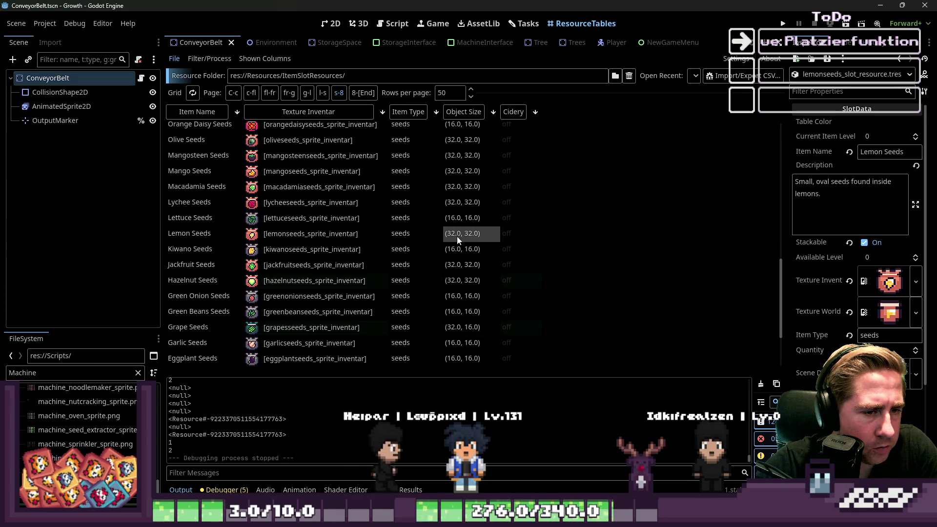
pyautogui.click(455, 218)
pyautogui.click(453, 204)
pyautogui.scroll(4, 454, 207)
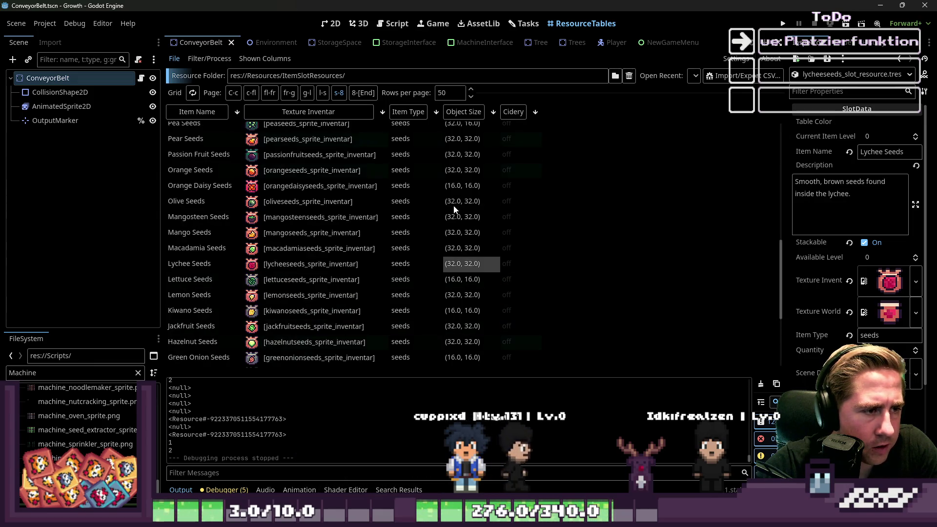
pyautogui.scroll(4, 454, 209)
pyautogui.click(461, 313)
pyautogui.click(460, 276)
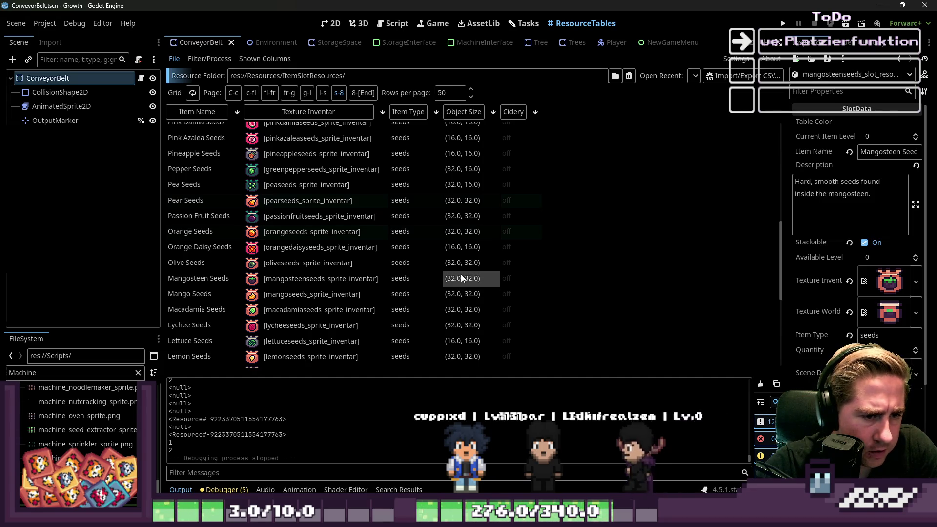
pyautogui.click(462, 261)
pyautogui.click(460, 249)
pyautogui.click(461, 231)
pyautogui.click(464, 217)
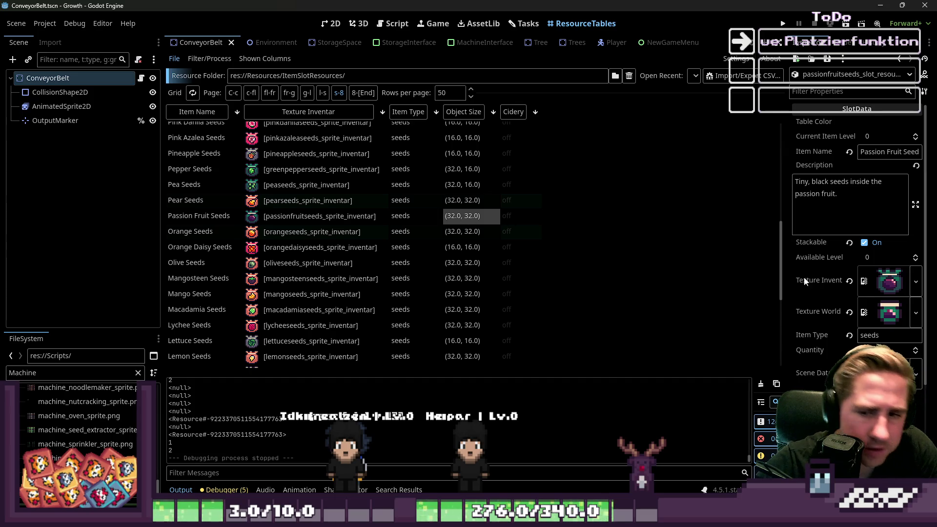
# Set Passion Fruit Seeds' object size to (32.0, 16.0).
pyautogui.scroll(-3, 863, 303)
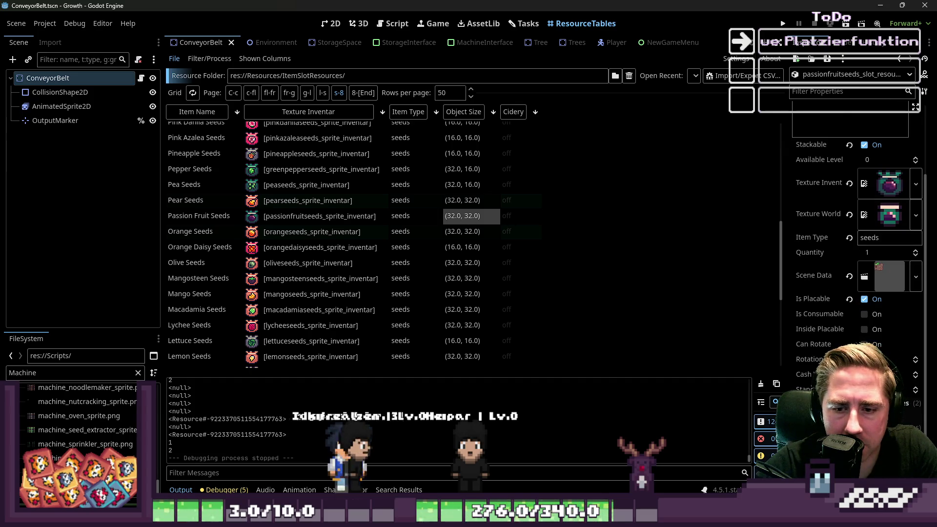
pyautogui.scroll(-3, 859, 235)
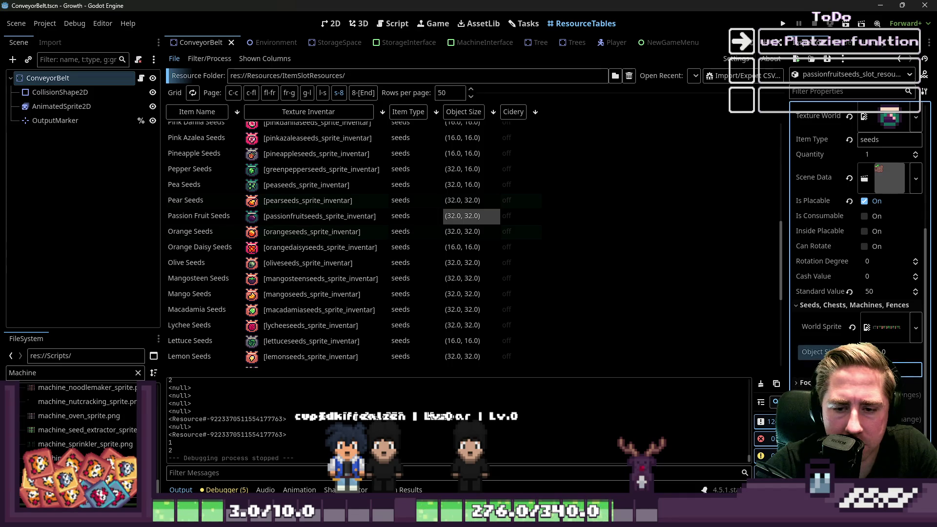
pyautogui.press('Return')
# Check the object sizes of Pear, Pepper, Pineapple, Plum, Pumpkin and Raspberry Seeds.
pyautogui.scroll(2, 439, 292)
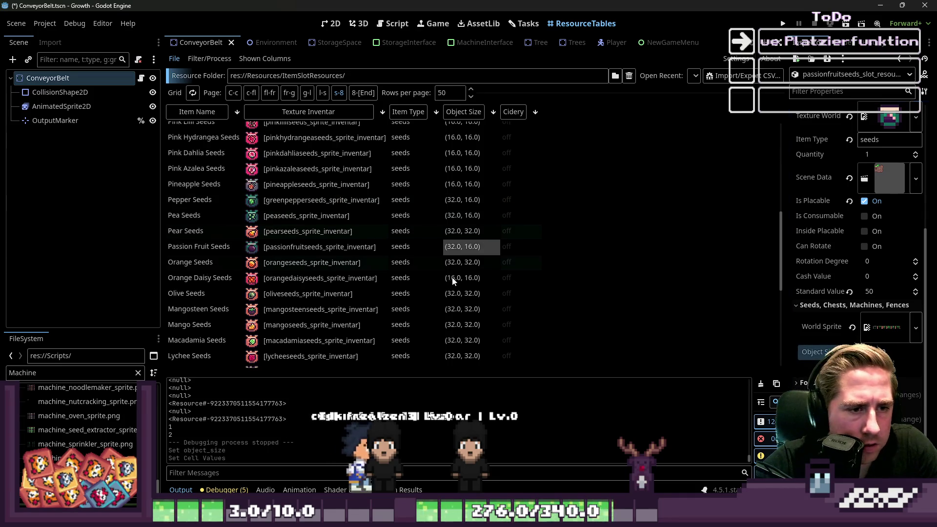
pyautogui.click(456, 233)
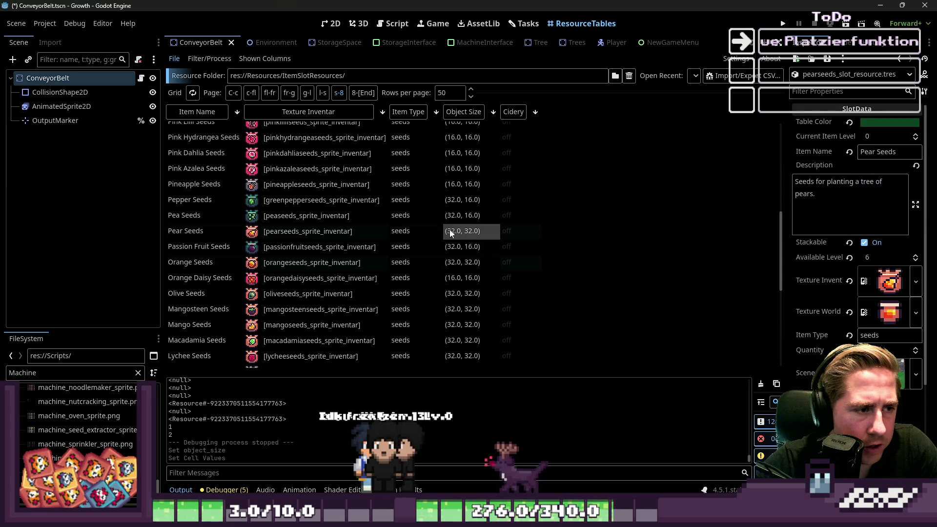
pyautogui.scroll(2, 456, 246)
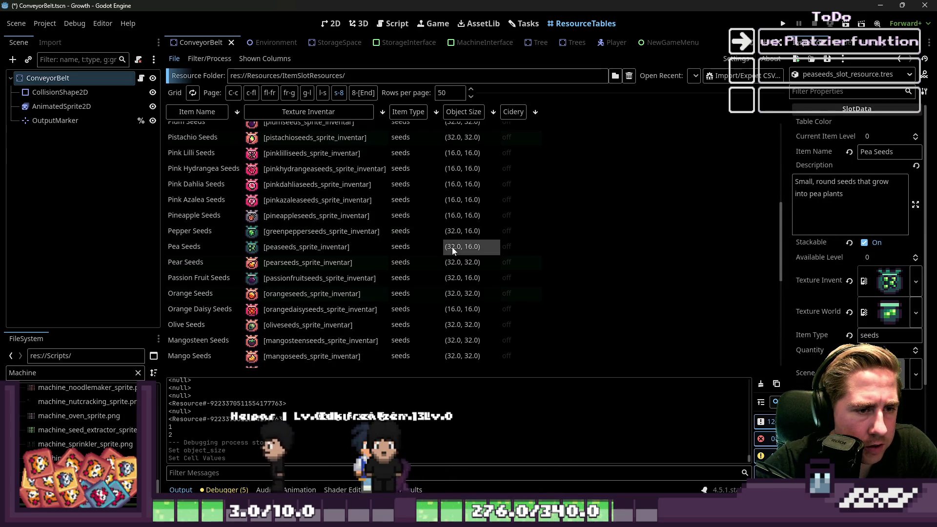
pyautogui.click(457, 235)
pyautogui.click(459, 218)
pyautogui.scroll(4, 459, 218)
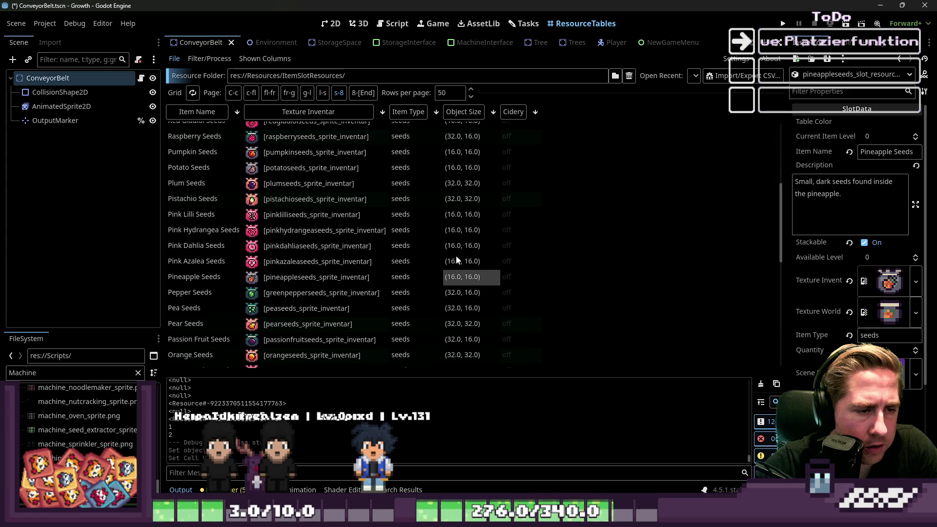
pyautogui.click(456, 181)
pyautogui.scroll(8, 410, 236)
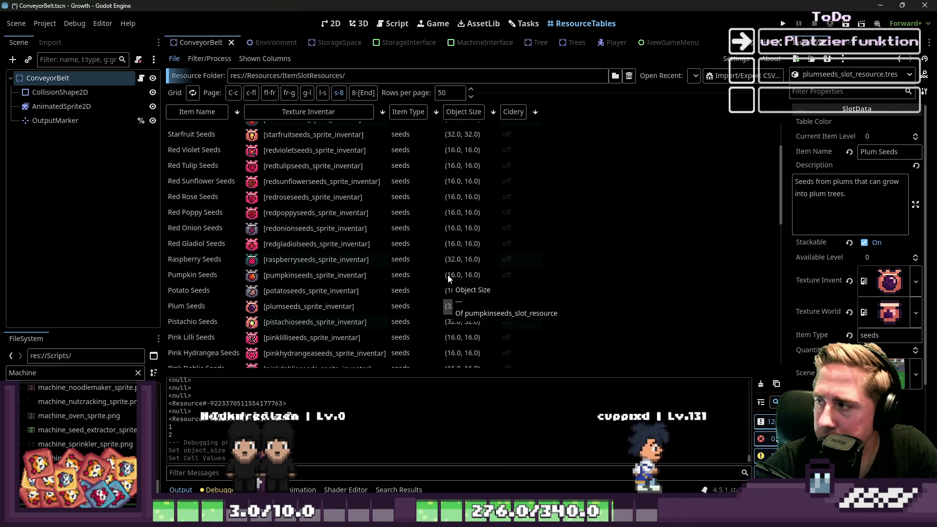
pyautogui.click(449, 276)
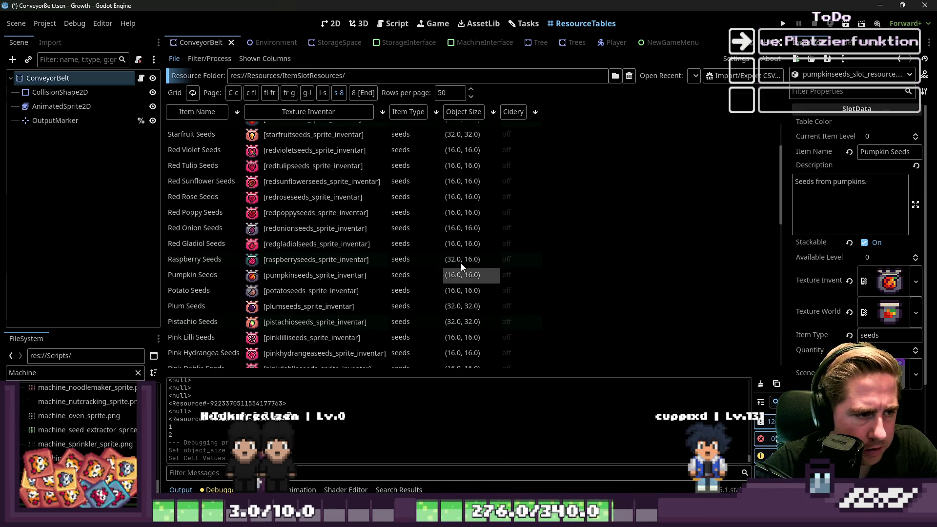
pyautogui.click(462, 258)
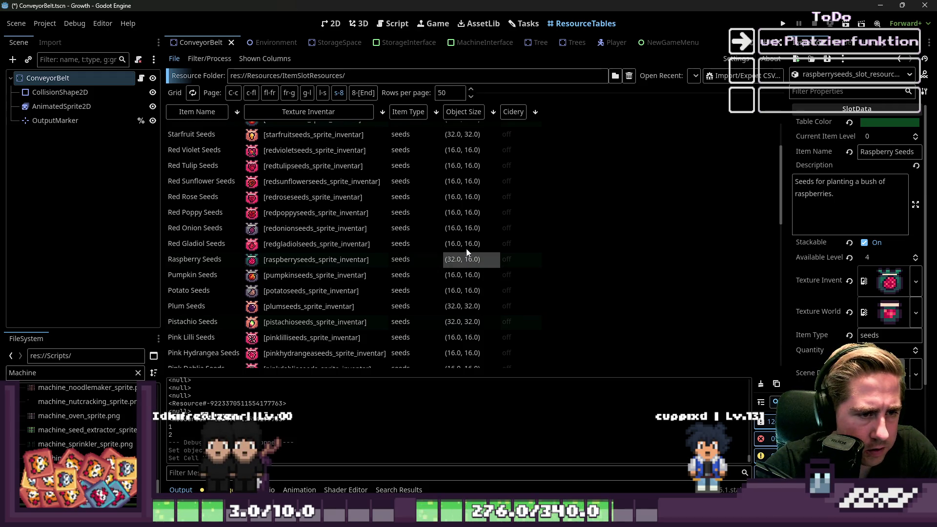
# Check the object sizes of Red Poppy, Red Onion, Starfruit, Tomato, Walnut and Watermelon Seeds.
pyautogui.click(454, 212)
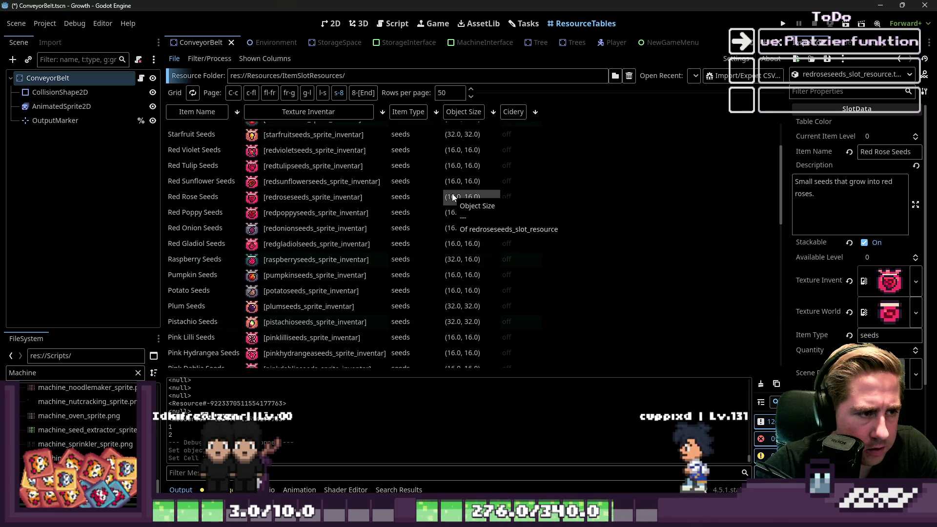
pyautogui.click(451, 228)
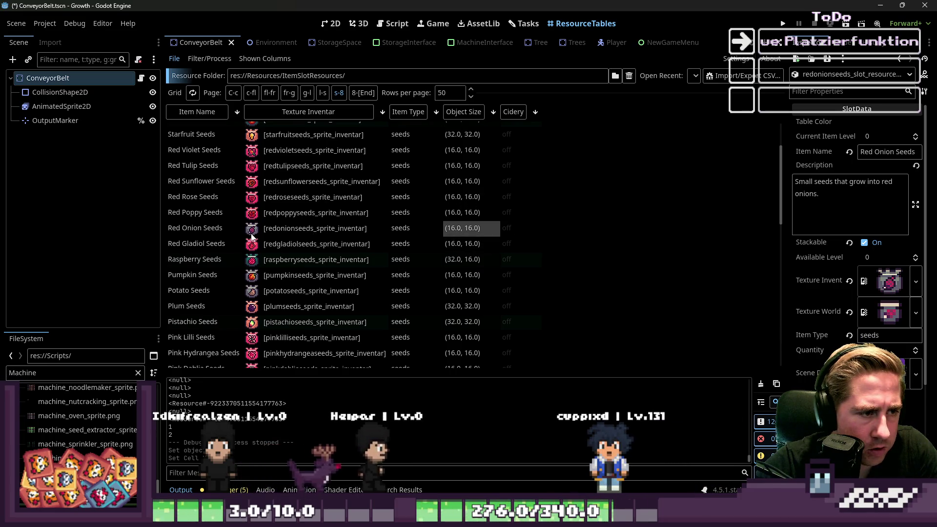
pyautogui.scroll(3, 283, 238)
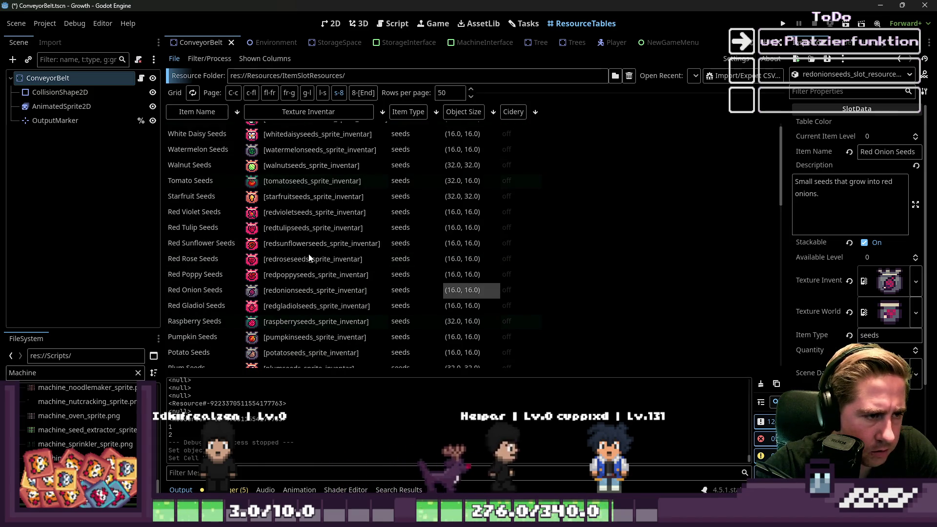
pyautogui.click(452, 198)
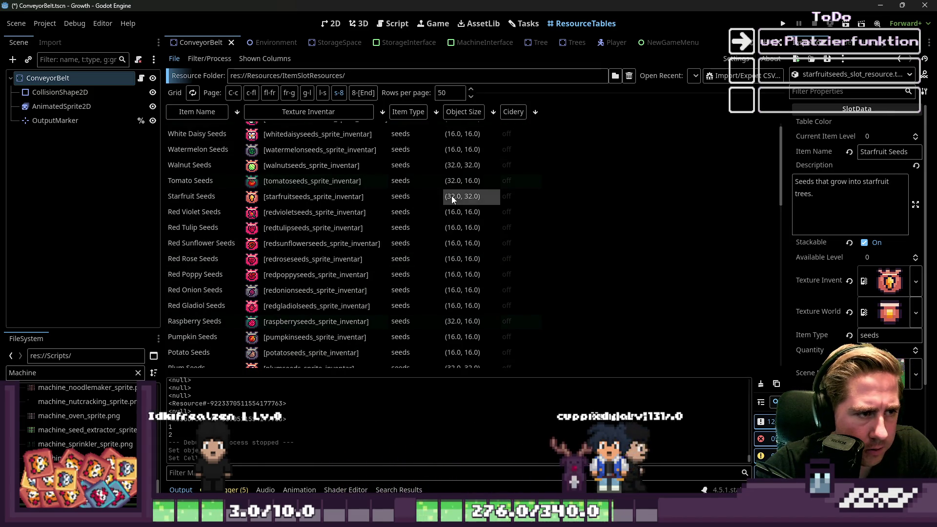
pyautogui.scroll(1, 452, 196)
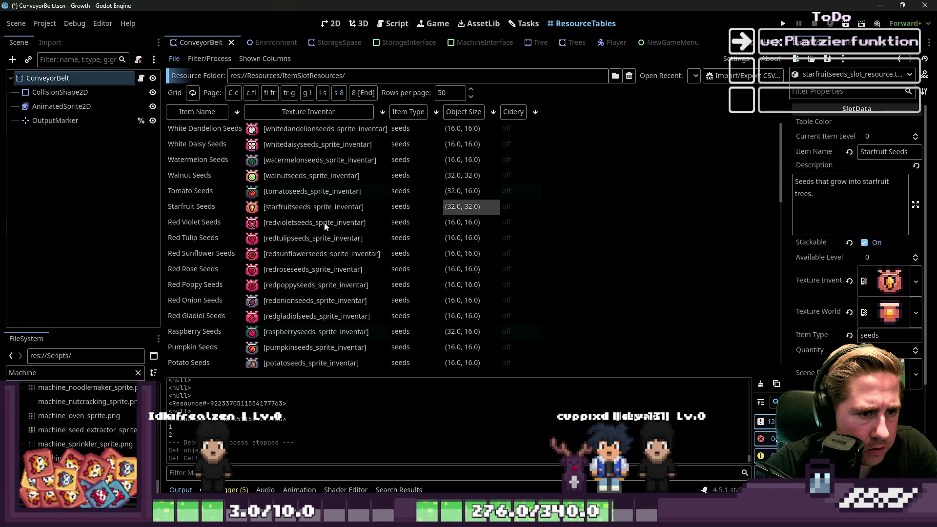
pyautogui.click(456, 193)
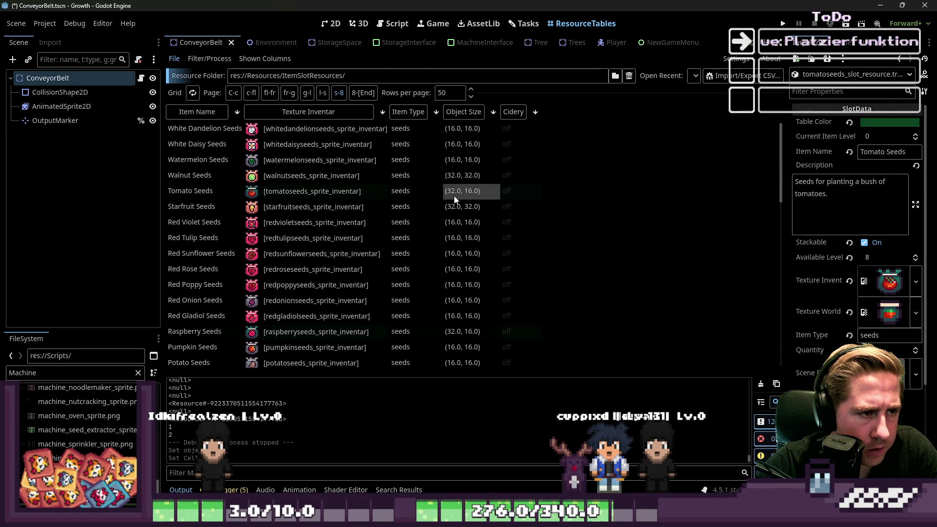
pyautogui.click(437, 177)
pyautogui.click(458, 165)
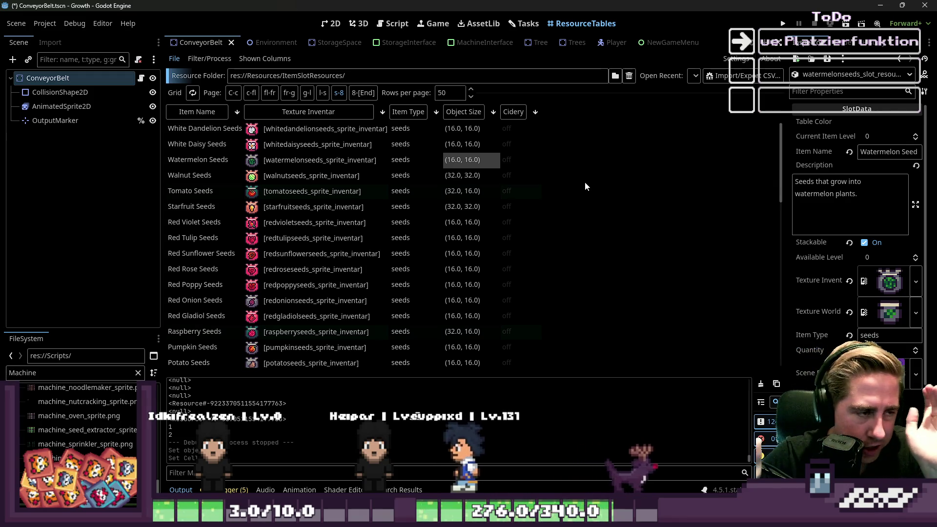
# Run the Growth project to test the new seed sizes.
pyautogui.scroll(-6, 640, 268)
pyautogui.scroll(-6, 641, 267)
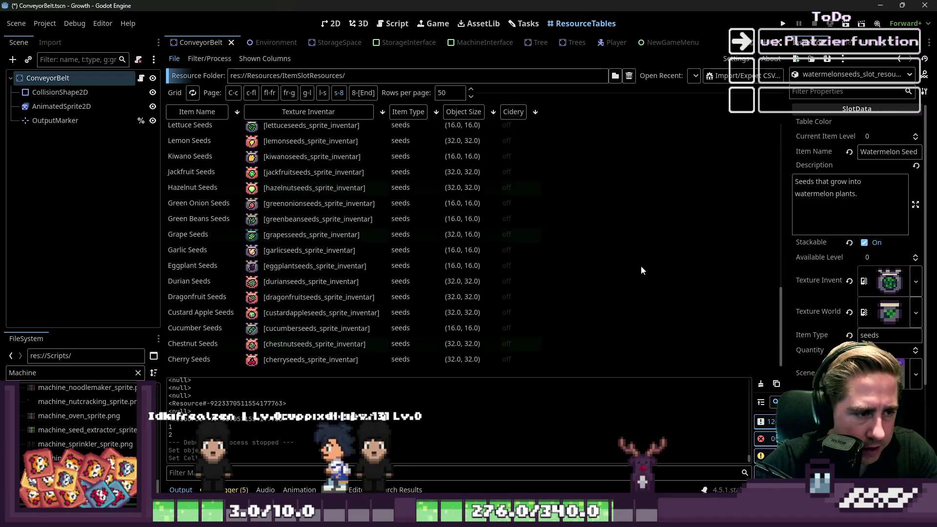
pyautogui.click(783, 25)
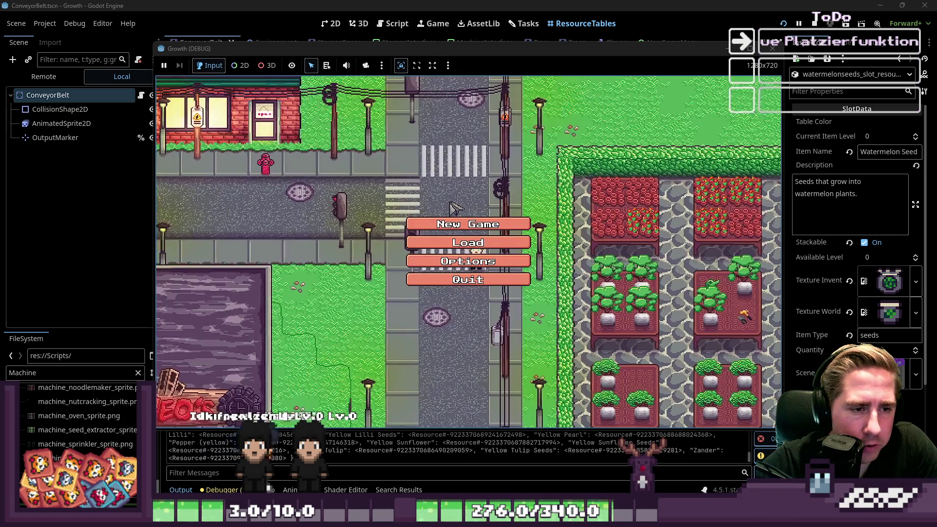
# Skip the splash screen, start a New Game with a typed character name, and begin playing.
pyautogui.click(451, 225)
pyautogui.click(492, 149)
pyautogui.write('sdal')
pyautogui.press('BackSpace')
pyautogui.write('cv')
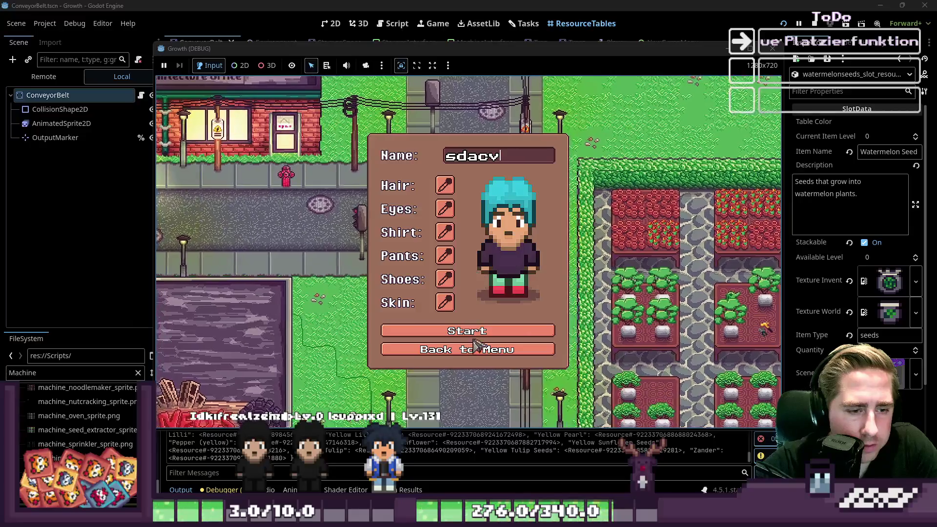
pyautogui.click(488, 331)
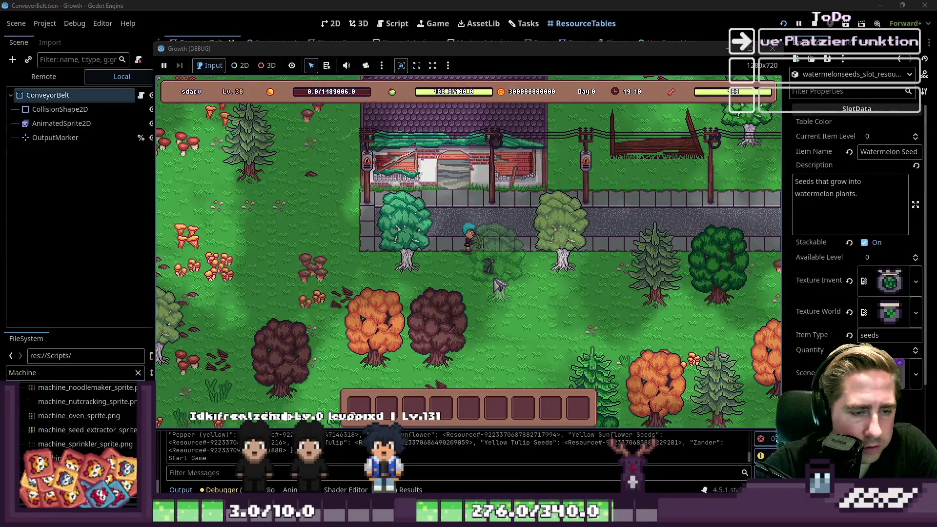
# Open the full item inventory with I and scroll through its items.
pyautogui.press('i')
pyautogui.scroll(5, 506, 182)
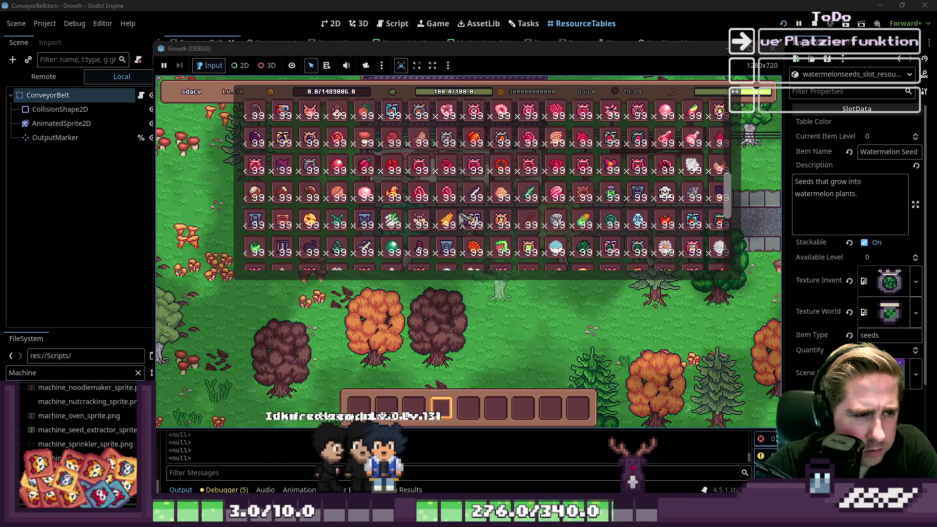
pyautogui.scroll(-3, 461, 220)
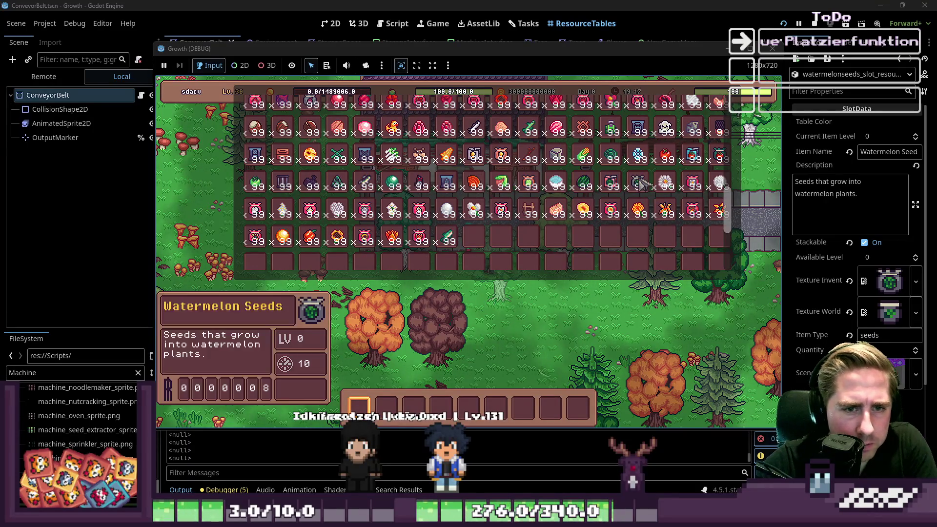
pyautogui.scroll(5, 493, 177)
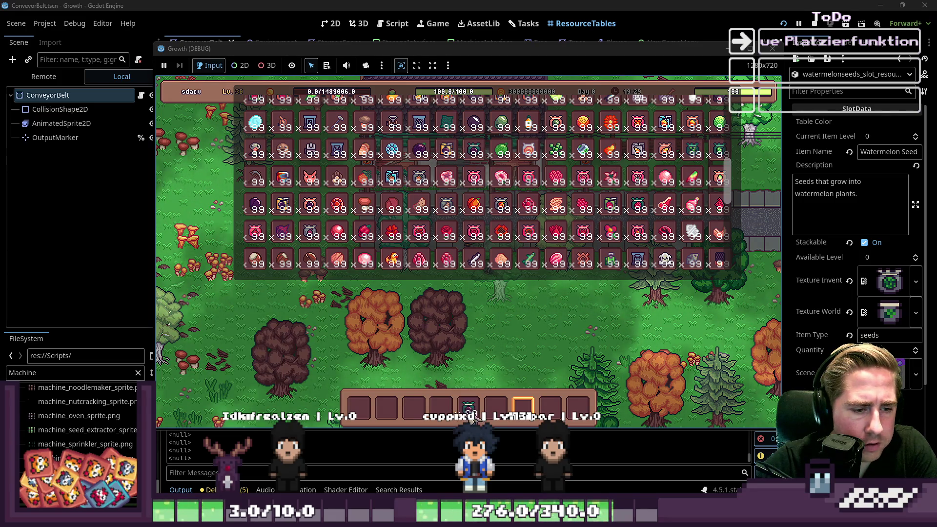
# Close the inventory, select the seeds slot, and plant two columns of seed plots on the field.
pyautogui.press('i')
pyautogui.press('2')
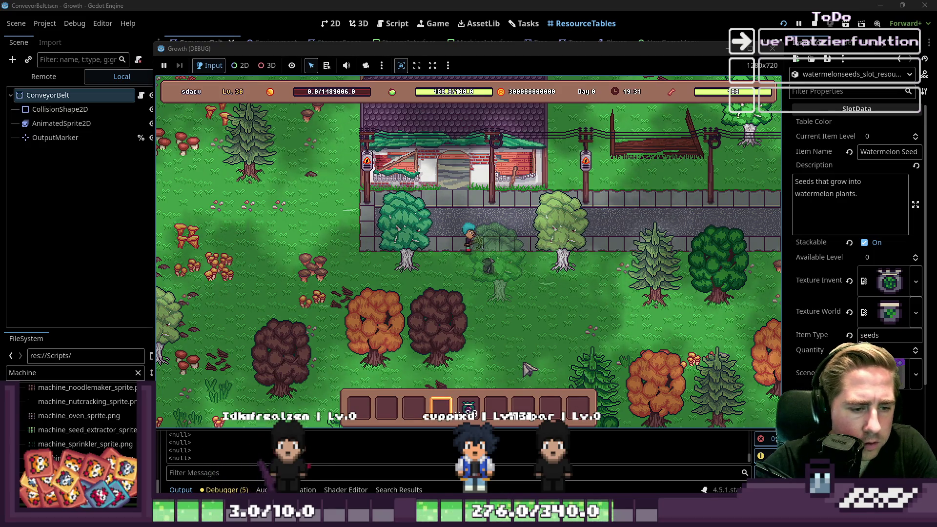
pyautogui.press('5')
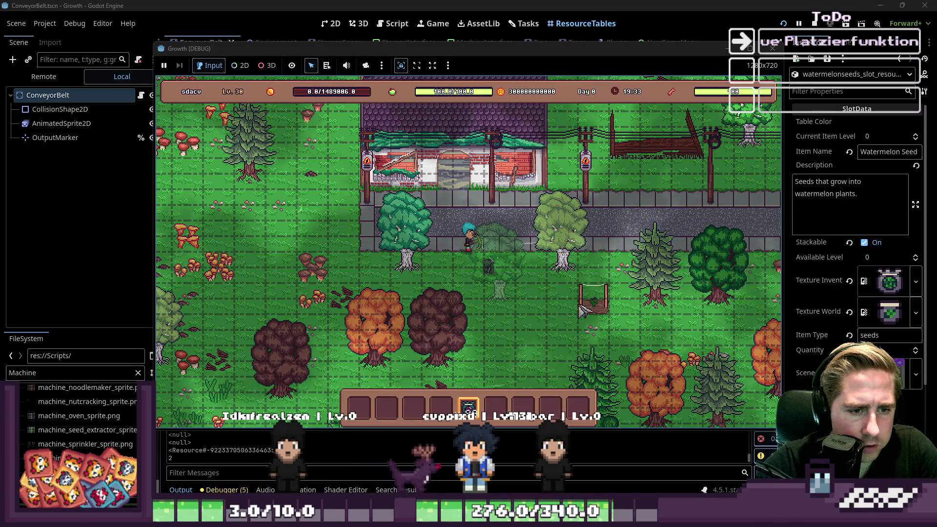
pyautogui.moveTo(575, 327)
pyautogui.mouseDown()
pyautogui.moveTo(566, 344)
pyautogui.moveTo(534, 302)
pyautogui.moveTo(525, 362)
pyautogui.moveTo(566, 342)
pyautogui.moveTo(574, 312)
pyautogui.moveTo(599, 290)
pyautogui.moveTo(594, 350)
pyautogui.mouseUp()
pyautogui.press('3')
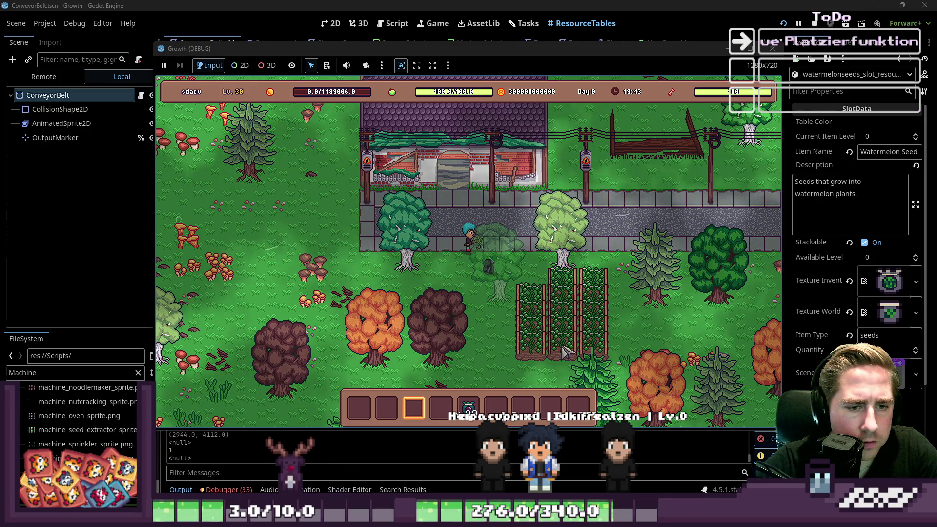
# Walk the character around the plots, then stop the game and return to the Script workspace.
pyautogui.press('s')
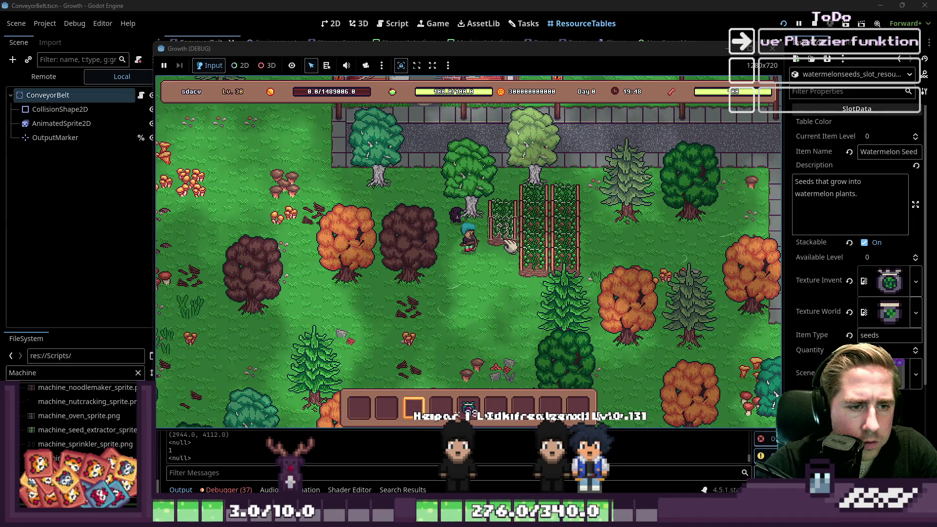
pyautogui.press('i')
pyautogui.press('i')
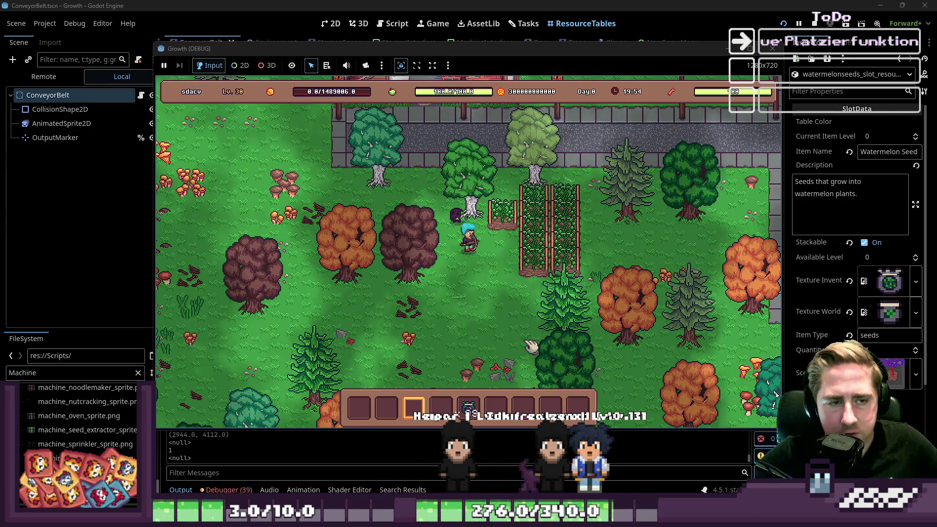
pyautogui.press('d')
pyautogui.press('s')
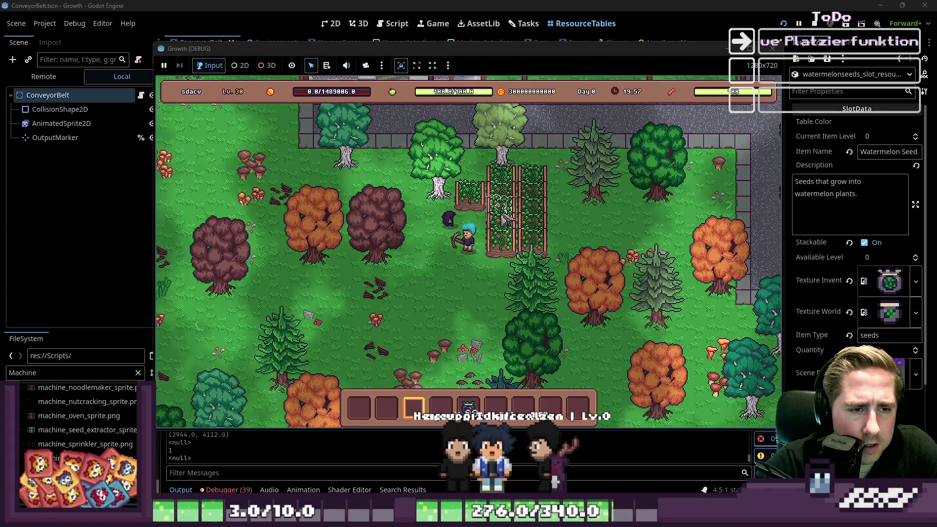
pyautogui.press('a')
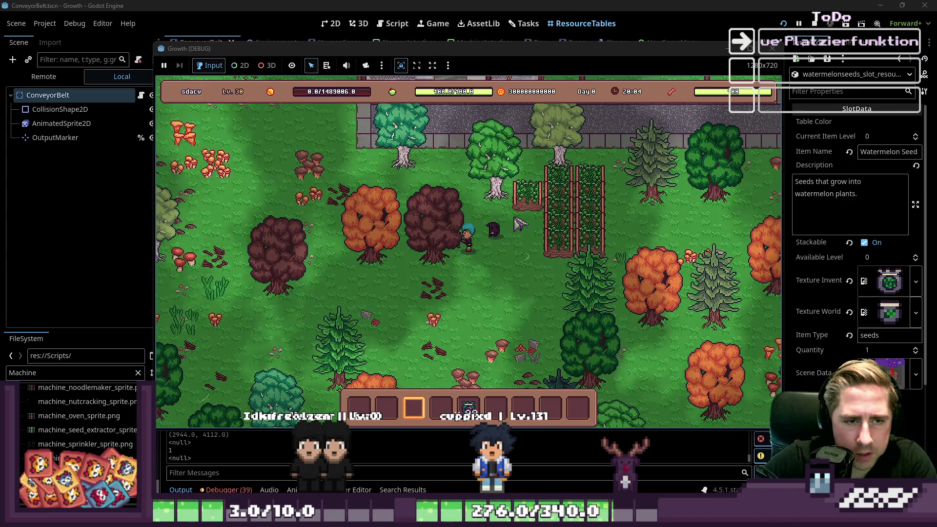
pyautogui.press('d')
pyautogui.press('w')
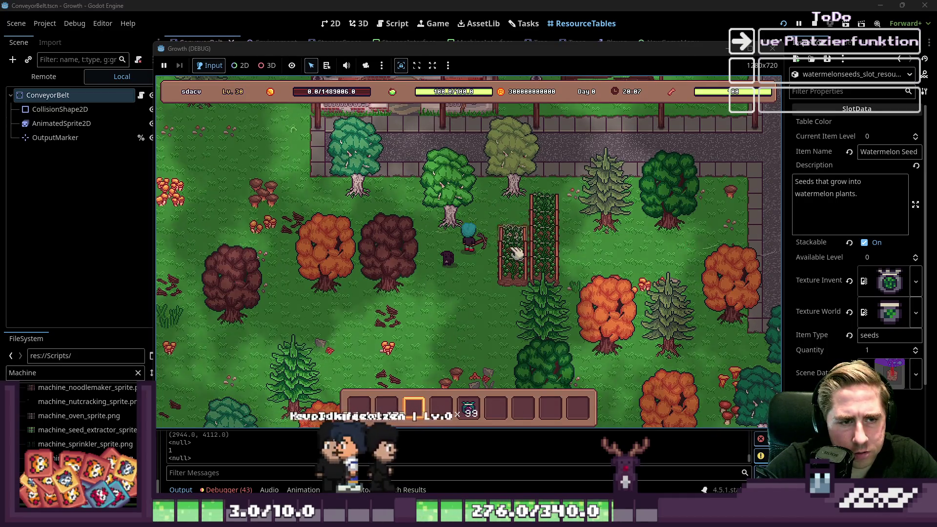
pyautogui.click(773, 49)
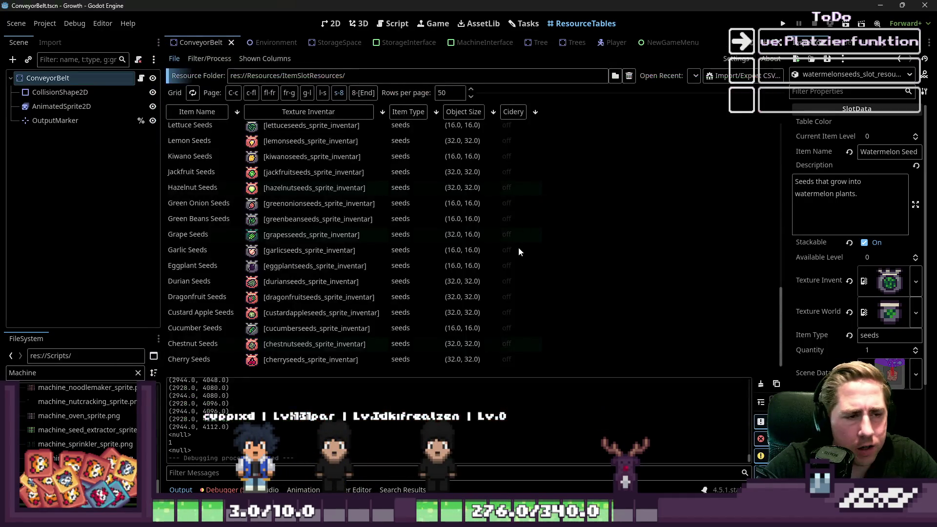
pyautogui.click(394, 26)
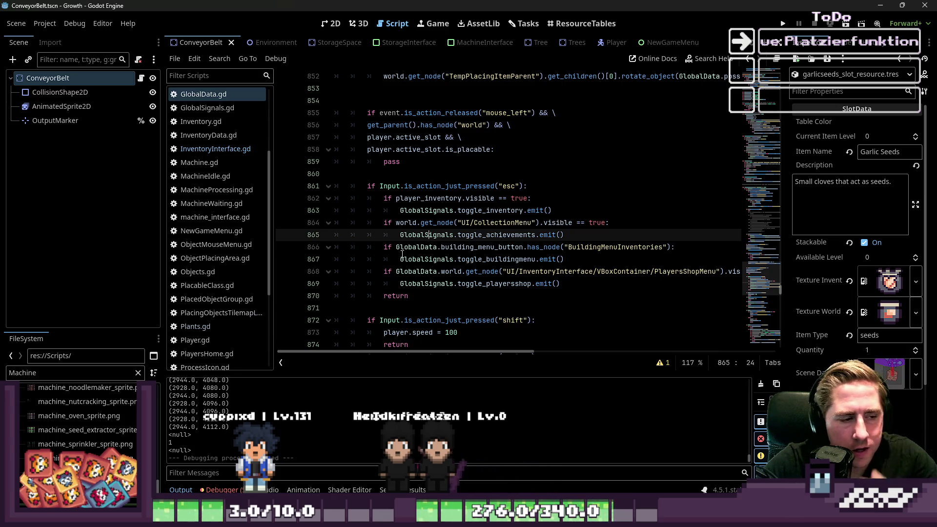
# Open the Debugger Errors list and jump to the UpdateUsedCells error at GlobalData.gd line 1070.
pyautogui.click(220, 489)
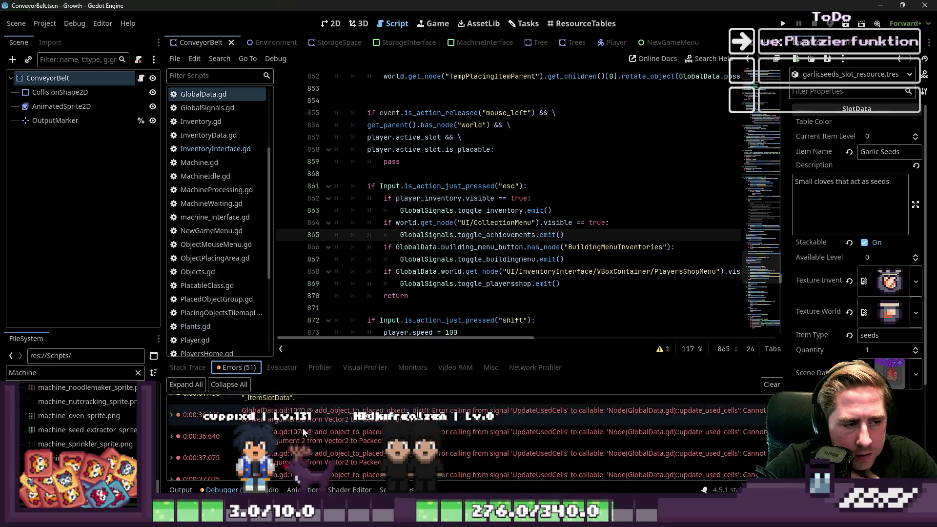
pyautogui.doubleClick(447, 458)
pyautogui.scroll(-2, 467, 440)
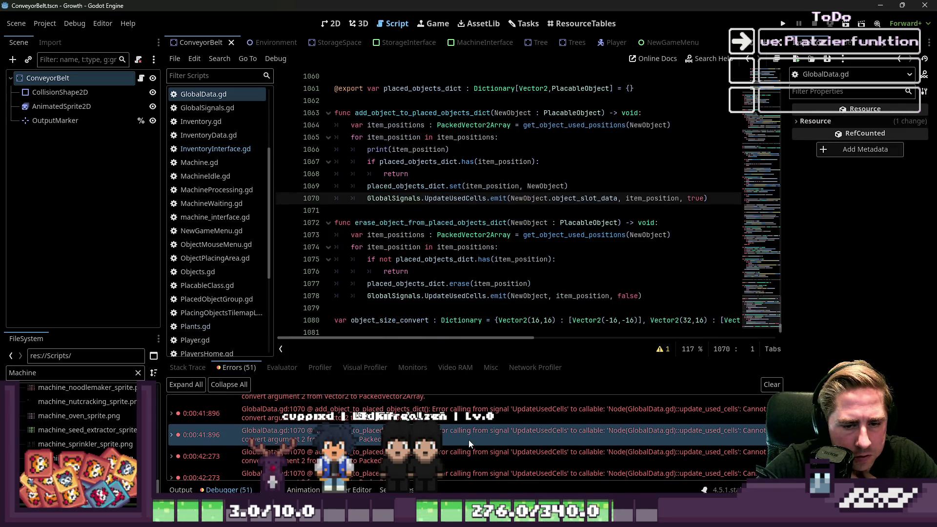
pyautogui.moveTo(467, 436)
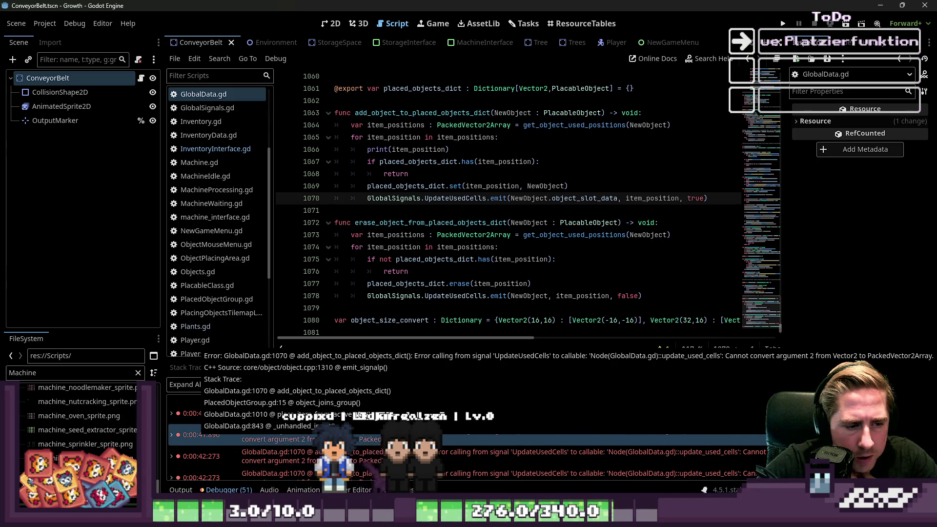
pyautogui.click(479, 215)
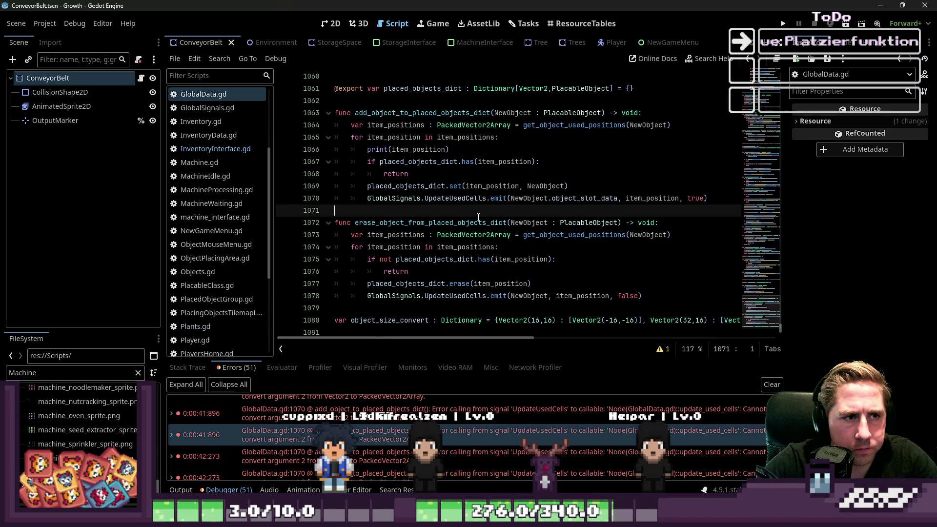
# Highlight the item_positions uses and start moving line 1070's emit out of the loop.
pyautogui.doubleClick(393, 128)
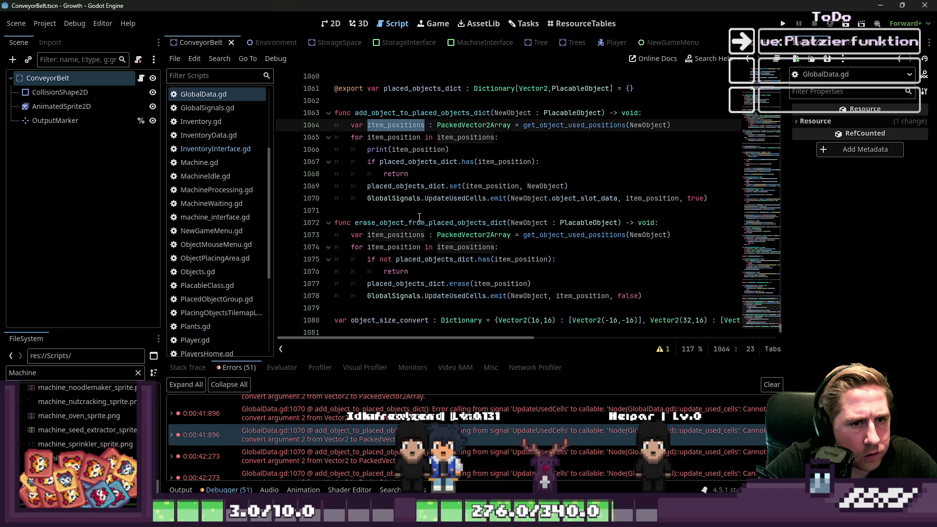
pyautogui.click(368, 199)
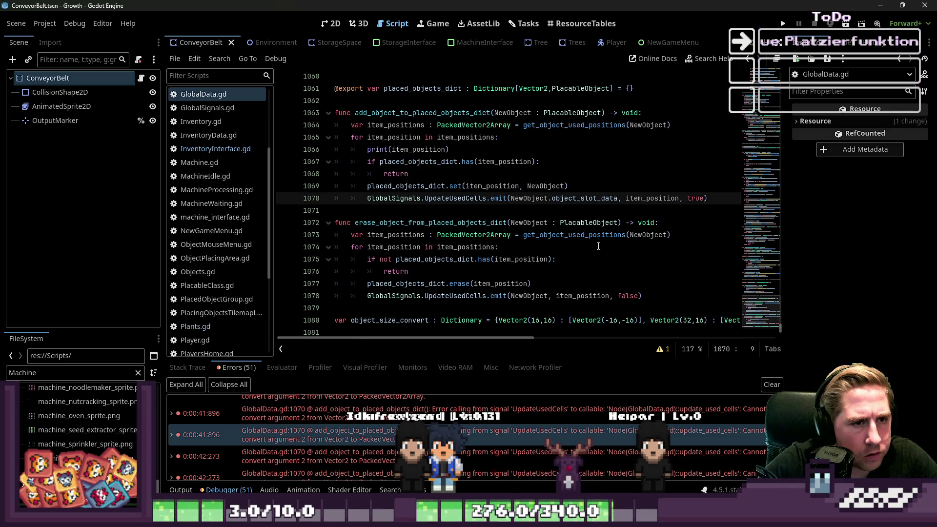
pyautogui.hotkey('ctrl', 'Right')
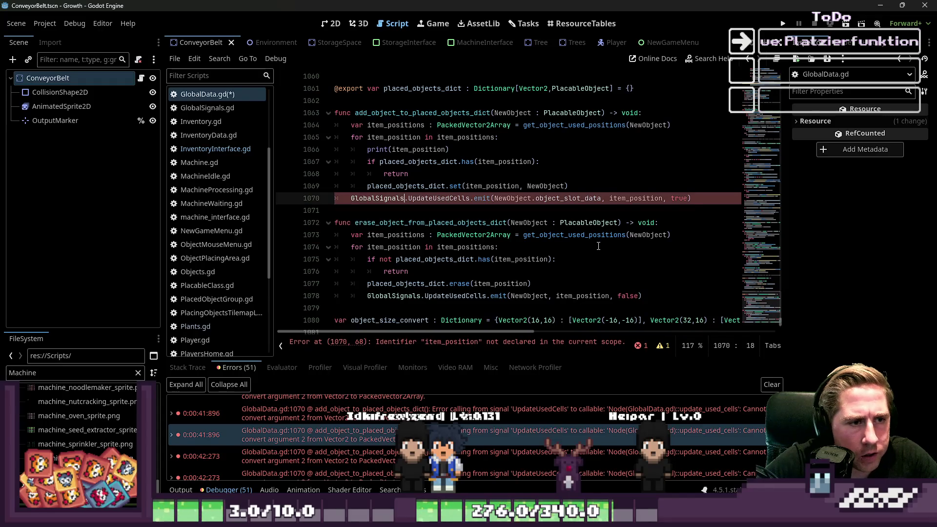
# Make line 1068 use continue and change line 1070's argument to item_positions.
pyautogui.press('Up')
pyautogui.press('Up')
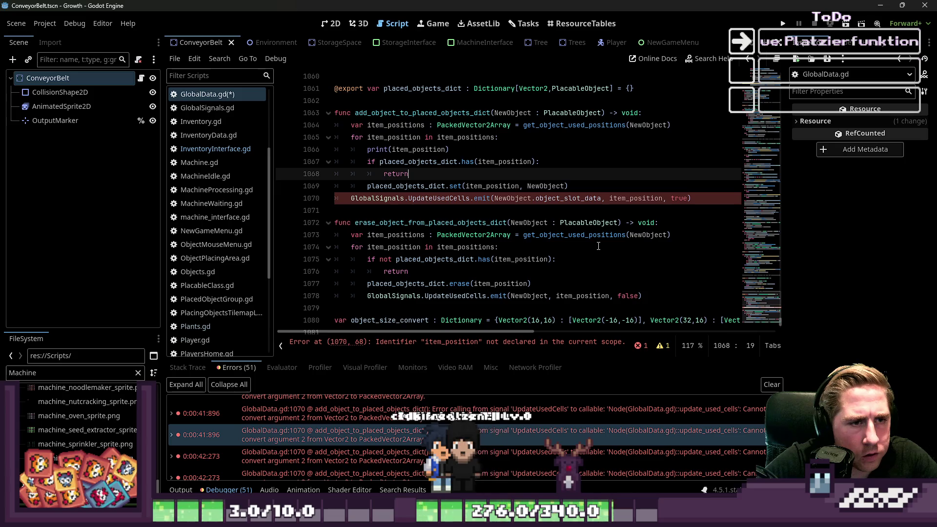
pyautogui.press('Down')
pyautogui.press('Down')
pyautogui.hotkey('ctrl', 'Right')
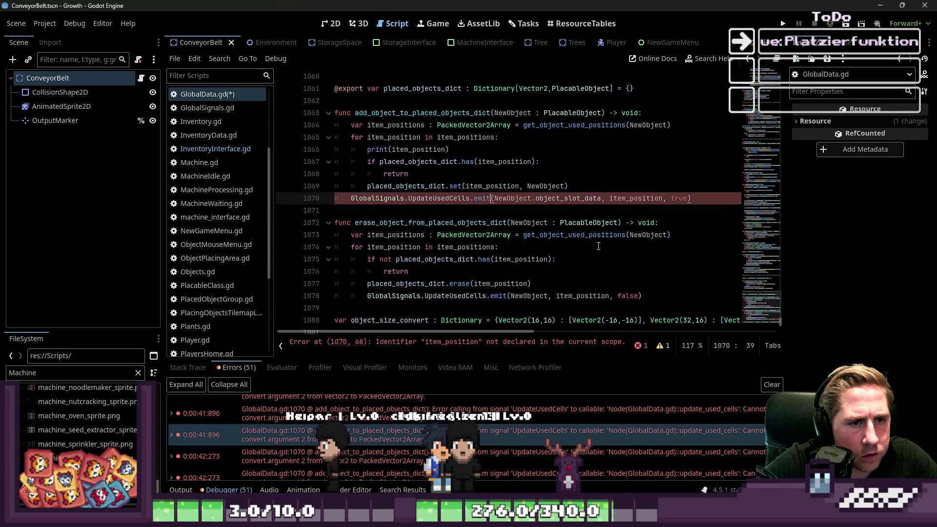
pyautogui.press('Up')
pyautogui.press('Up')
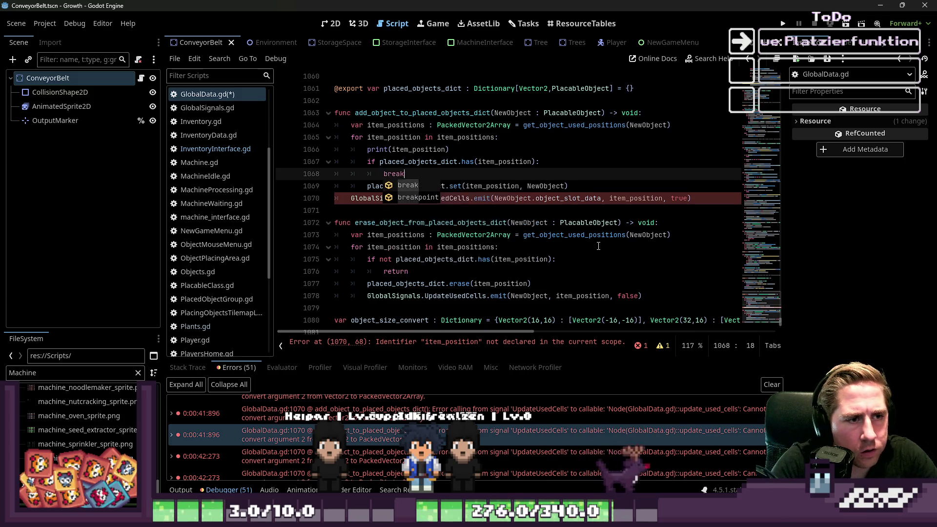
pyautogui.press('Escape')
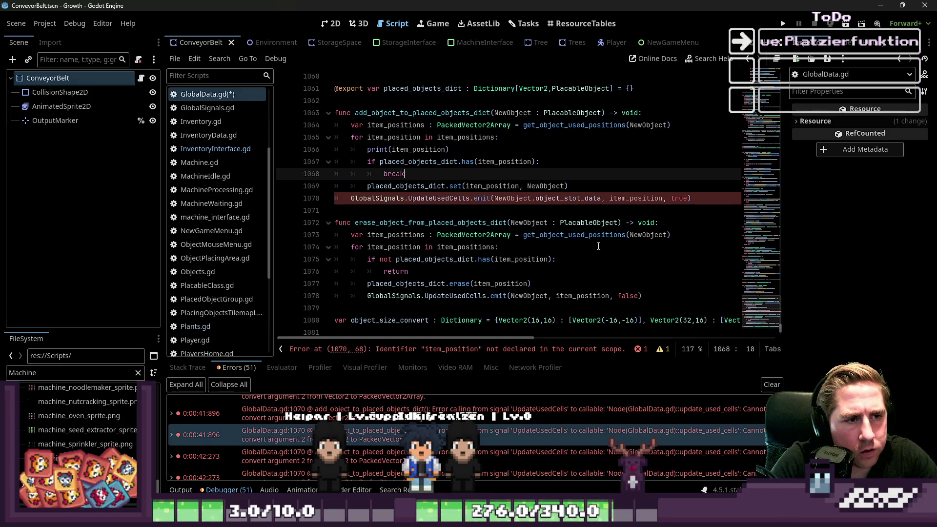
pyautogui.write('conti')
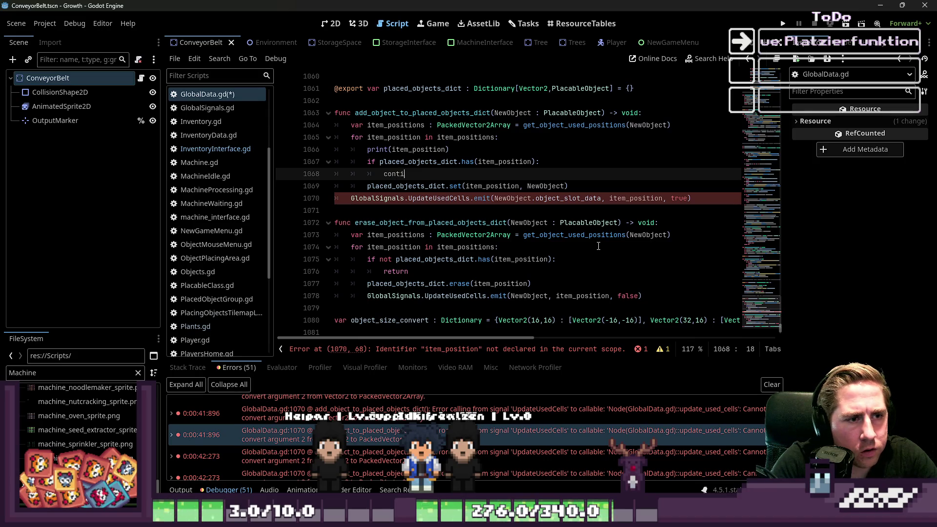
pyautogui.write('n')
pyautogui.press('Return')
pyautogui.press('Down')
pyautogui.press('Home')
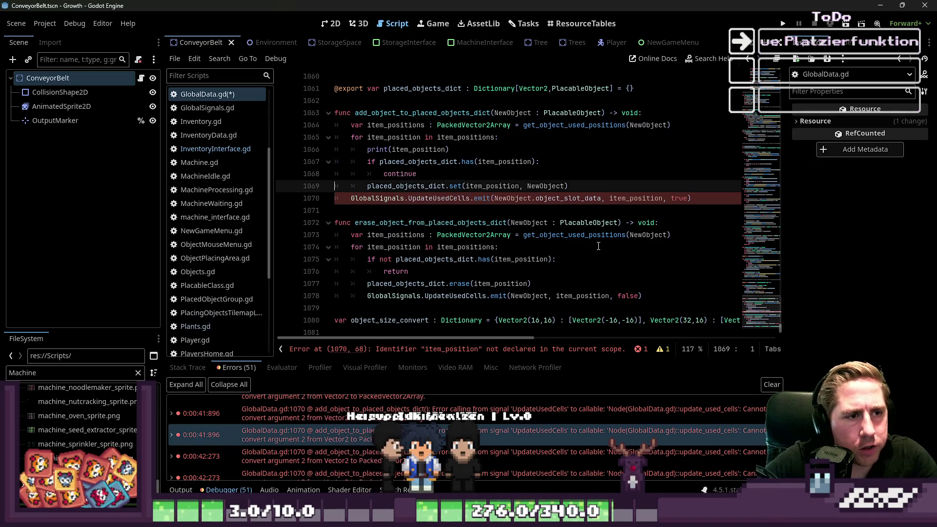
pyautogui.press('Down')
pyautogui.hotkey('ctrl', 'Right')
pyautogui.hotkey('ctrl', 'Right')
pyautogui.hotkey('ctrl', 'Right')
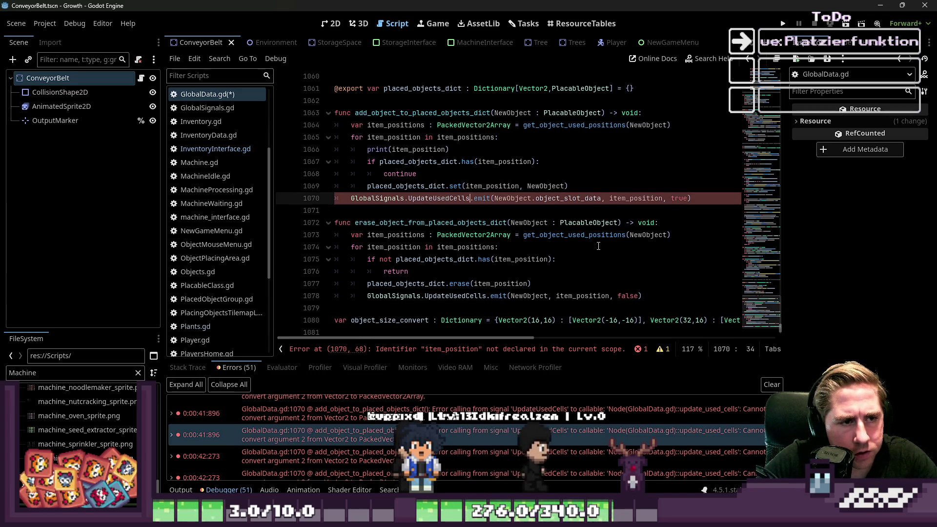
pyautogui.hotkey('ctrl', 'Right')
pyautogui.write('s')
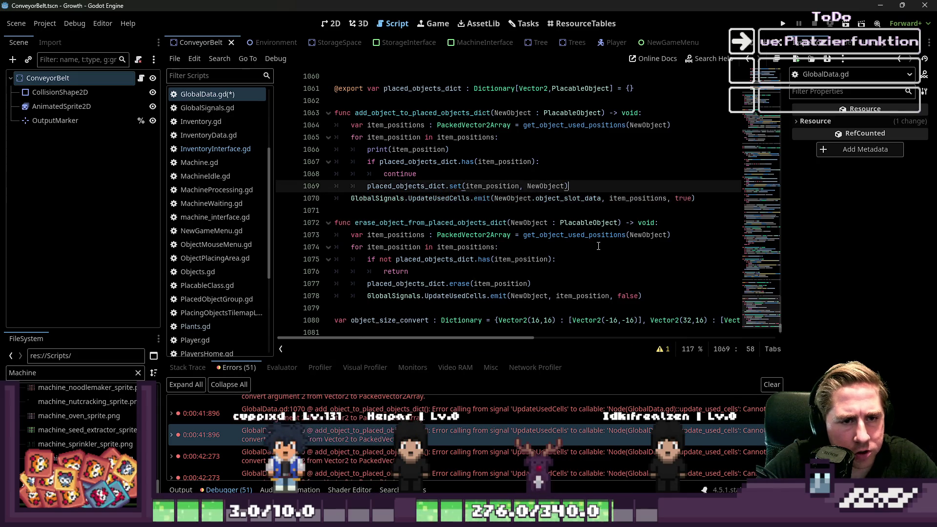
# Unindent the second UpdateUsedCells emit out of its loop, use continue on line 1076, and save GlobalData.gd.
pyautogui.press('Down')
pyautogui.press('Down')
pyautogui.press('Down')
pyautogui.press('Down')
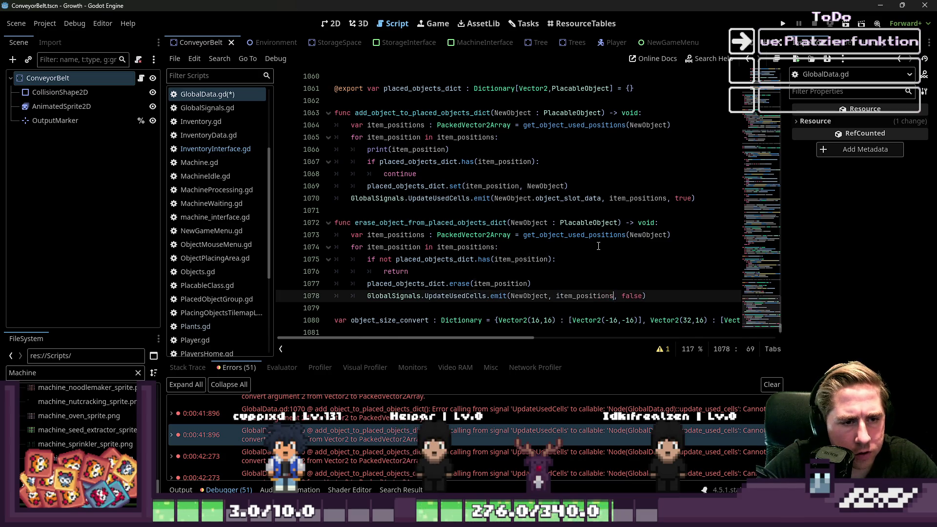
pyautogui.write('s')
pyautogui.press('Up')
pyautogui.press('Home')
pyautogui.press('Home')
pyautogui.press('Down')
pyautogui.hotkey('shift', 'Tab')
pyautogui.press('Up')
pyautogui.press('Up')
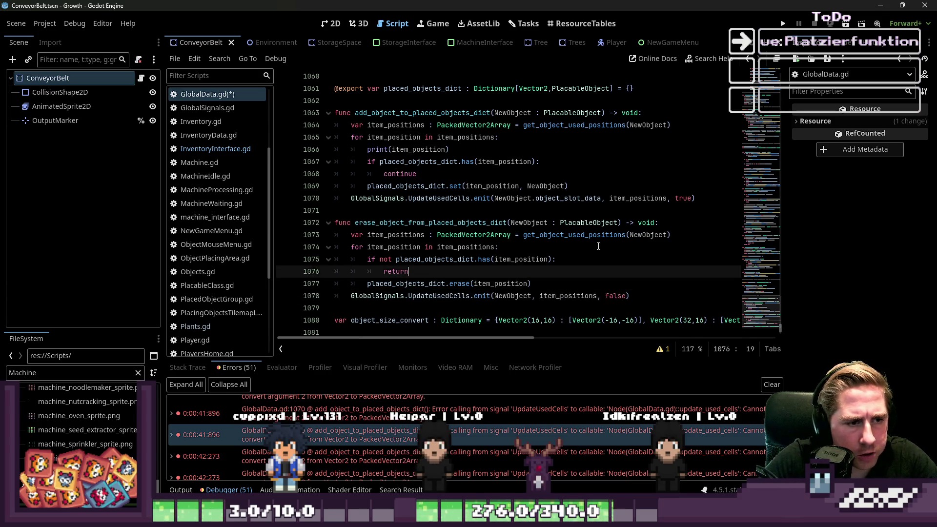
pyautogui.write('continue')
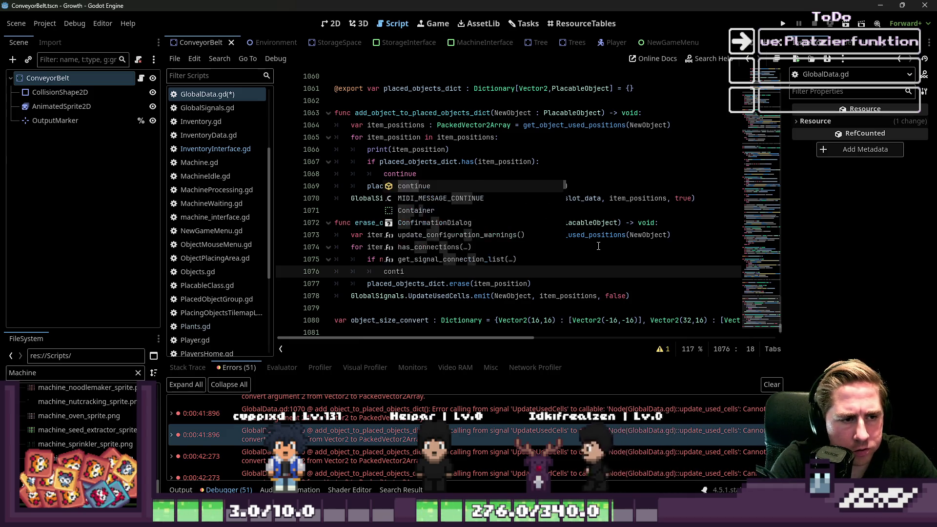
pyautogui.press('Escape')
pyautogui.press('Down')
pyautogui.press('Home')
pyautogui.press('Home')
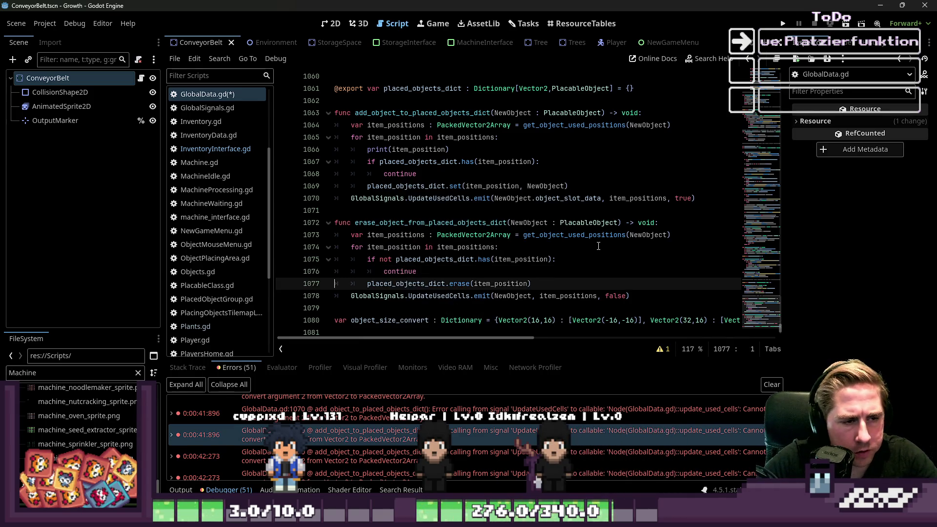
pyautogui.hotkey('ctrl', 's')
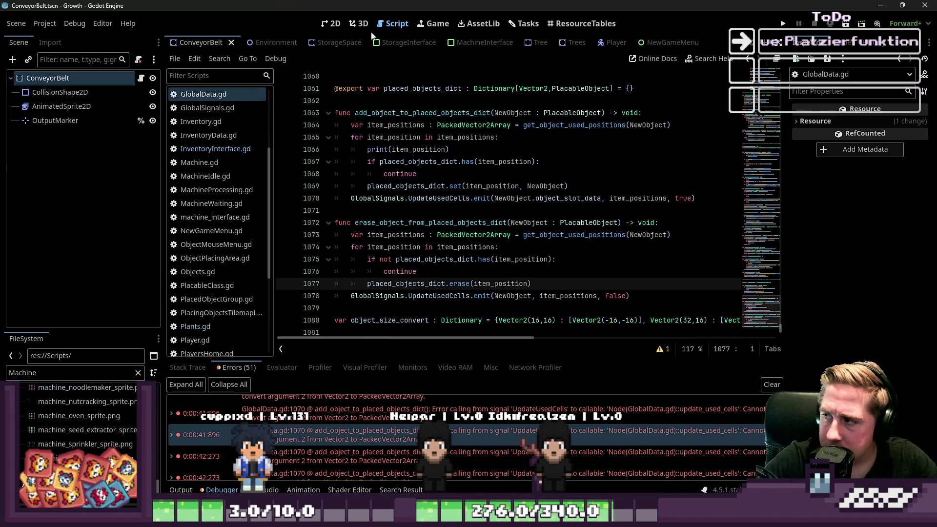
# Review the erase function's erase(item_position) line, then run the project with F5.
pyautogui.click(385, 259)
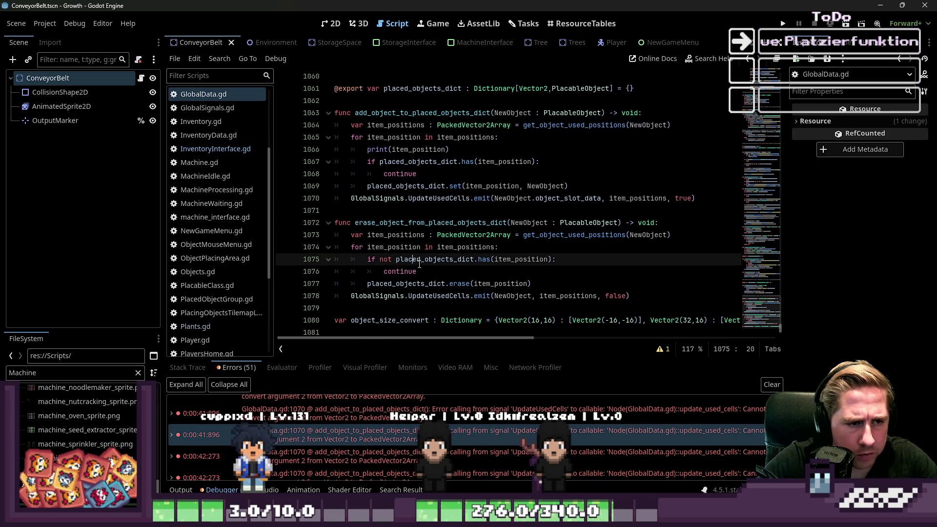
pyautogui.click(482, 266)
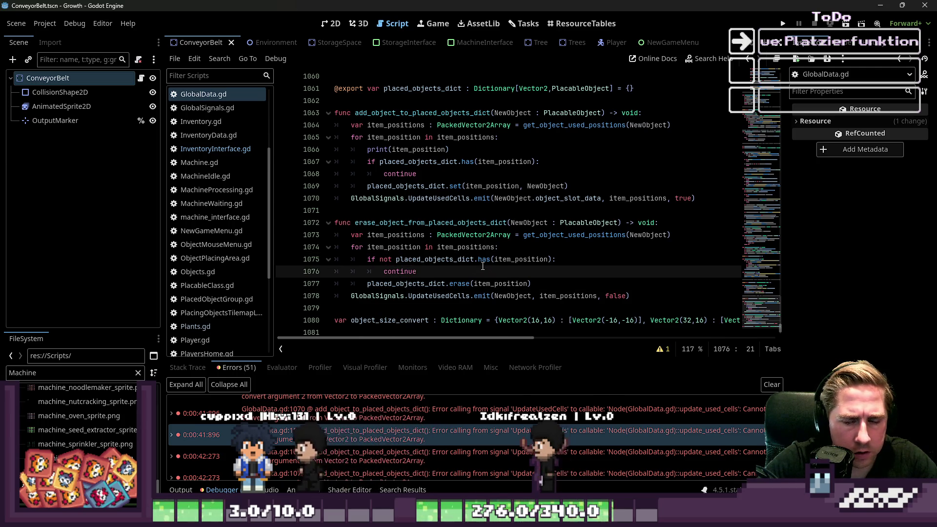
pyautogui.moveTo(482, 267)
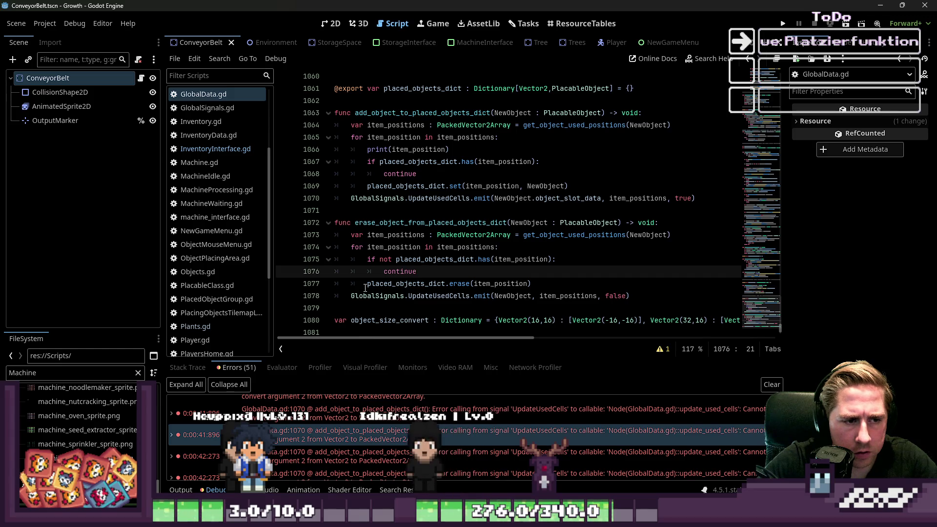
pyautogui.moveTo(367, 284); pyautogui.dragTo(574, 280)
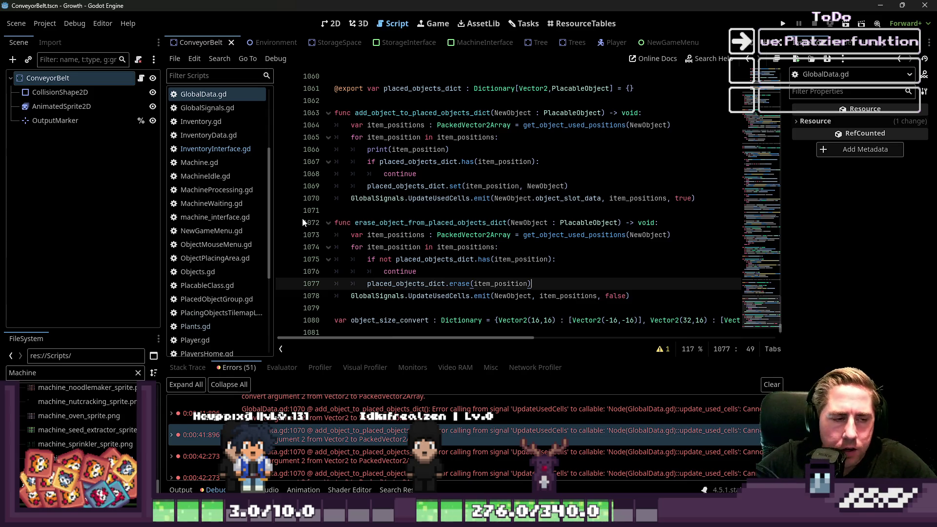
pyautogui.press('F5')
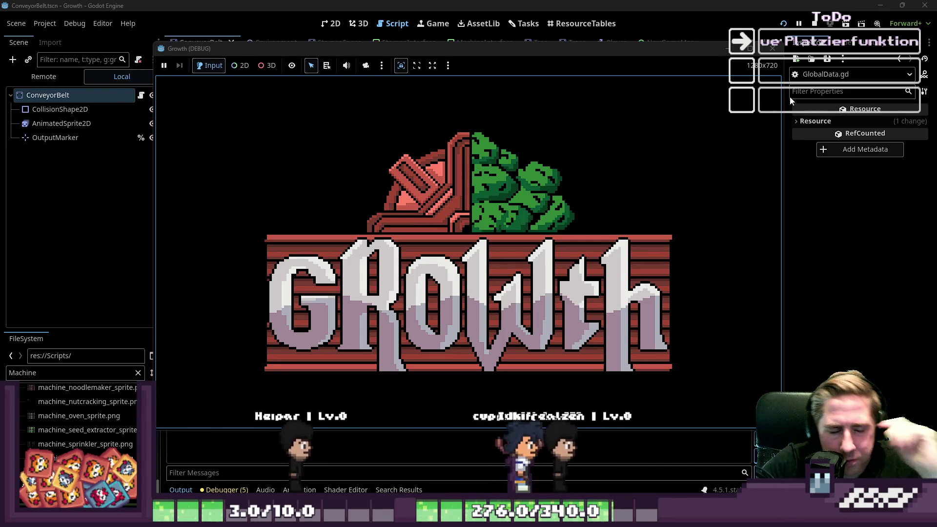
# Stop the test run and inspect the erase_object_from_placed_objects_dict and add_object_to_placed_objects_dict functions.
pyautogui.click(776, 48)
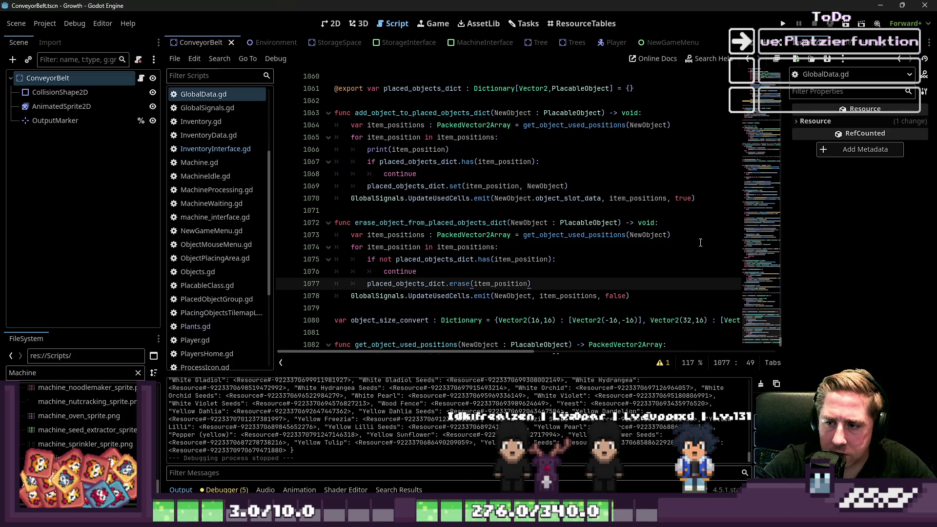
pyautogui.click(461, 223)
pyautogui.doubleClick(396, 223)
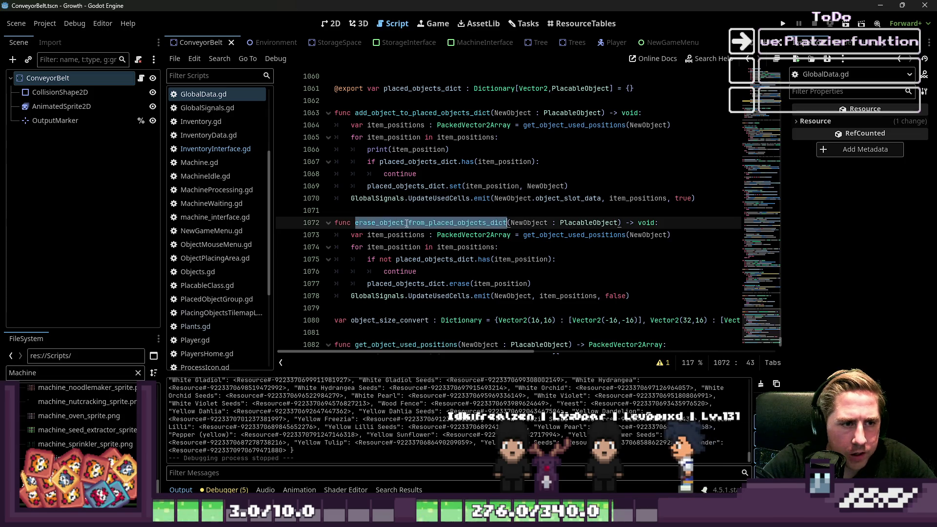
pyautogui.scroll(1, 393, 186)
pyautogui.doubleClick(389, 147)
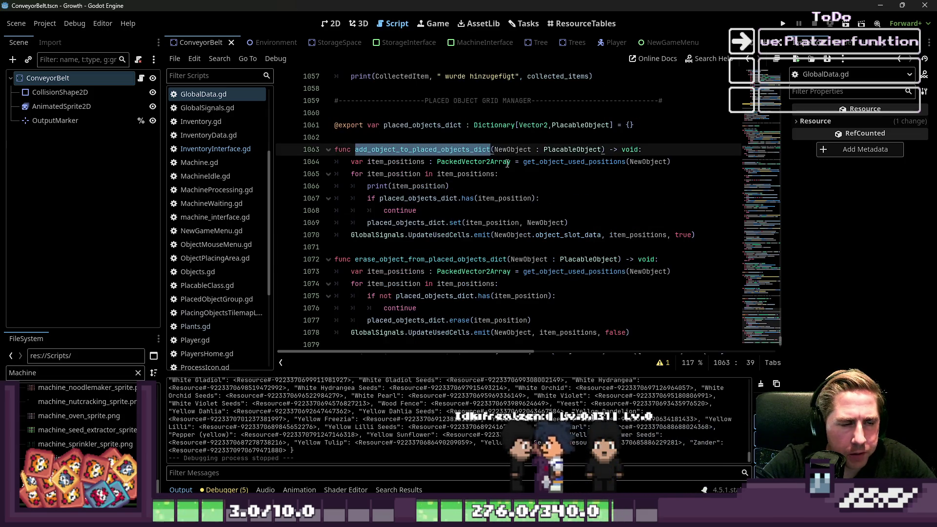
# Relaunch the game with F5 and open PlacingObjectsTilemapLayer.gd.
pyautogui.press('F5')
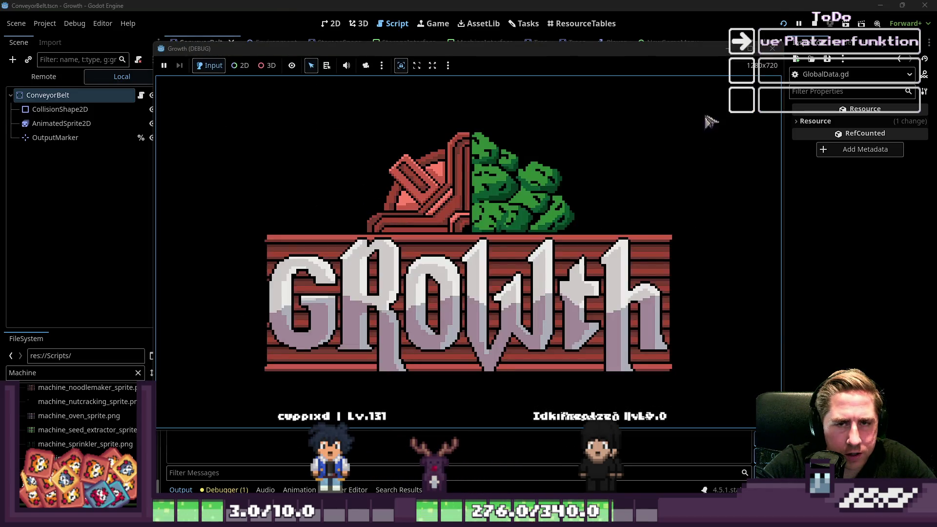
pyautogui.scroll(-5, 217, 172)
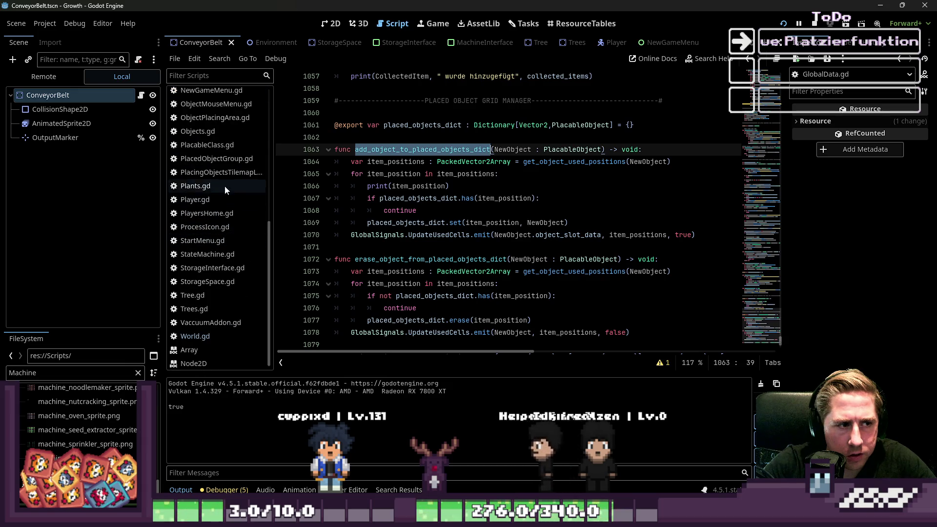
pyautogui.click(221, 172)
# Rewrite line 14's connection as GlobalSignals.GameStateChanged.connect(...).
pyautogui.scroll(4, 390, 211)
pyautogui.doubleClick(474, 247)
pyautogui.click(475, 259)
pyautogui.click(457, 246)
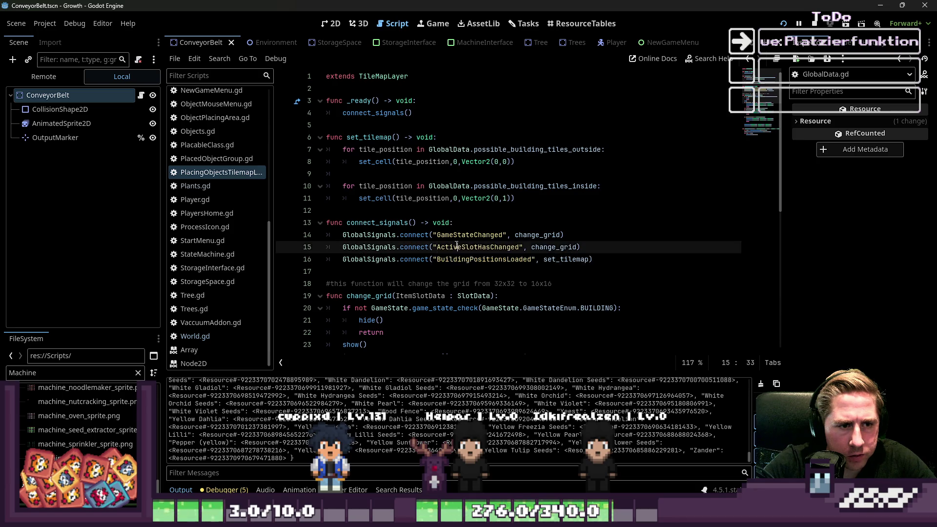
pyautogui.scroll(-3, 537, 258)
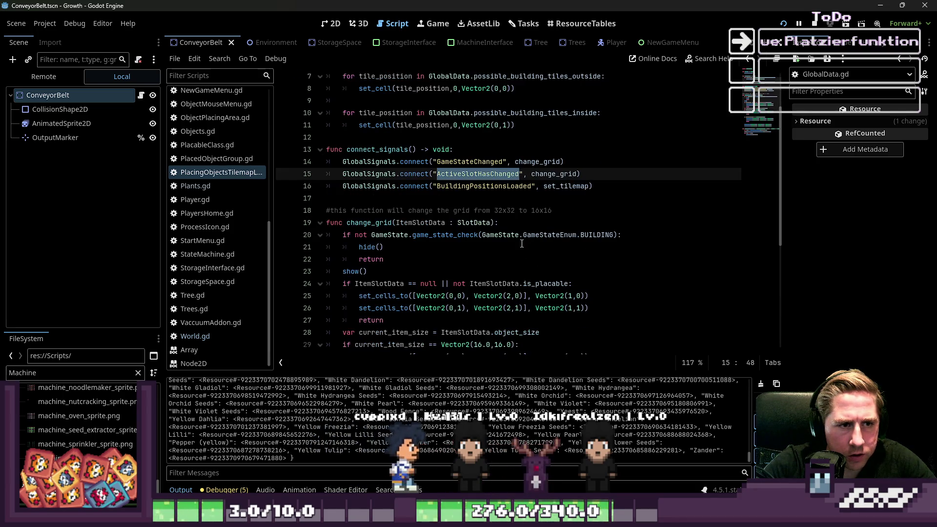
pyautogui.moveTo(521, 238)
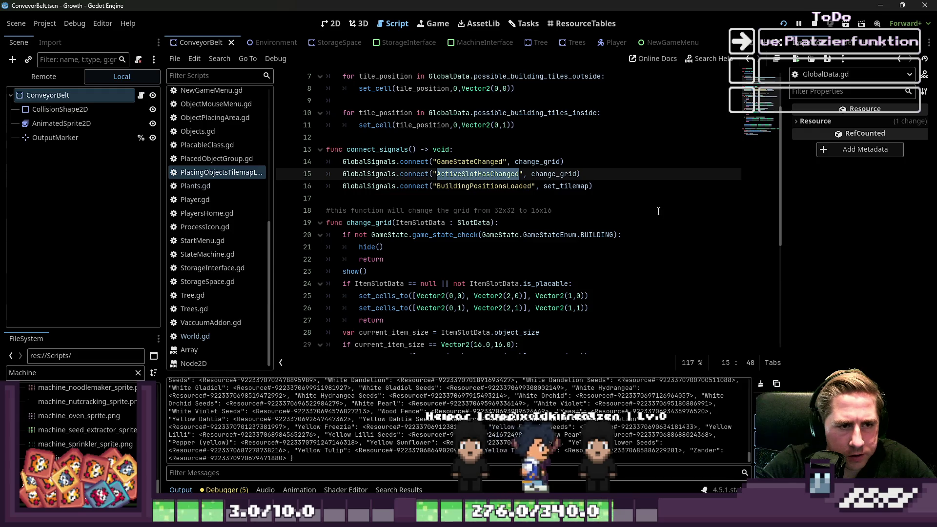
pyautogui.press('Left')
pyautogui.press('Left')
pyautogui.press('Left')
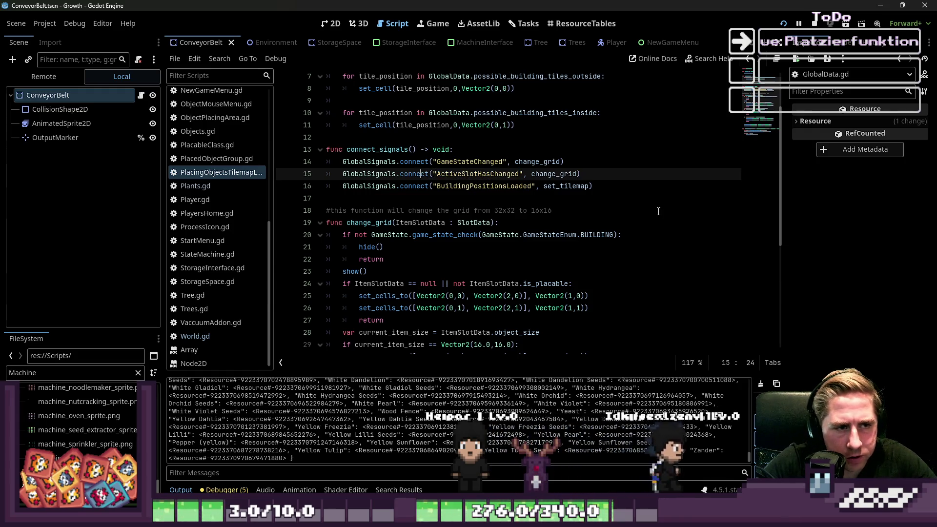
pyautogui.press('Up')
pyautogui.press('Right')
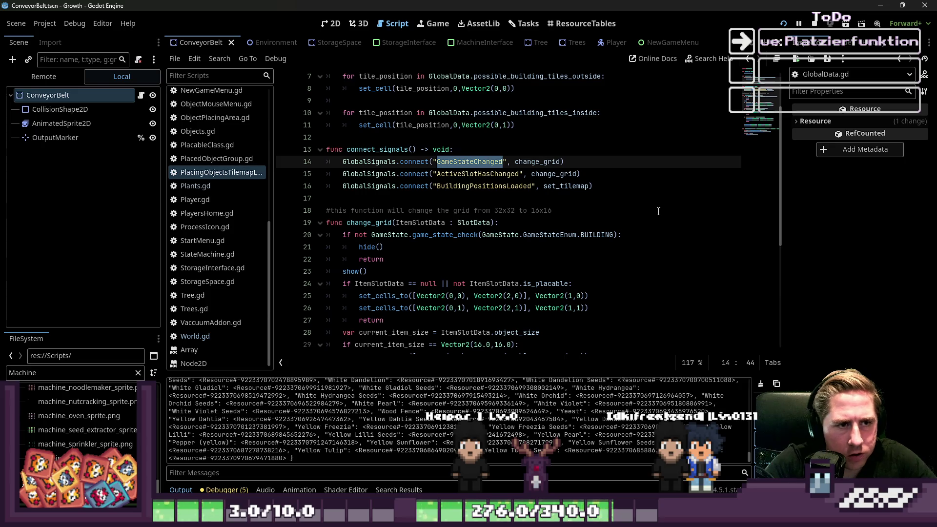
pyautogui.press('BackSpace')
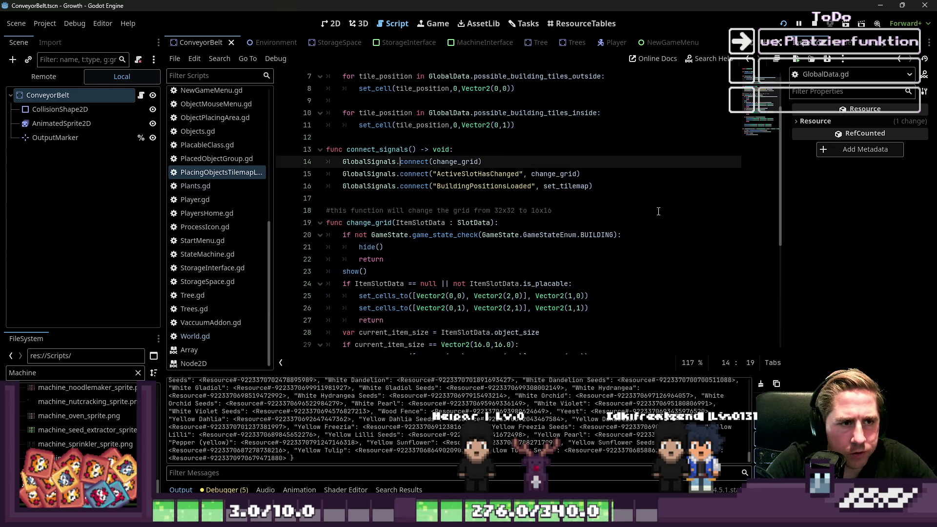
pyautogui.write('GameStateChanged.')
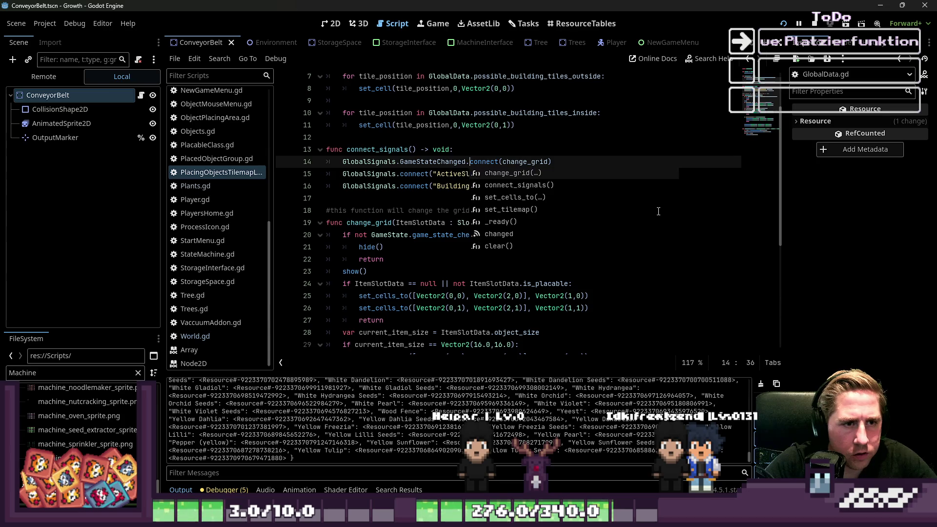
pyautogui.press('Escape')
# Rewrite line 15's connection as a ChangeActiveSlot.connect(...) call.
pyautogui.press('Down')
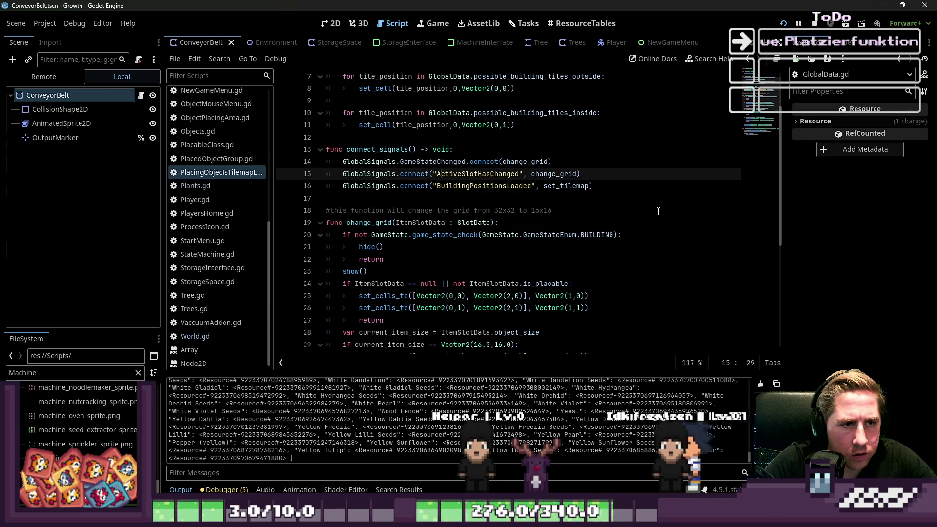
pyautogui.press('BackSpace')
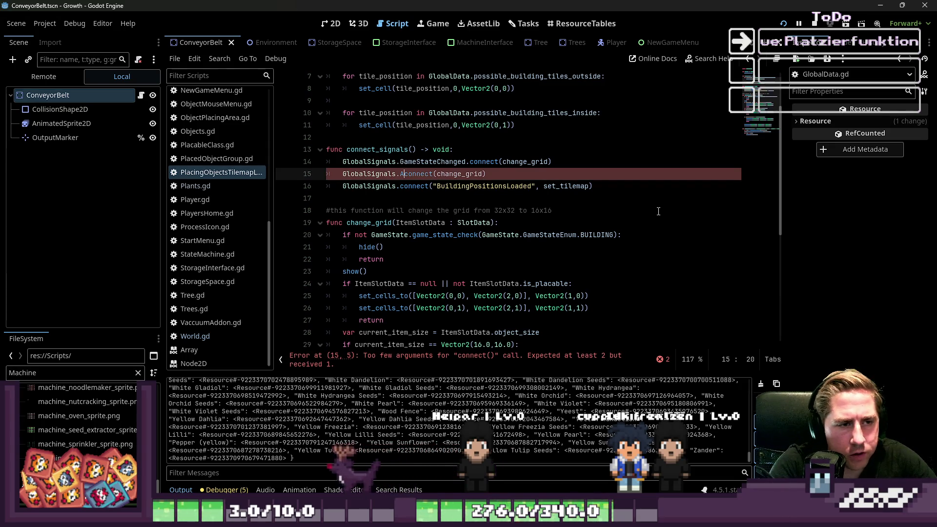
pyautogui.write('Acti')
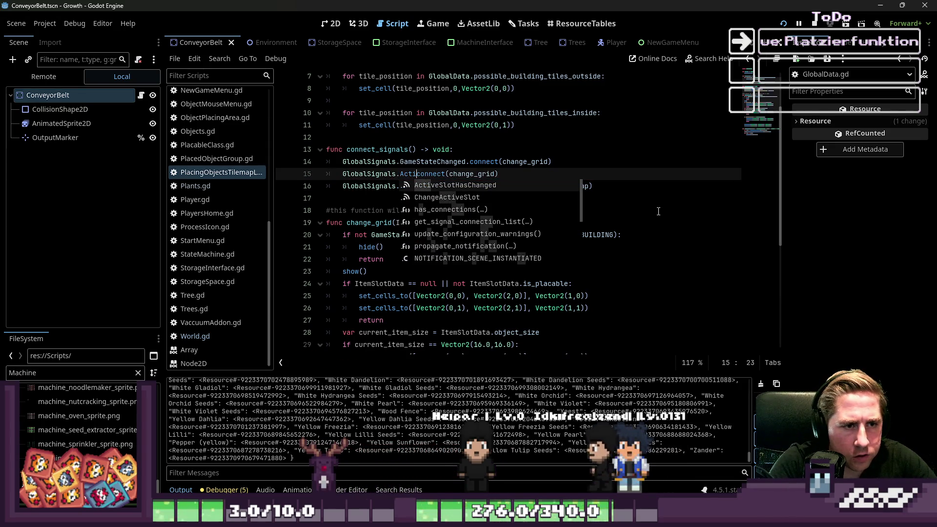
pyautogui.press('Down')
pyautogui.press('Tab')
pyautogui.write('.con')
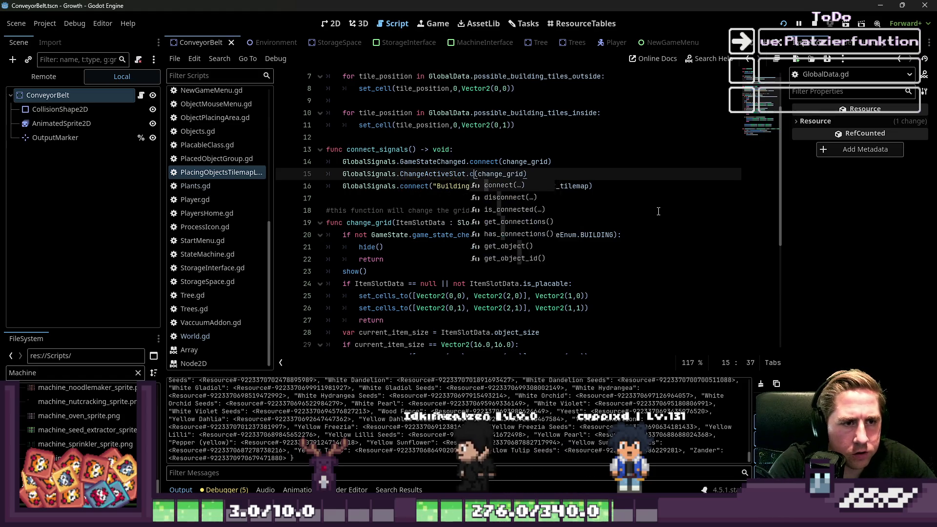
pyautogui.press('Tab')
# Change line 16 to BuildingPositionsLoaded.connect(set_tilemap), then stop and rerun the game.
pyautogui.press('Down')
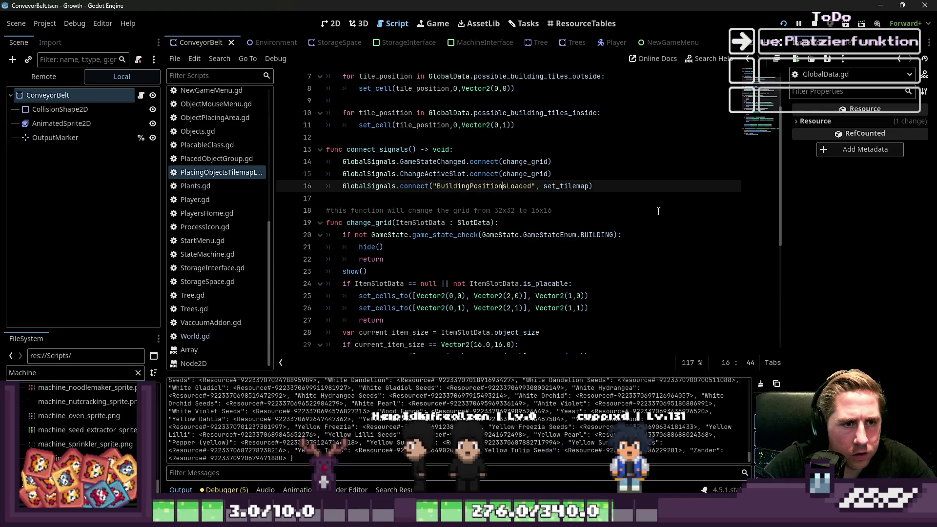
pyautogui.hotkey('ctrl', 'Left')
pyautogui.hotkey('ctrl', 'Left')
pyautogui.hotkey('ctrl', 'shift', 'Right')
pyautogui.hotkey('ctrl', 'shift', 'Right')
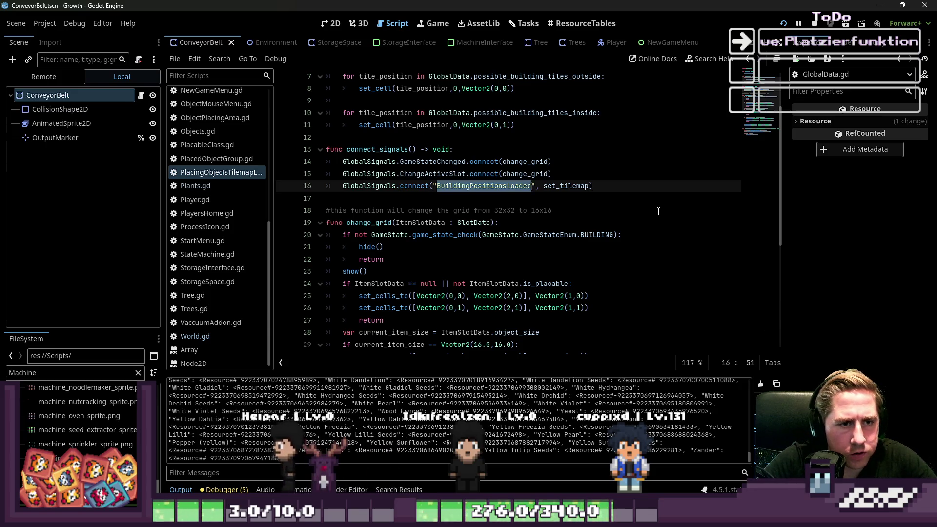
pyautogui.press('Delete')
pyautogui.hotkey('ctrl', 'Left')
pyautogui.hotkey('ctrl', 'Left')
pyautogui.write('BuildingPositionsLoaded.')
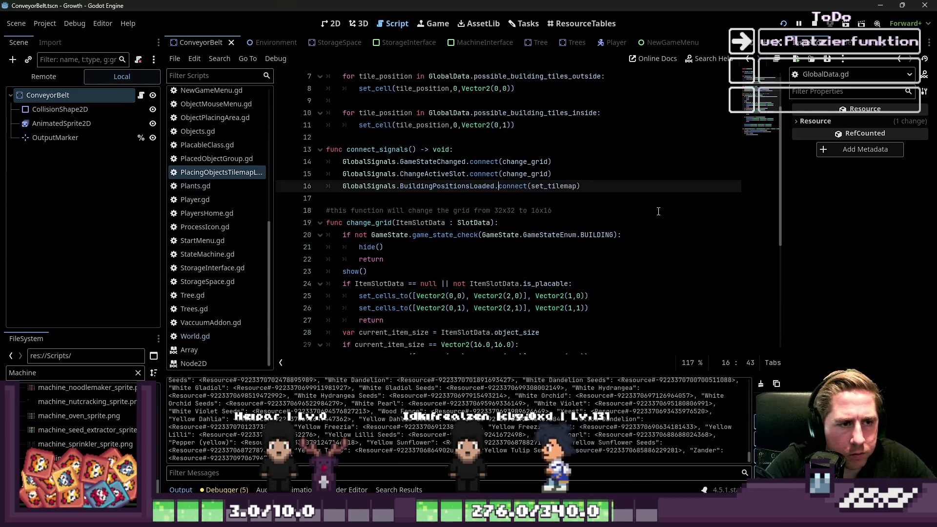
pyautogui.press('BackSpace')
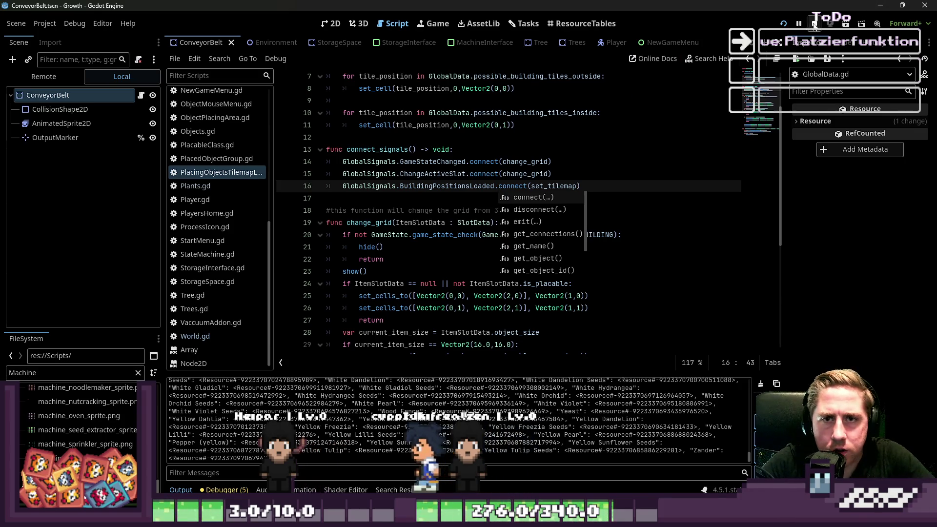
pyautogui.click(814, 24)
pyautogui.click(783, 24)
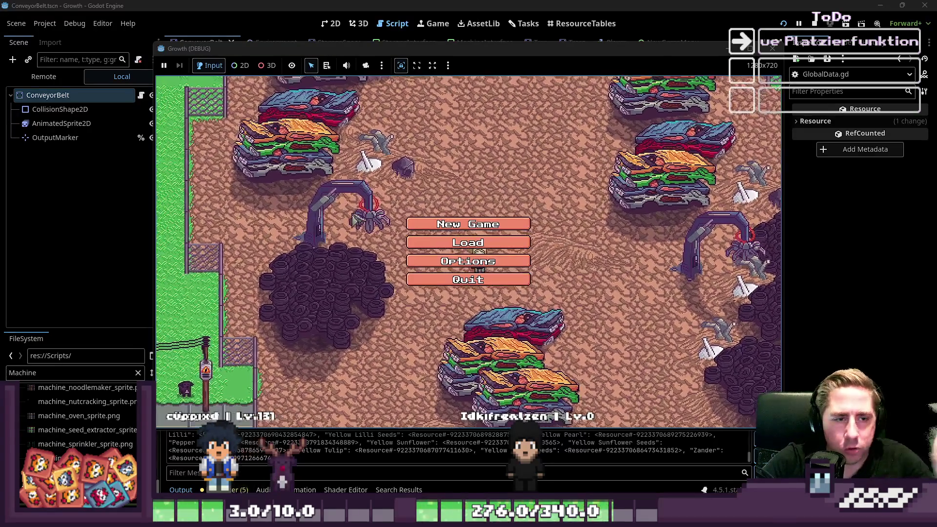
# Start a new game with a typed character name and walk down-left onto the grass.
pyautogui.click(463, 224)
pyautogui.write('cxsd')
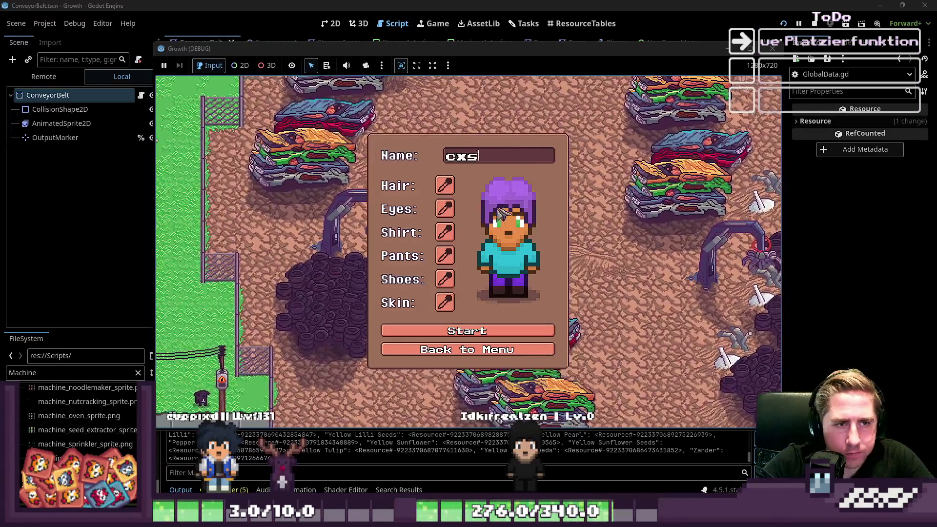
pyautogui.click(453, 333)
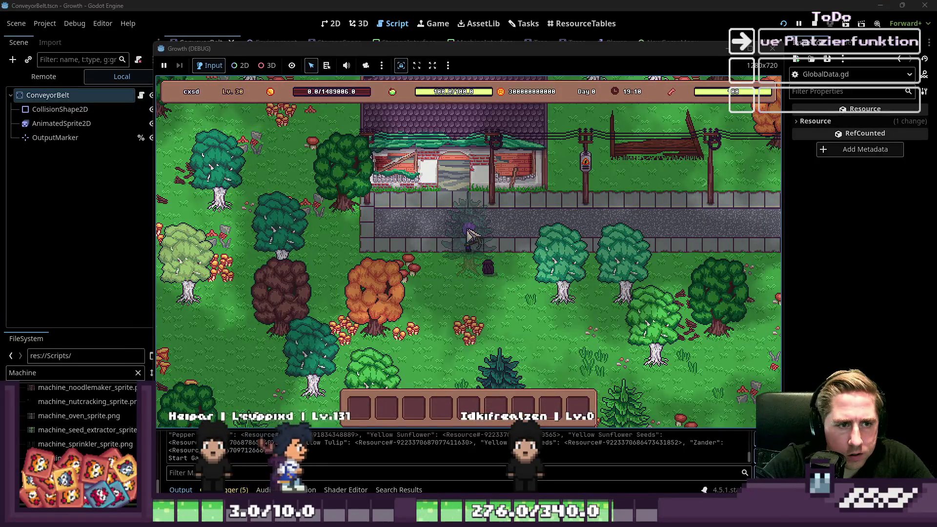
pyautogui.press('s')
pyautogui.press('a')
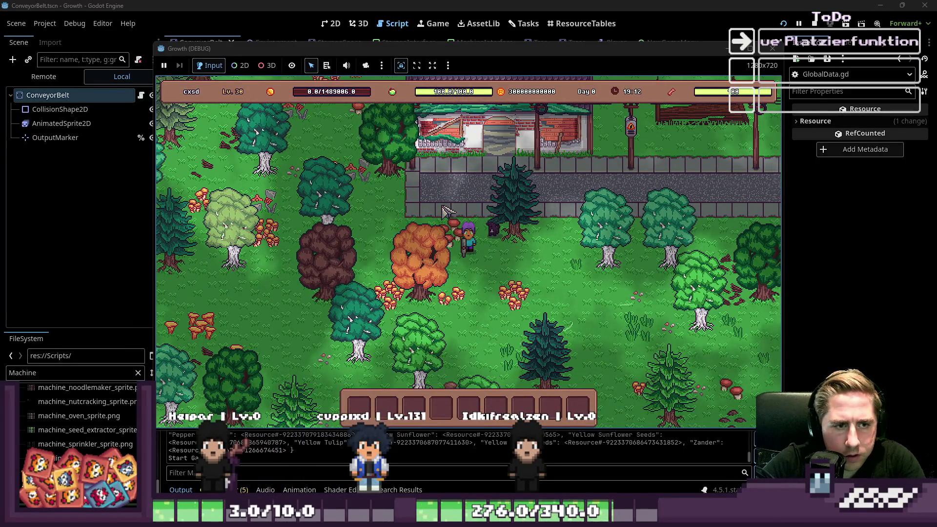
# Open the inventory, scroll through the full item grid, and close it with E.
pyautogui.press('i')
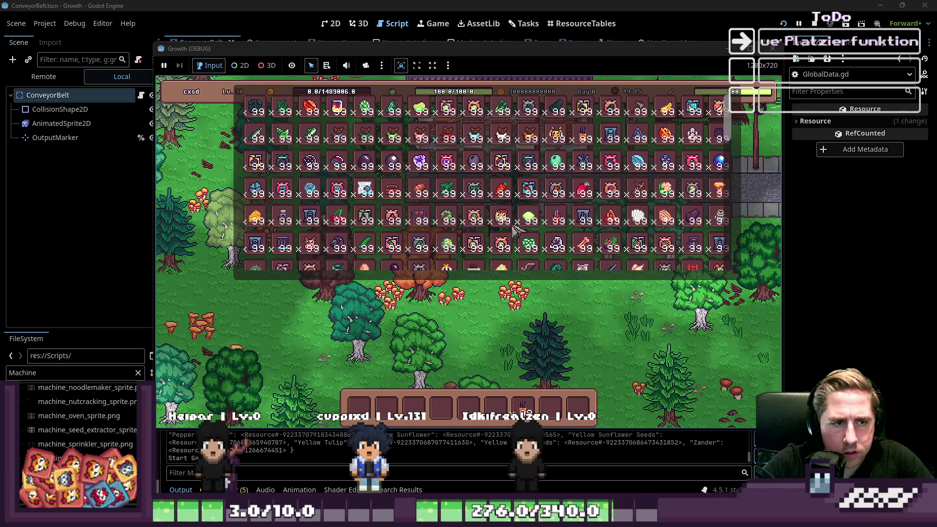
pyautogui.scroll(-4, 478, 173)
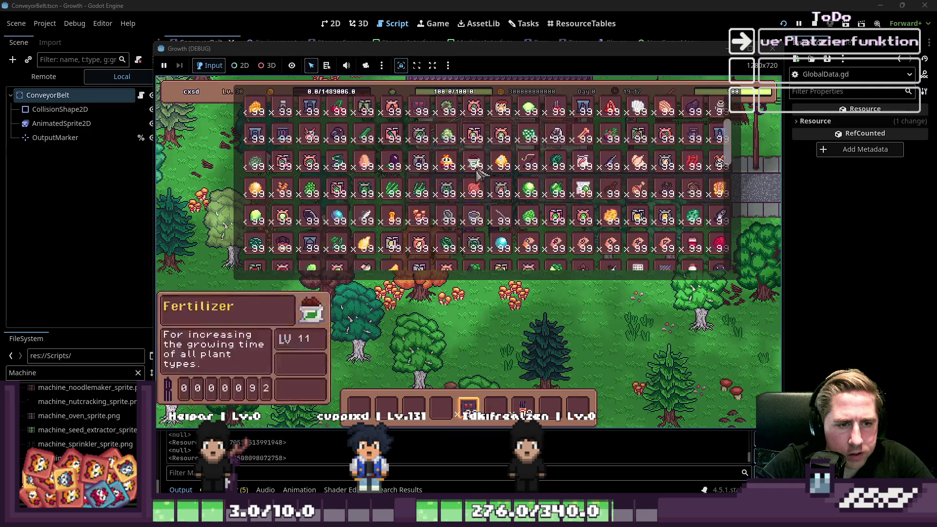
pyautogui.scroll(-2, 550, 173)
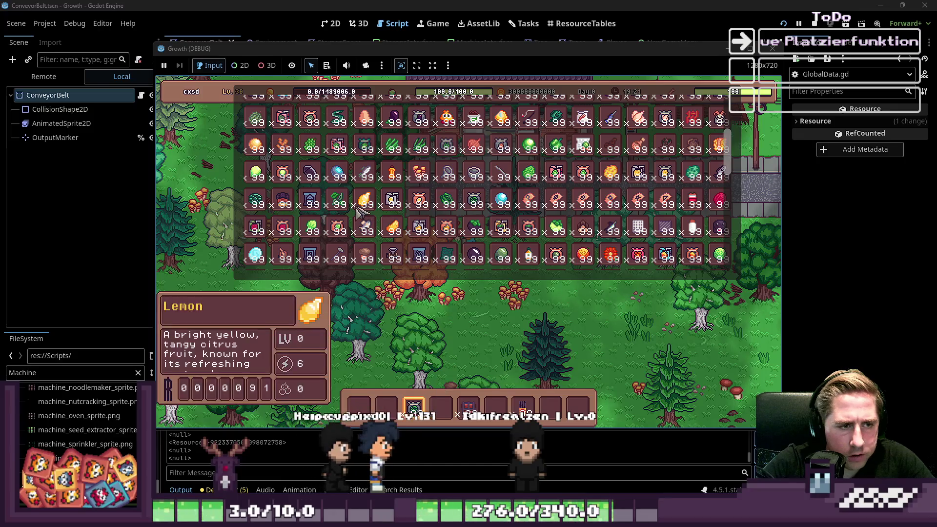
pyautogui.scroll(-2, 487, 246)
pyautogui.scroll(-2, 486, 246)
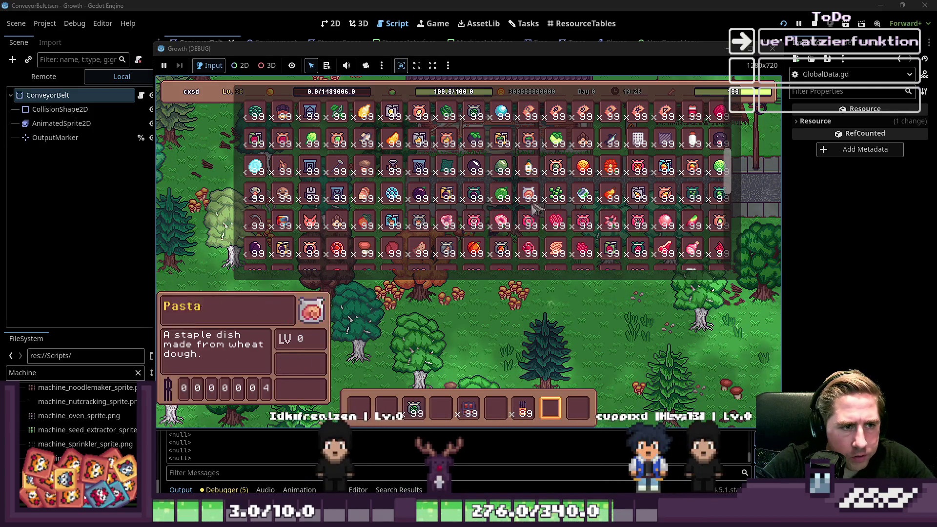
pyautogui.scroll(-1, 469, 215)
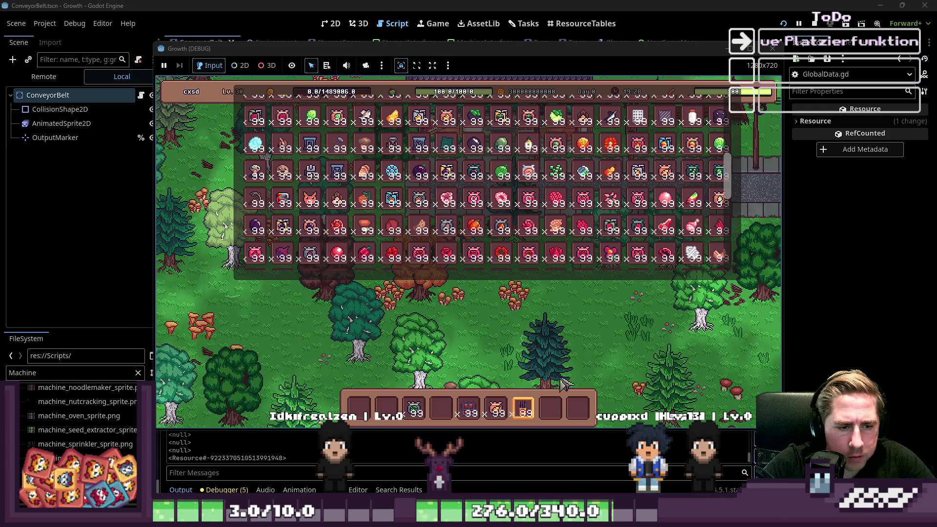
pyautogui.press('e')
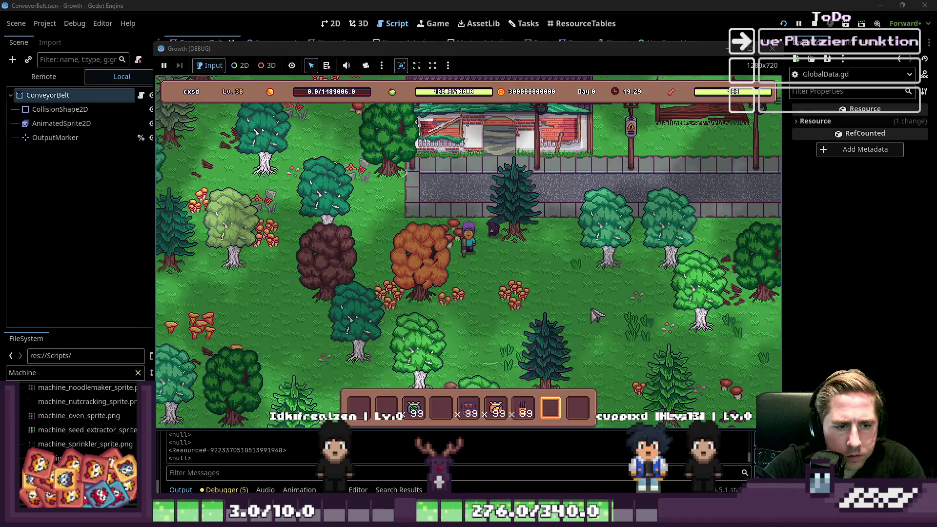
# Cycle through the hotbar items and briefly open and close the inventory grid.
pyautogui.scroll(-1, 596, 316)
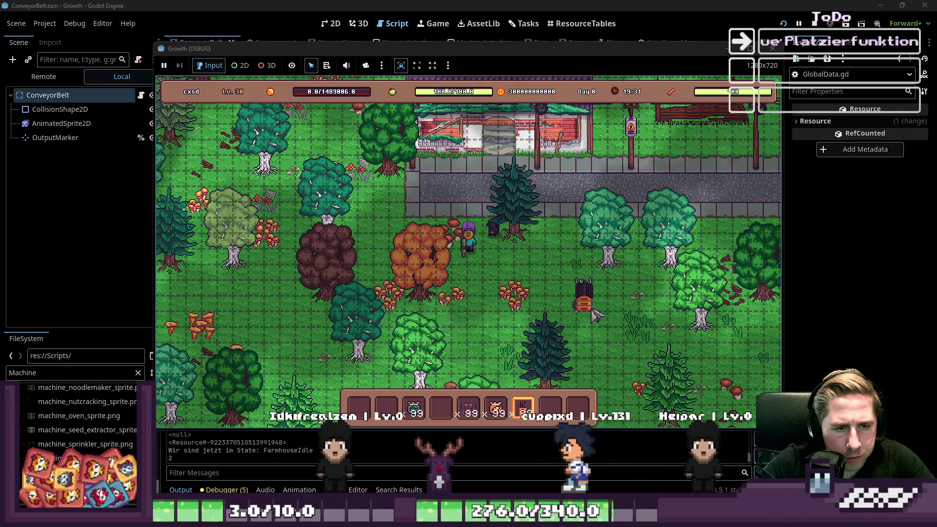
pyautogui.scroll(-2, 586, 303)
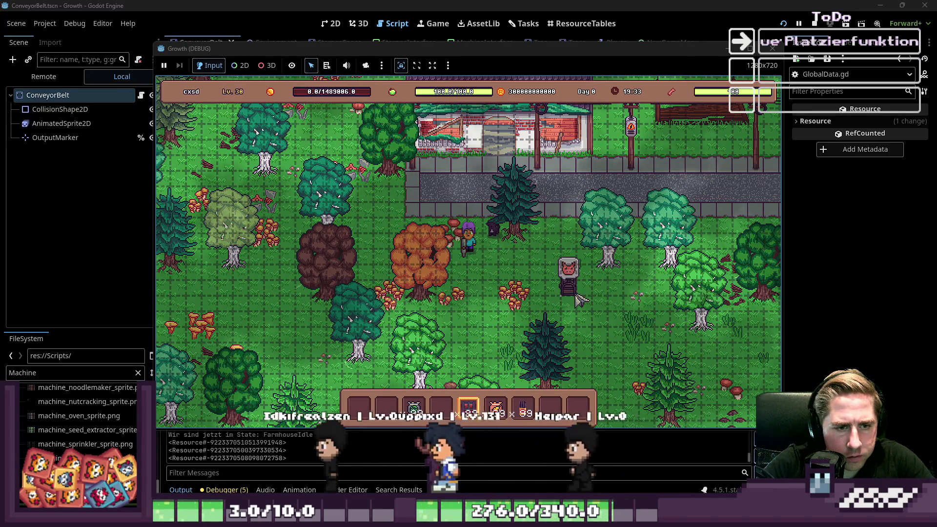
pyautogui.scroll(3, 579, 298)
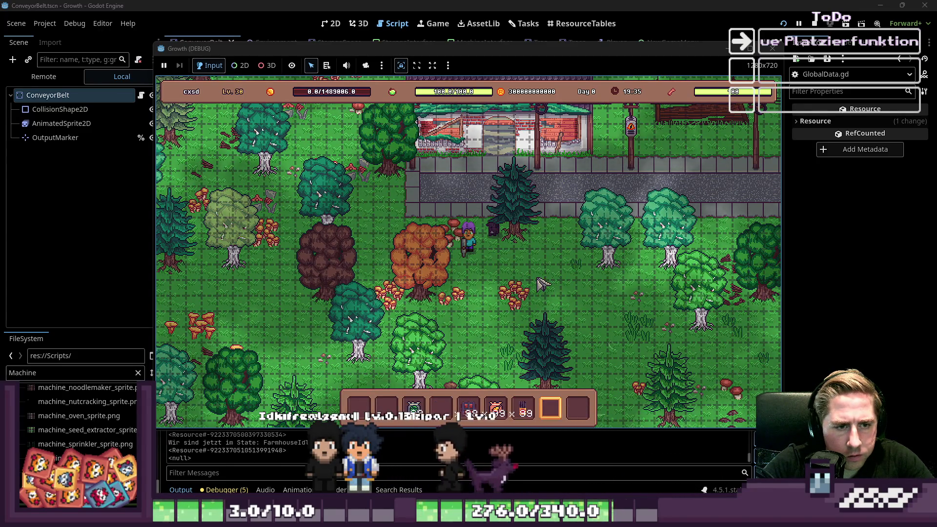
pyautogui.scroll(-3, 540, 282)
pyautogui.scroll(2, 529, 280)
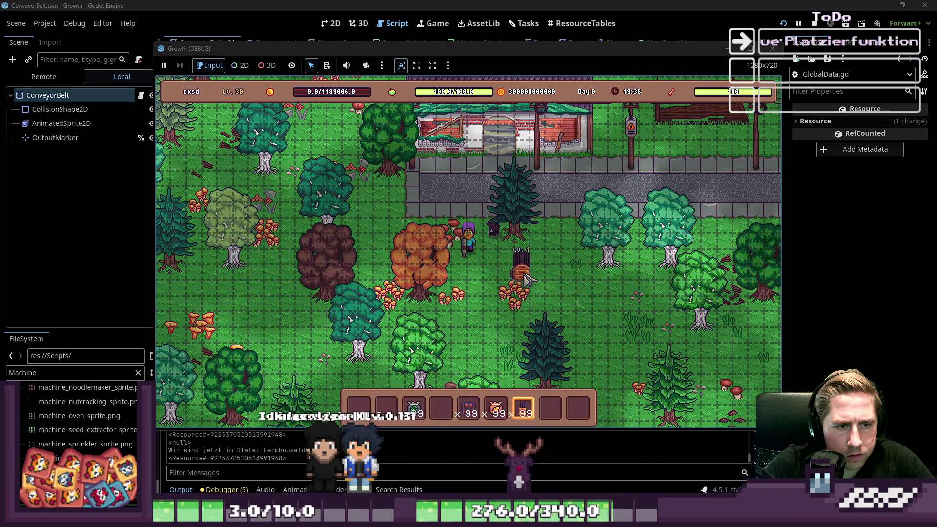
pyautogui.scroll(-1, 527, 279)
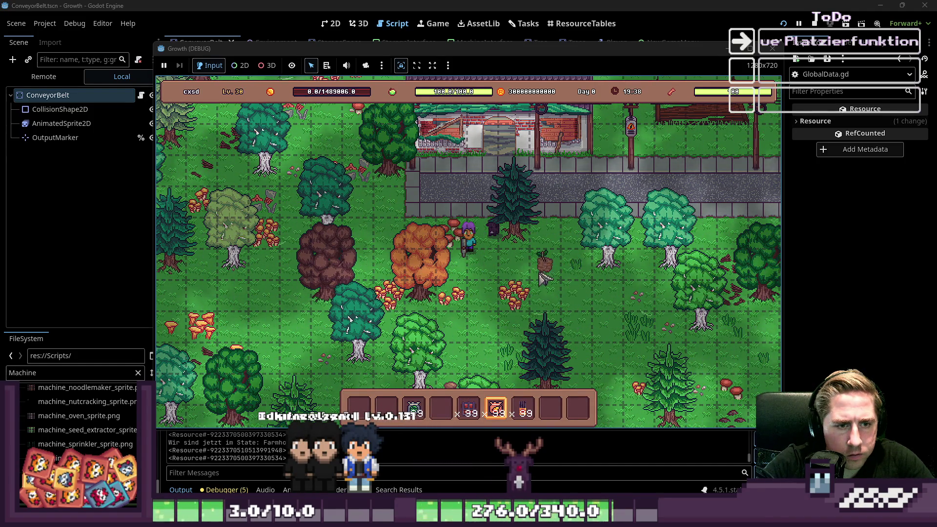
pyautogui.scroll(2, 541, 277)
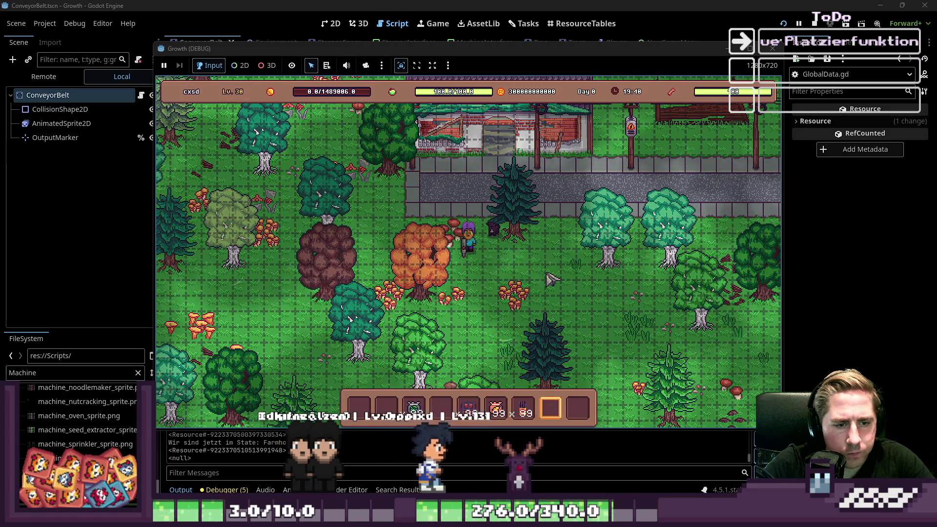
pyautogui.press('i')
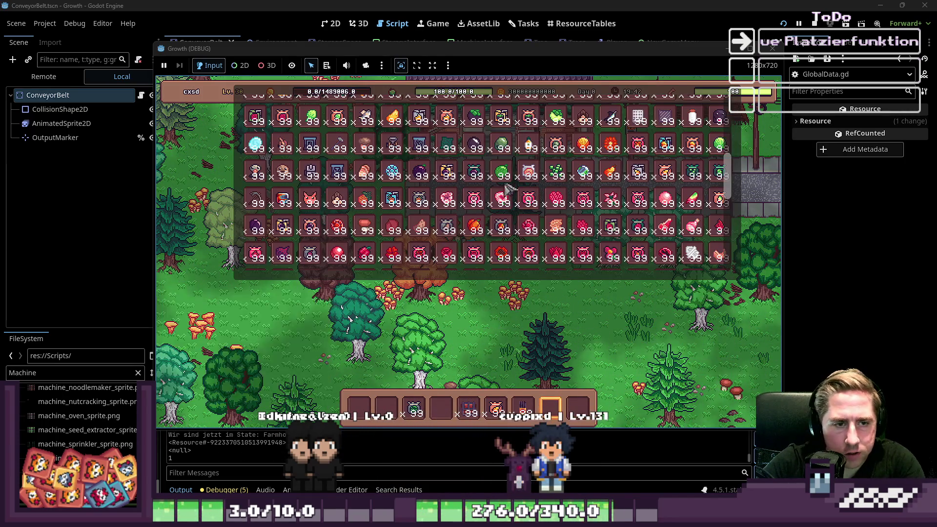
pyautogui.scroll(-3, 507, 189)
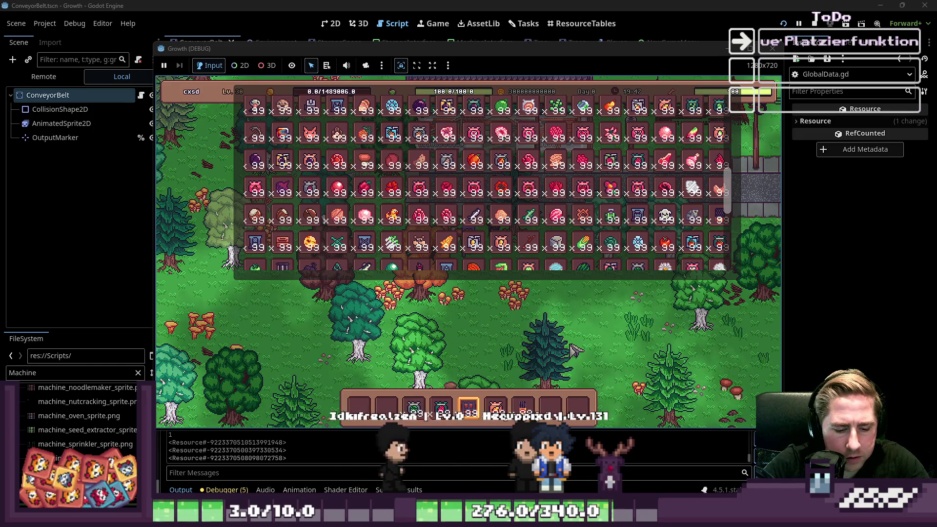
pyautogui.press('e')
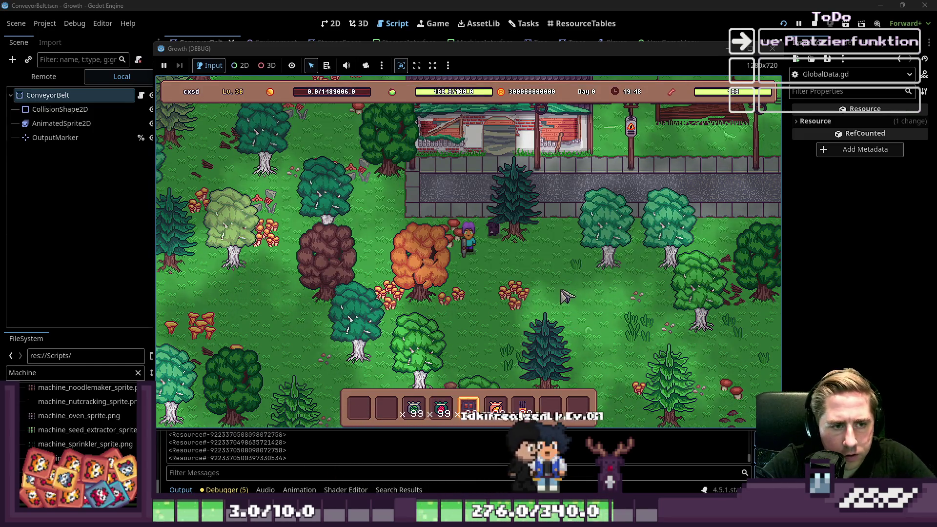
# Place the held machine on the grass, cycle the hotbar, and walk the character around the farm.
pyautogui.click(566, 295)
pyautogui.scroll(1, 556, 296)
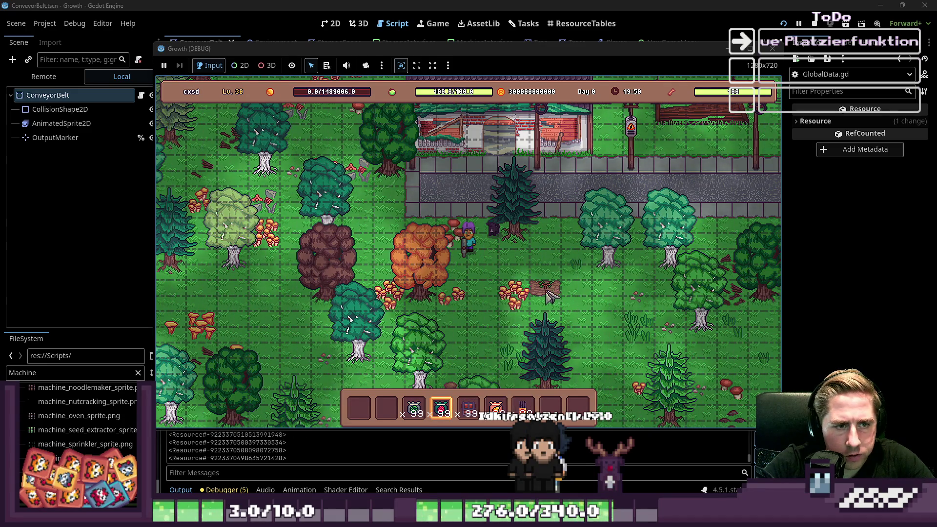
pyautogui.scroll(-5, 481, 288)
pyautogui.scroll(-6, 486, 323)
pyautogui.scroll(-8, 485, 323)
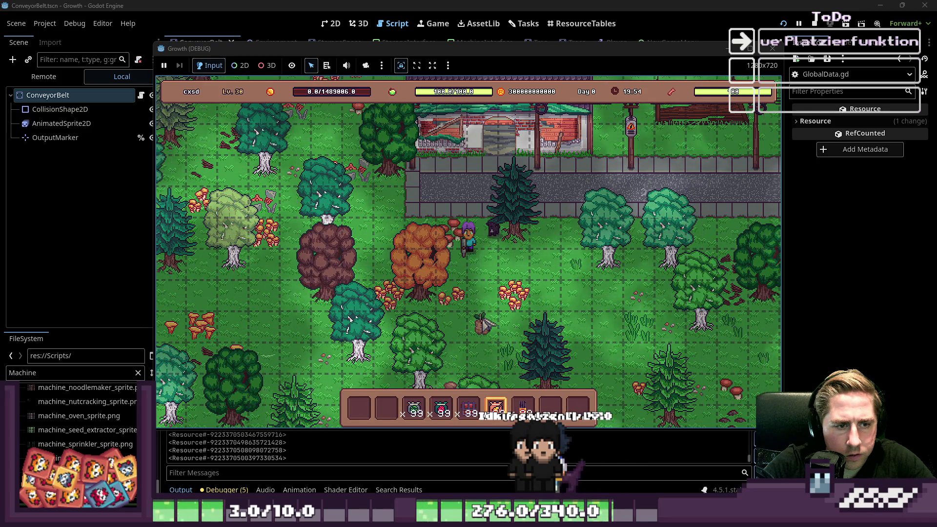
pyautogui.scroll(-5, 617, 332)
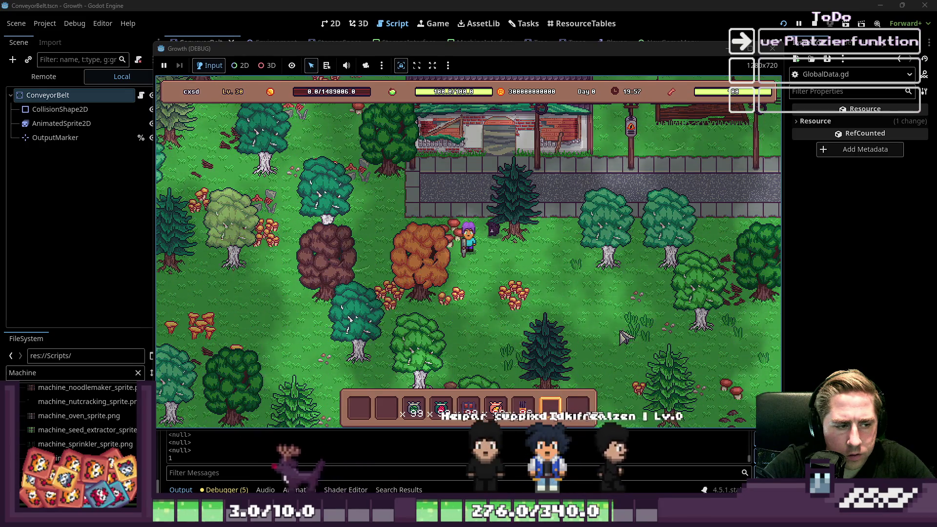
pyautogui.scroll(-1, 561, 309)
pyautogui.scroll(-5, 561, 309)
pyautogui.press('s')
pyautogui.press('d')
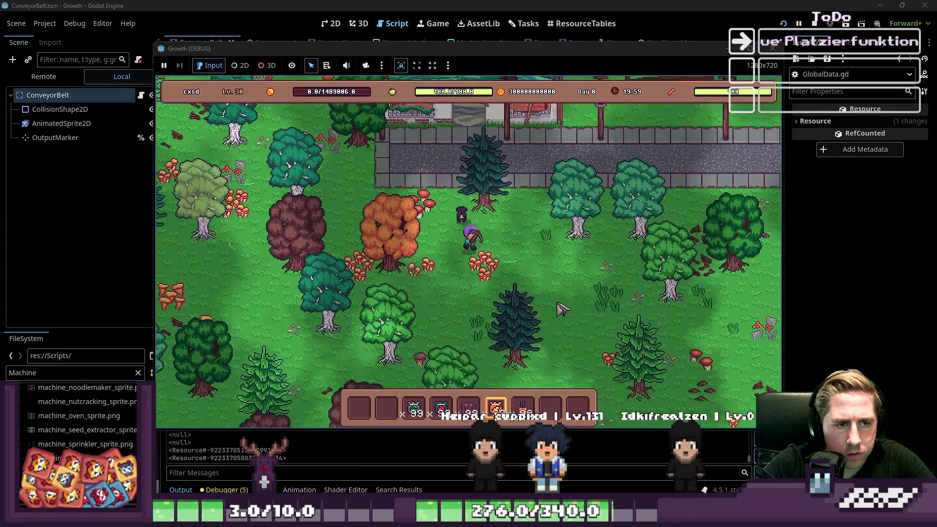
pyautogui.press('w')
pyautogui.press('a')
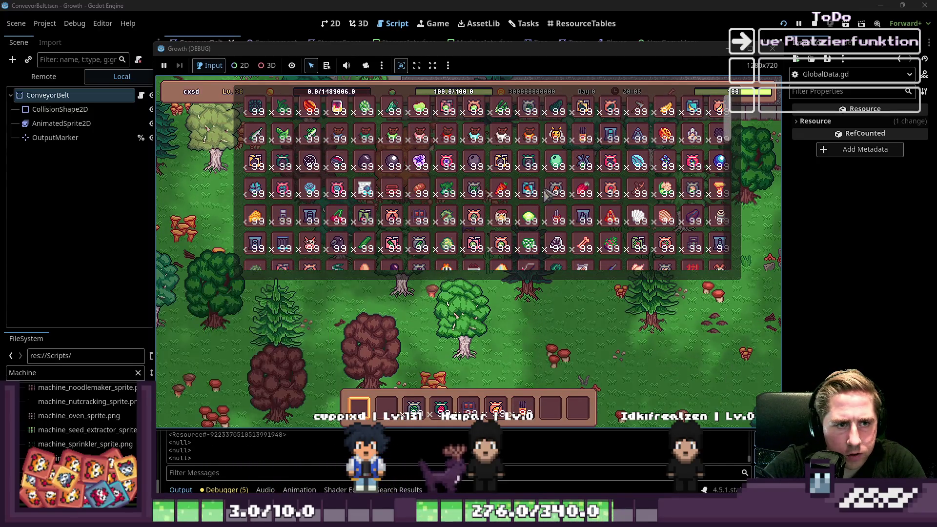
# Put a Conveyor Belt into hotbar slot 2 and the Yellow Bear into slot 8.
pyautogui.press('i')
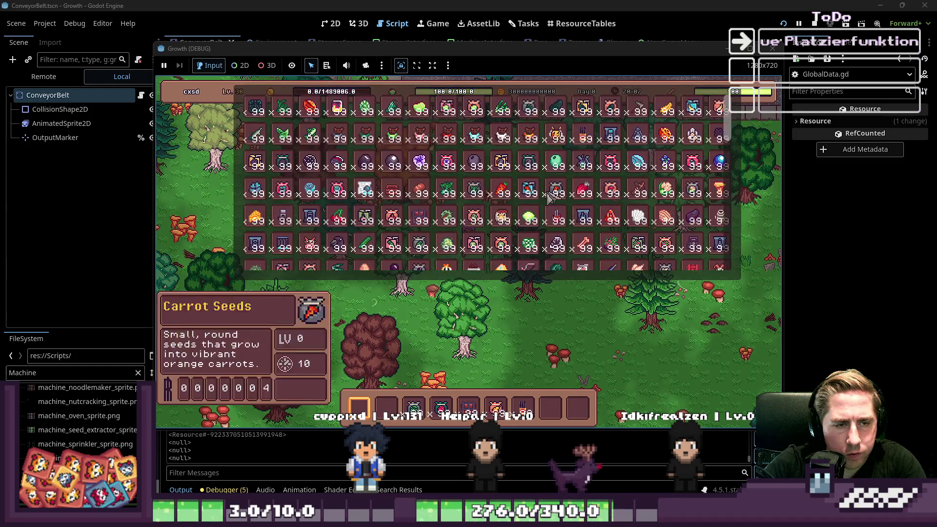
pyautogui.moveTo(278, 246)
pyautogui.mouseDown()
pyautogui.moveTo(471, 409)
pyautogui.moveTo(388, 407)
pyautogui.mouseUp()
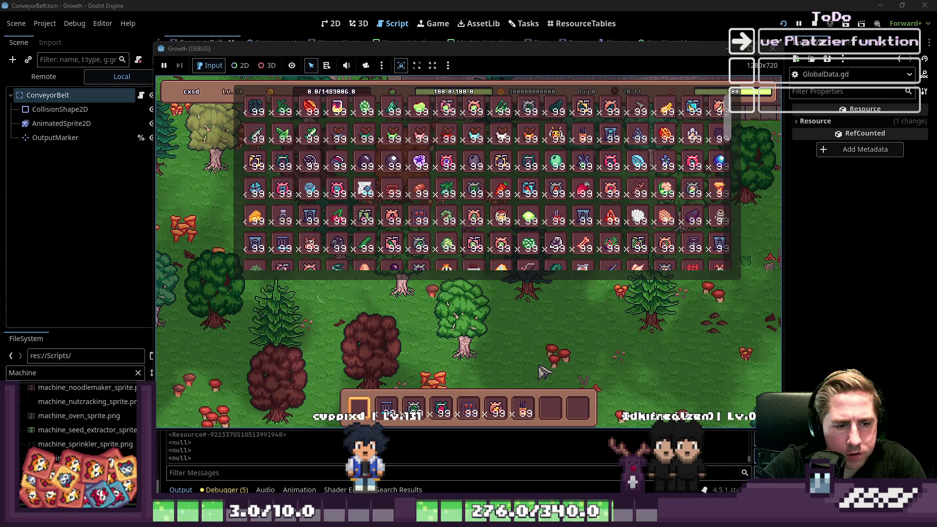
pyautogui.moveTo(556, 134); pyautogui.dragTo(551, 409)
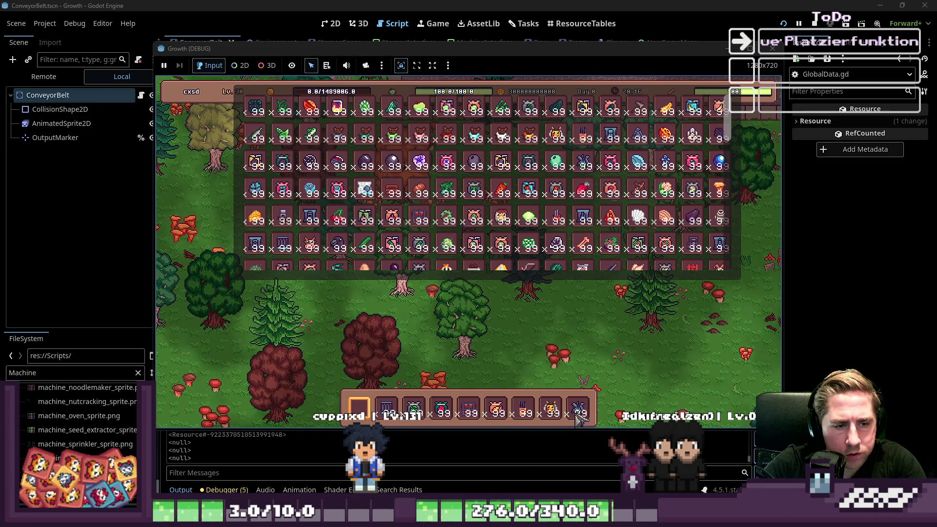
pyautogui.press('i')
# Select the last hotbar slot and place the red machine on the grass.
pyautogui.click(578, 413)
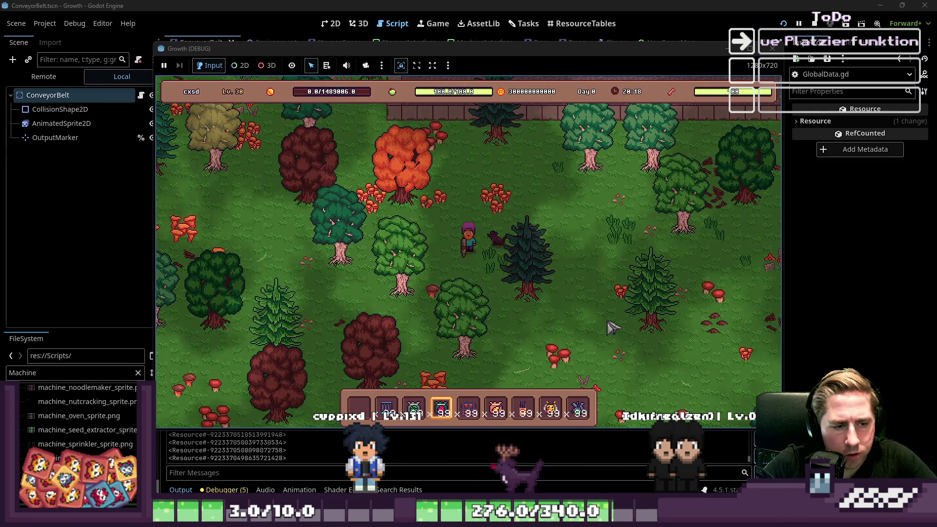
pyautogui.click(535, 335)
pyautogui.scroll(-2, 595, 337)
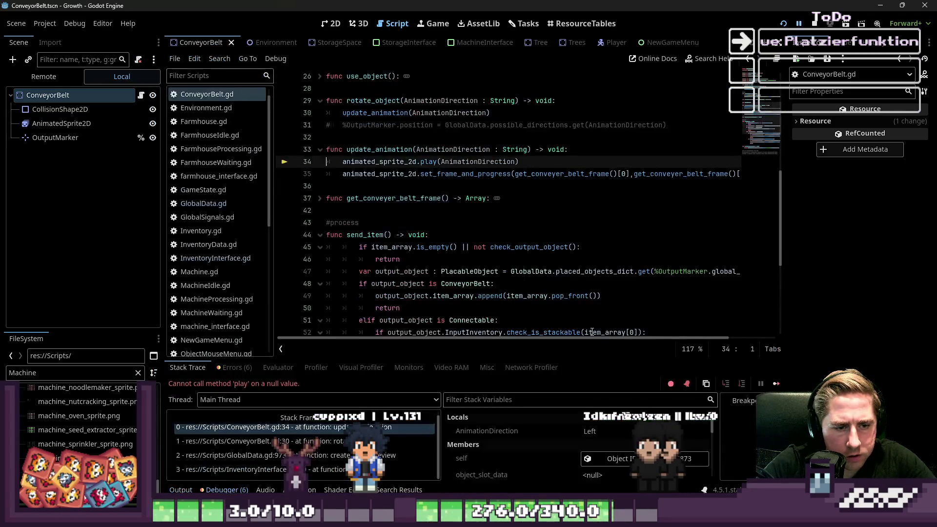
# Select the animated_sprite_2d reference on line 34 and inspect the conveyor belt's AnimatedSprite2D node.
pyautogui.click(501, 210)
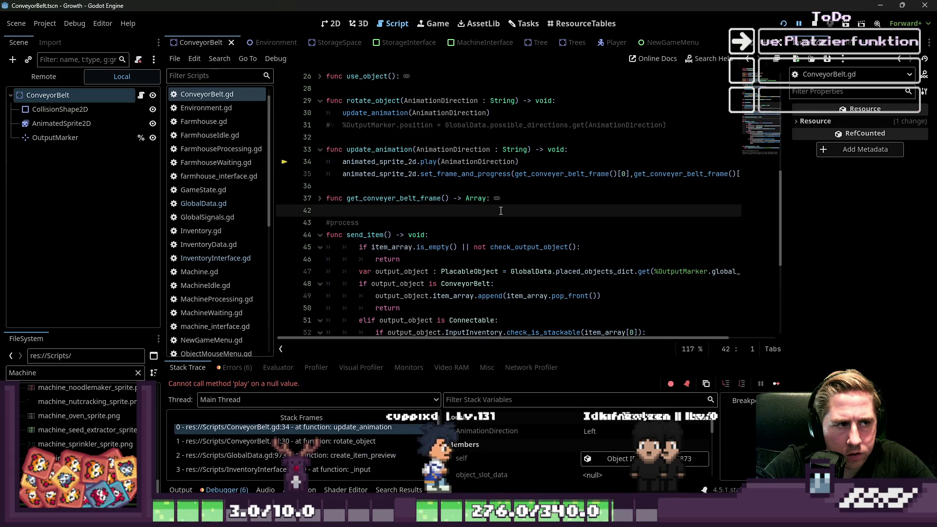
pyautogui.scroll(1, 501, 210)
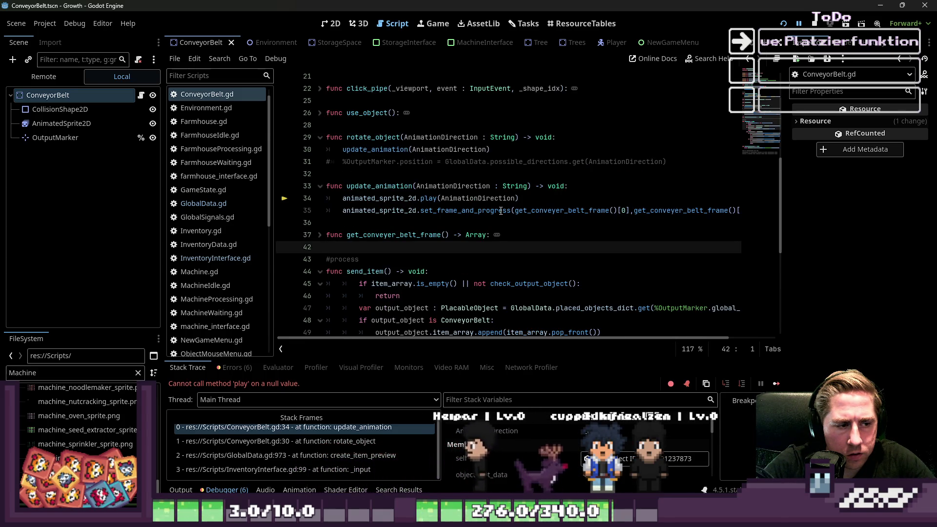
pyautogui.doubleClick(392, 202)
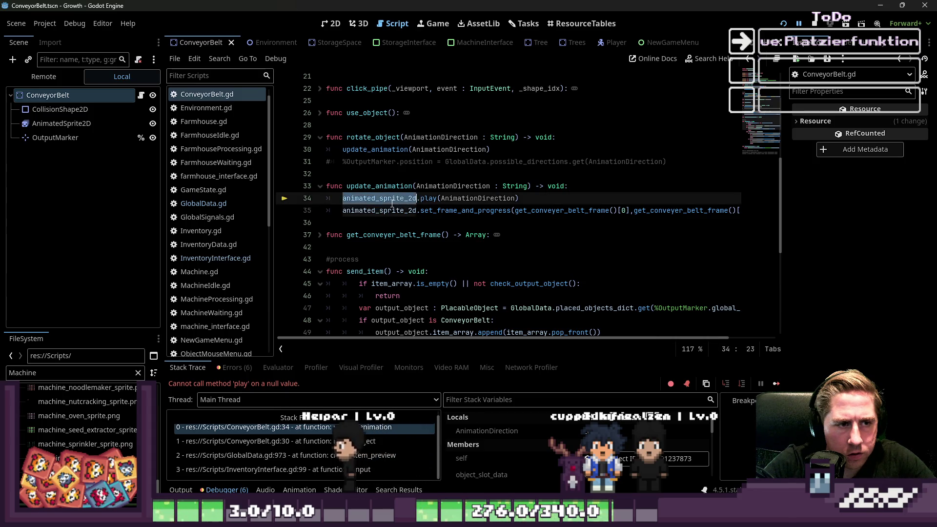
pyautogui.click(68, 125)
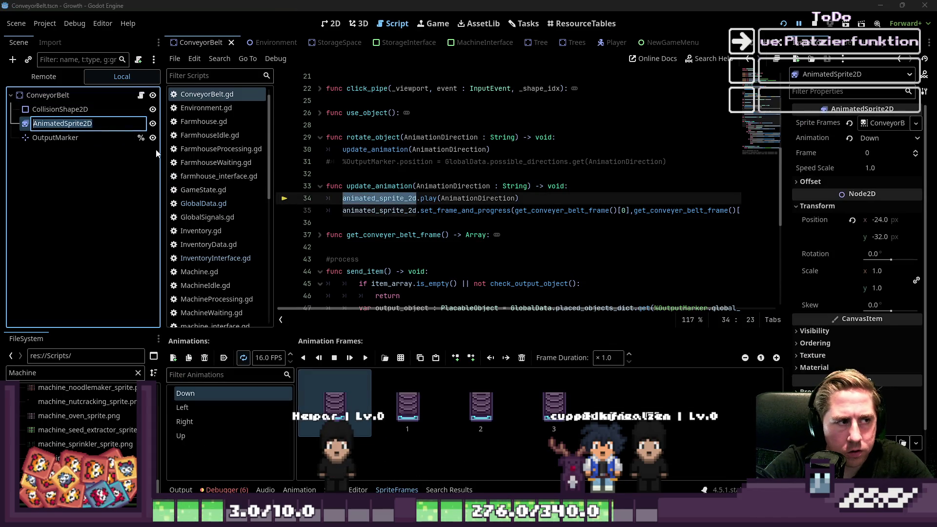
pyautogui.write('%')
# Give AnimatedSprite2D a scene-unique name and replace the sprite references on lines 34–35 with %AnimatedSprite2D.
pyautogui.press('Return')
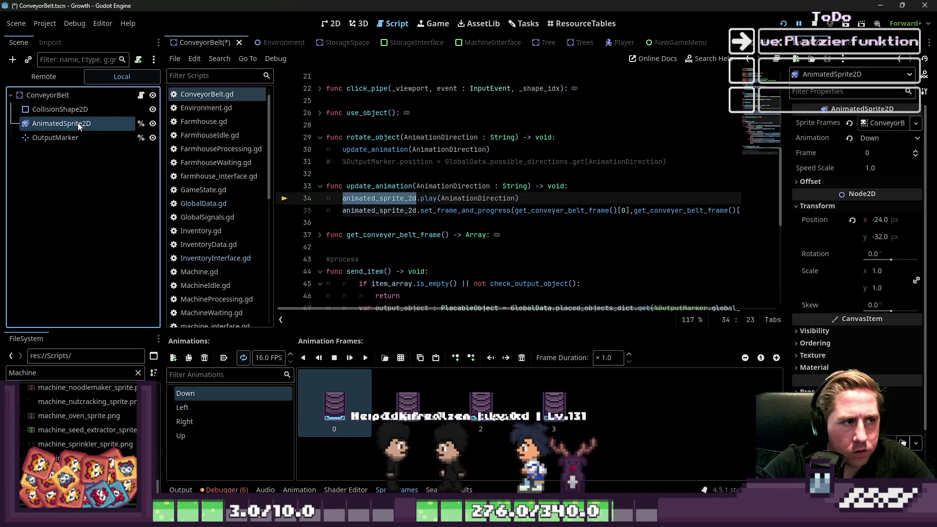
pyautogui.moveTo(74, 125); pyautogui.dragTo(380, 198)
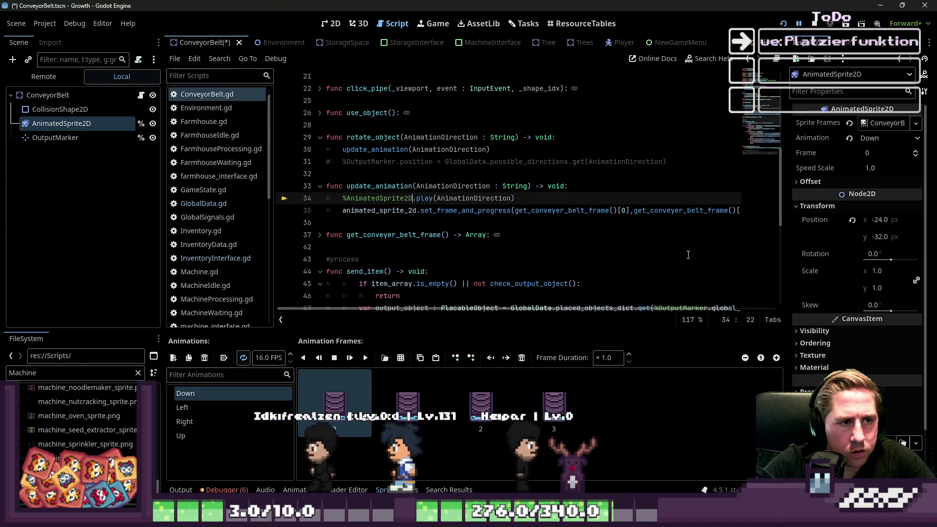
pyautogui.press('Down')
pyautogui.hotkey('ctrl', 'd')
pyautogui.write('%AnimatedSprite2D')
pyautogui.scroll(4, 643, 215)
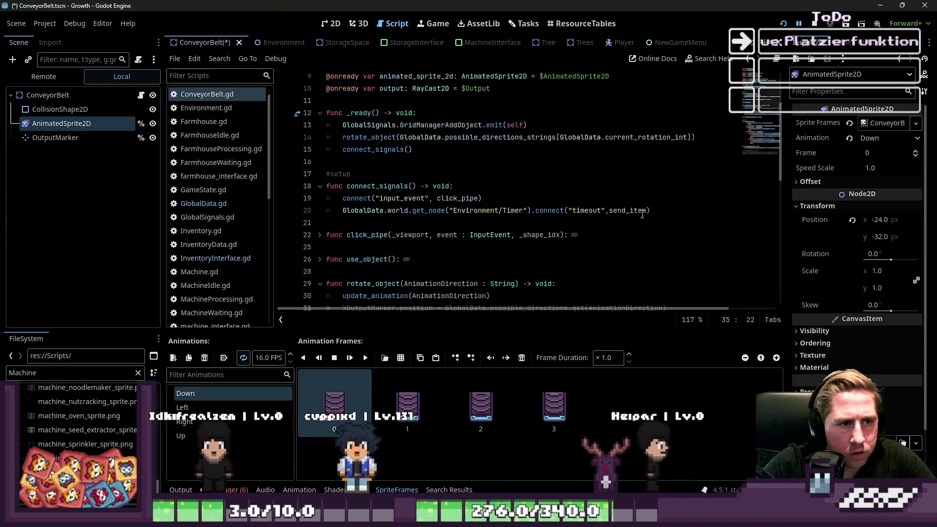
pyautogui.scroll(3, 642, 214)
pyautogui.click(425, 161)
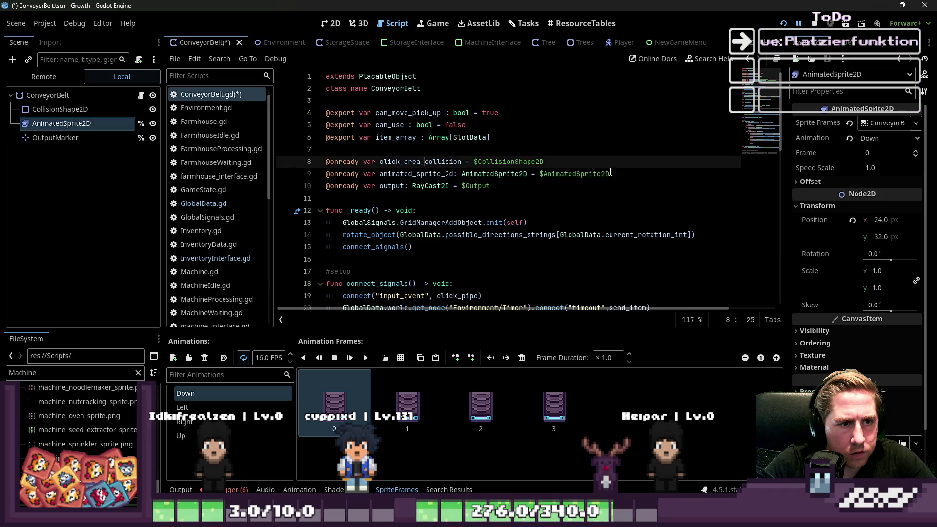
pyautogui.moveTo(630, 174); pyautogui.dragTo(248, 184)
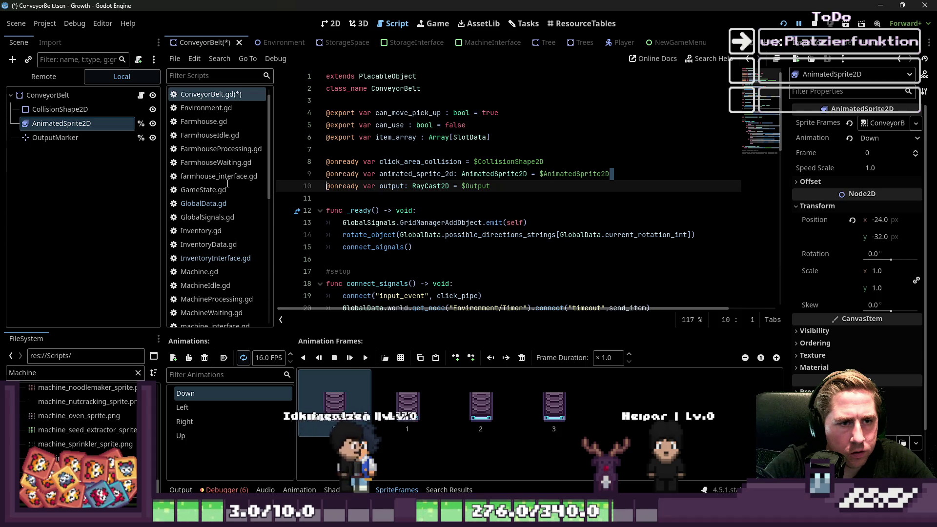
pyautogui.moveTo(230, 186); pyautogui.dragTo(227, 176)
pyautogui.hotkey('ctrl', 'x')
pyautogui.moveTo(490, 174)
pyautogui.mouseDown()
pyautogui.moveTo(331, 163)
pyautogui.moveTo(258, 180)
pyautogui.mouseUp()
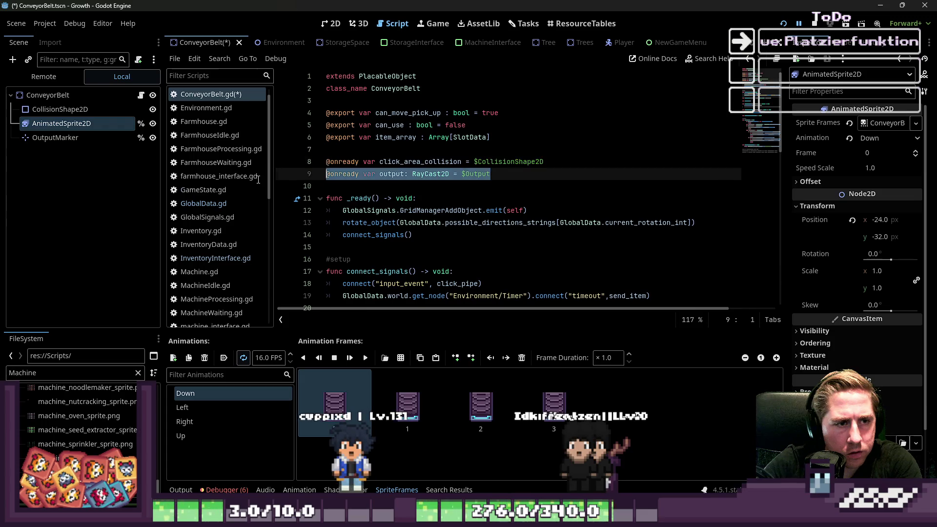
pyautogui.press('BackSpace')
# Check the remaining click_area_collision variable on line 8 and stop the running game.
pyautogui.scroll(-10, 418, 156)
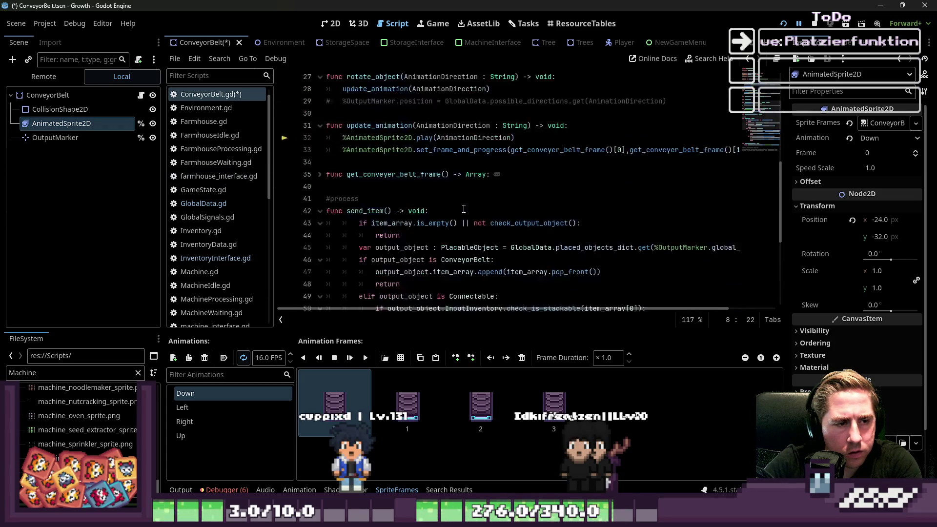
pyautogui.scroll(9, 463, 207)
pyautogui.scroll(1, 463, 208)
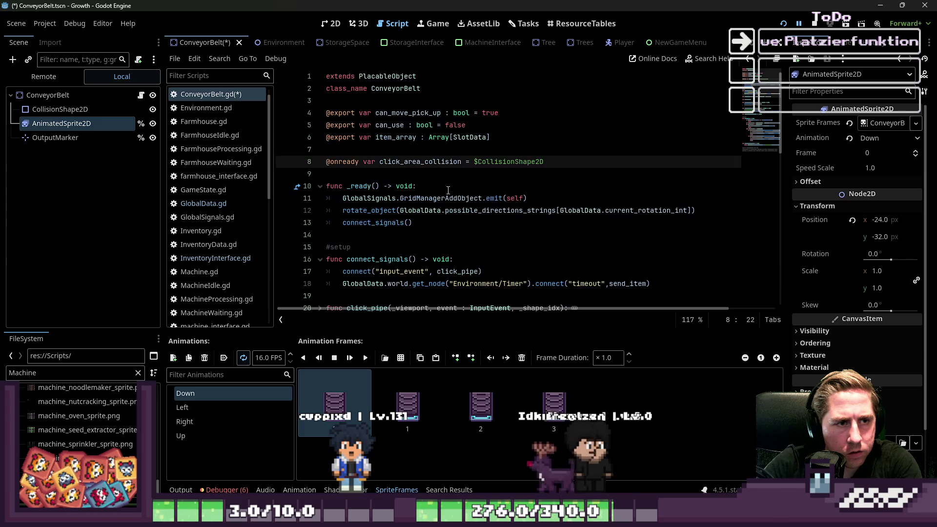
pyautogui.doubleClick(445, 161)
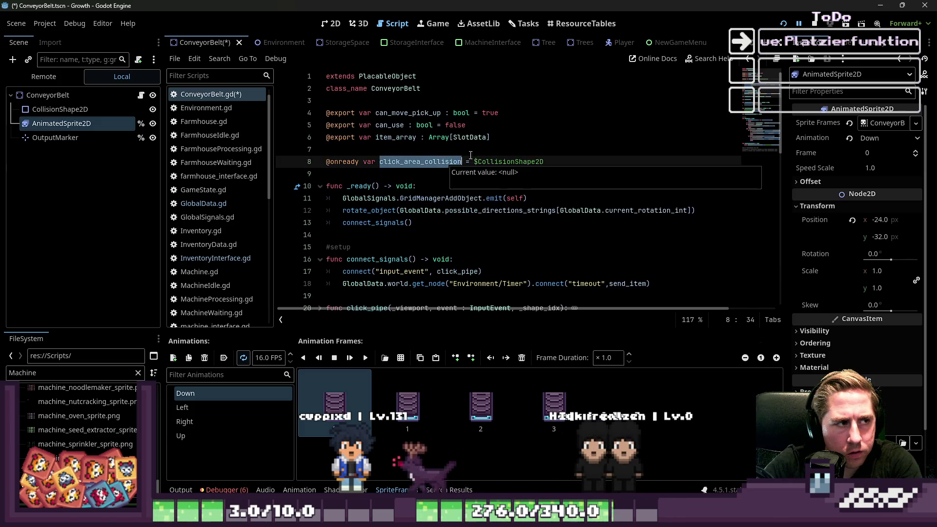
pyautogui.click(489, 149)
pyautogui.click(482, 162)
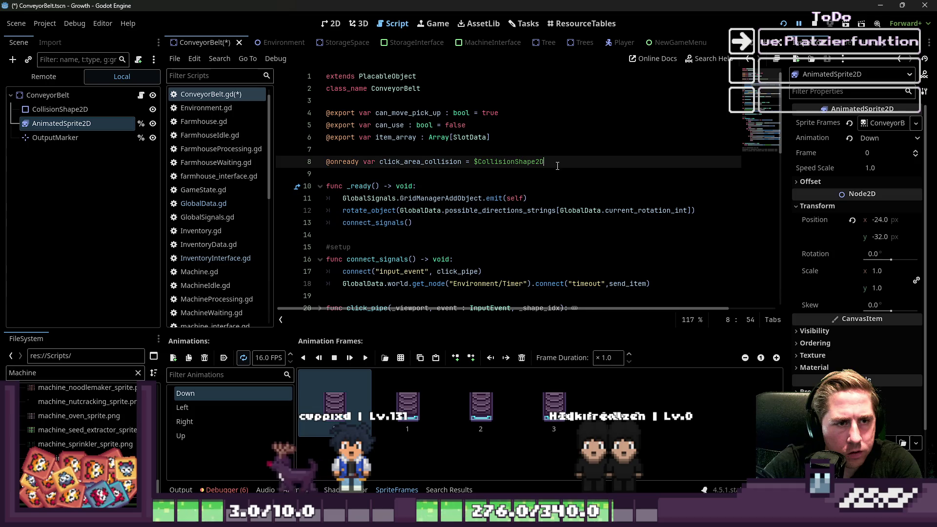
pyautogui.click(782, 25)
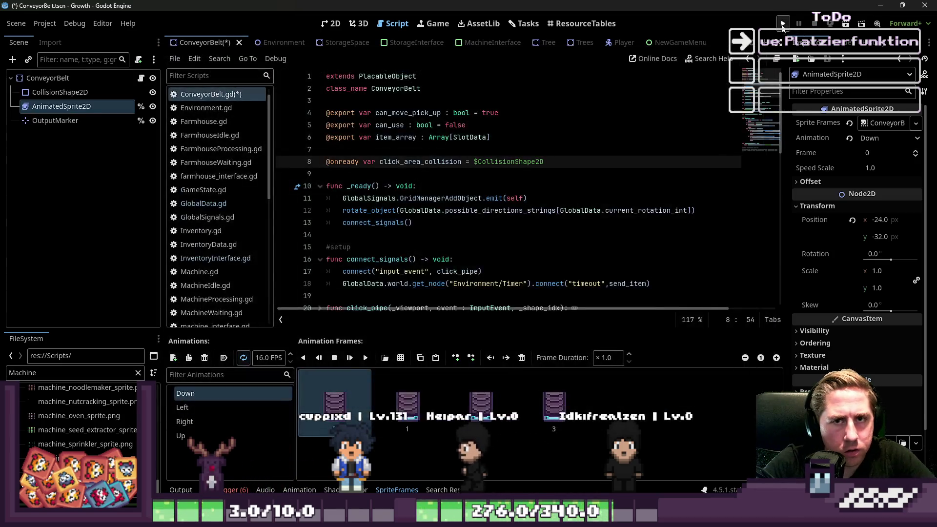
# Run the game and start a new game with a character named 'sadghcv'.
pyautogui.click(783, 25)
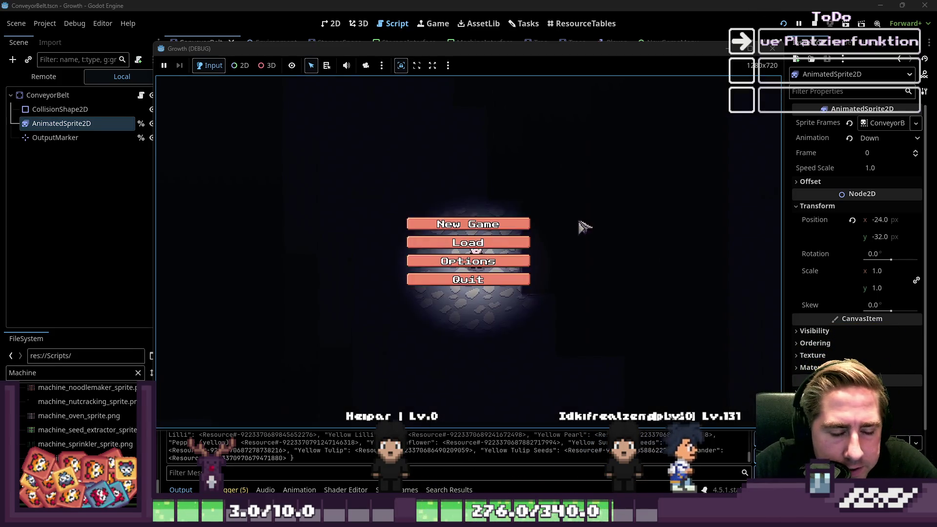
pyautogui.click(513, 223)
pyautogui.write('sadg')
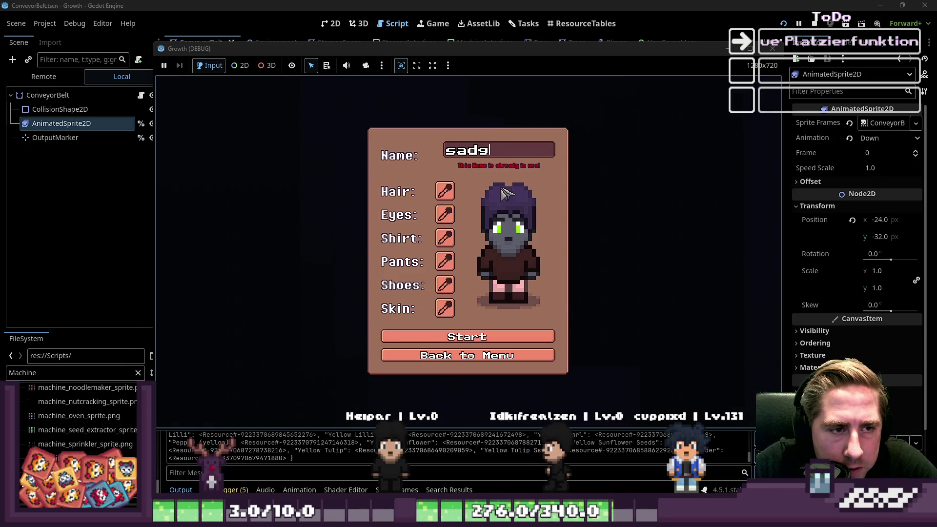
pyautogui.write('hcv')
pyautogui.click(468, 336)
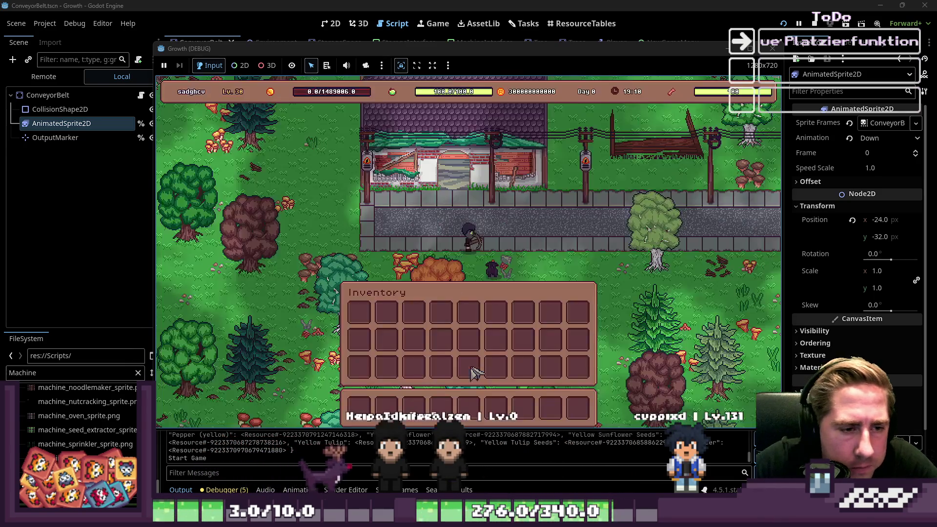
# Take conveyor belts into the hotbar, rotate one horizontal and place it beside the path.
pyautogui.press('F1')
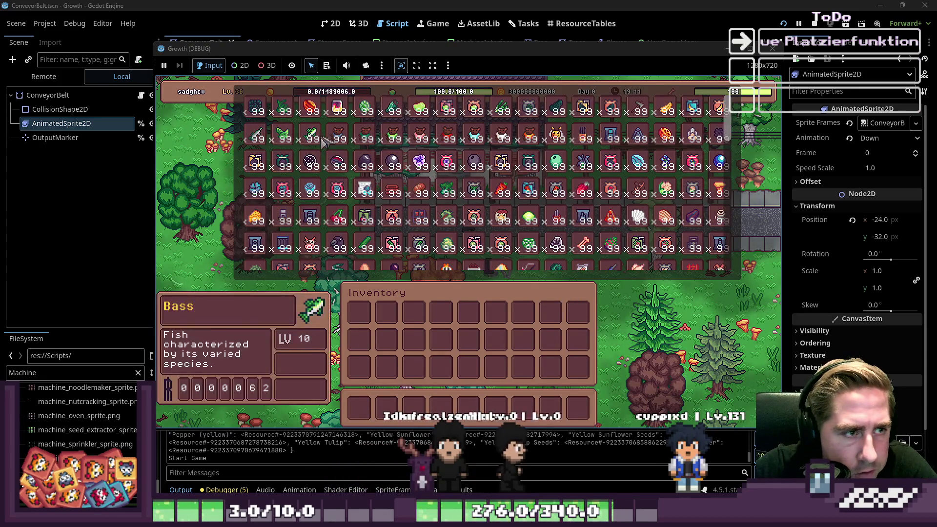
pyautogui.click(283, 242)
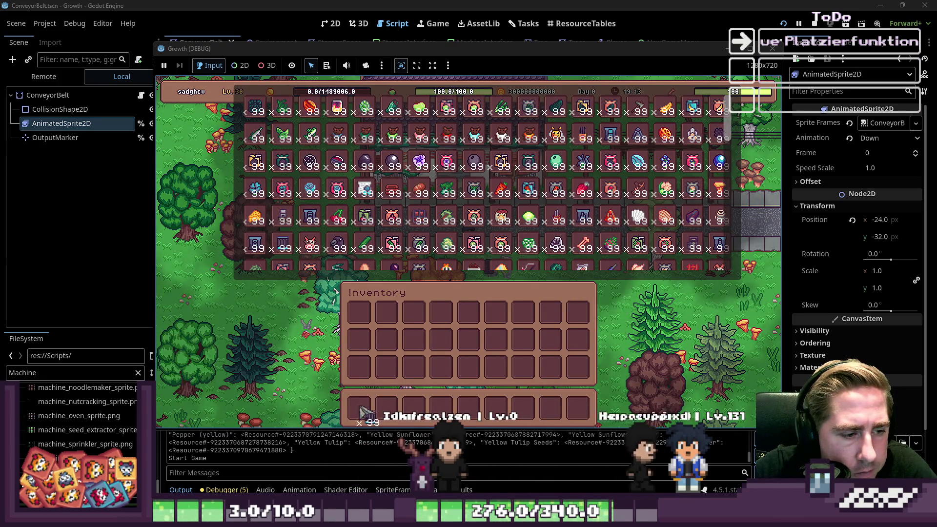
pyautogui.press('F1')
pyautogui.scroll(-3, 510, 314)
pyautogui.scroll(-1, 517, 311)
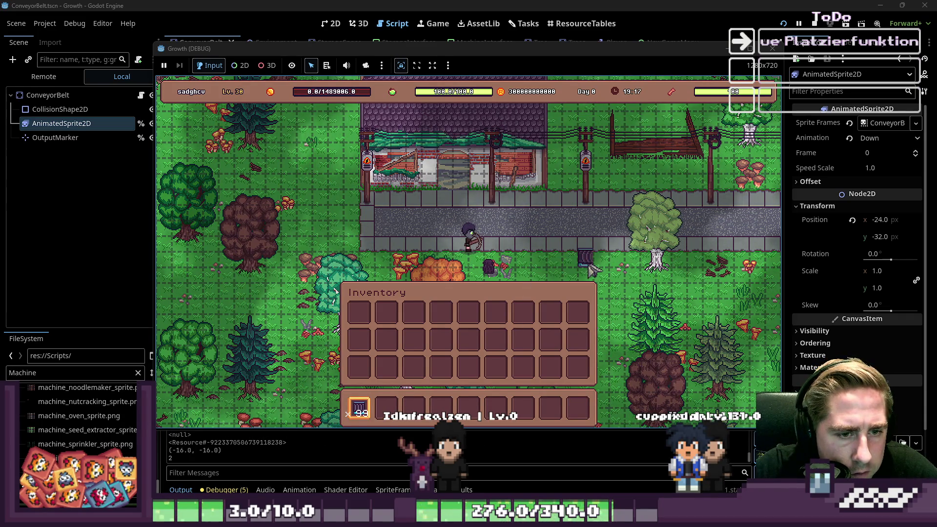
pyautogui.press('r')
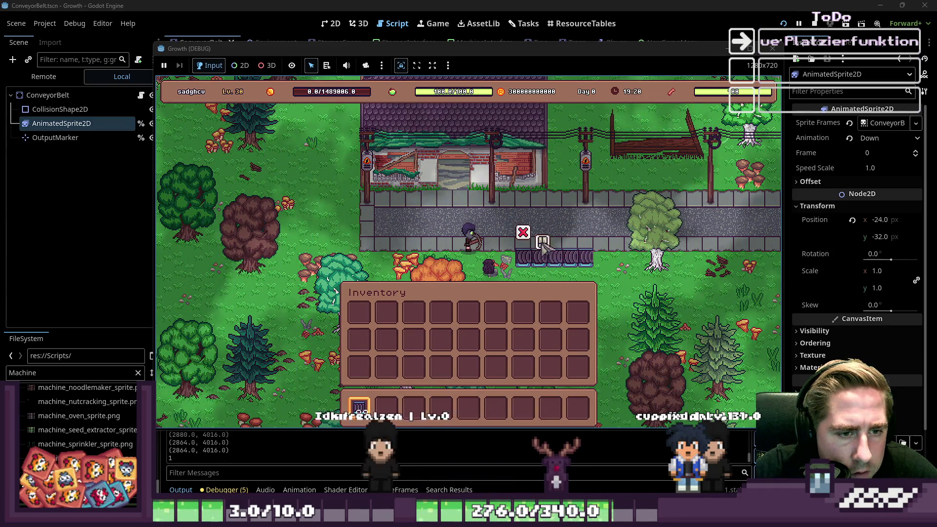
pyautogui.click(542, 242)
pyautogui.click(483, 210)
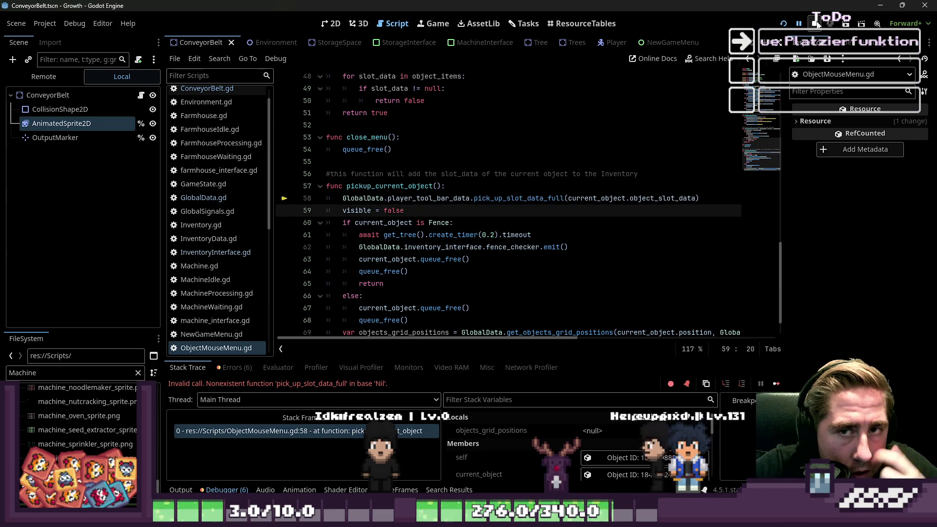
# Relaunch the game, create a new character 'asdgv' and walk south.
pyautogui.click(782, 25)
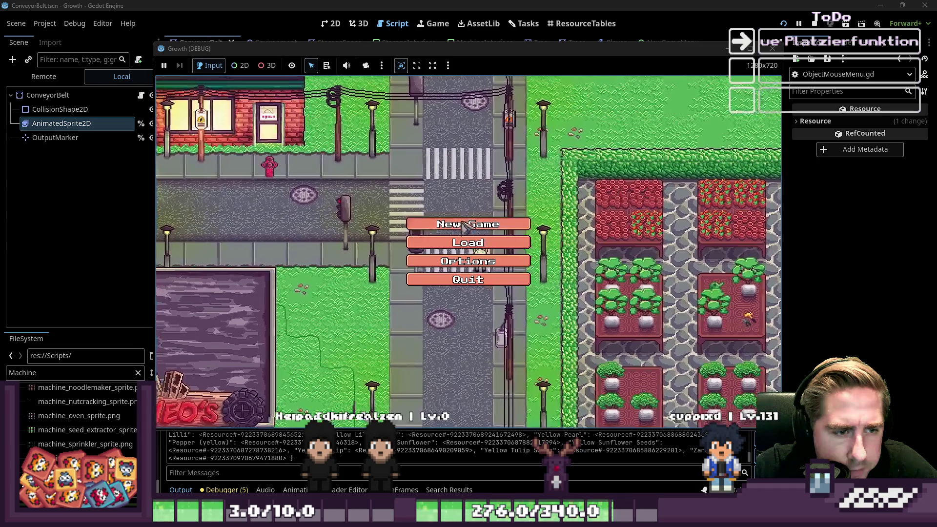
pyautogui.click(487, 286)
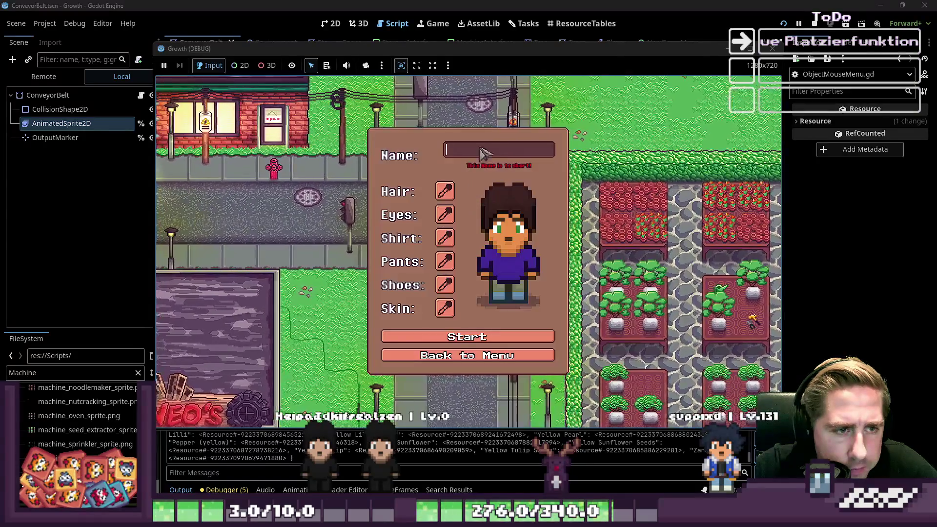
pyautogui.write('asdgv')
pyautogui.click(508, 332)
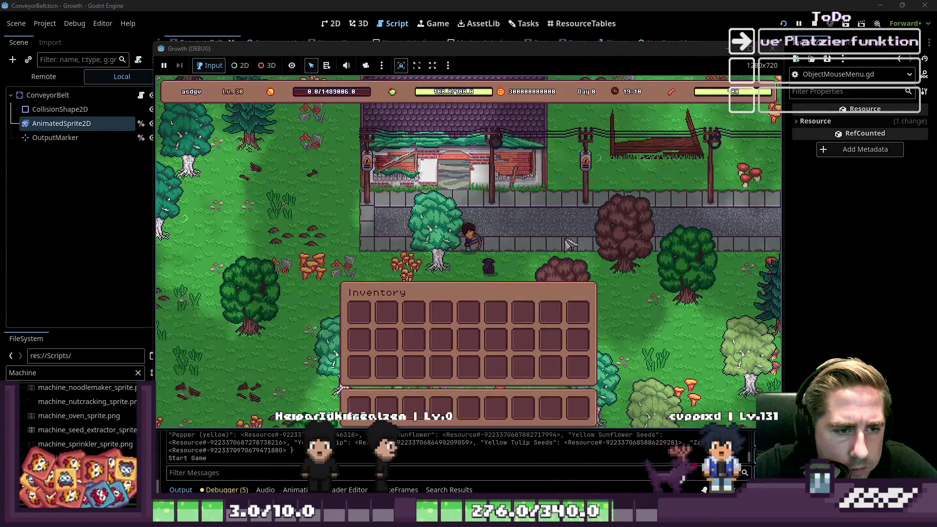
pyautogui.press('s')
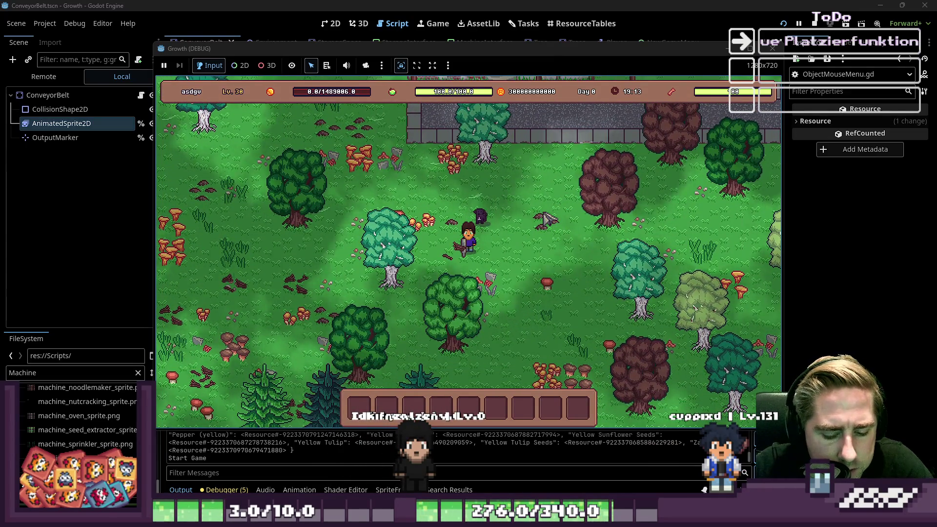
# Add Blue Freezia, the Chest and another item to the hotbar, then select the Chest.
pyautogui.press('i')
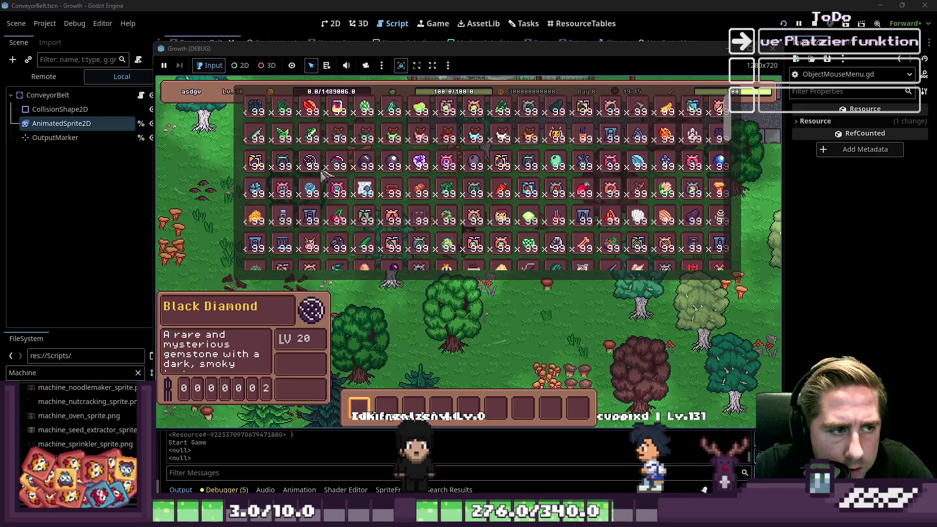
pyautogui.press('2')
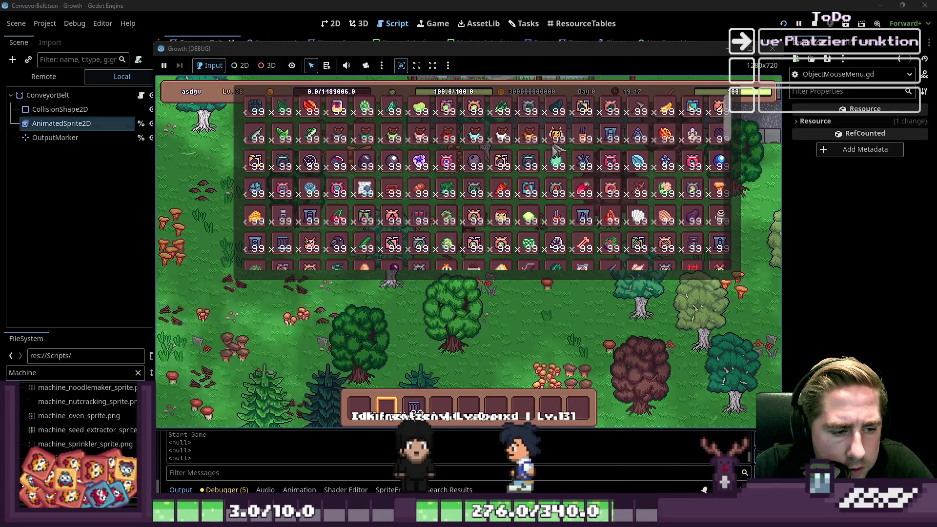
pyautogui.click(556, 141)
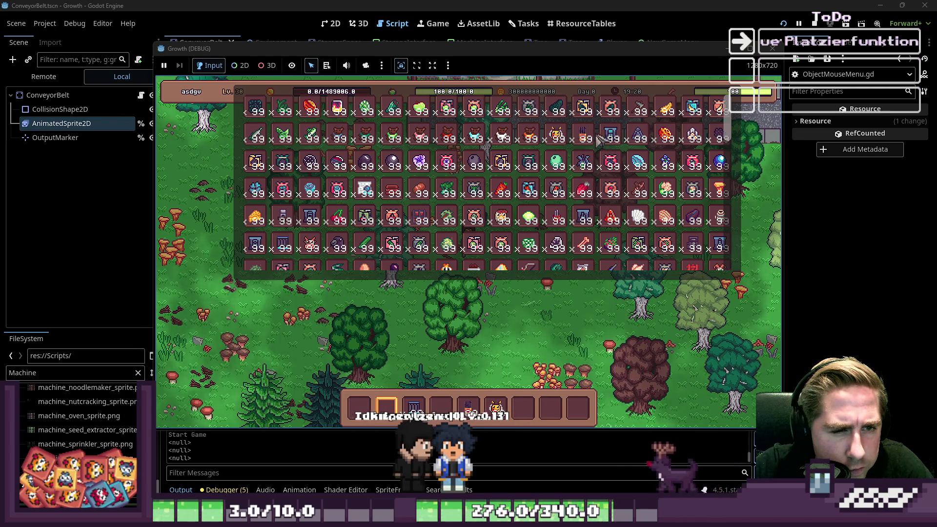
pyautogui.click(595, 160)
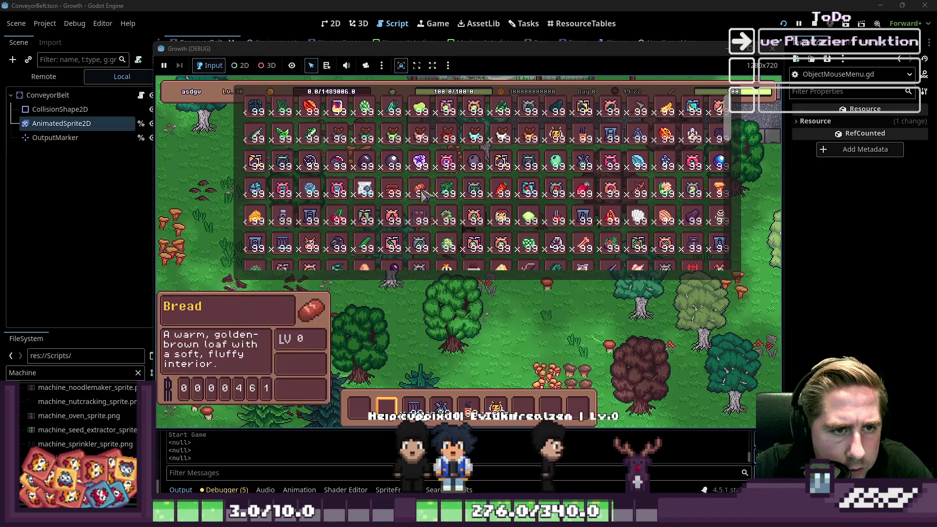
pyautogui.click(419, 222)
pyautogui.press('e')
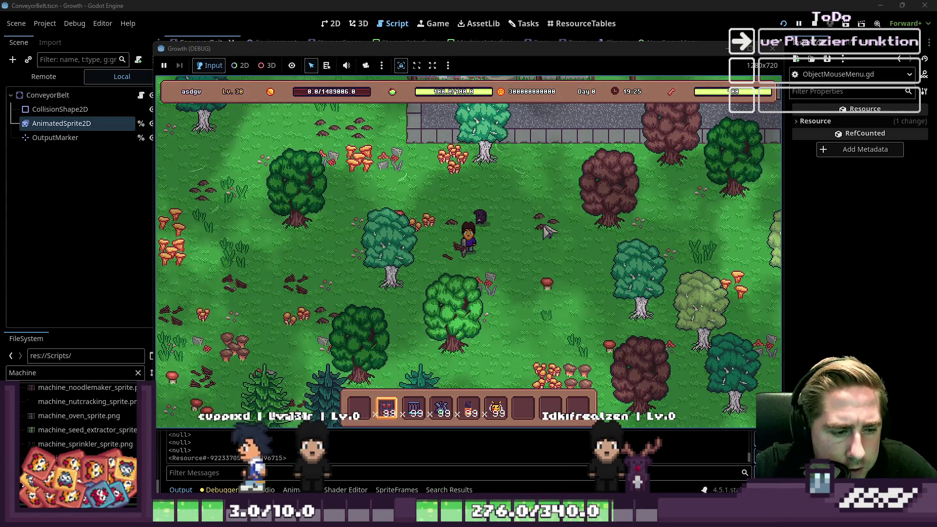
pyautogui.press('2')
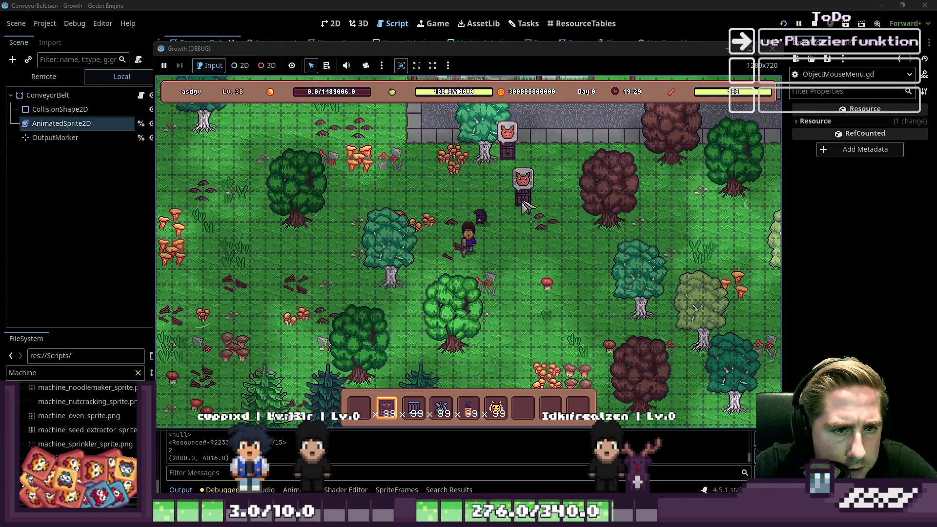
# Lay conveyor belts upward toward the beehive, add pieces near the top, then stop the game.
pyautogui.scroll(6, 525, 209)
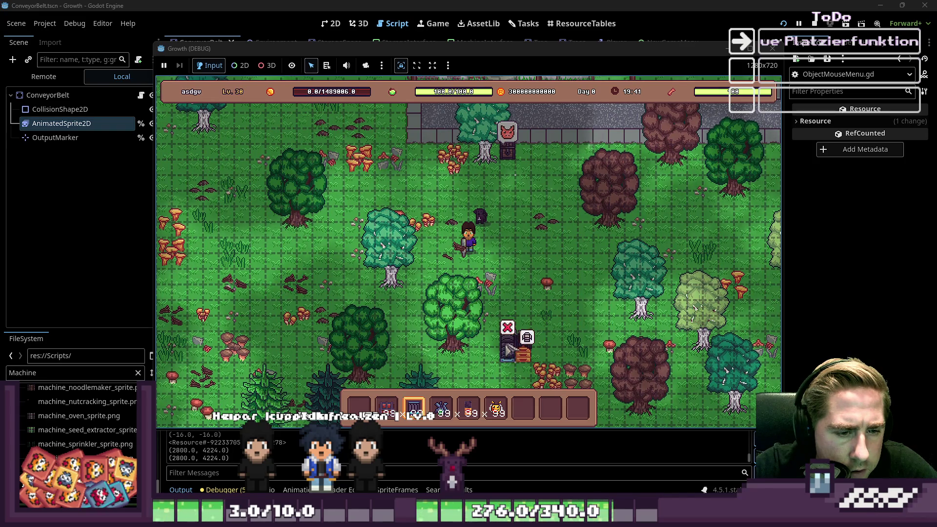
pyautogui.moveTo(507, 333); pyautogui.dragTo(507, 185)
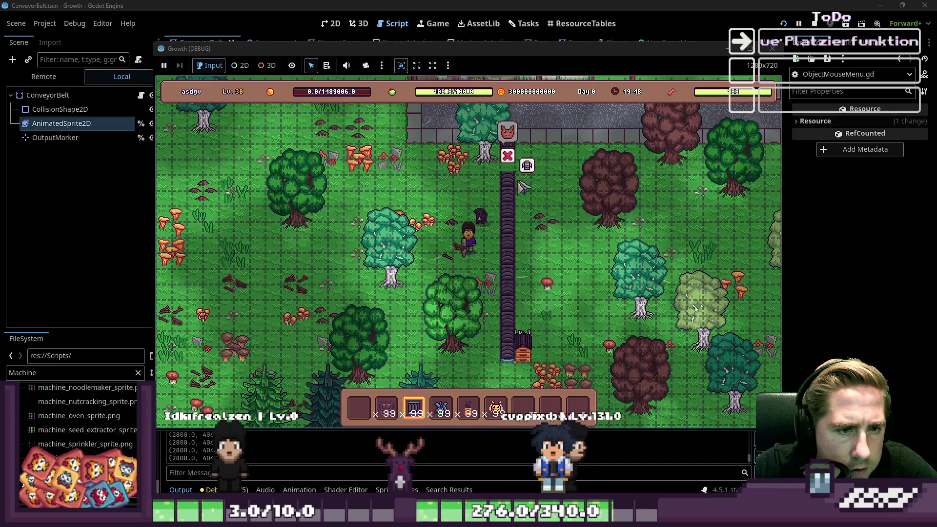
pyautogui.moveTo(511, 167); pyautogui.dragTo(524, 163)
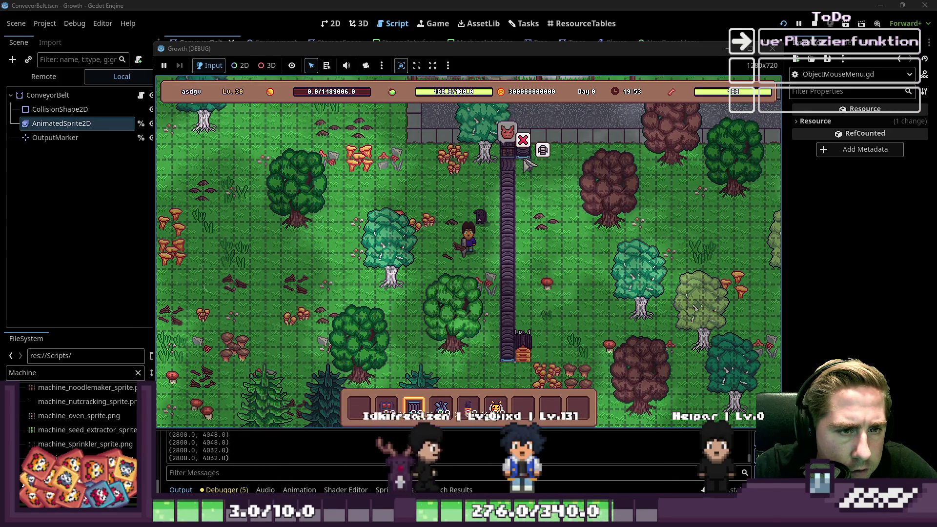
pyautogui.click(527, 168)
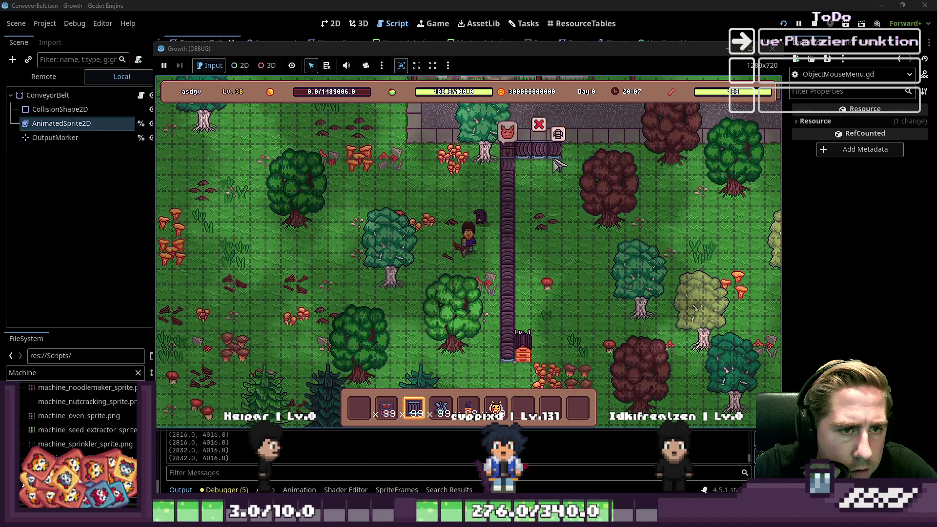
pyautogui.click(538, 193)
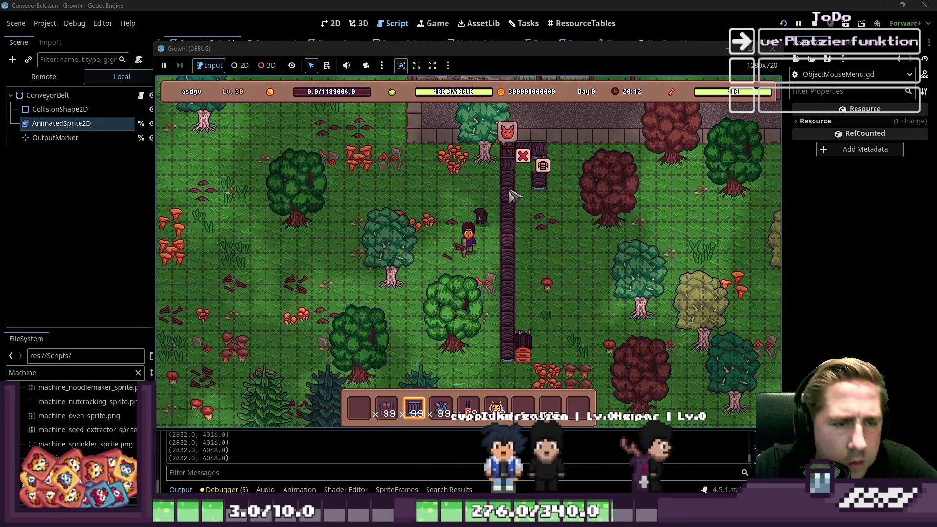
pyautogui.click(766, 51)
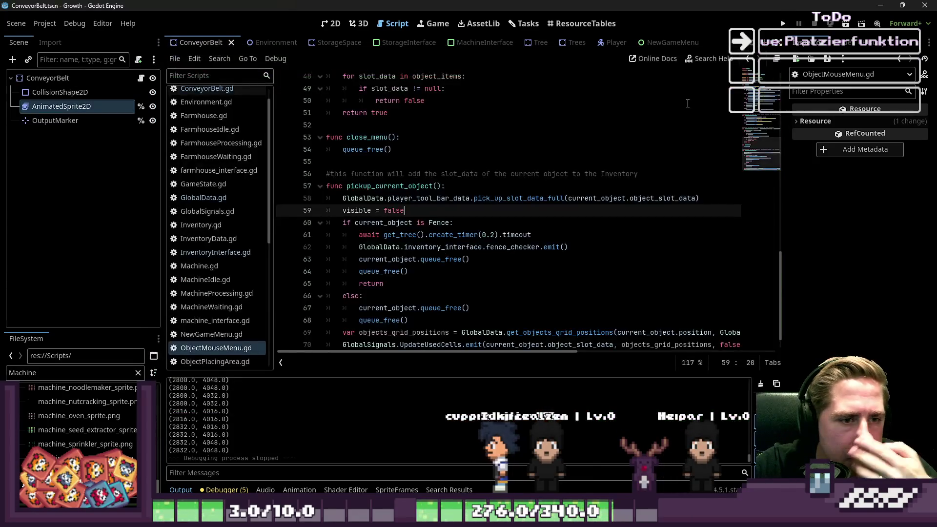
# Relaunch the game and start a new game with a character named 'sd'.
pyautogui.click(783, 22)
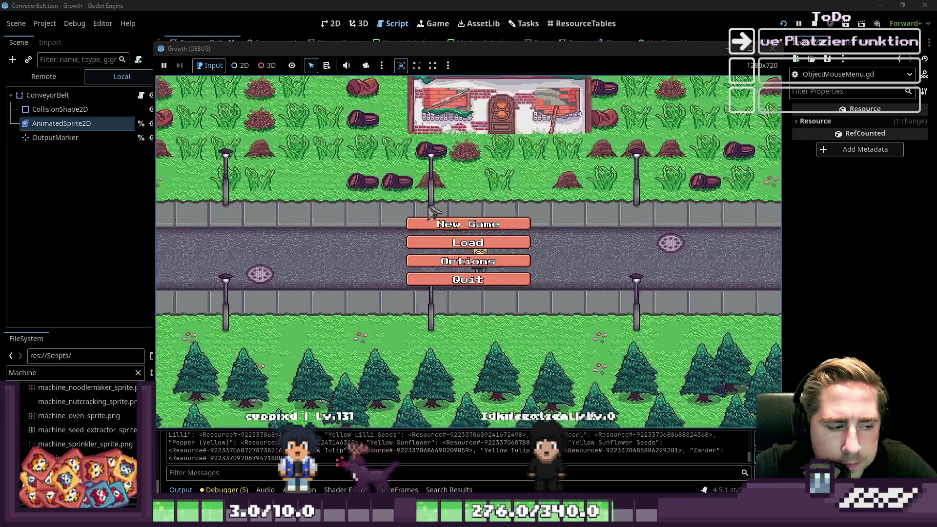
pyautogui.click(466, 222)
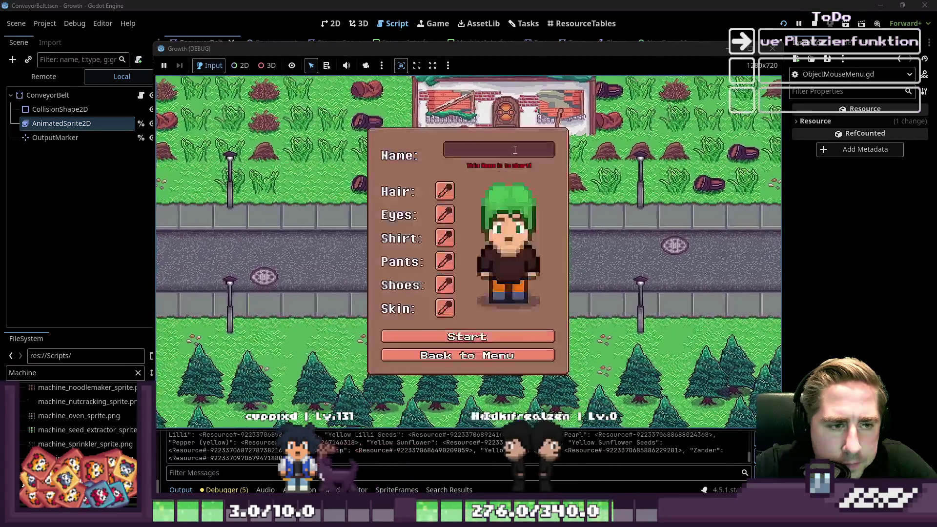
pyautogui.click(520, 151)
pyautogui.write('sd')
pyautogui.click(468, 331)
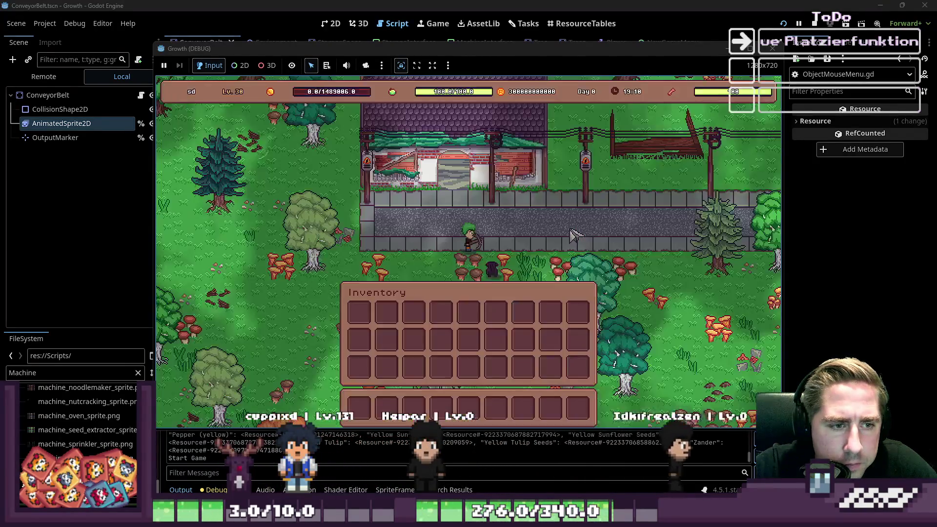
pyautogui.press('a')
pyautogui.press('i')
pyautogui.press('s')
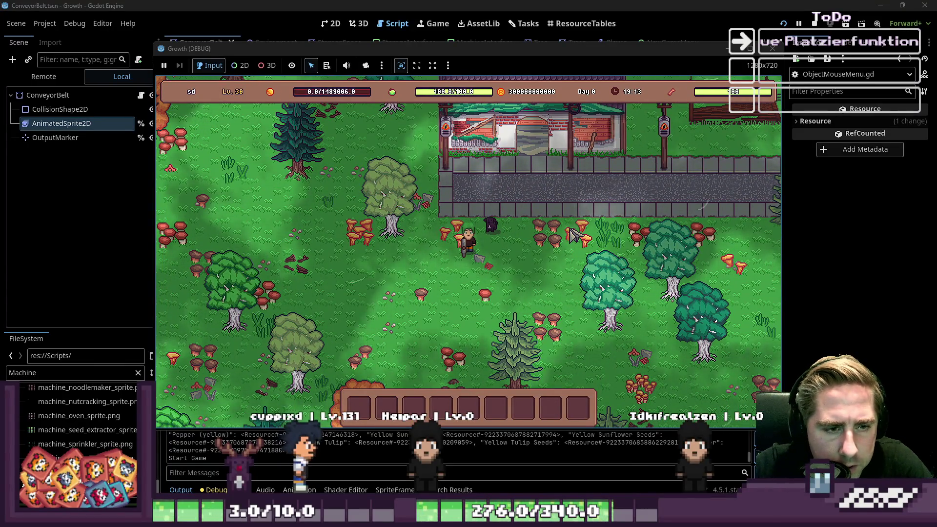
# Add the beehive, bees, Blue Freezia and chest from the item grid to the hotbar.
pyautogui.press('i')
pyautogui.press('d')
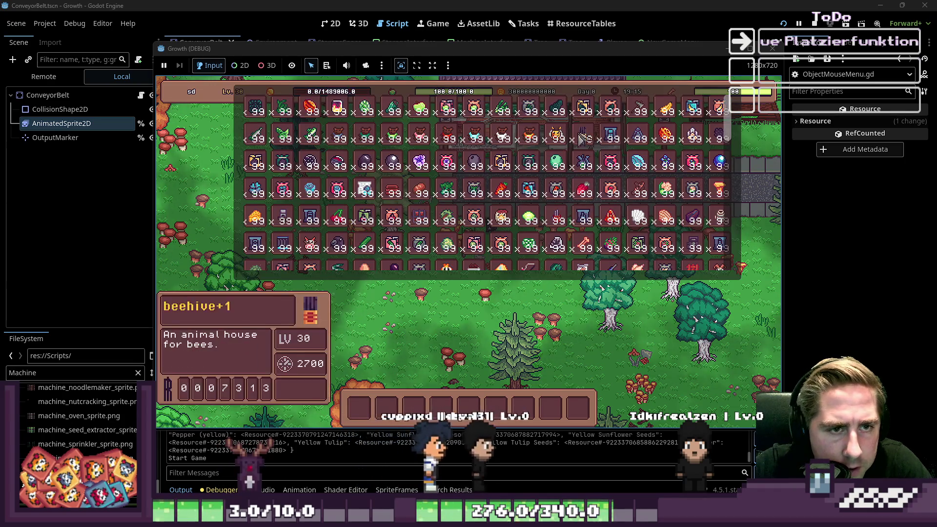
pyautogui.click(441, 409)
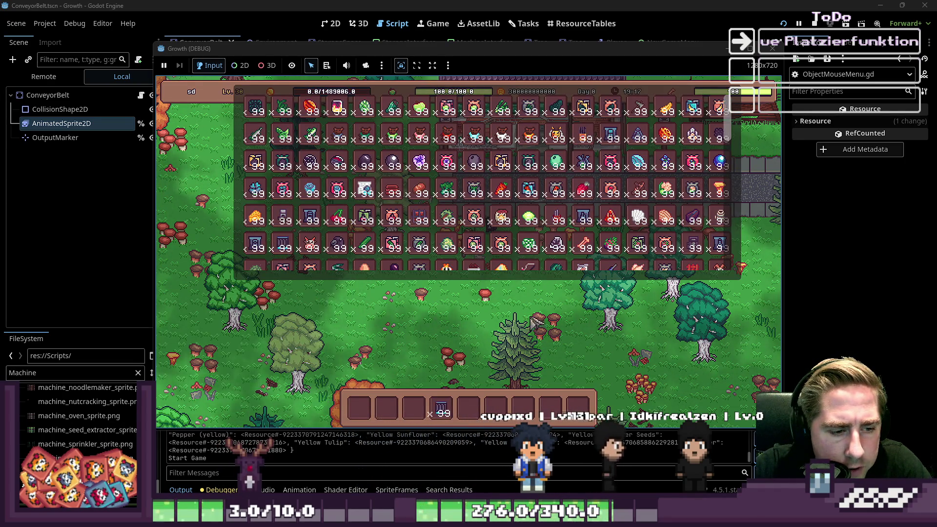
pyautogui.click(555, 134)
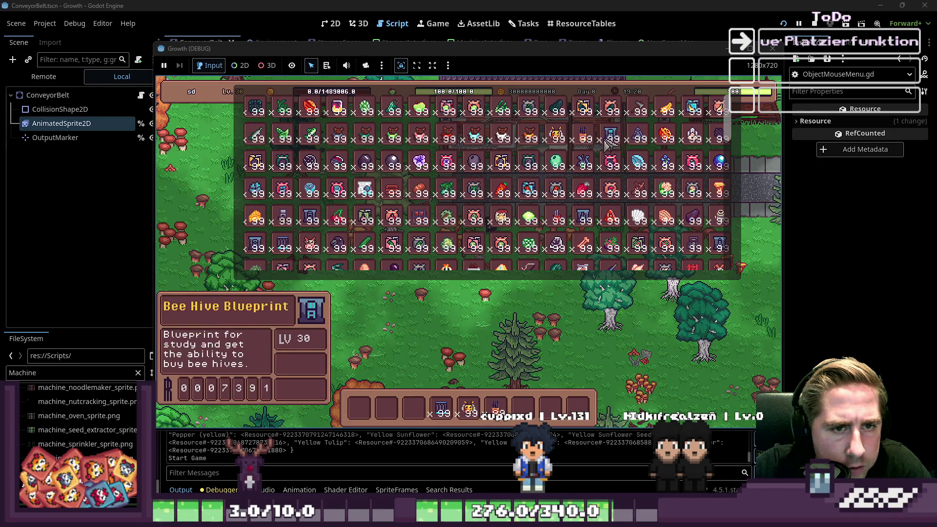
pyautogui.click(583, 161)
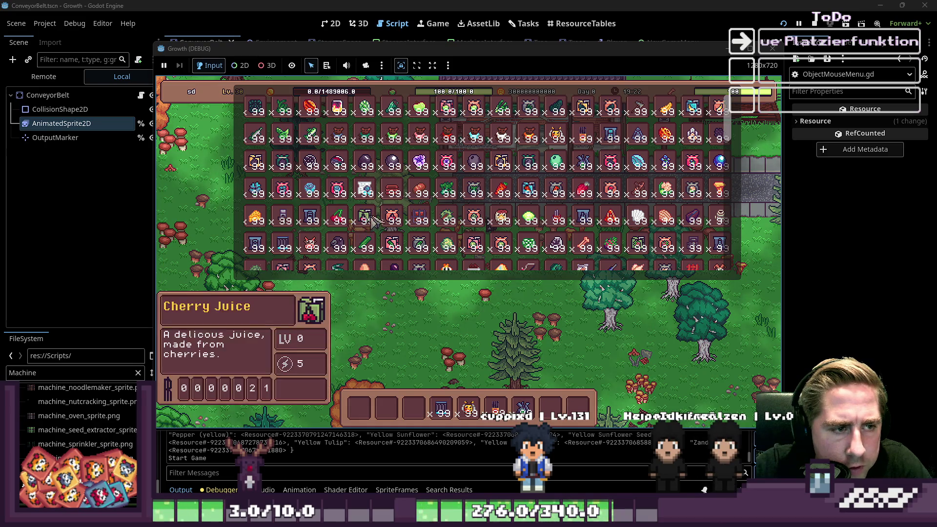
pyautogui.click(413, 223)
pyautogui.press('Escape')
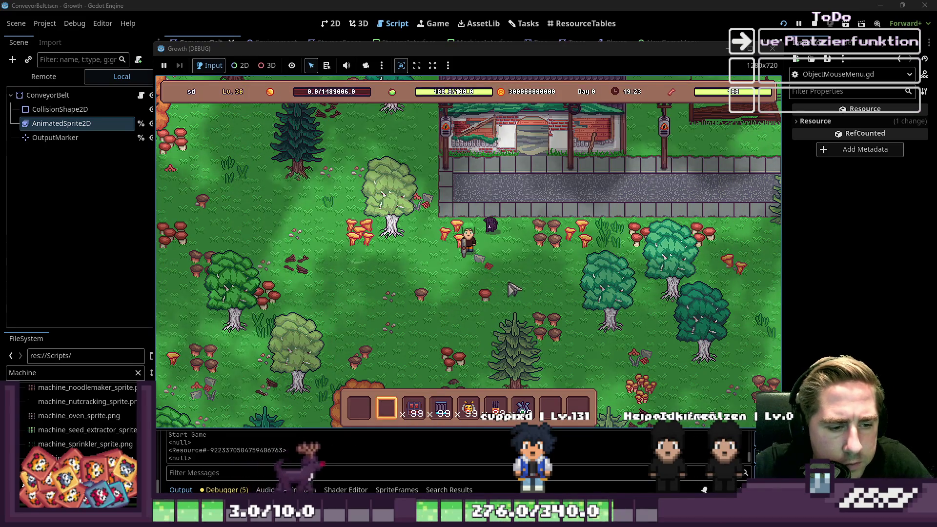
# Place the chest and beehive, load Blue Freezia into the beehive's input, and check the chest.
pyautogui.press('3')
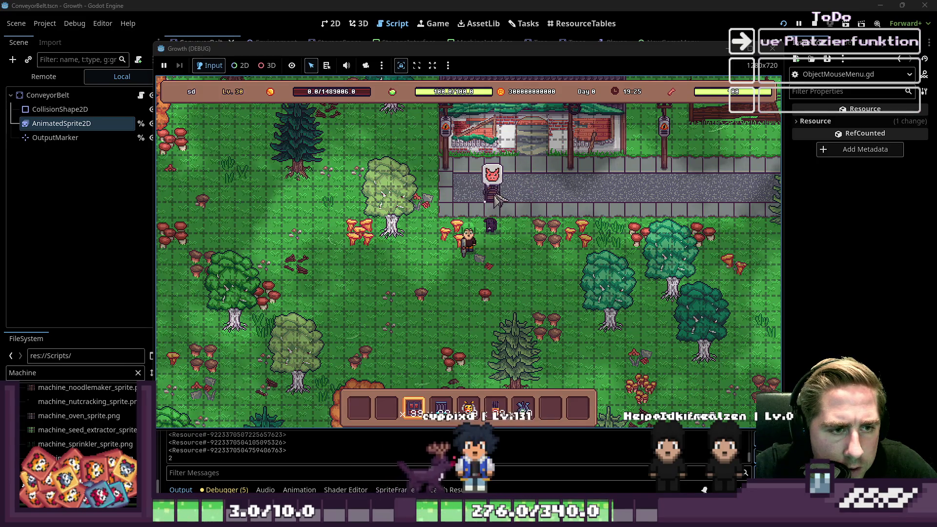
pyautogui.press('4')
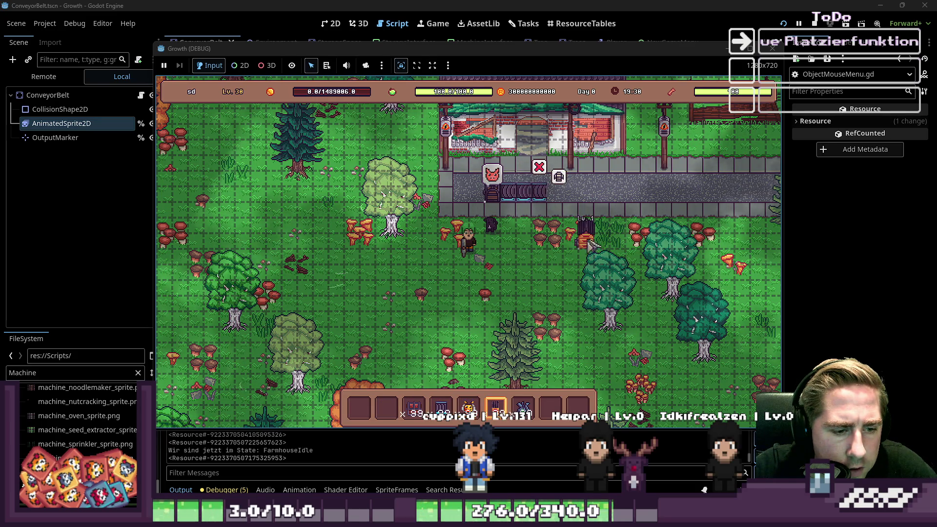
pyautogui.scroll(-2, 568, 213)
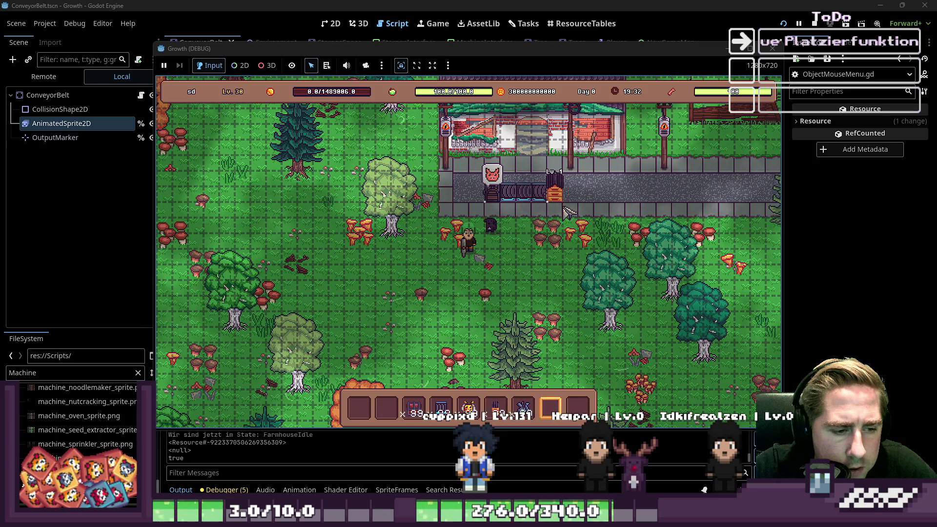
pyautogui.click(560, 198)
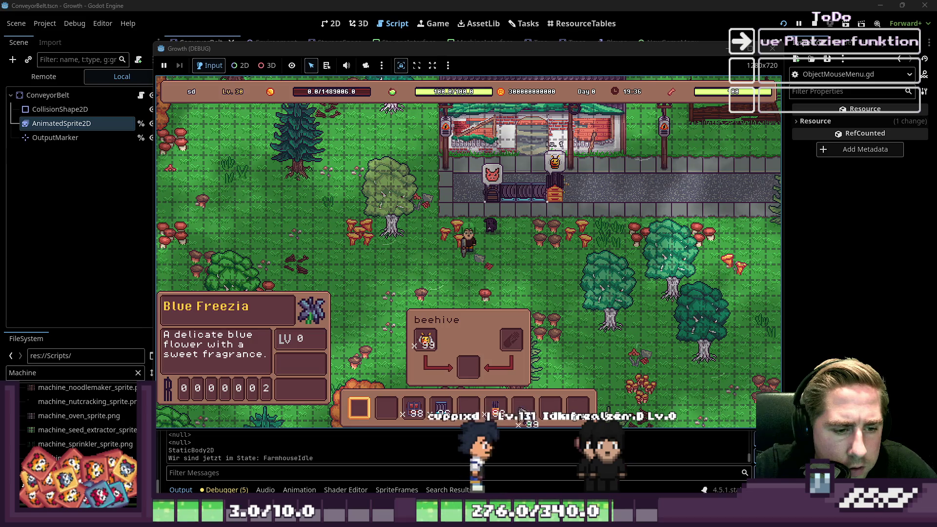
pyautogui.moveTo(503, 398); pyautogui.dragTo(513, 338)
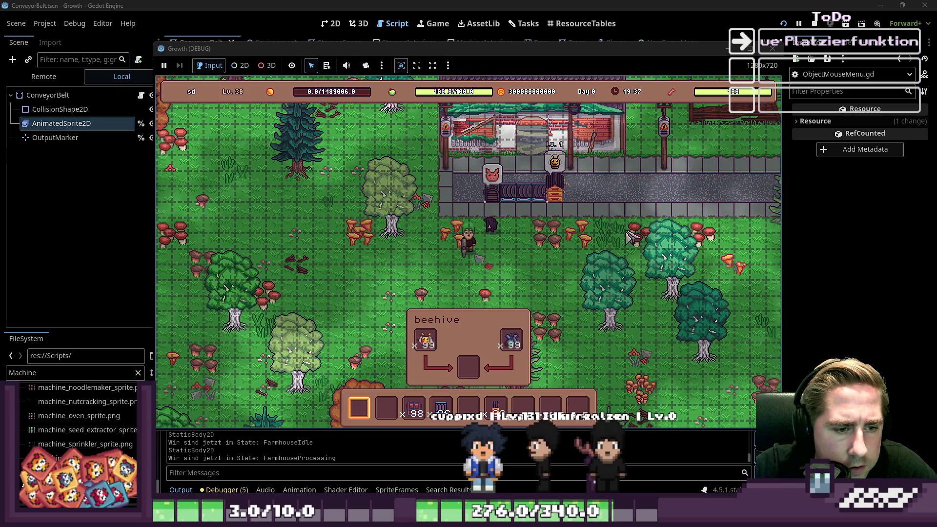
pyautogui.press('e')
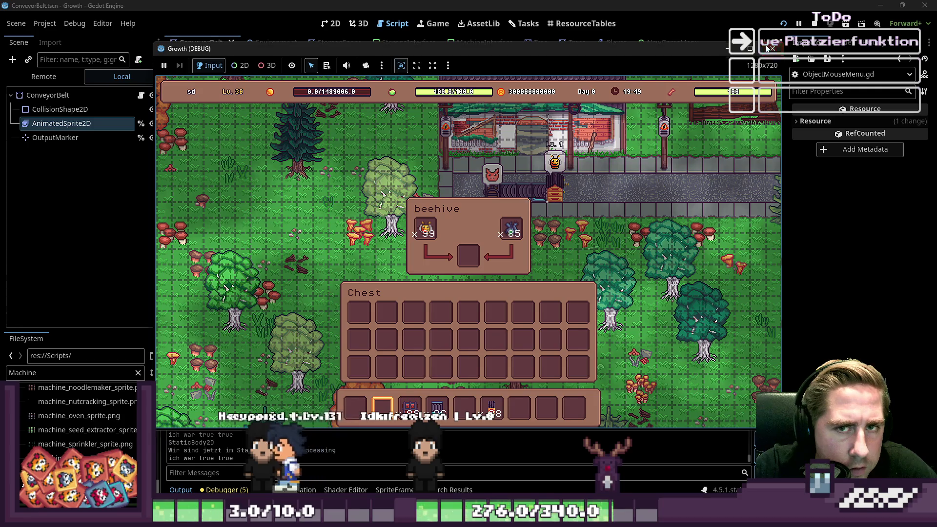
# Stop the game and select the ConveyorBelt's OutputMarker in the 2D view.
pyautogui.press('F8')
pyautogui.click(331, 24)
pyautogui.scroll(-3, 466, 278)
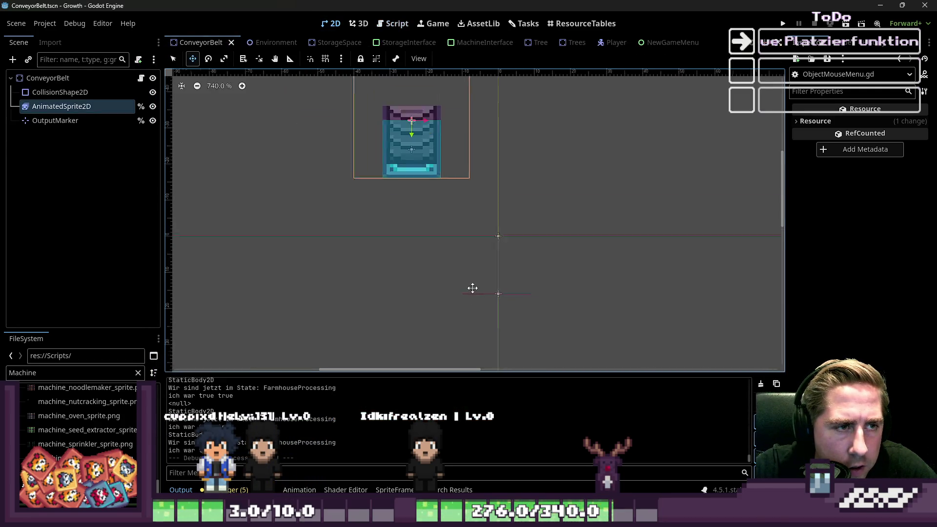
pyautogui.click(73, 121)
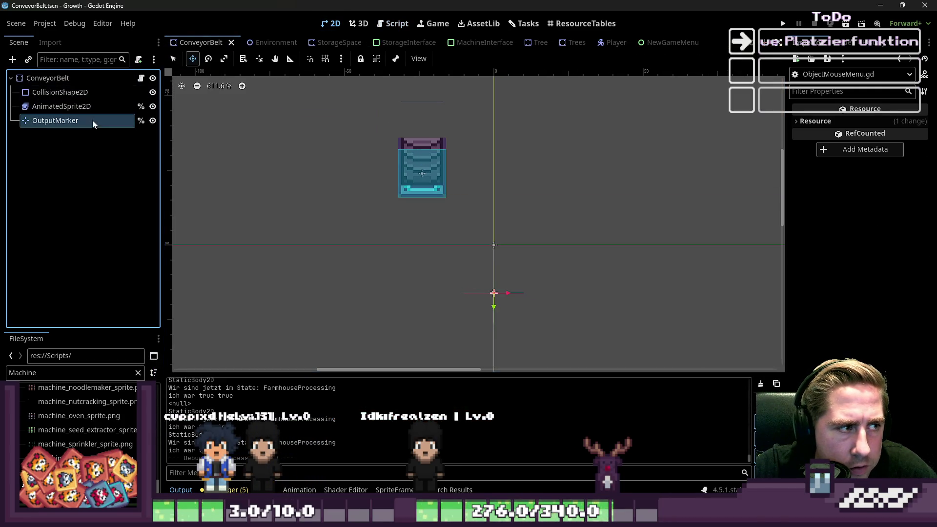
# Copy StorageSpace's ColorRect under ConveyorBelt's OutputMarker, undoing an accidental deletion.
pyautogui.click(329, 43)
pyautogui.click(105, 164)
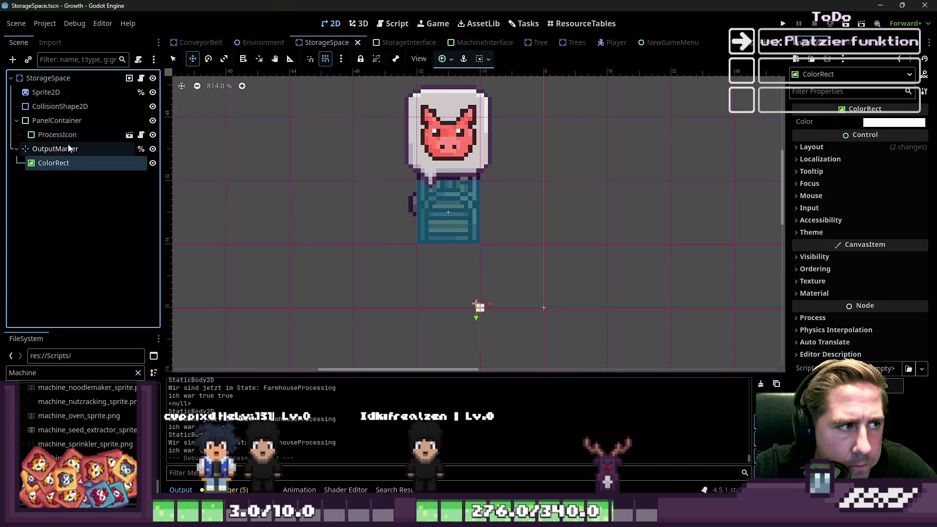
pyautogui.click(73, 149)
pyautogui.click(193, 43)
pyautogui.press('Up')
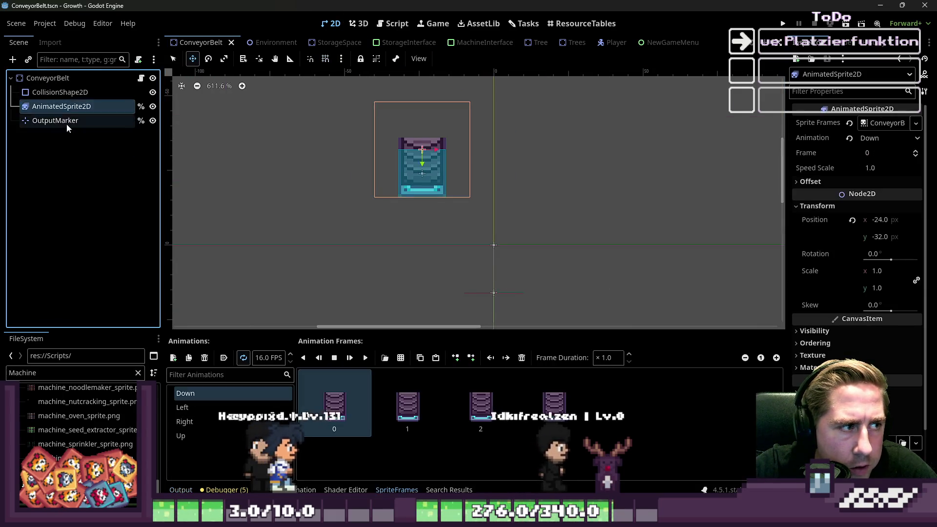
pyautogui.click(67, 124)
pyautogui.press('Delete')
pyautogui.press('Return')
pyautogui.hotkey('ctrl', 'z')
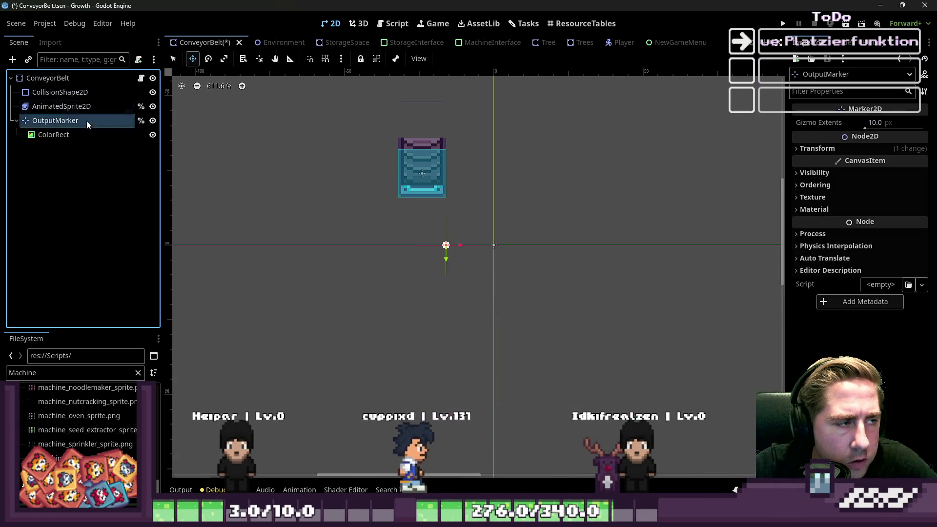
# Select the new ColorRect, reselect OutputMarker, and open the ConveyorBelt script.
pyautogui.scroll(4, 329, 228)
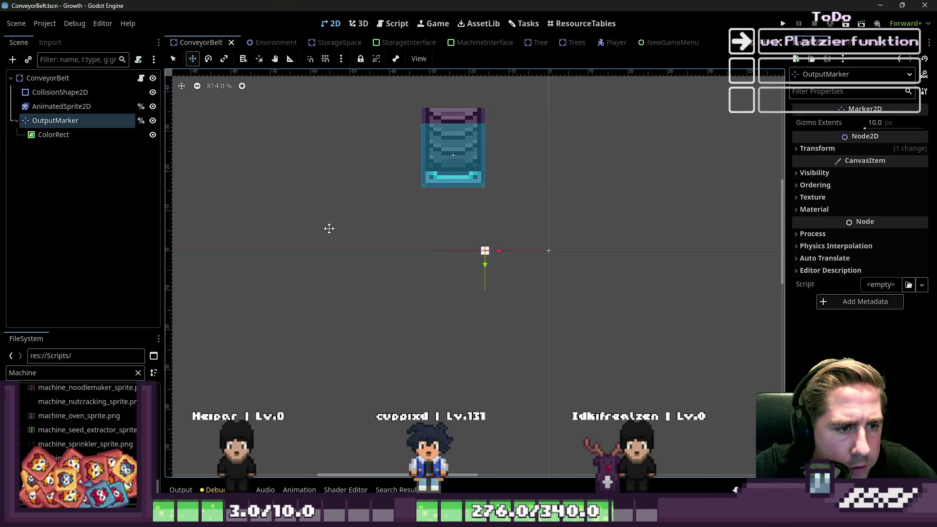
pyautogui.click(51, 138)
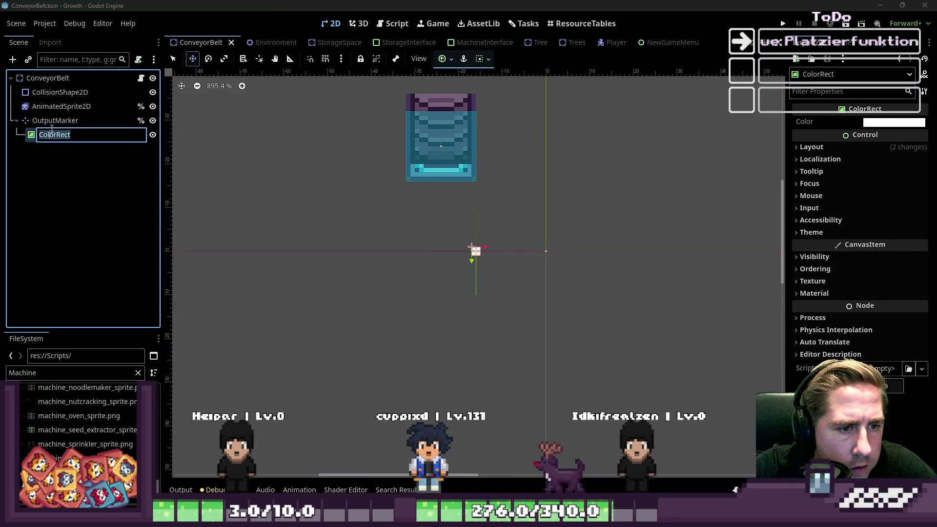
pyautogui.click(55, 125)
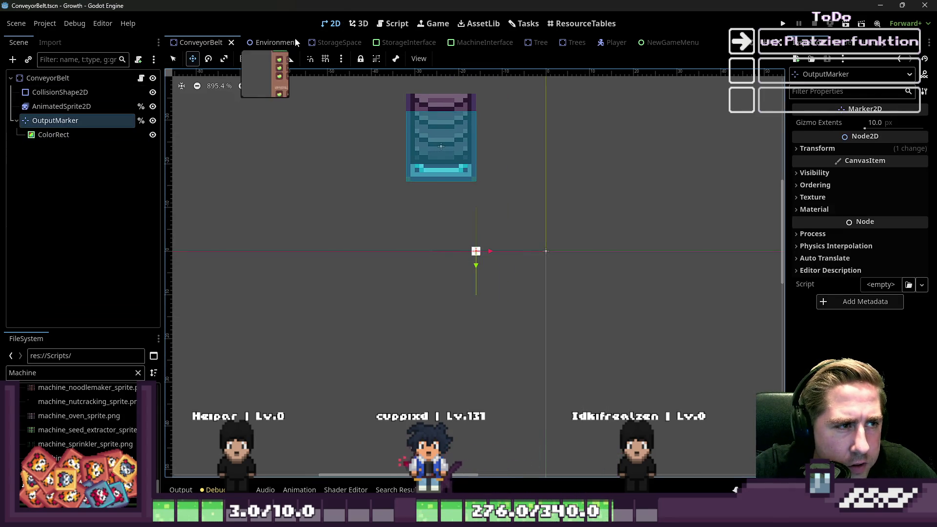
pyautogui.click(393, 23)
# Inspect the commented OutputMarker position line in ConveyorBelt.gd's rotate_object, then save and rerun Growth.
pyautogui.scroll(-8, 466, 233)
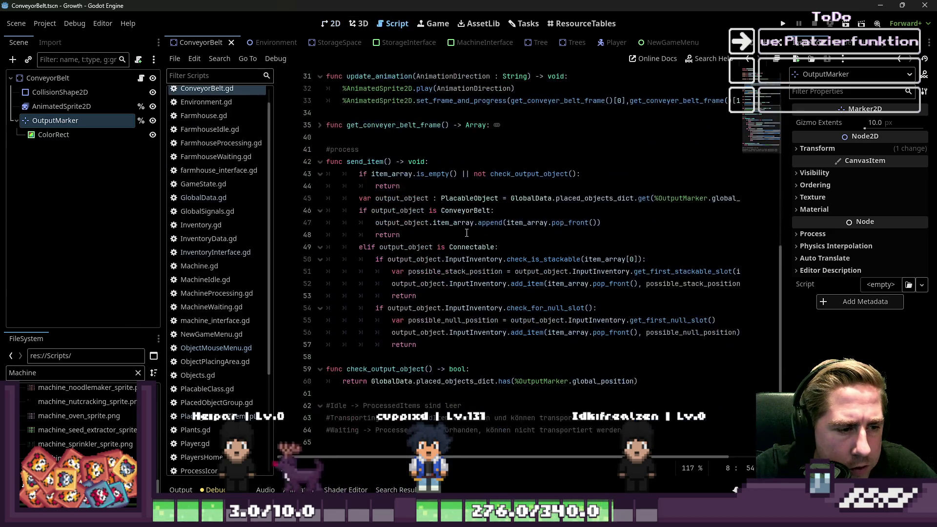
pyautogui.scroll(4, 466, 233)
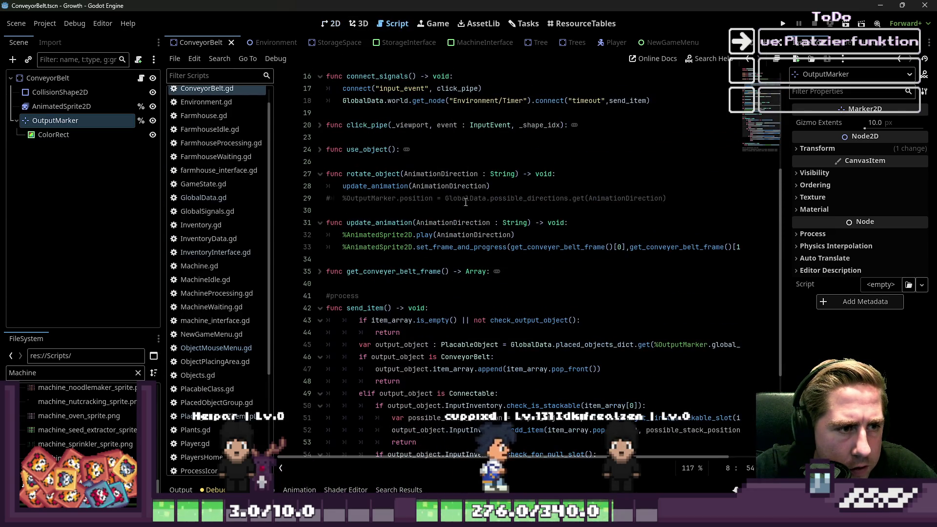
pyautogui.click(449, 186)
pyautogui.click(332, 201)
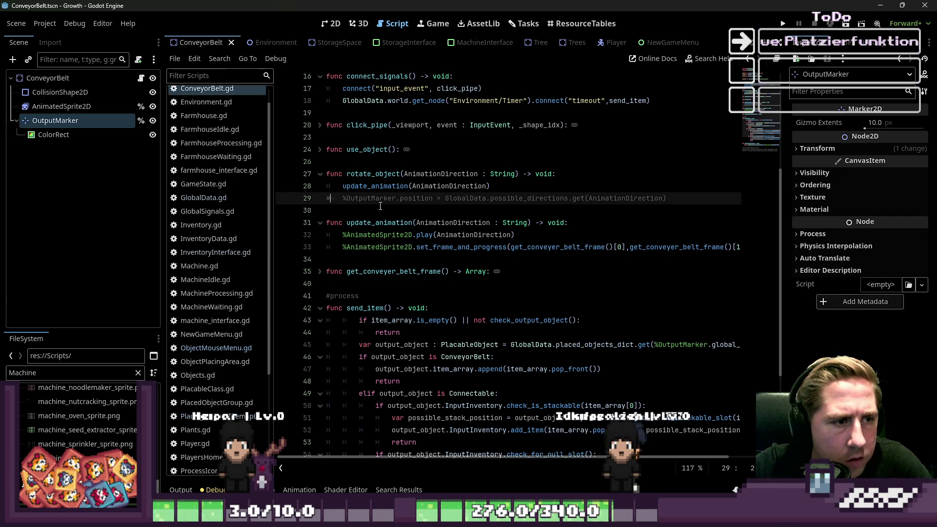
pyautogui.click(783, 24)
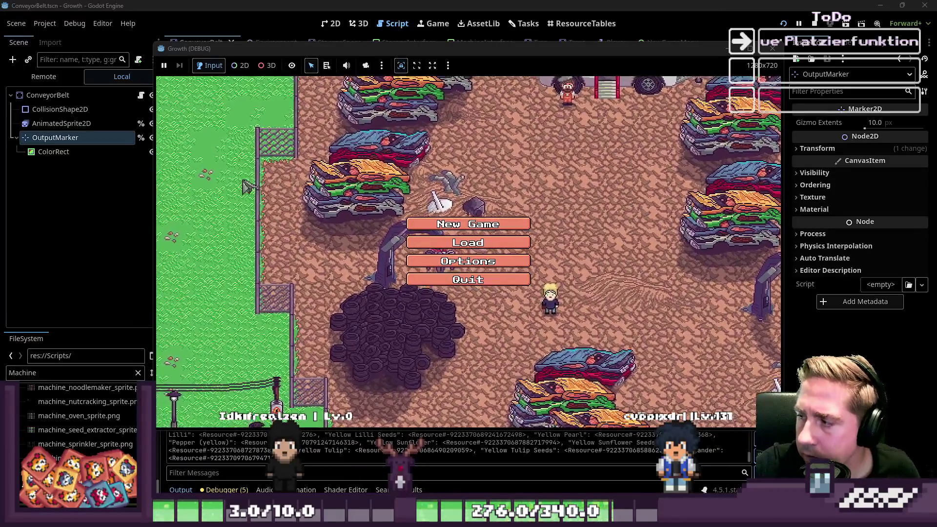
# Start a new game from the main menu with a newly named character.
pyautogui.click(468, 224)
pyautogui.write('dsag')
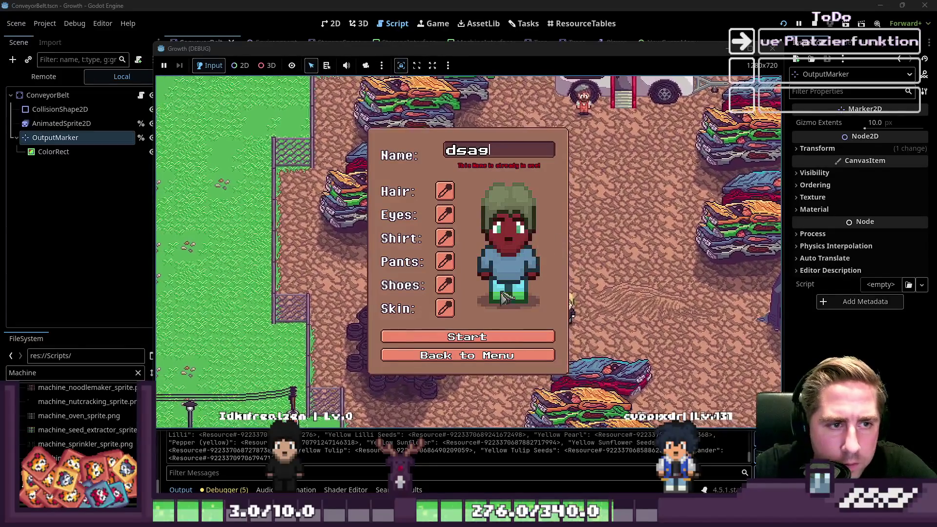
pyautogui.write('h')
pyautogui.click(502, 332)
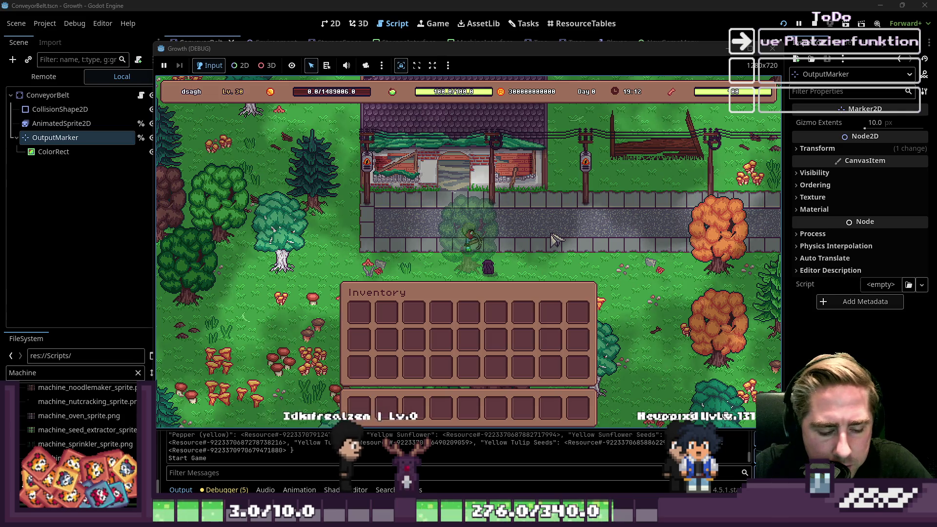
# Drag bees, blue flowers, a beehive and Conveyor Belt stacks from the all-items list into the hotbar.
pyautogui.press('i')
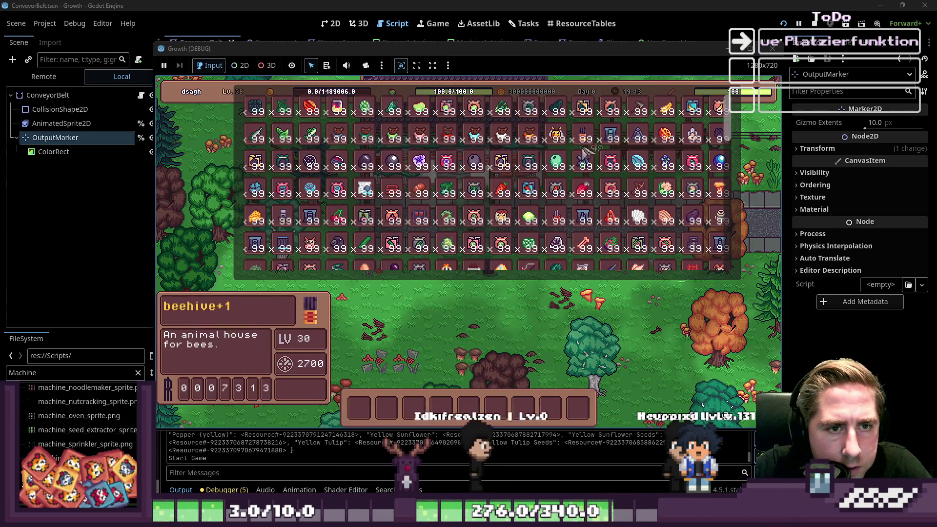
pyautogui.moveTo(556, 134); pyautogui.dragTo(550, 407)
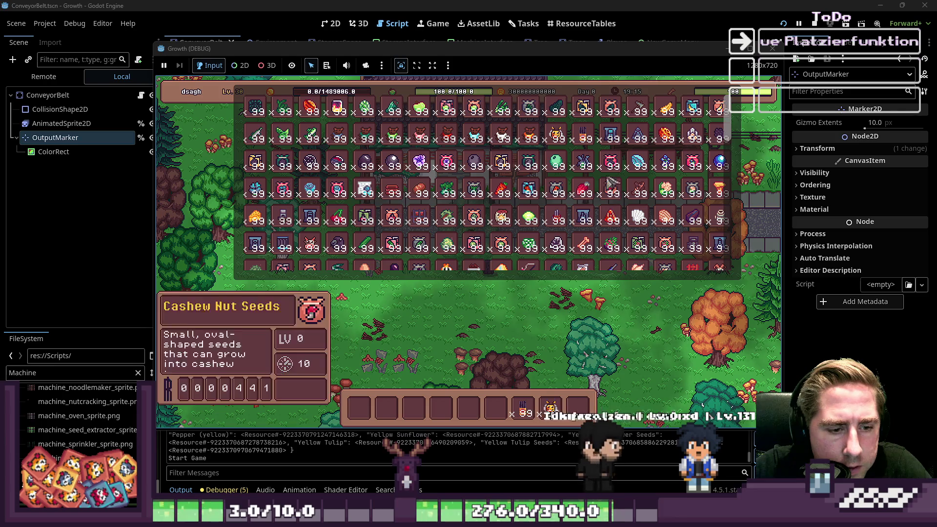
pyautogui.moveTo(583, 161); pyautogui.dragTo(499, 406)
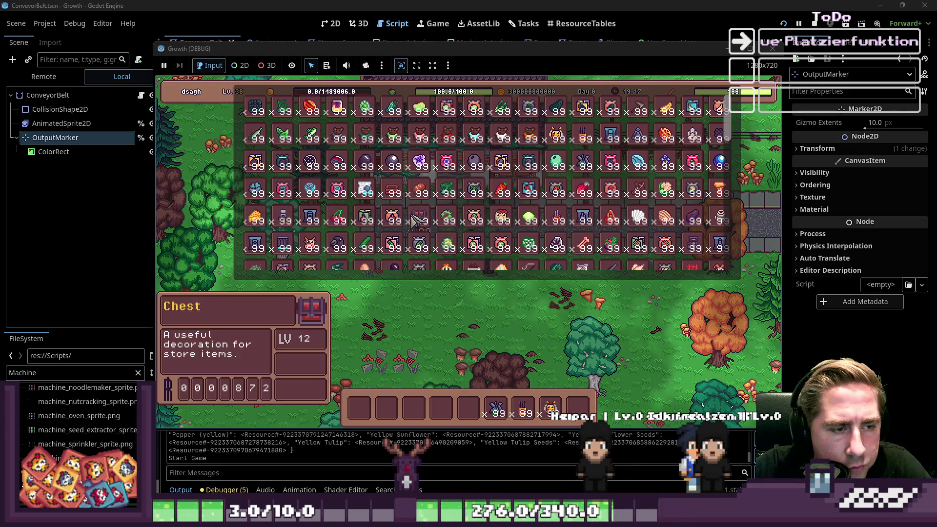
pyautogui.moveTo(419, 217); pyautogui.dragTo(459, 396)
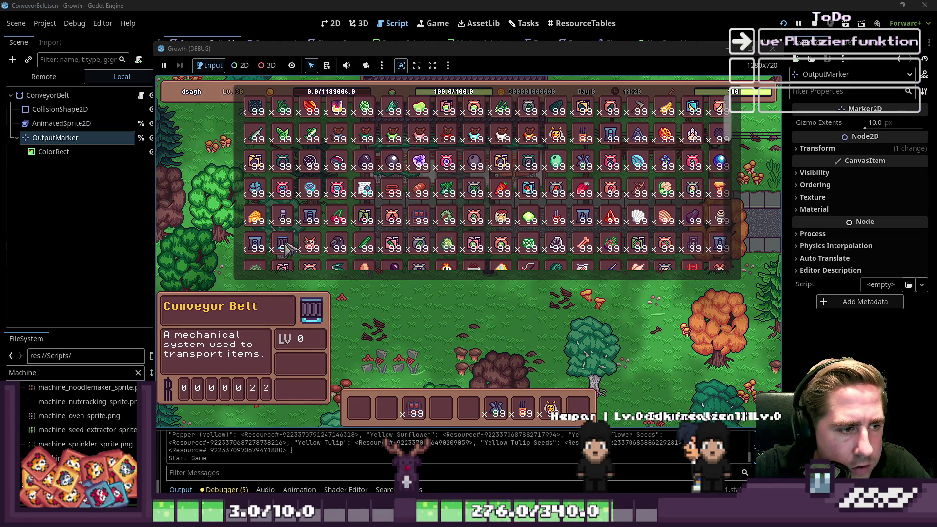
pyautogui.moveTo(287, 248); pyautogui.dragTo(441, 407)
# Close the item list and lay conveyor belts along the path row.
pyautogui.press('i')
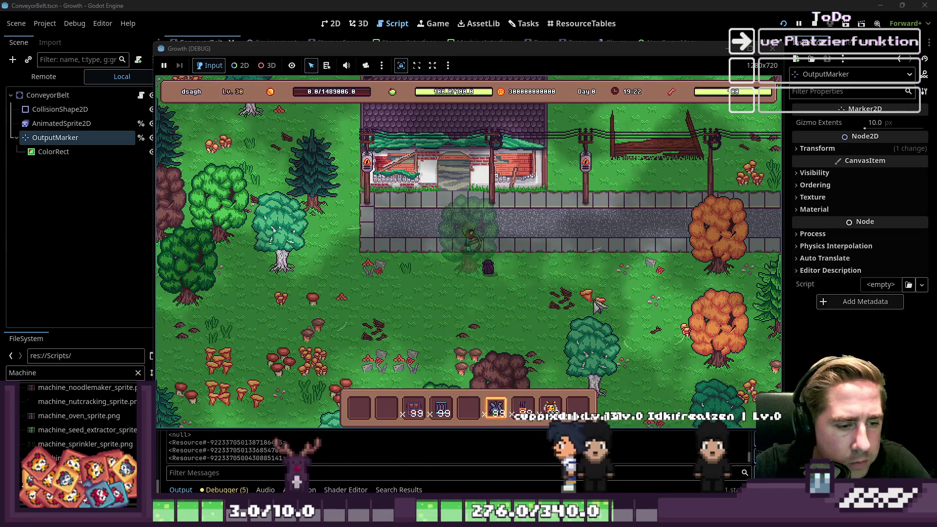
pyautogui.scroll(-1, 586, 254)
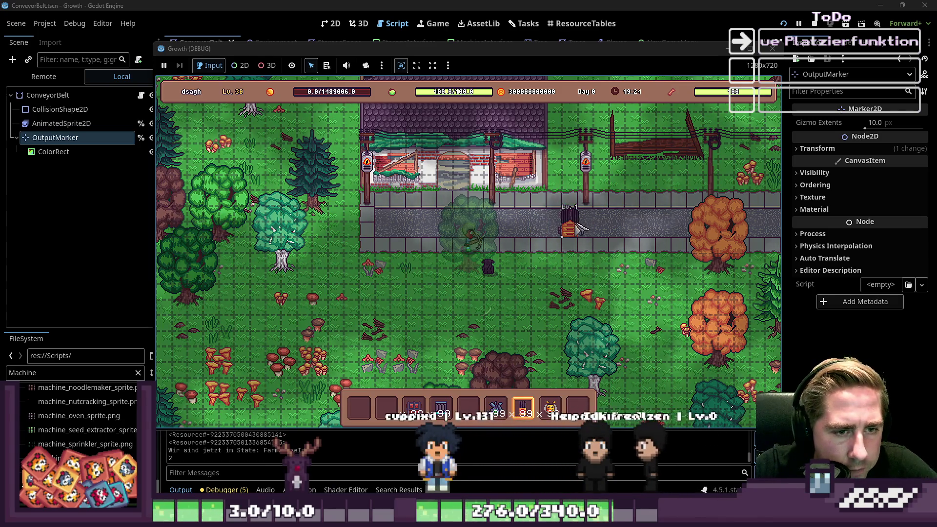
pyautogui.scroll(3, 561, 234)
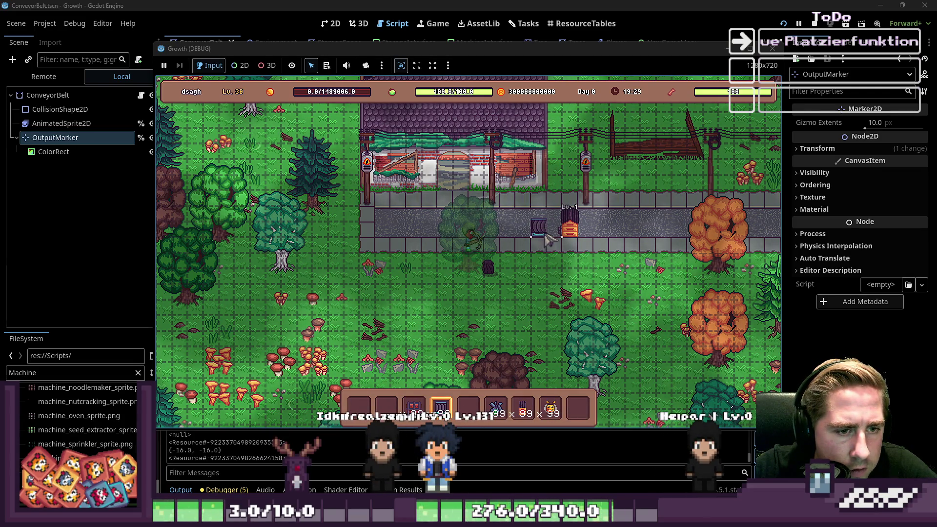
pyautogui.click(533, 242)
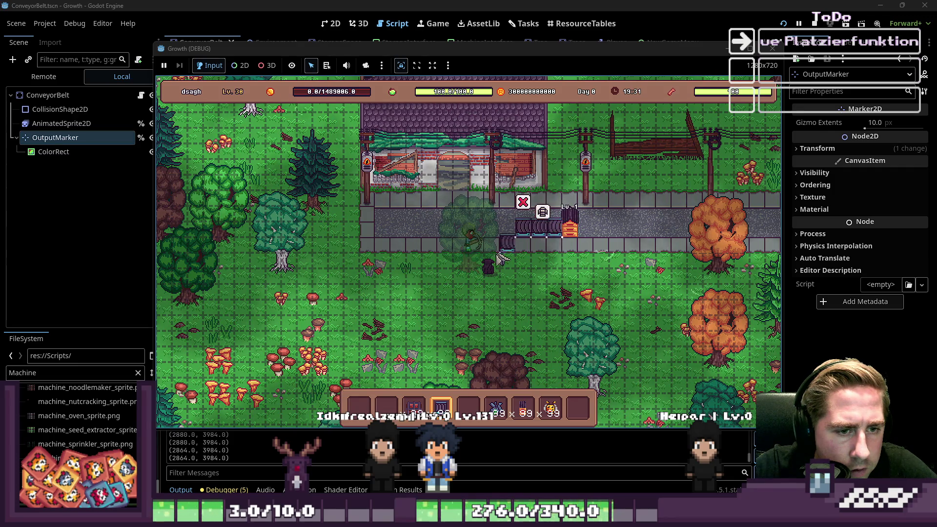
# Place the beehive at the left end of the belt line.
pyautogui.press('3')
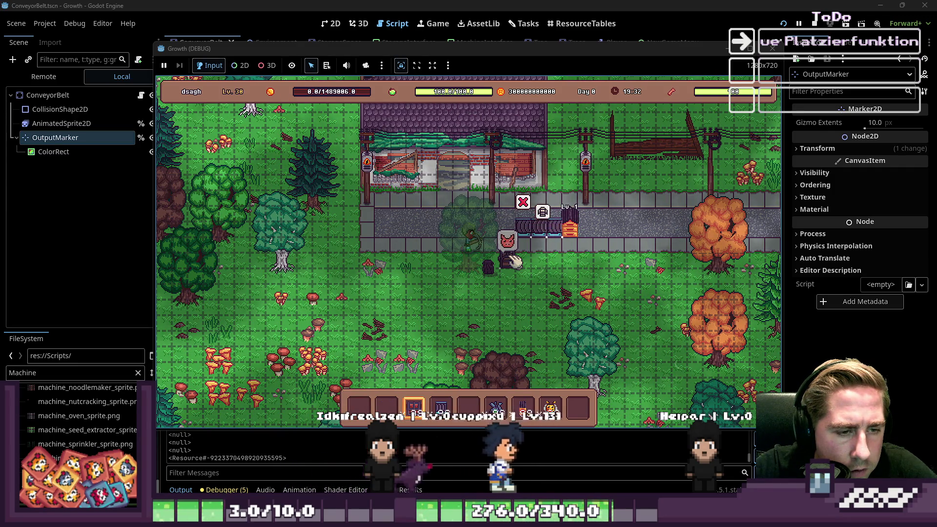
pyautogui.click(515, 249)
pyautogui.press('2')
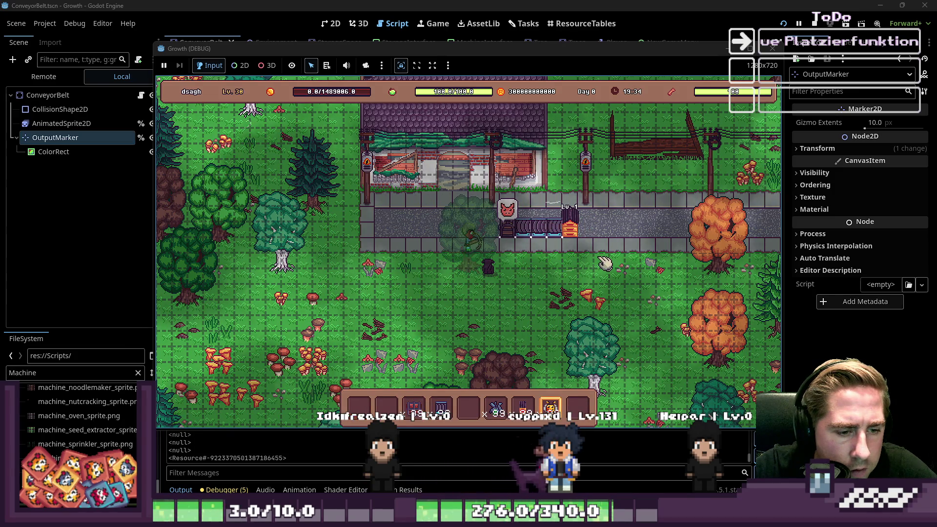
pyautogui.press('5')
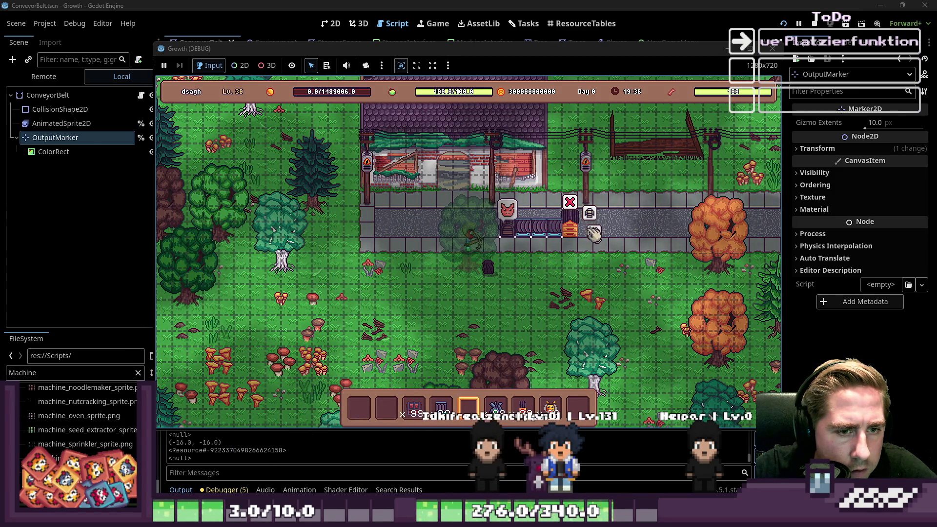
# Load the beehive's slots with bees and flowers, then check the chest.
pyautogui.click(593, 233)
pyautogui.moveTo(551, 407); pyautogui.dragTo(500, 348)
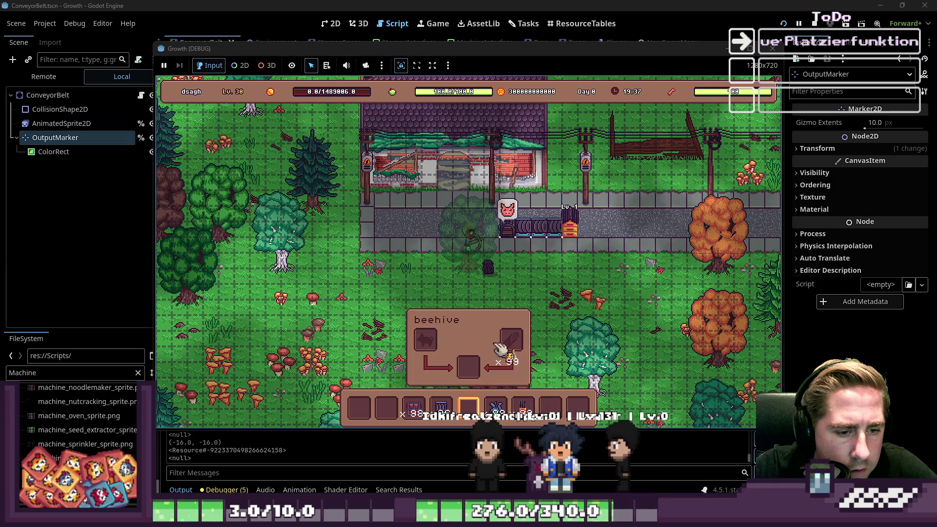
pyautogui.click(429, 344)
pyautogui.moveTo(495, 407); pyautogui.dragTo(518, 341)
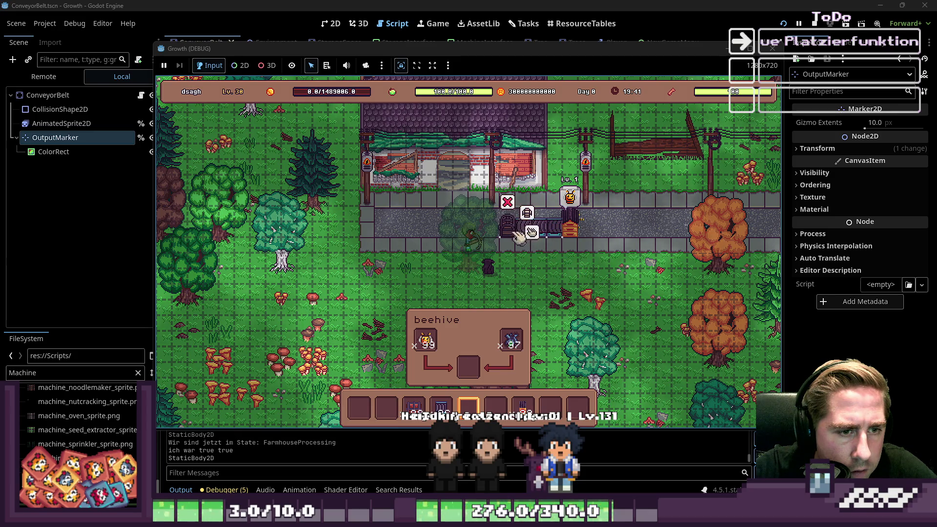
pyautogui.click(535, 234)
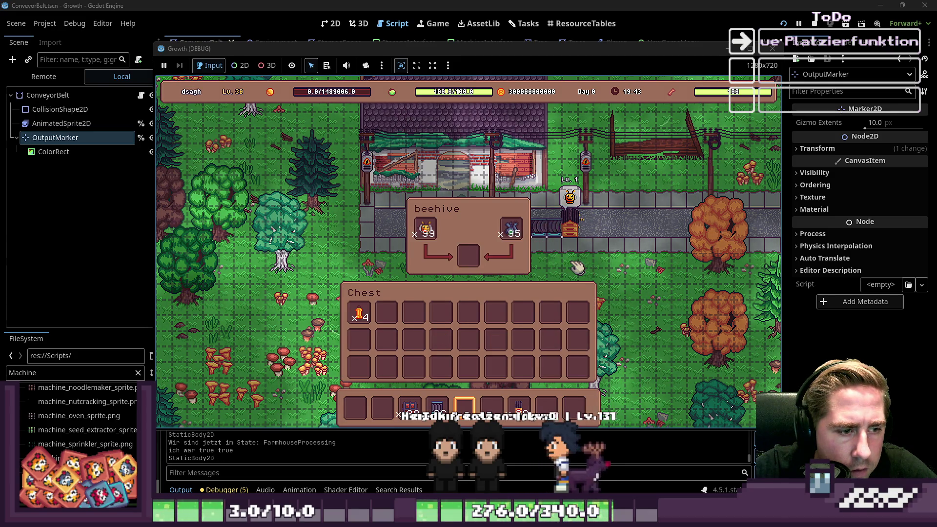
# Watch honey travel along the belts into the chest until it holds 30 jars.
pyautogui.press('i')
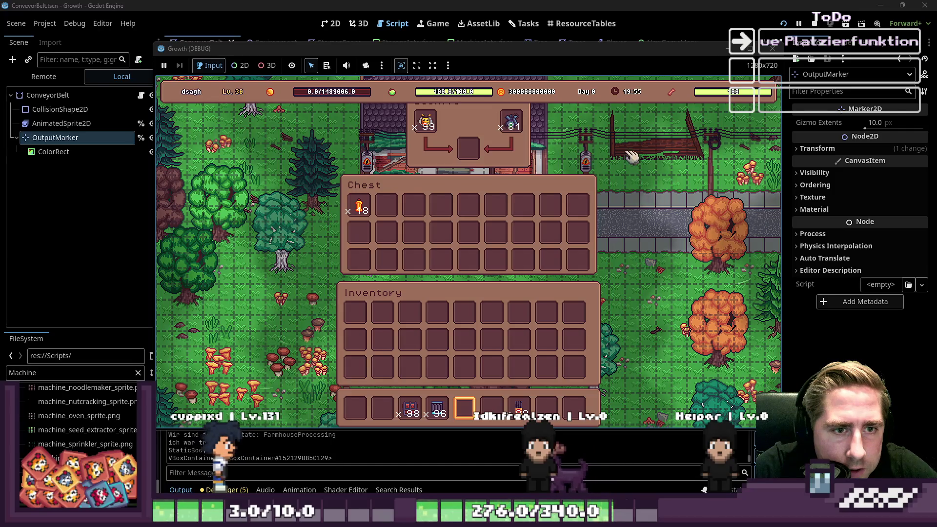
pyautogui.press('e')
pyautogui.press('3')
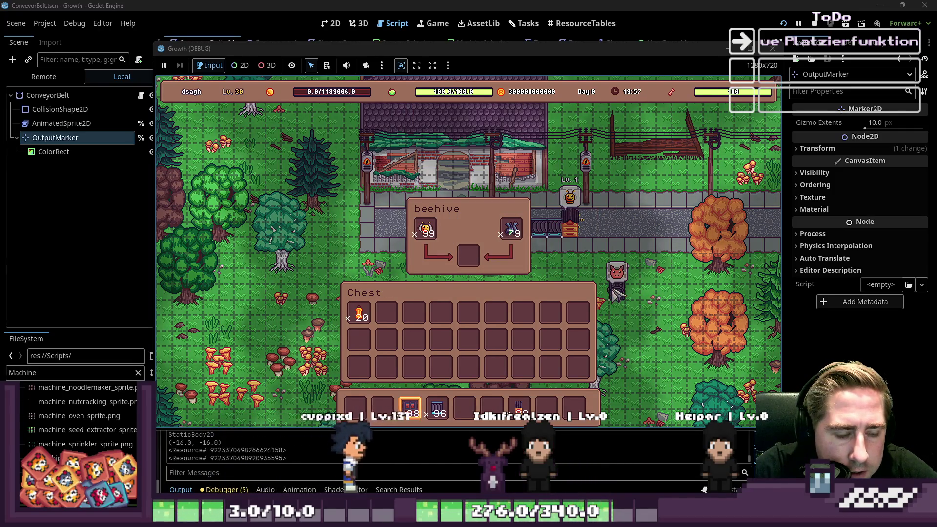
pyautogui.press('6')
pyautogui.press('7')
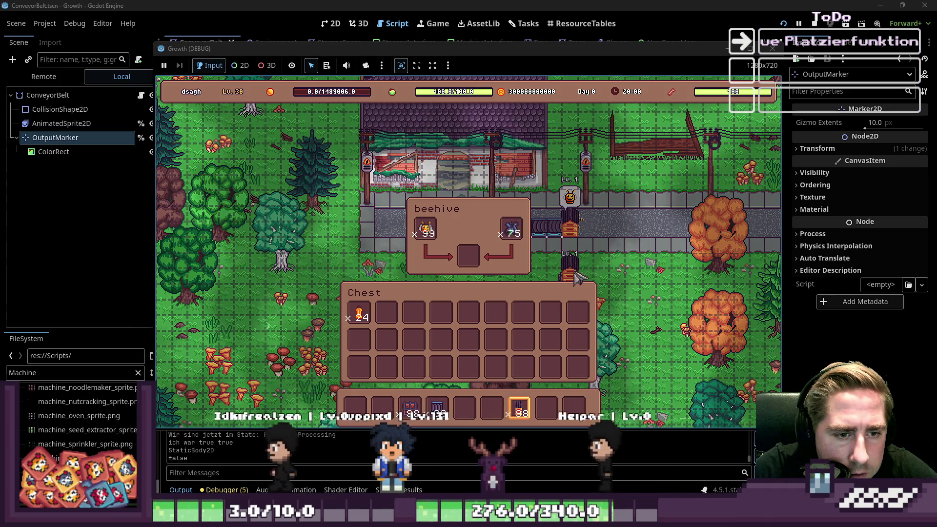
pyautogui.press('2')
pyautogui.press('4')
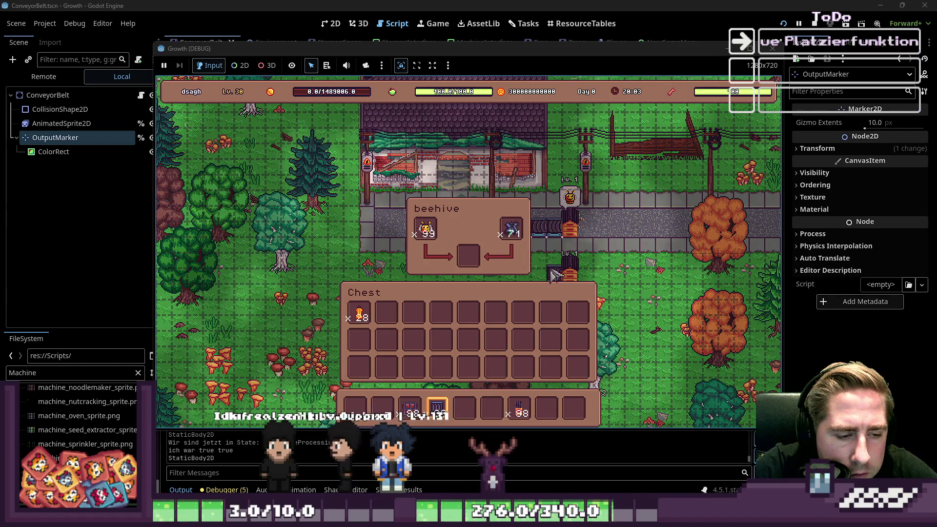
pyautogui.moveTo(432, 239)
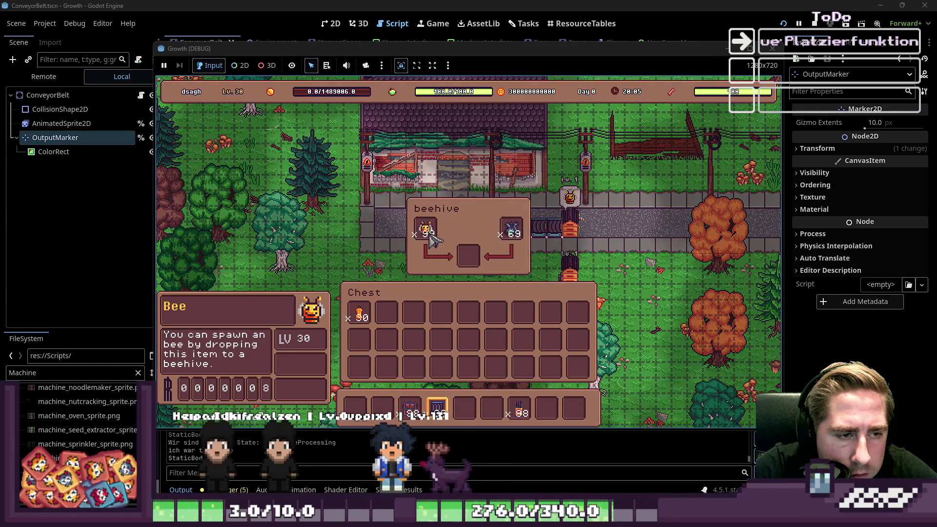
# Move the beehive's 49 bees and 33 flowers into the chest while honey climbs to 44.
pyautogui.moveTo(432, 238); pyautogui.dragTo(445, 306)
pyautogui.moveTo(512, 230); pyautogui.dragTo(498, 315)
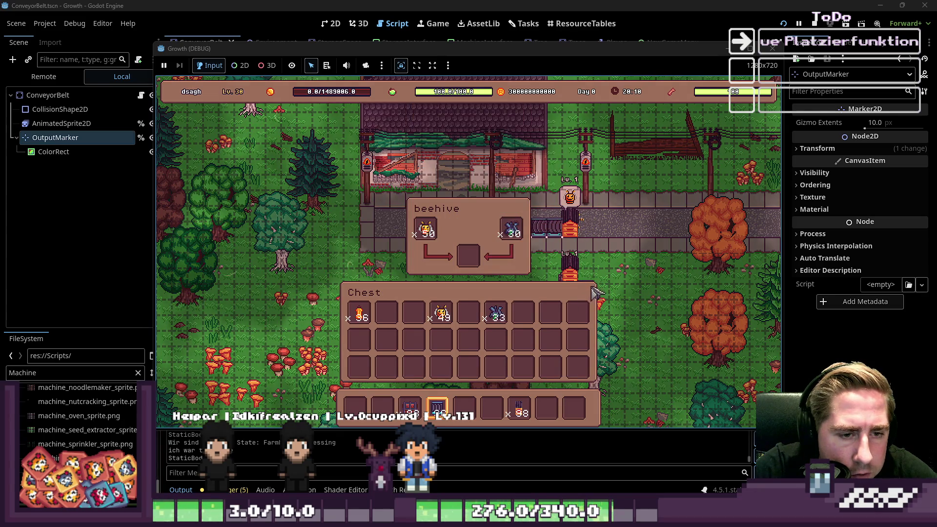
pyautogui.scroll(-2, 585, 293)
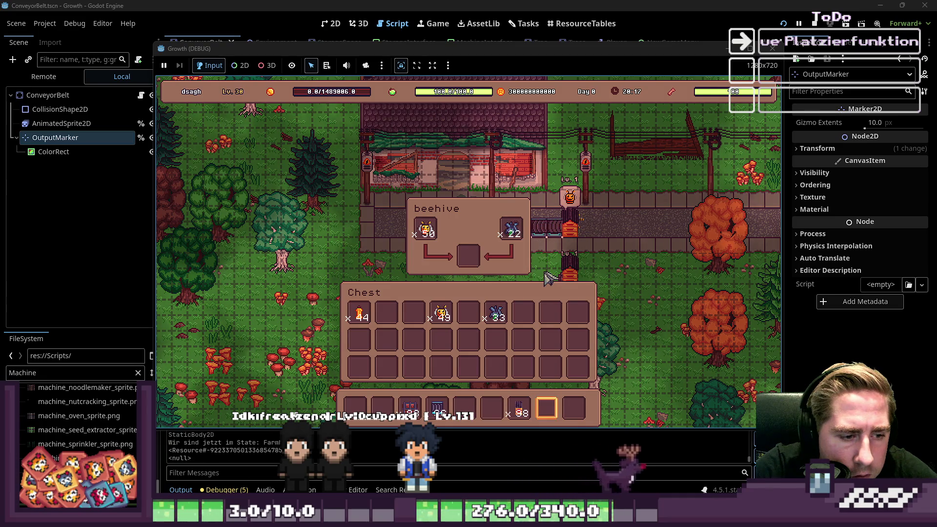
pyautogui.press('4')
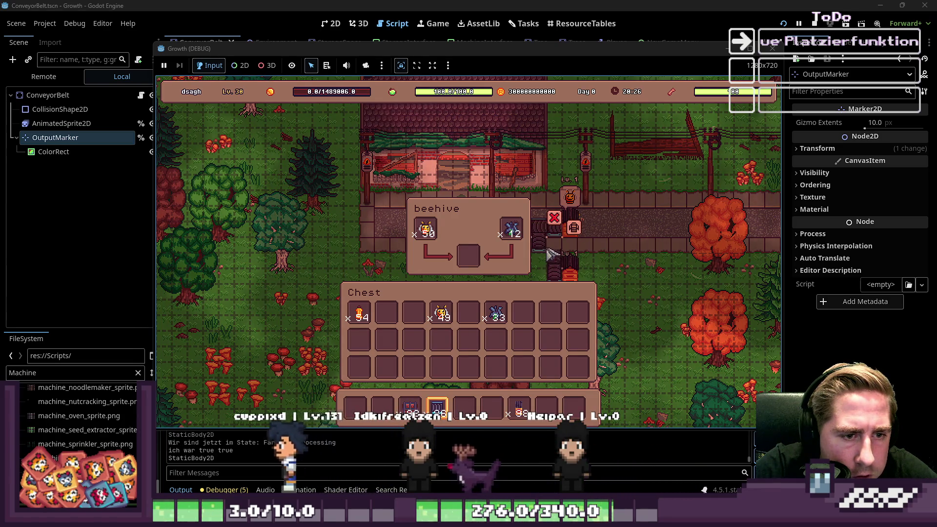
pyautogui.press('1')
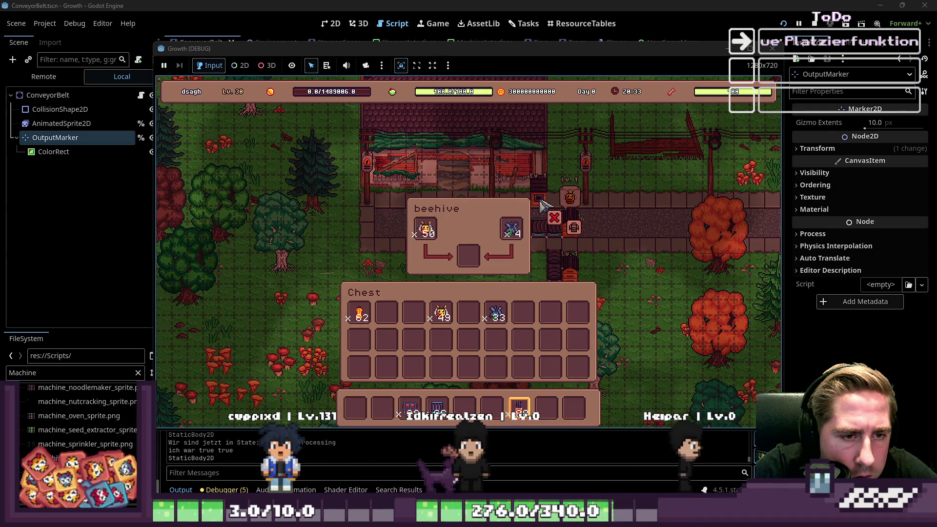
pyautogui.scroll(3, 546, 247)
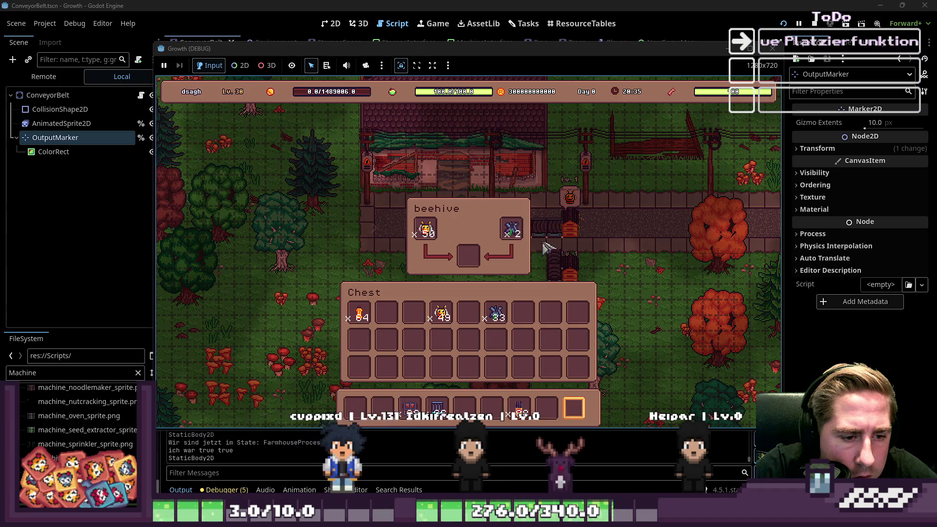
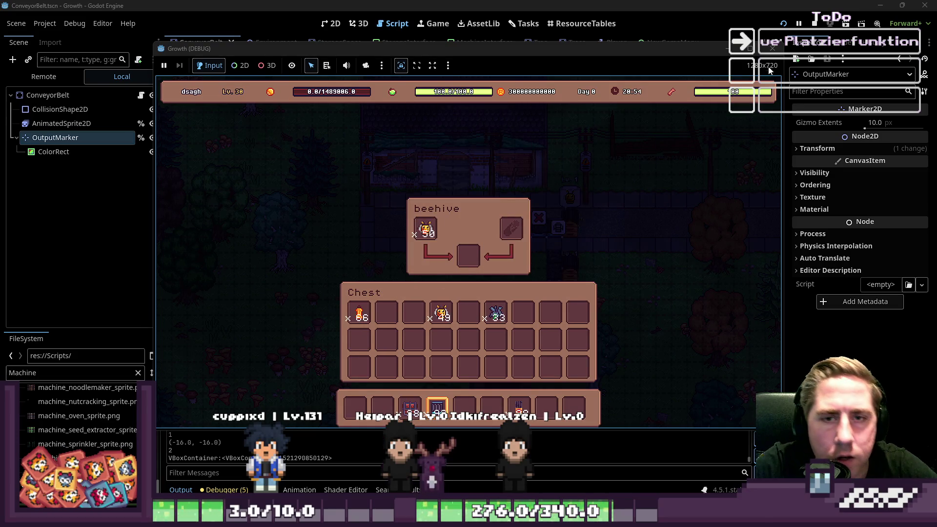
# Relaunch the game and inspect the failing line 29 of ConveyorBelt.gd.
pyautogui.press('F5')
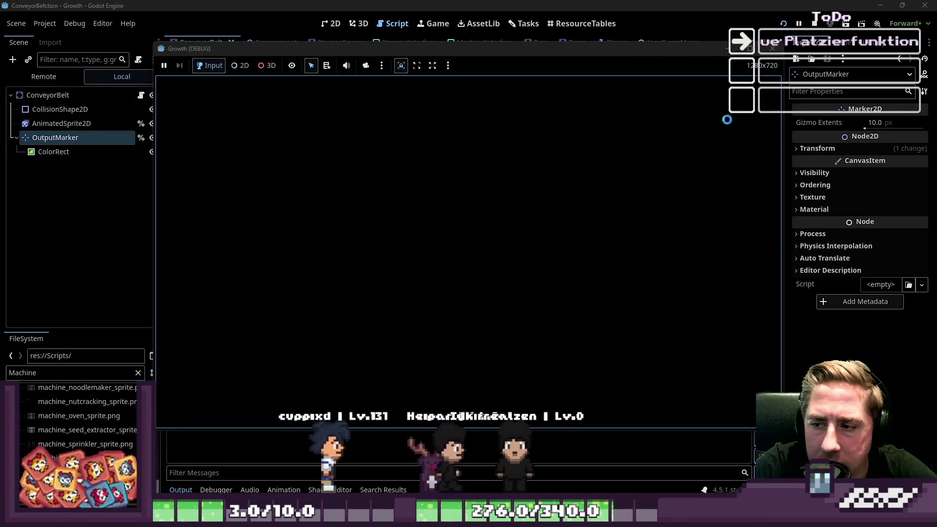
pyautogui.click(426, 199)
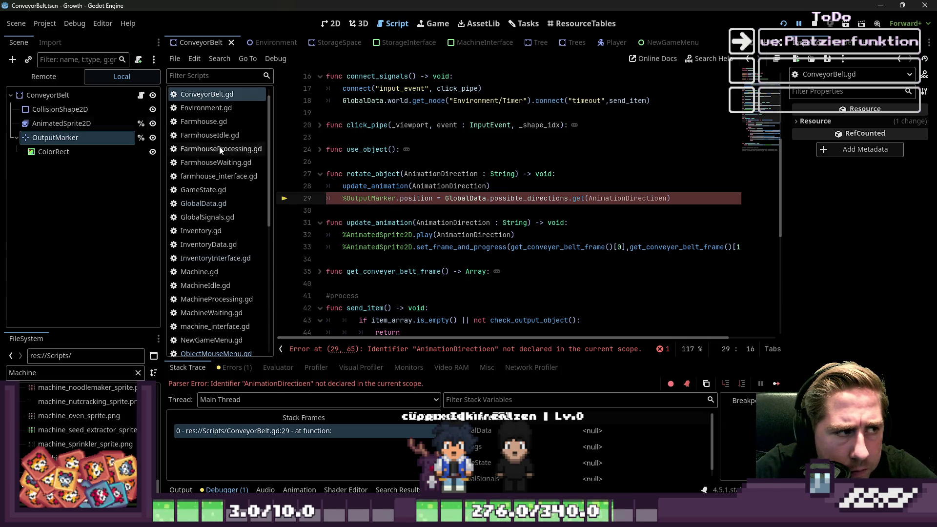
pyautogui.click(61, 124)
pyautogui.click(55, 137)
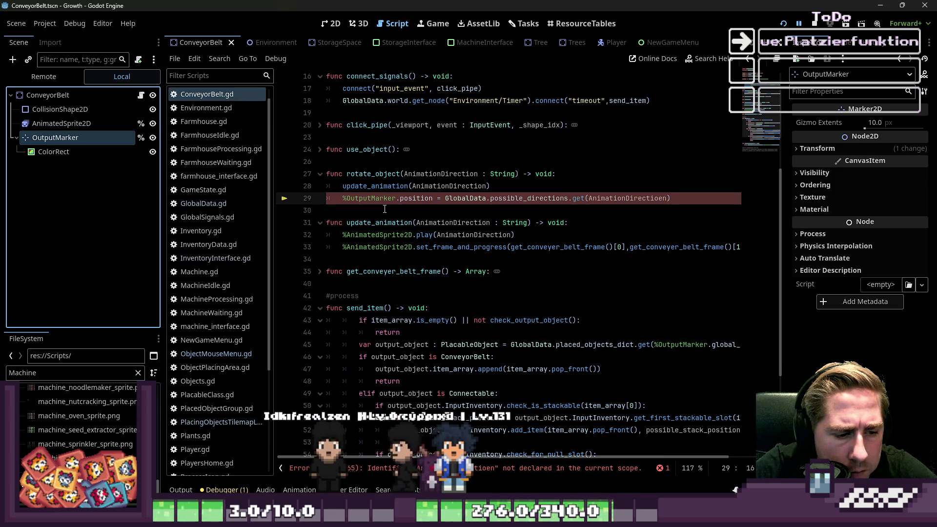
# Correct 'AnimationDirectioen' to 'AnimationDirection' on line 29, then stop and relaunch the game.
pyautogui.doubleClick(619, 198)
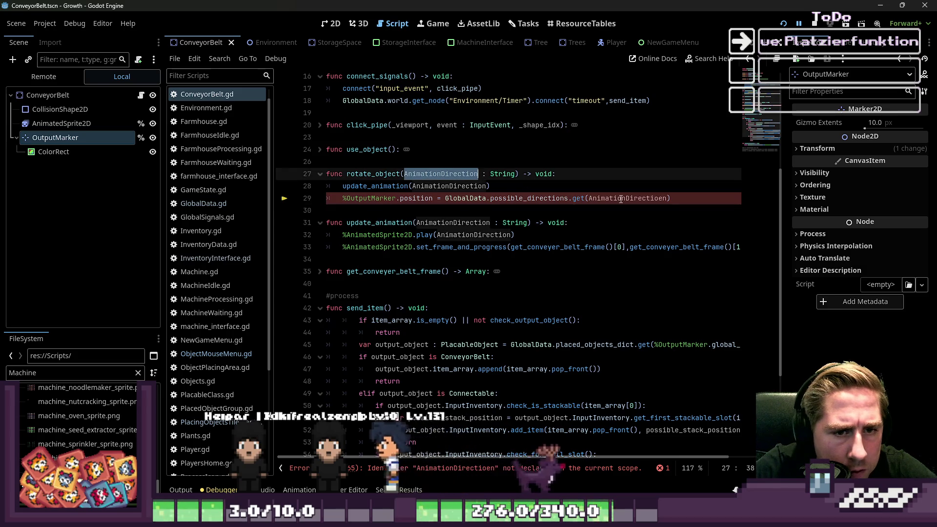
pyautogui.write('AnimationDirection')
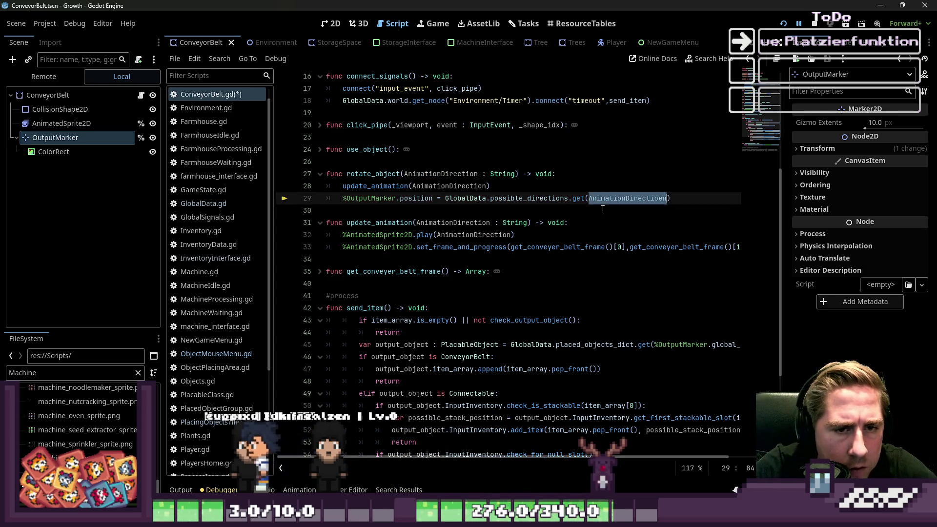
pyautogui.click(644, 161)
pyautogui.click(814, 22)
pyautogui.click(782, 24)
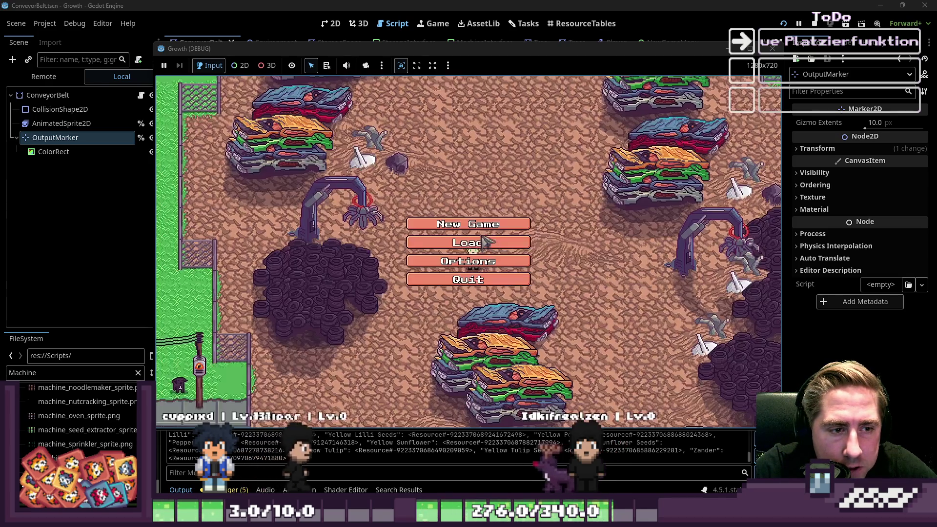
# Start a new game with a character named 'qwaedsa'.
pyautogui.click(492, 222)
pyautogui.write('qwaedsa')
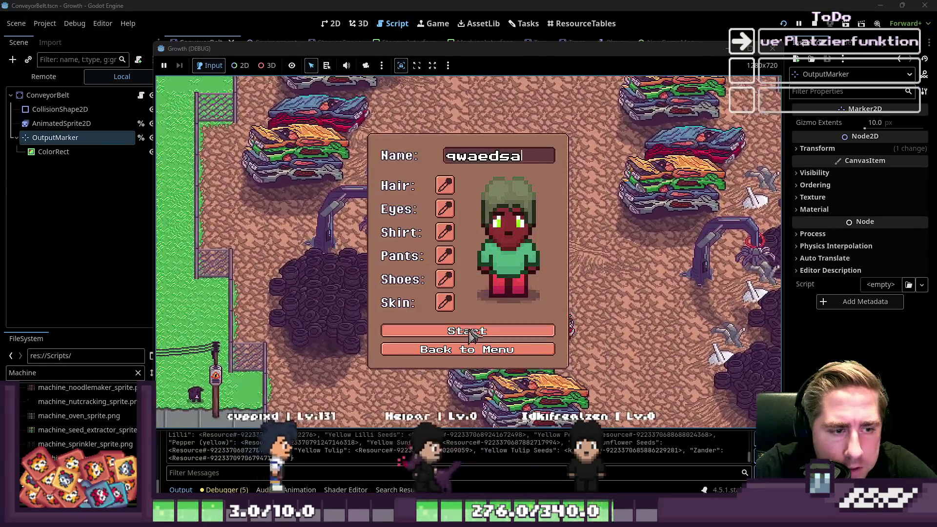
pyautogui.click(481, 332)
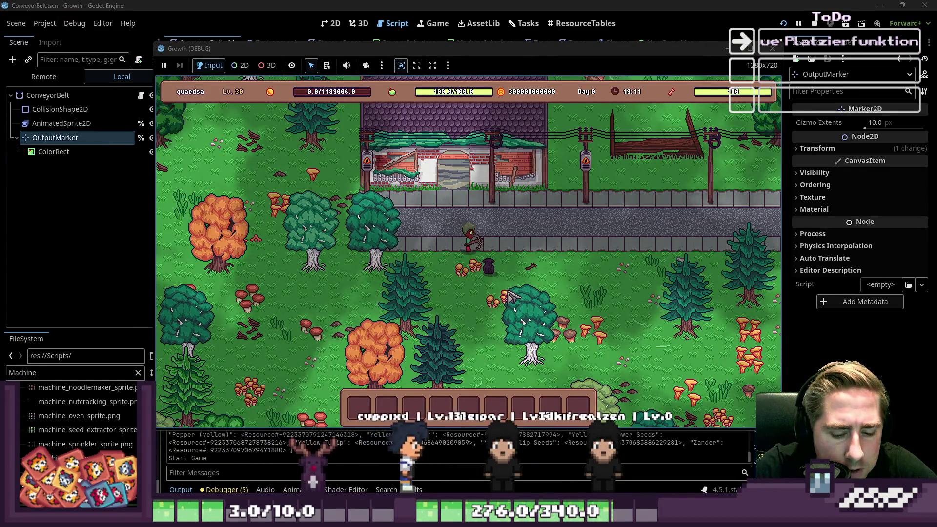
# From the inventory, put a bee item in hotbar slot 5, machines in slot 3, and a 99-item stack on the hotbar.
pyautogui.press('i')
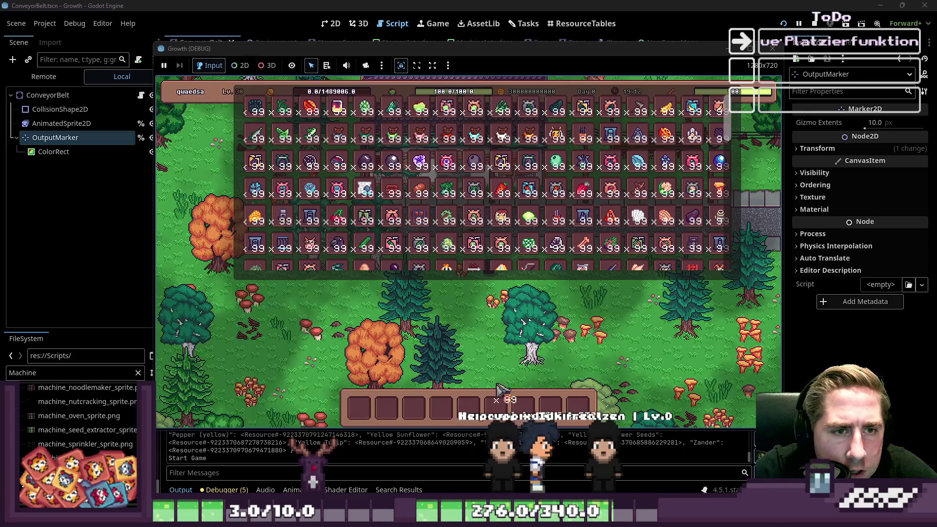
pyautogui.moveTo(466, 422); pyautogui.dragTo(468, 409)
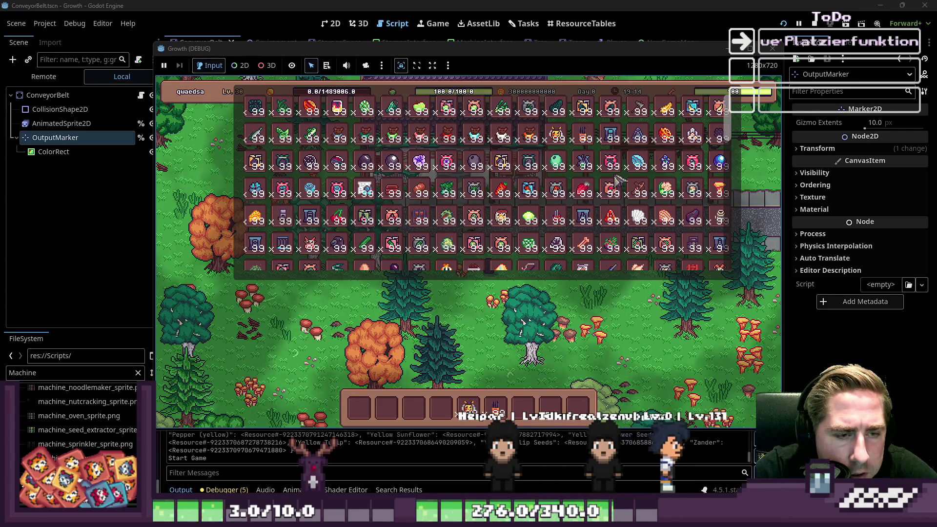
pyautogui.scroll(-4, 516, 210)
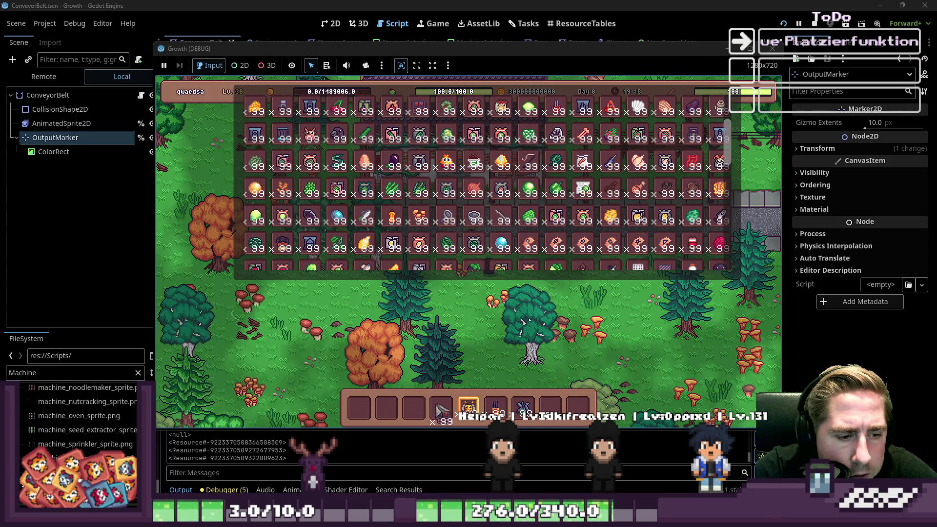
pyautogui.moveTo(473, 217); pyautogui.dragTo(413, 407)
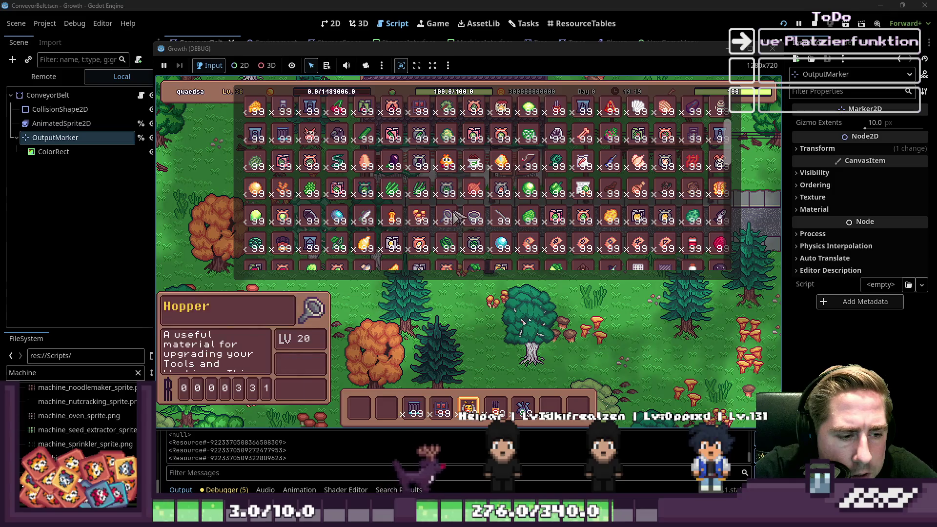
pyautogui.scroll(2, 457, 217)
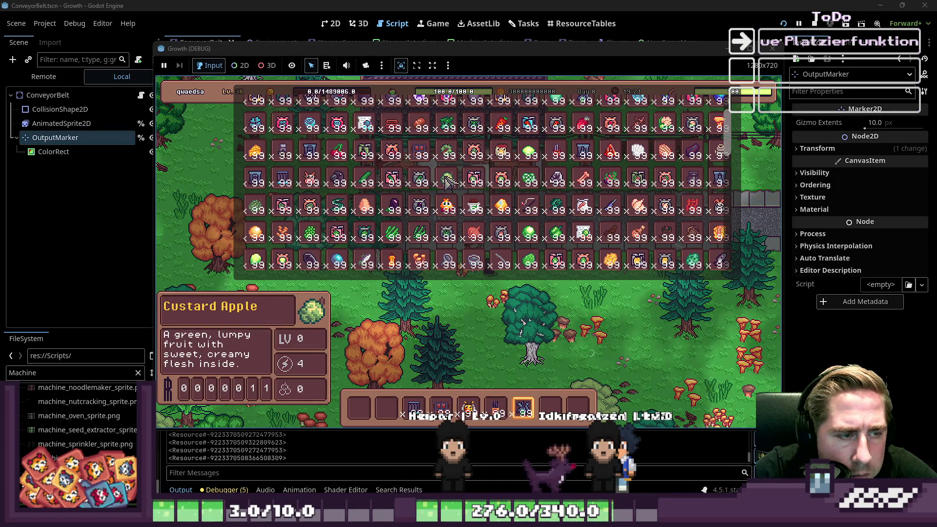
pyautogui.scroll(-5, 505, 219)
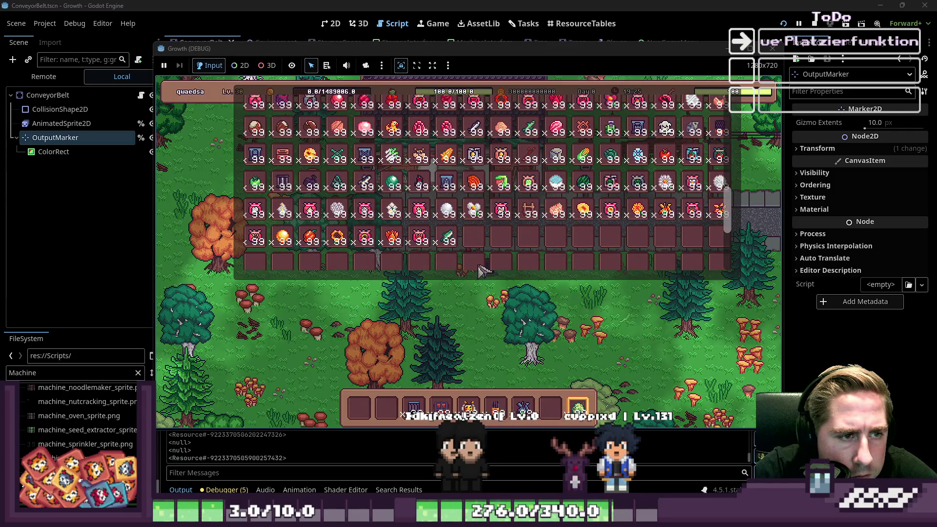
pyautogui.moveTo(608, 131); pyautogui.dragTo(544, 408)
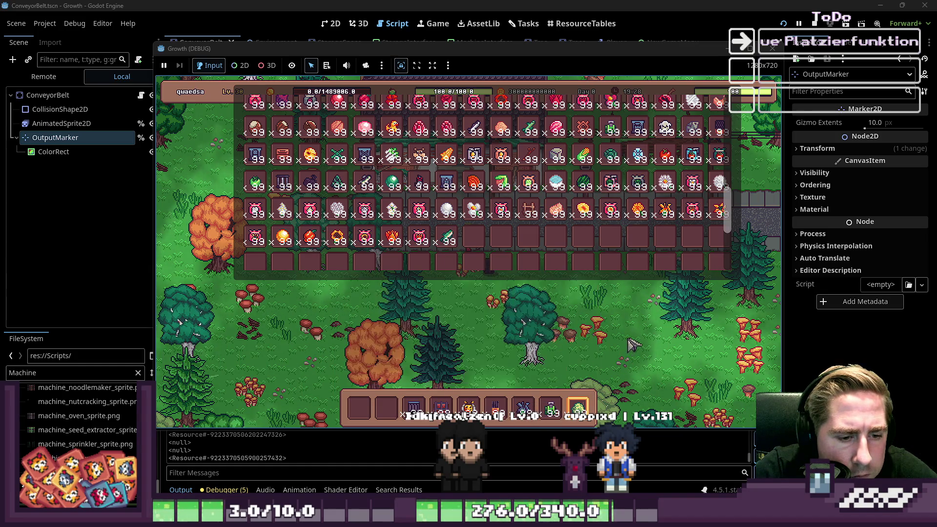
# Close the inventory and place the green machine from hotbar slot 8 beside the road.
pyautogui.press('i')
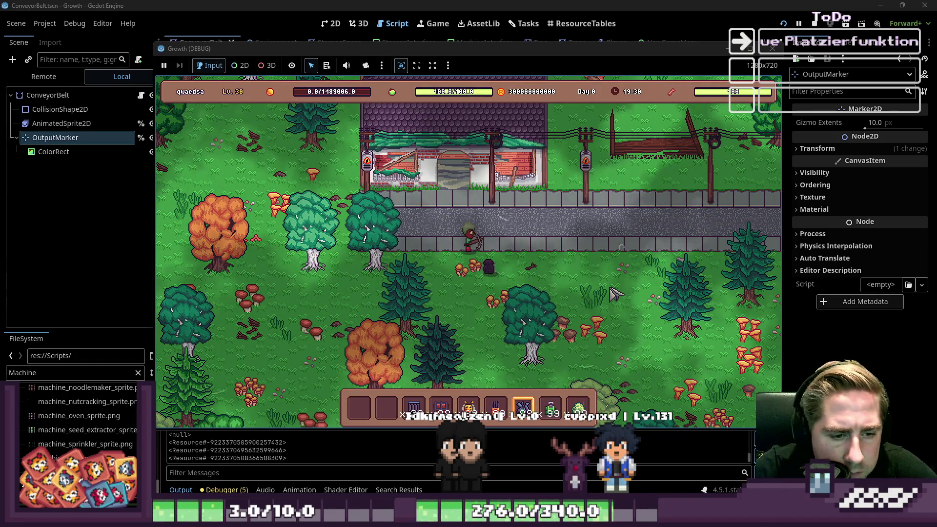
pyautogui.press('8')
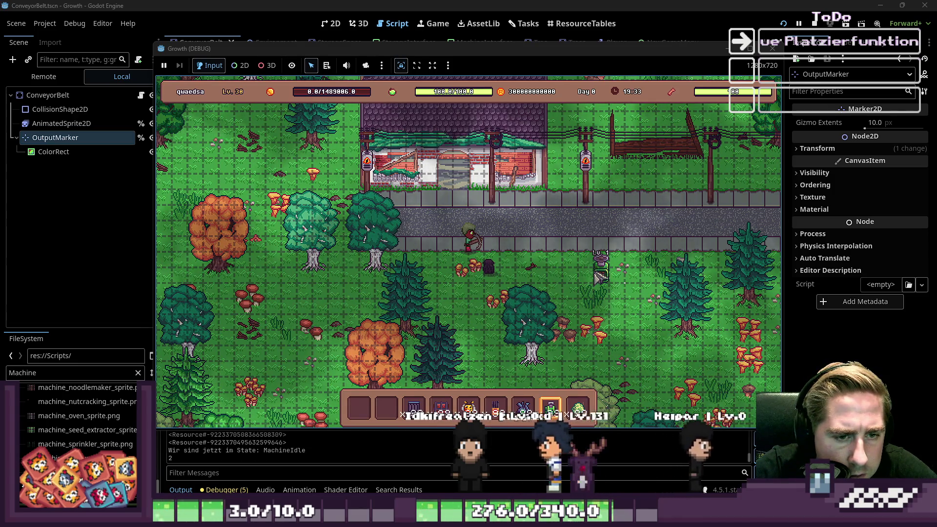
pyautogui.click(594, 271)
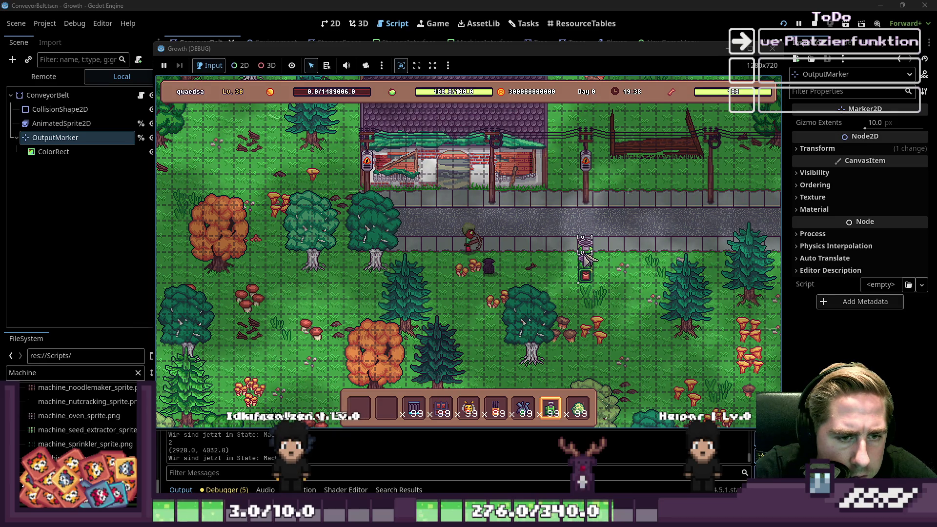
pyautogui.scroll(1, 591, 251)
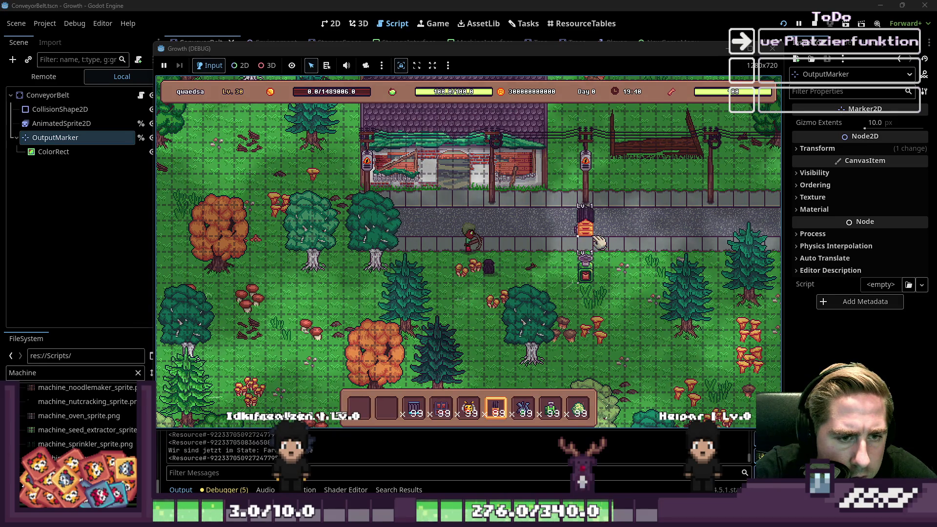
pyautogui.scroll(-2, 585, 266)
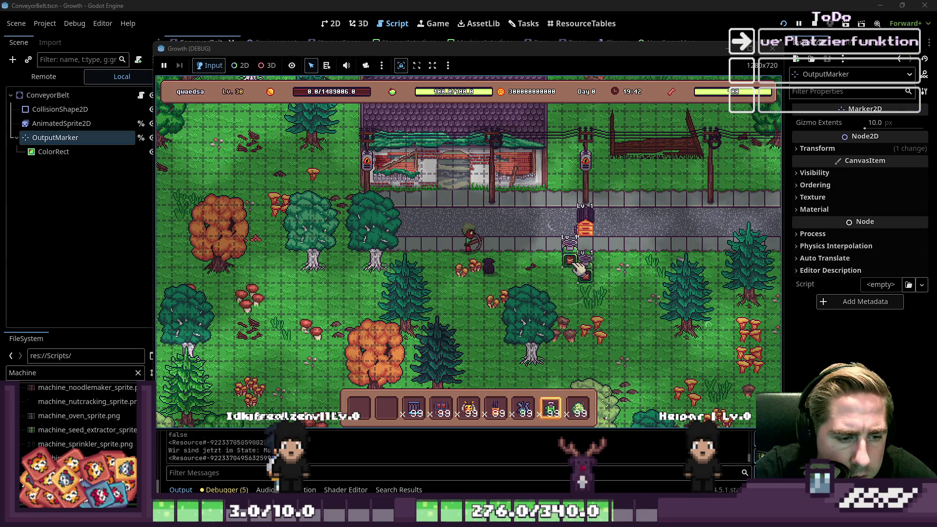
pyautogui.scroll(-1, 578, 268)
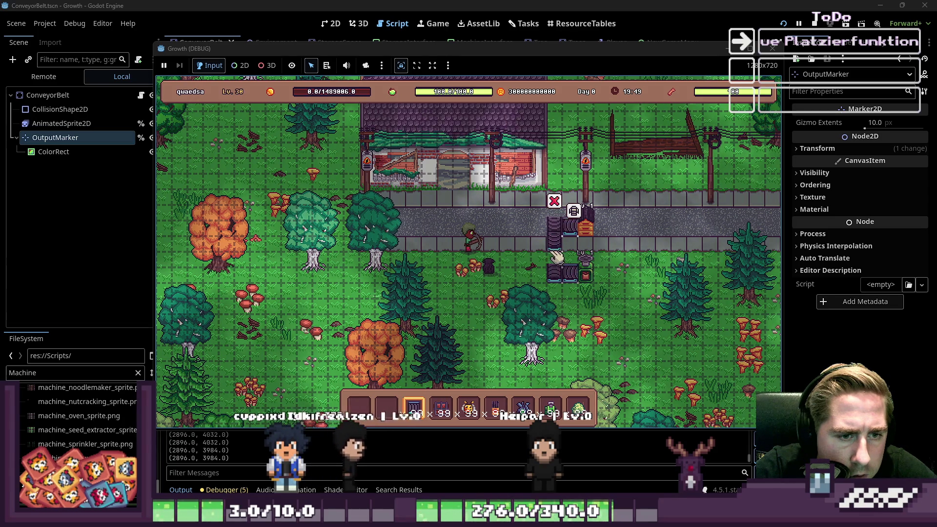
# Choose the machine in hotbar slot 2 and place it, opening the Seed Extractor.
pyautogui.press('6')
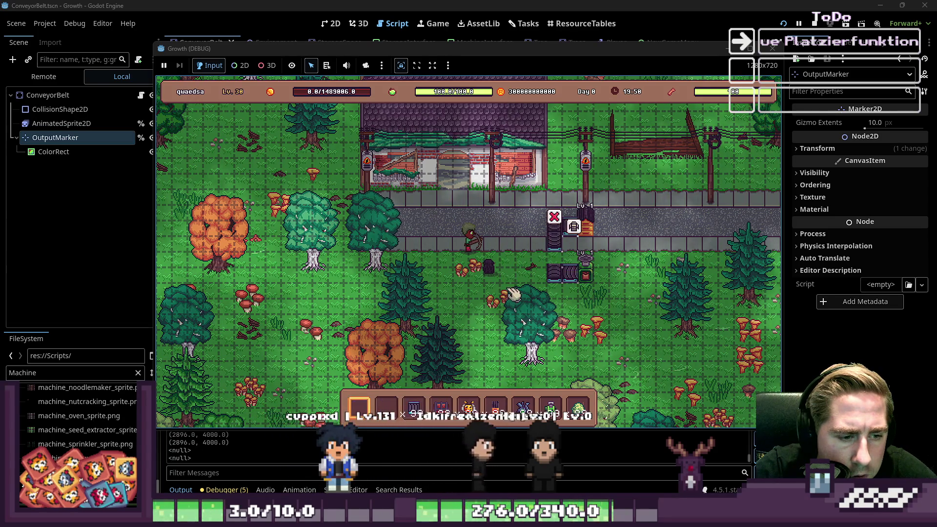
pyautogui.press('3')
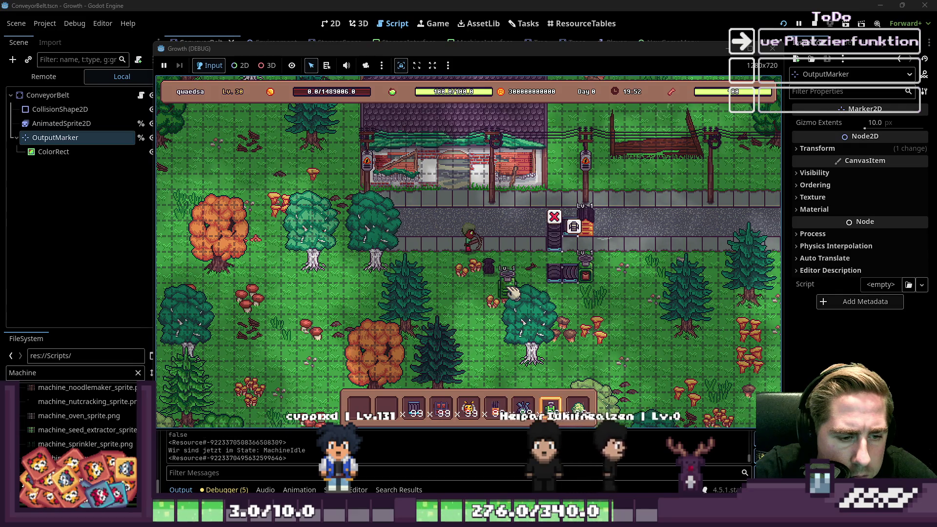
pyautogui.press('4')
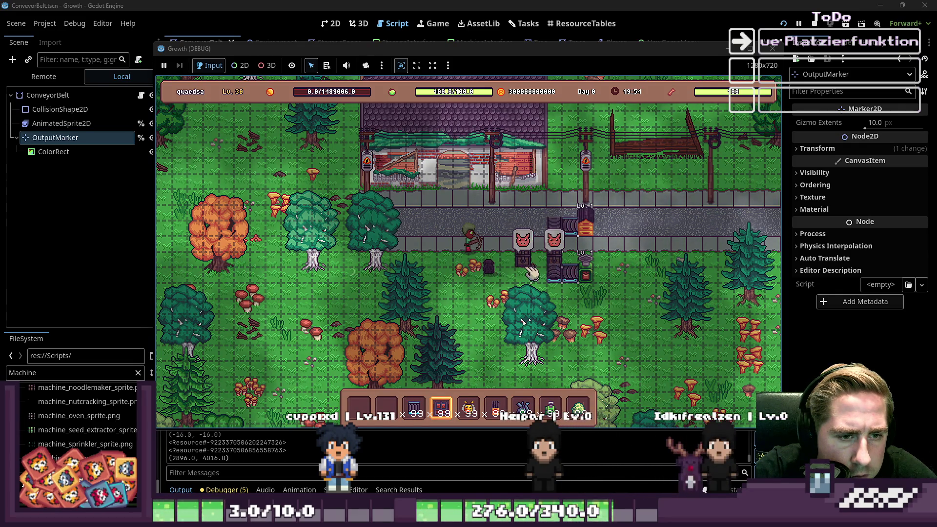
pyautogui.press('6')
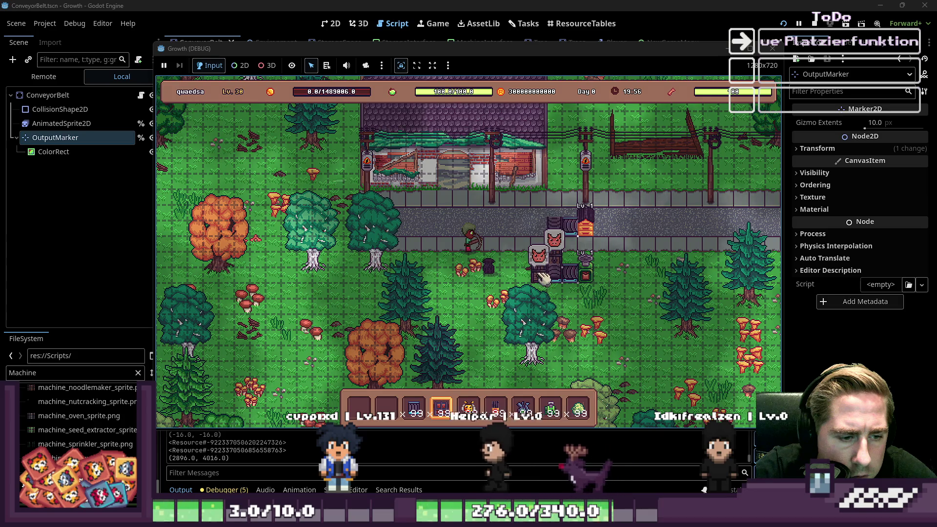
pyautogui.press('2')
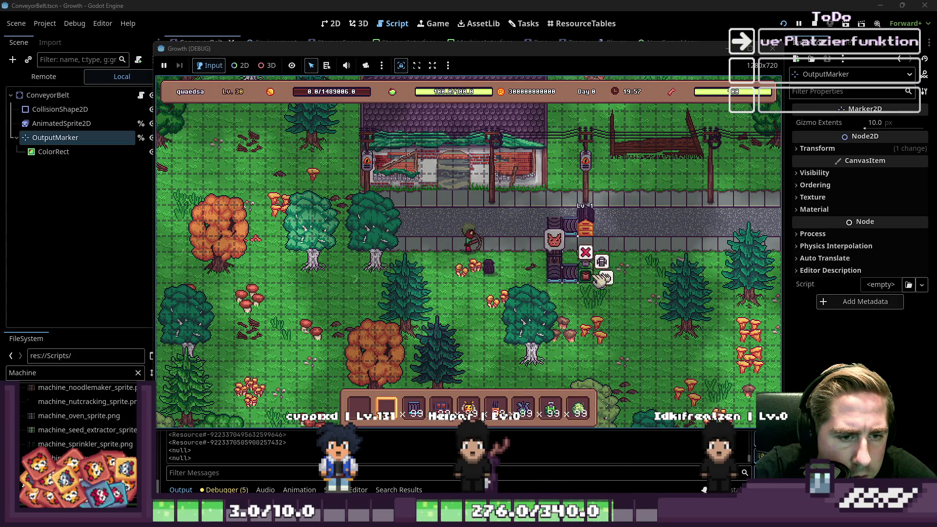
pyautogui.click(610, 281)
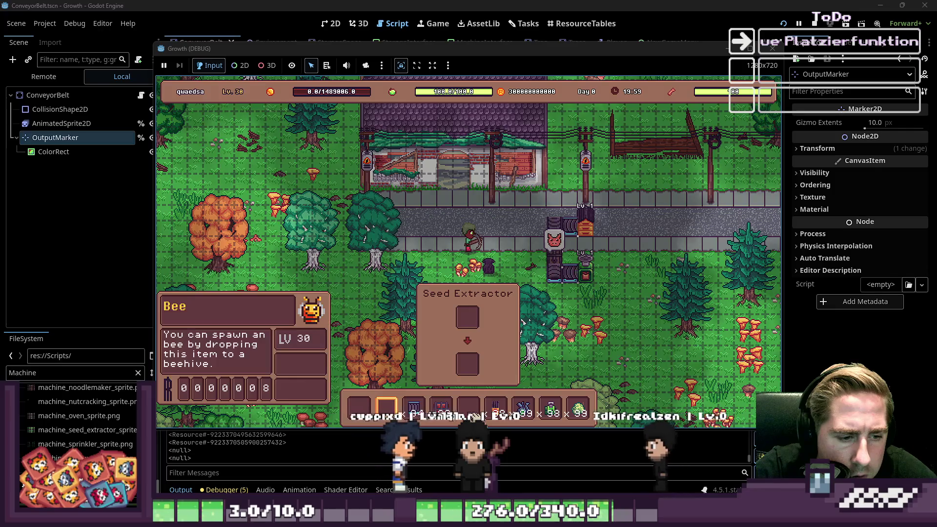
# Load the Custard Apple stack into the Seed Extractor, then move its seed stack into the adjacent chest.
pyautogui.moveTo(578, 407); pyautogui.dragTo(468, 317)
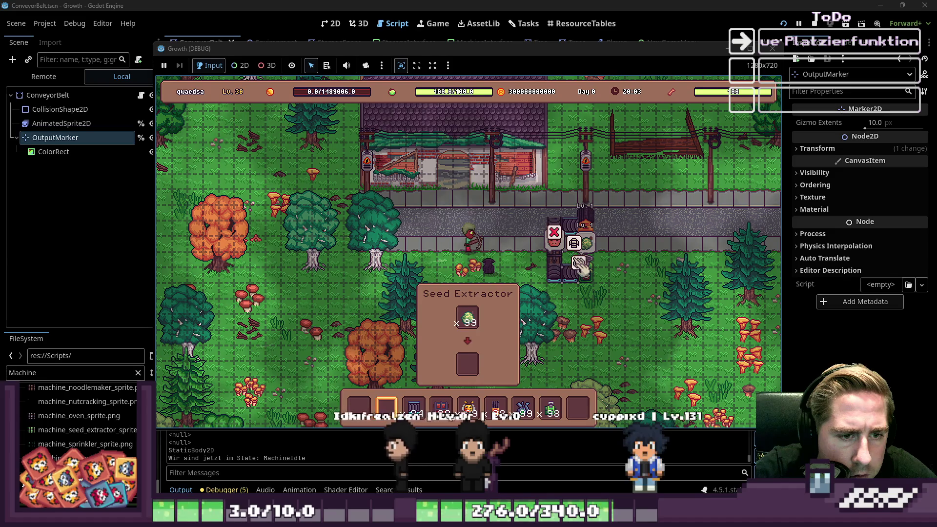
pyautogui.click(581, 274)
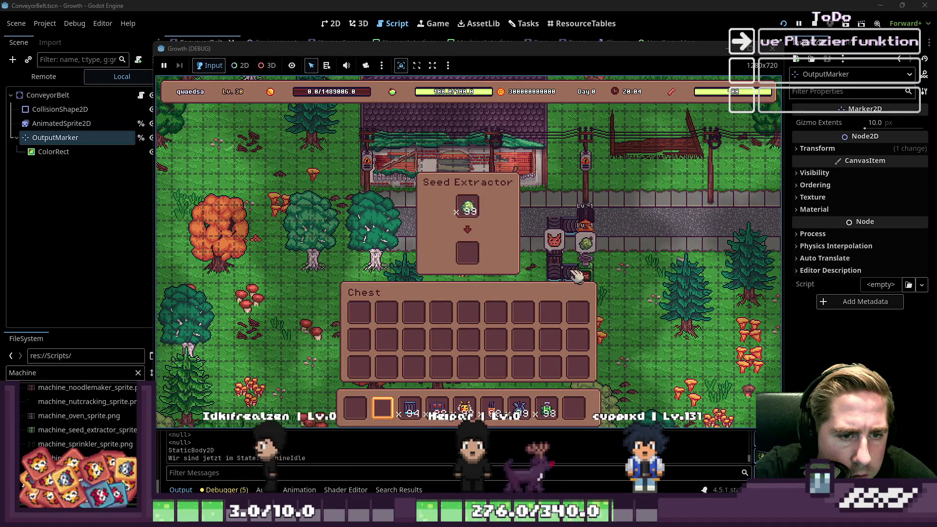
pyautogui.moveTo(589, 277)
pyautogui.click(605, 259)
pyautogui.click(605, 260)
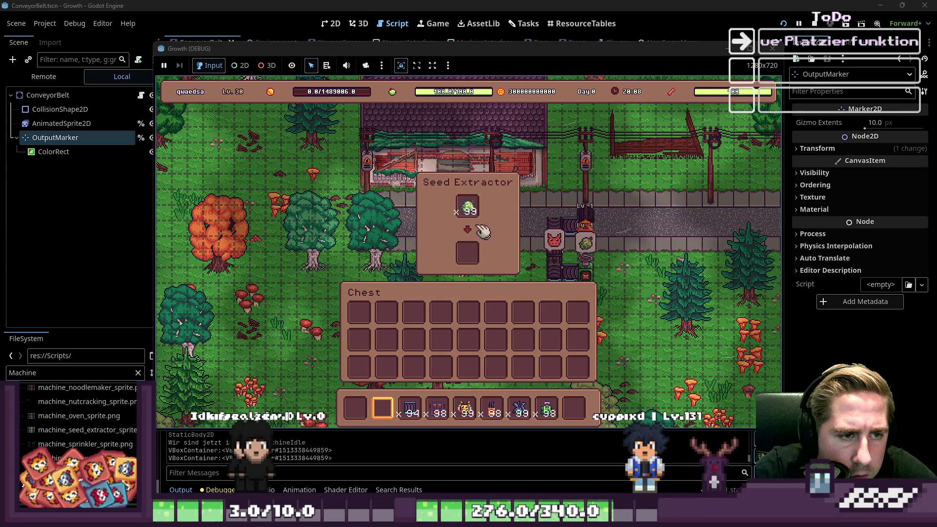
pyautogui.click(469, 209)
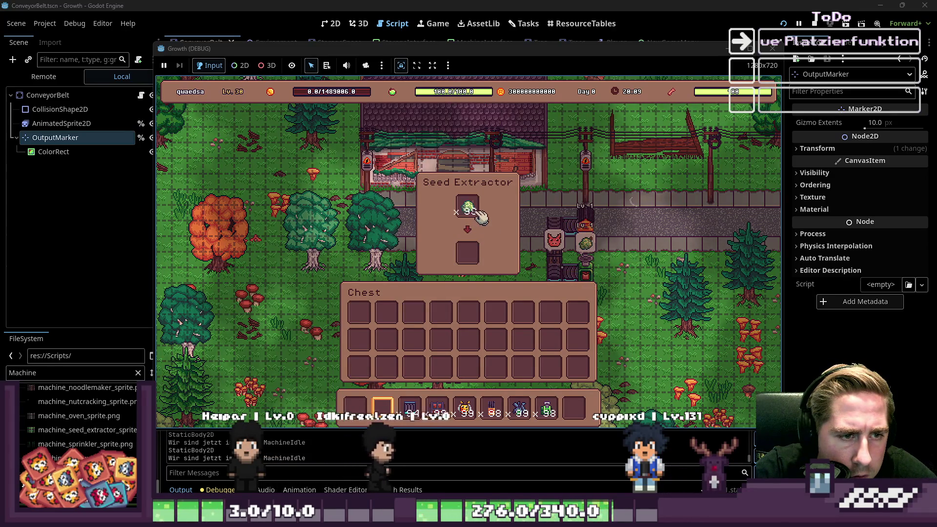
pyautogui.click(508, 320)
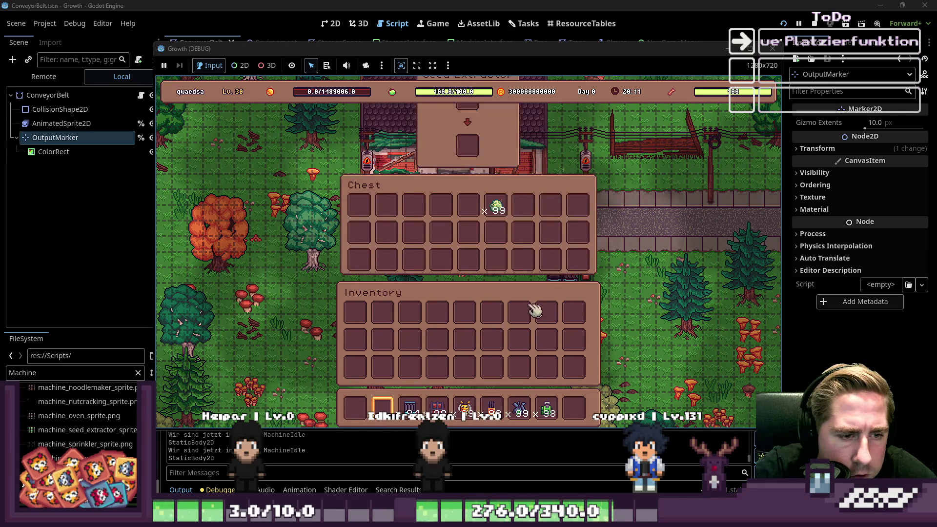
# Spawn 99 apples into the chest and move them into the Seed Extractor input slot.
pyautogui.press('i')
pyautogui.scroll(3, 509, 187)
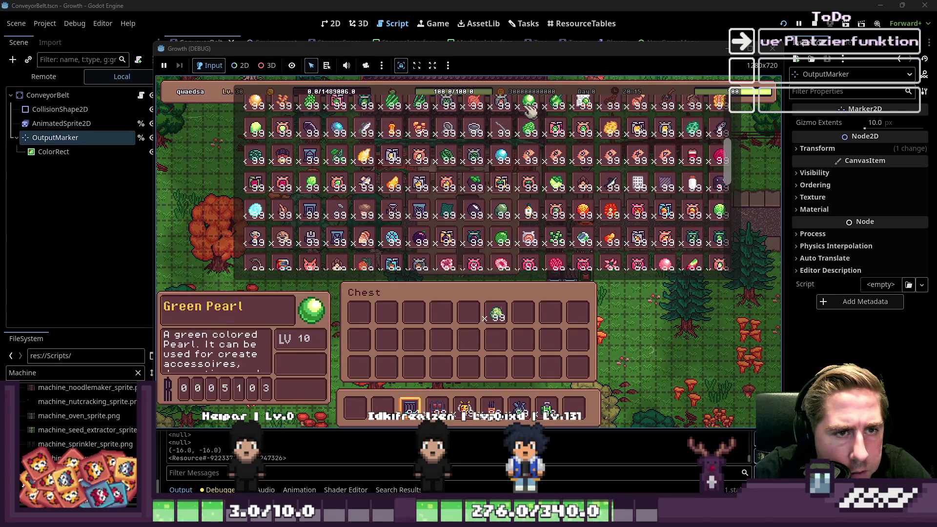
pyautogui.scroll(5, 371, 129)
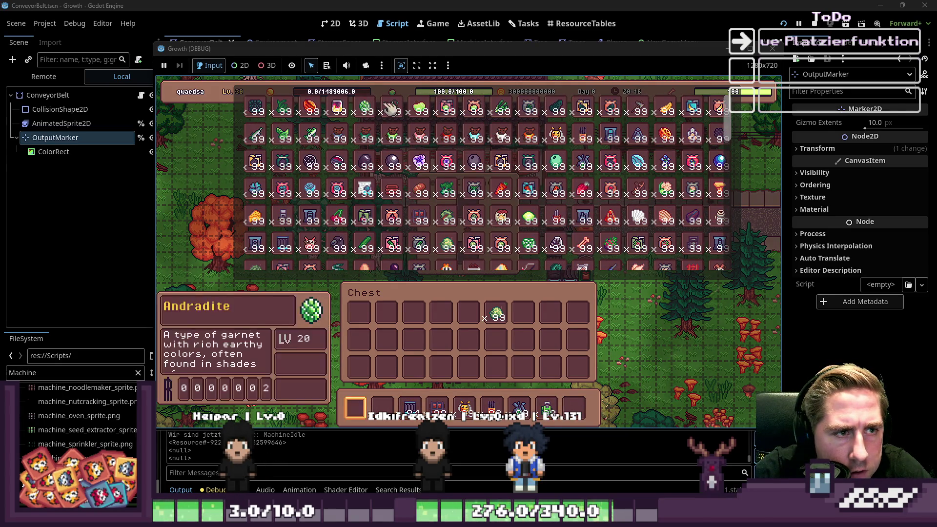
pyautogui.moveTo(420, 110); pyautogui.dragTo(469, 315)
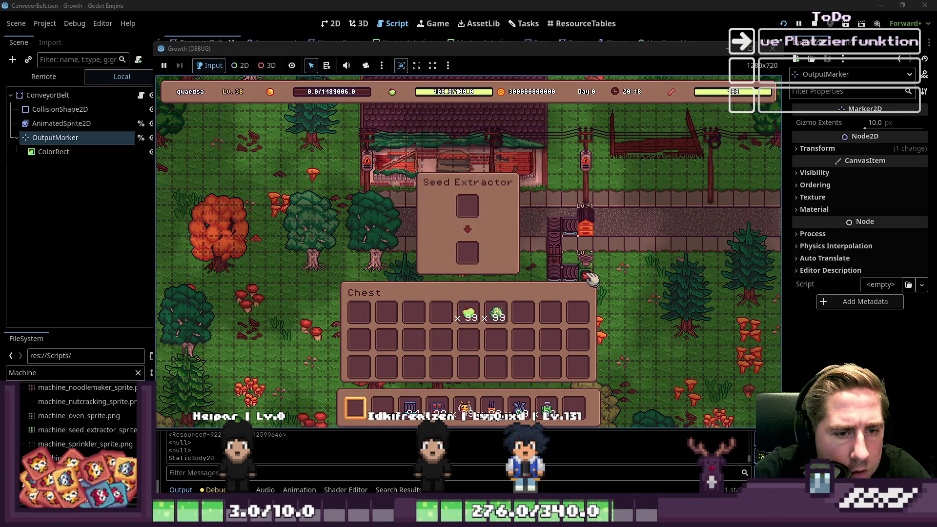
pyautogui.click(470, 313)
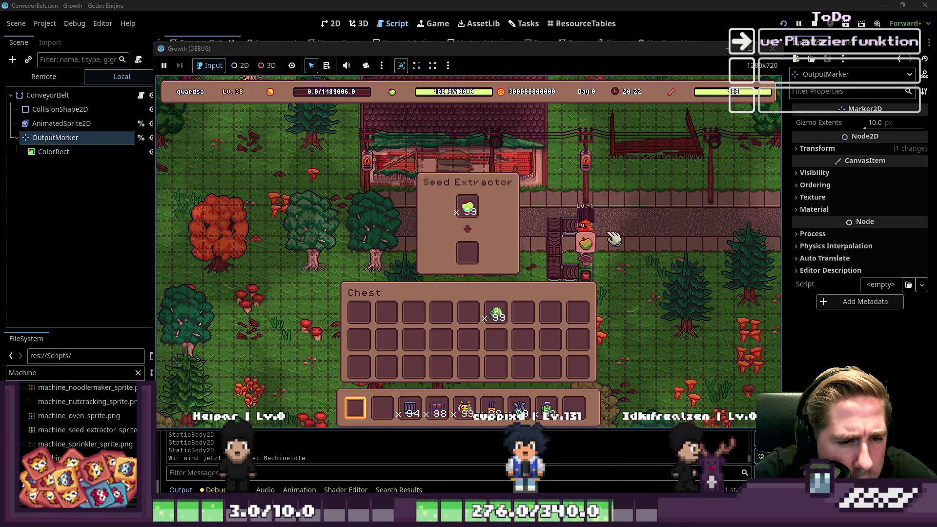
pyautogui.press('e')
pyautogui.press('e')
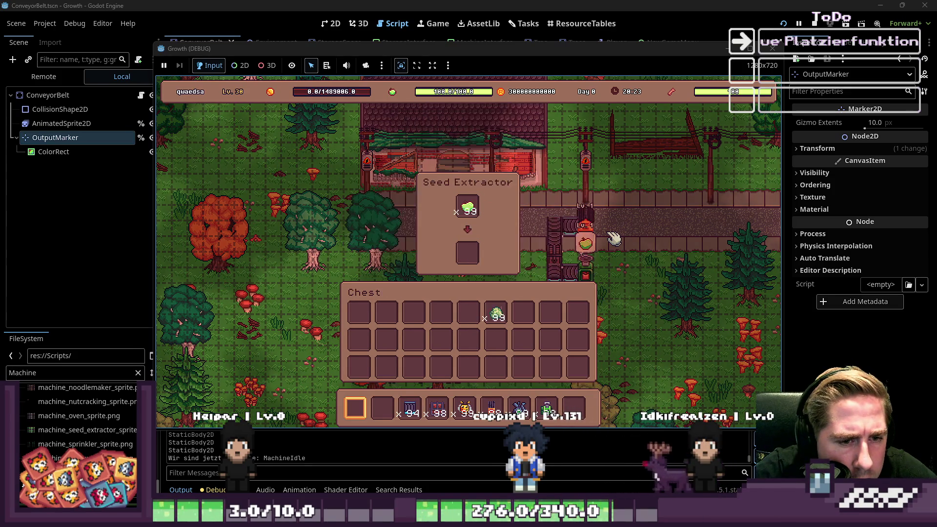
pyautogui.click(614, 232)
# Move the x99 hotbar items into the chest and the seed stack into the inventory.
pyautogui.moveTo(465, 408); pyautogui.dragTo(468, 348)
pyautogui.moveTo(520, 407); pyautogui.dragTo(527, 344)
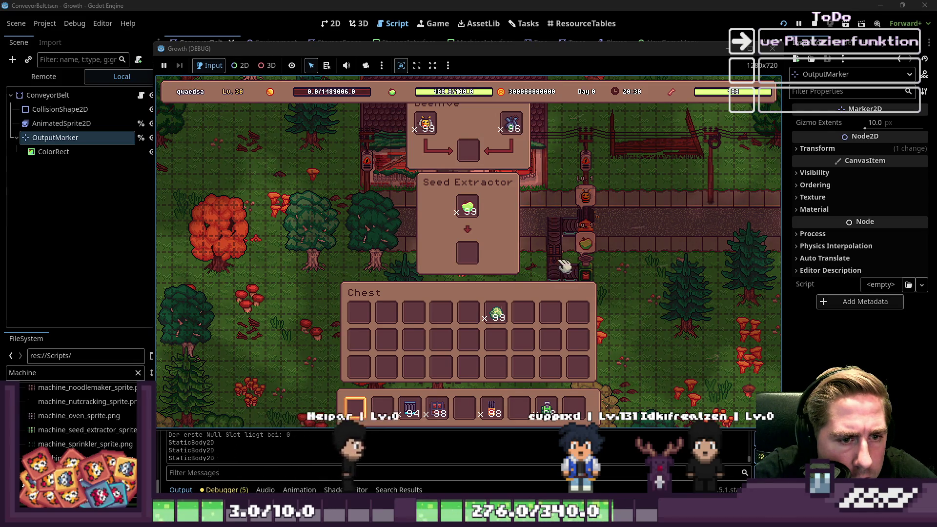
pyautogui.moveTo(591, 266)
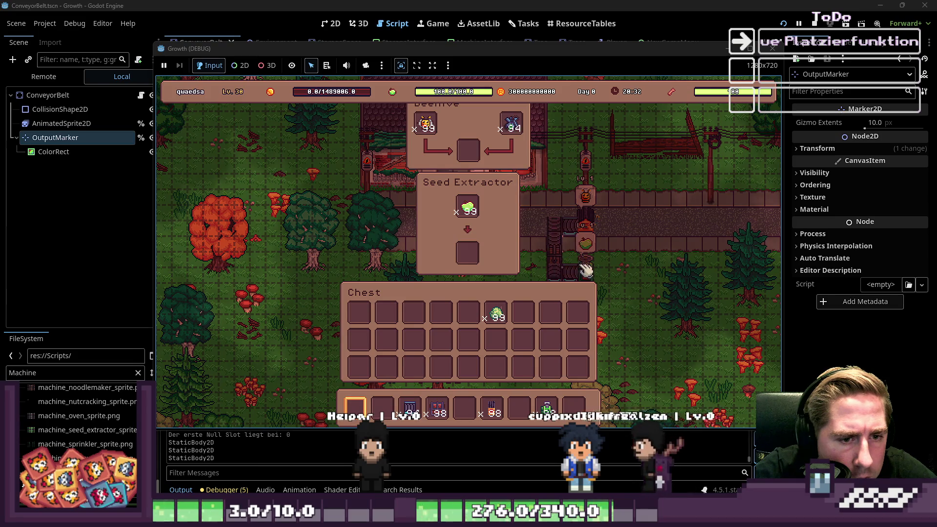
pyautogui.click(563, 264)
pyautogui.moveTo(497, 206)
pyautogui.mouseDown()
pyautogui.moveTo(511, 299)
pyautogui.moveTo(488, 322)
pyautogui.mouseUp()
pyautogui.press('Escape')
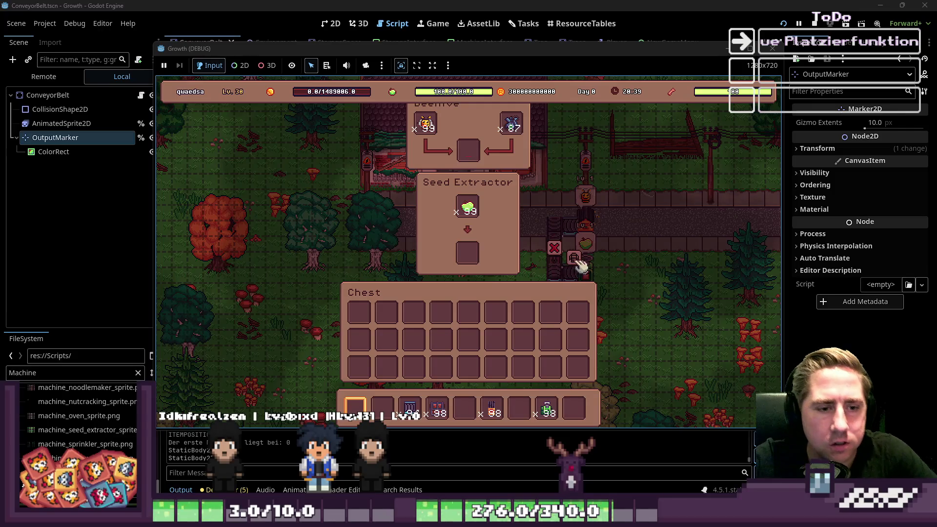
# Check the inventory once more, then stop the running game.
pyautogui.press('e')
pyautogui.press('Escape')
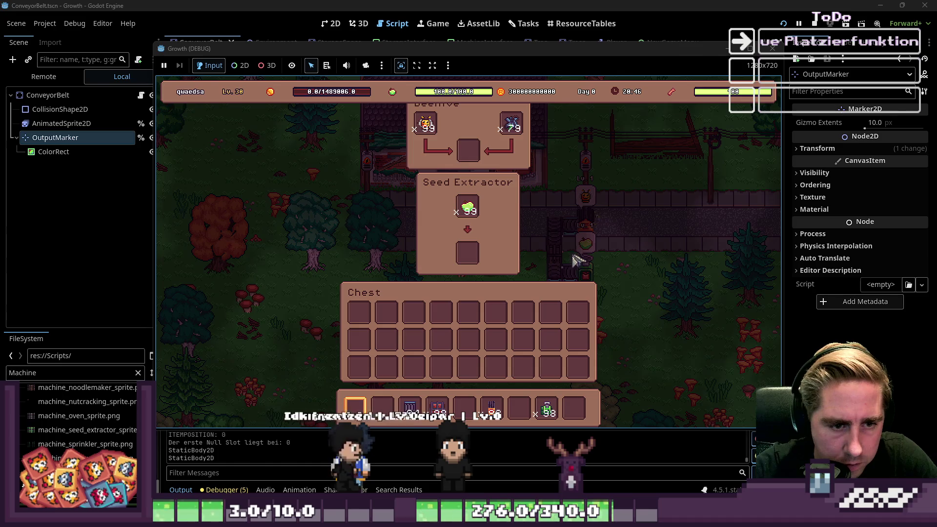
pyautogui.click(772, 49)
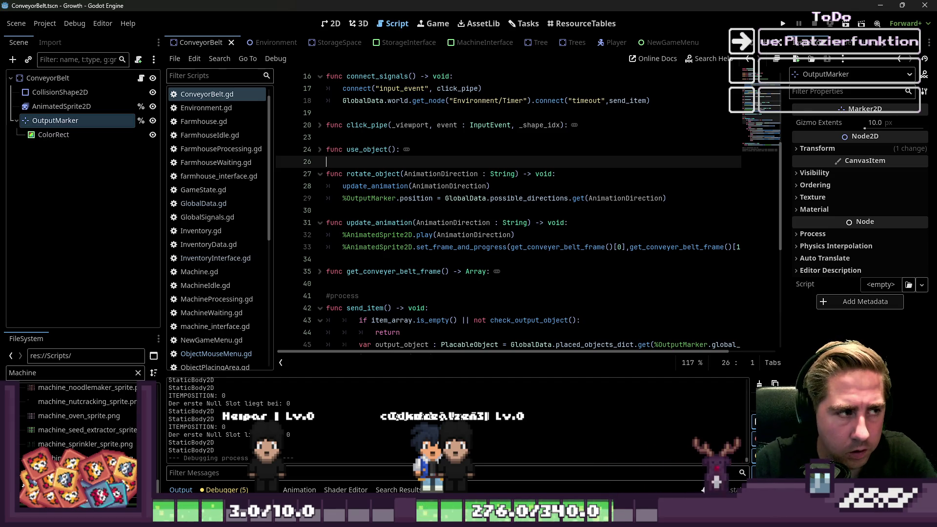
# Select the ConveyorBelt root node and switch to the ResourceTables item editor.
pyautogui.click(47, 78)
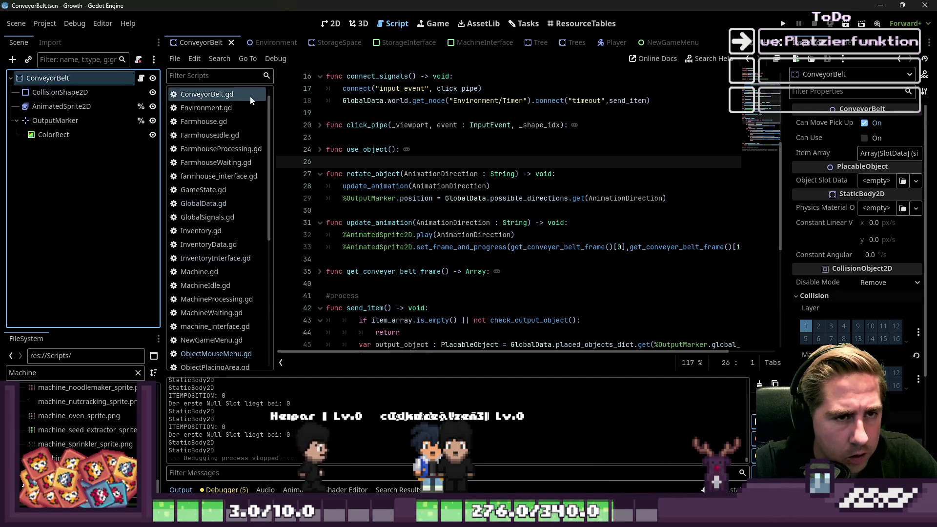
pyautogui.click(569, 26)
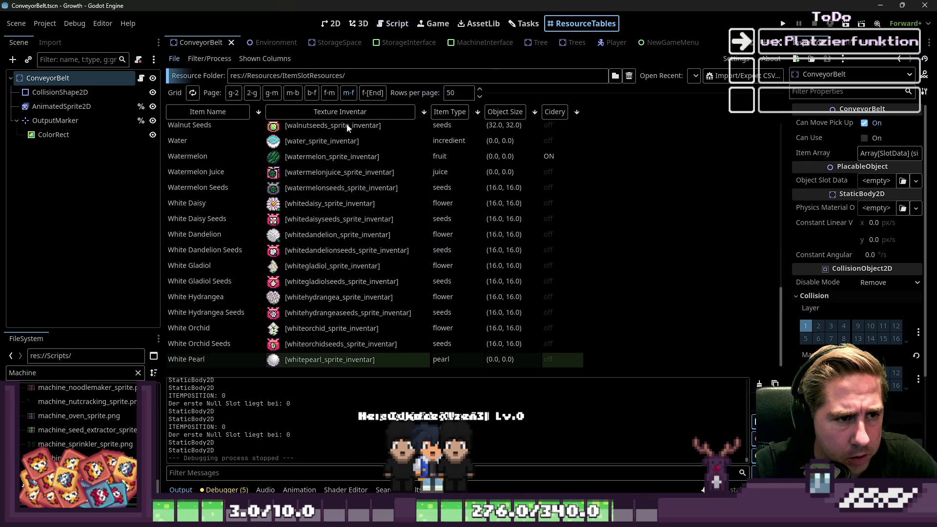
# Sort the table by Item Type and jump to the f-fr page of fruit items.
pyautogui.scroll(5, 342, 124)
pyautogui.click(449, 112)
pyautogui.scroll(3, 457, 188)
pyautogui.scroll(-10, 457, 188)
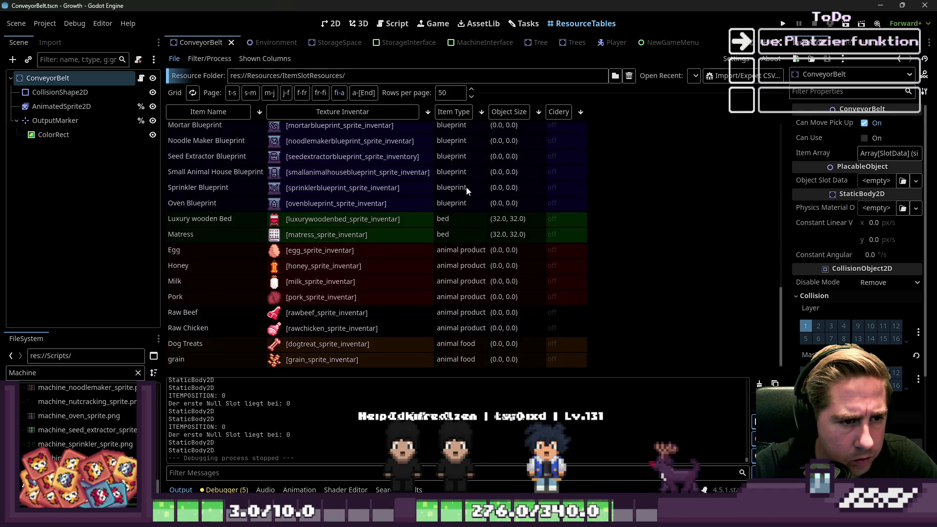
pyautogui.scroll(3, 466, 186)
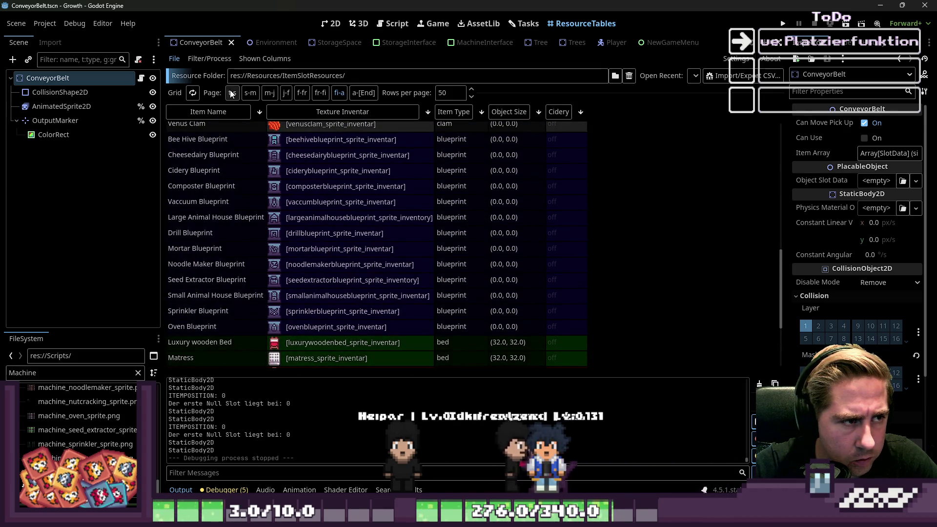
pyautogui.click(302, 92)
pyautogui.scroll(10, 487, 221)
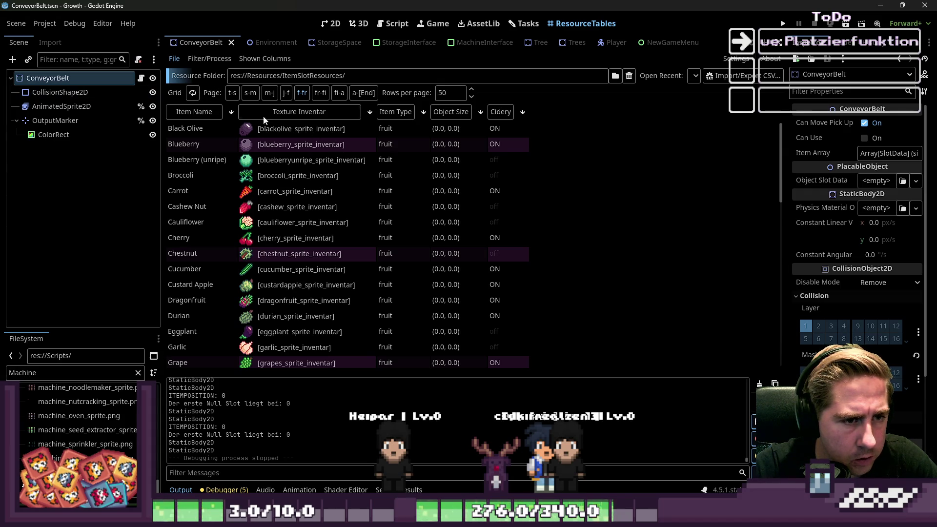
# In Shown Columns, hide Cidery and show Seedextractor.
pyautogui.click(265, 58)
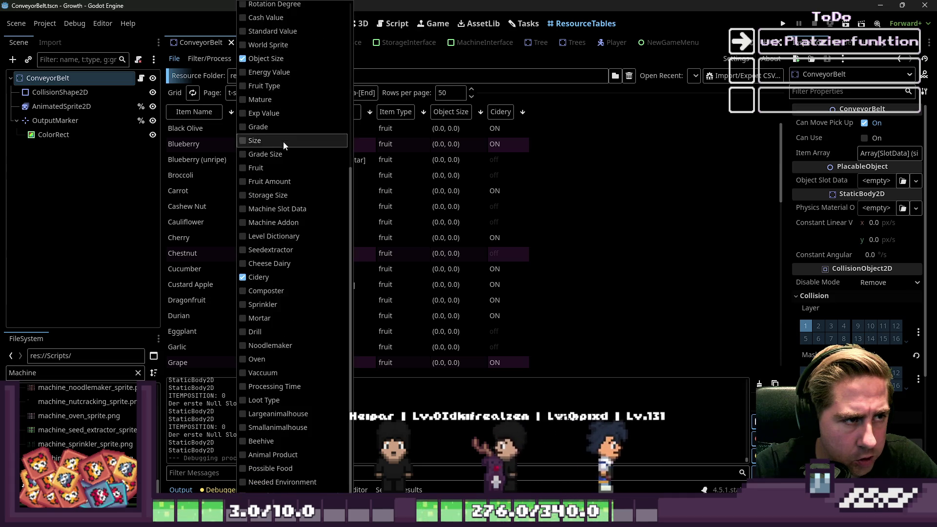
pyautogui.click(244, 282)
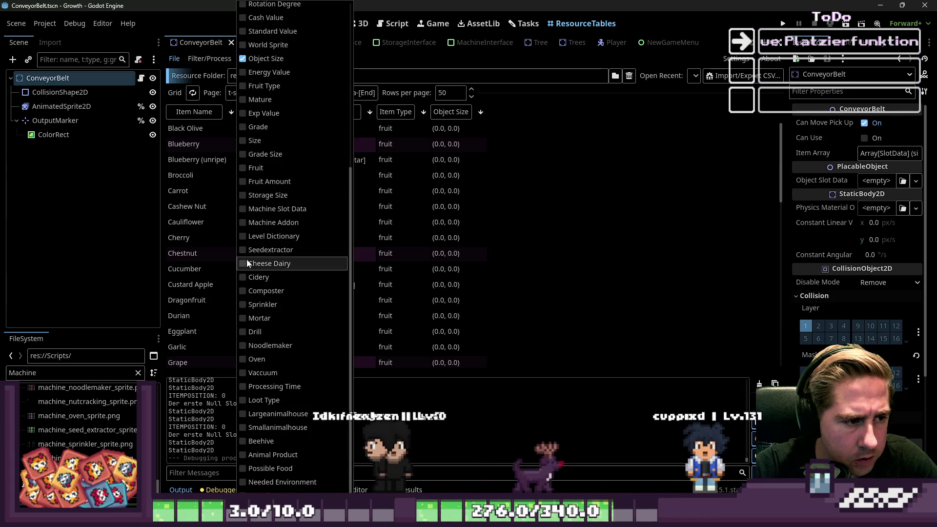
pyautogui.click(244, 254)
pyautogui.click(645, 209)
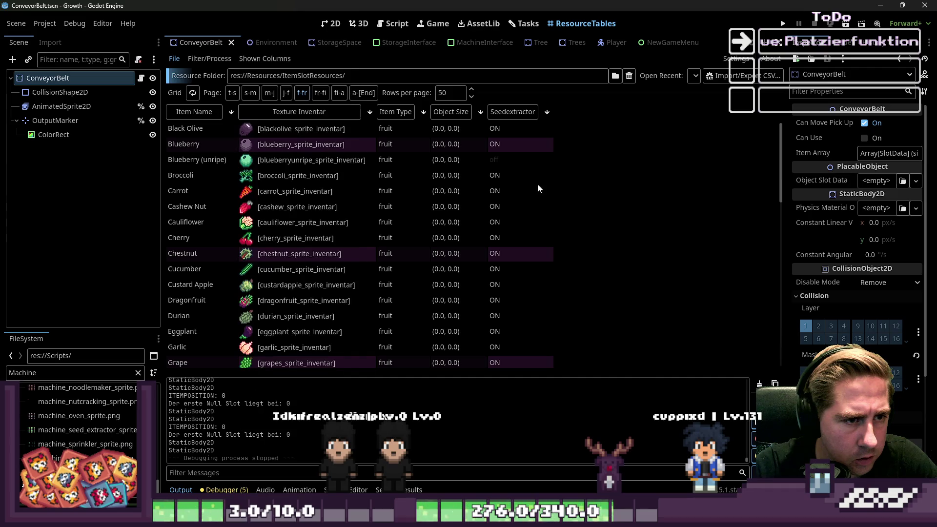
# Review the Blueberry (unripe) and fruit rows, sort by texture, refresh the table, and relaunch the game.
pyautogui.click(510, 162)
pyautogui.scroll(-10, 517, 215)
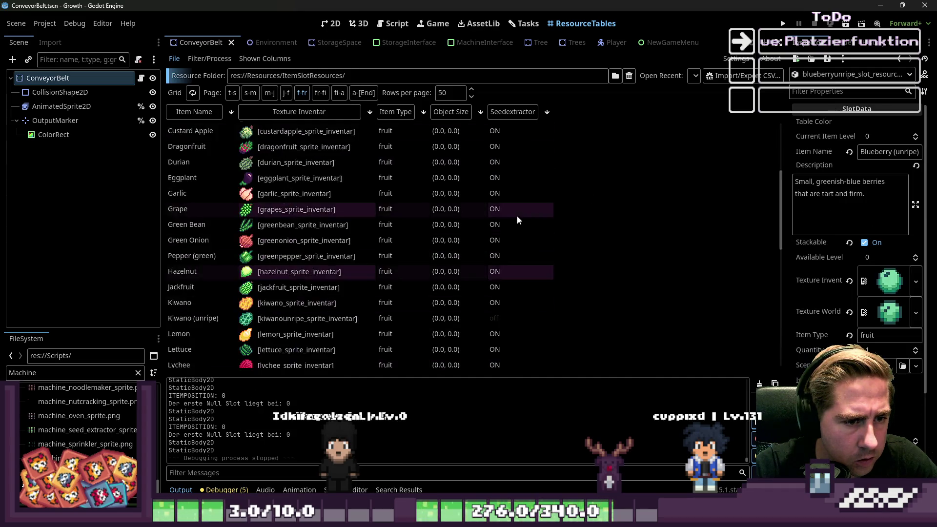
pyautogui.scroll(-3, 517, 215)
pyautogui.scroll(5, 518, 215)
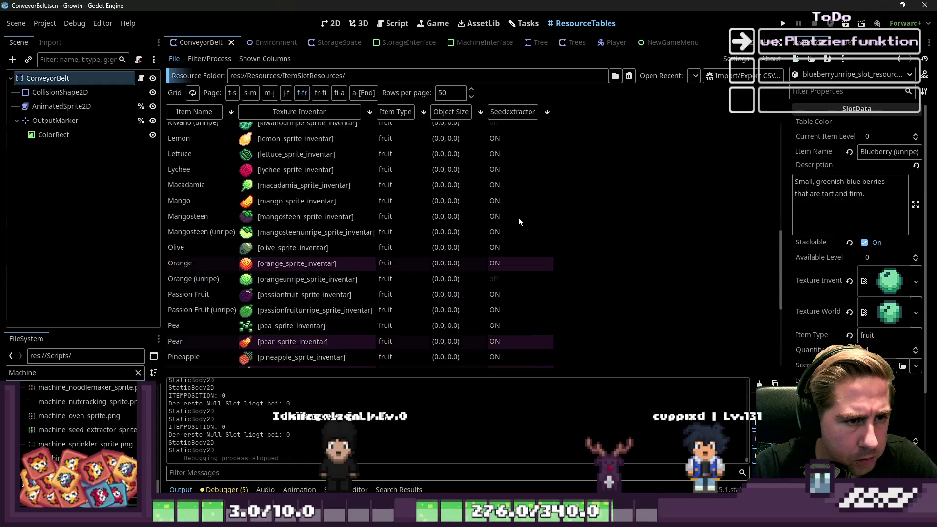
pyautogui.scroll(-5, 517, 215)
pyautogui.scroll(6, 453, 185)
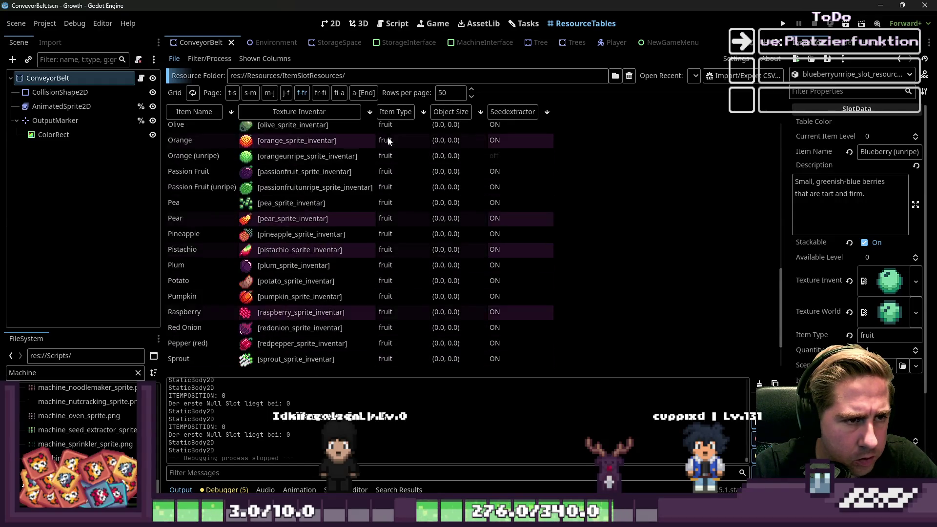
pyautogui.scroll(15, 508, 221)
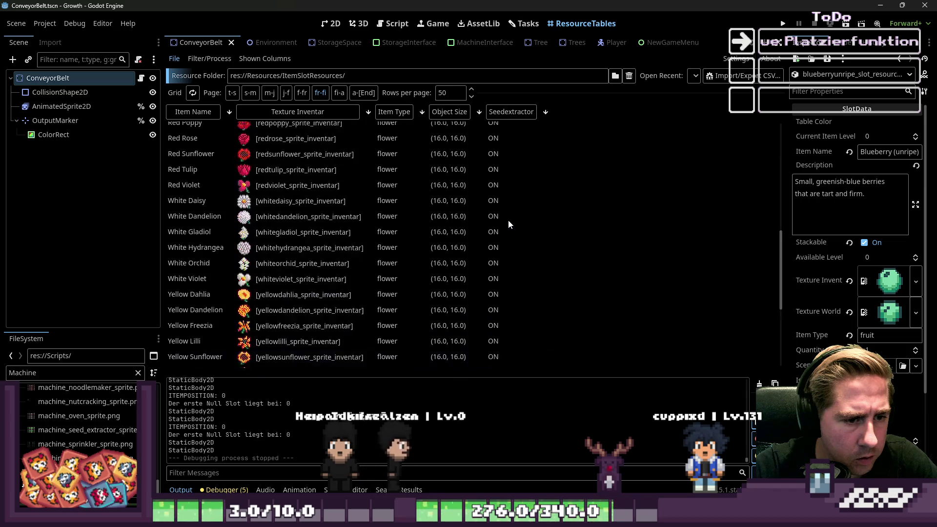
pyautogui.scroll(2, 508, 220)
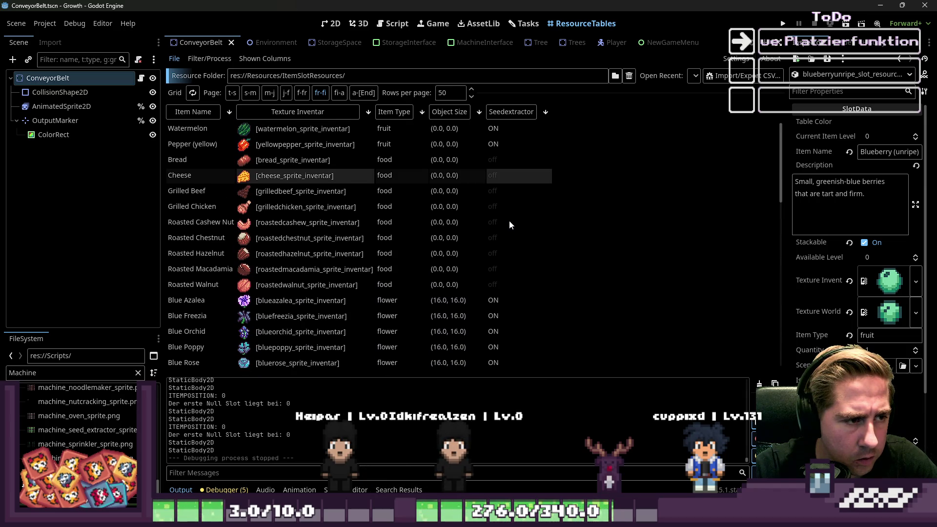
pyautogui.scroll(-10, 509, 221)
pyautogui.scroll(10, 510, 221)
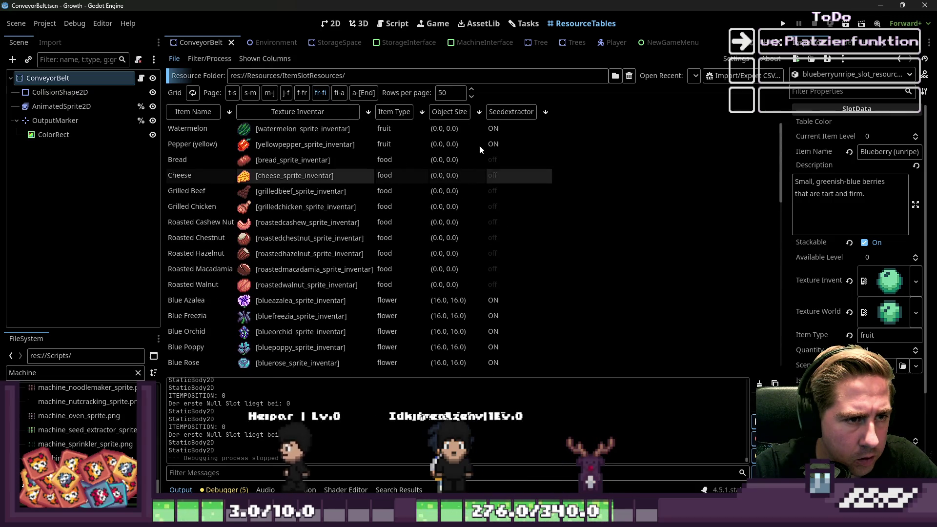
pyautogui.click(312, 113)
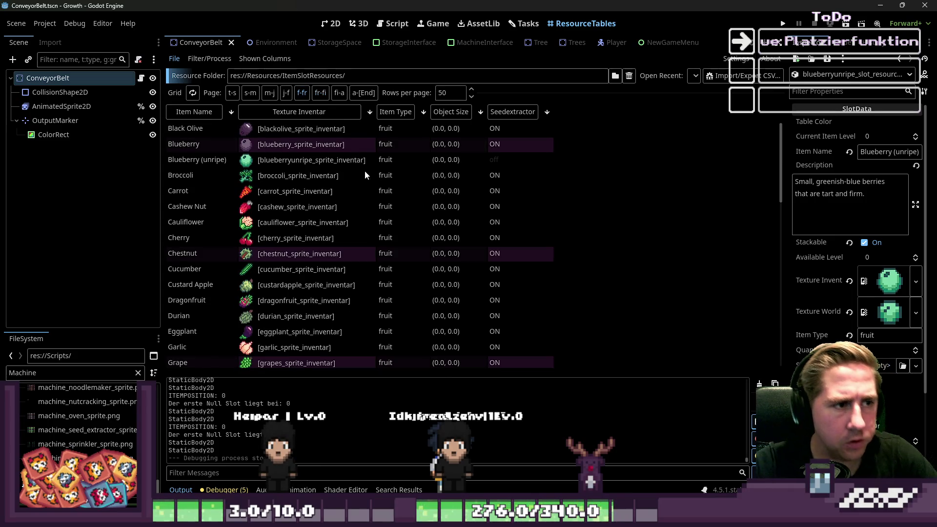
pyautogui.click(290, 99)
pyautogui.scroll(-10, 517, 231)
pyautogui.scroll(-1, 516, 237)
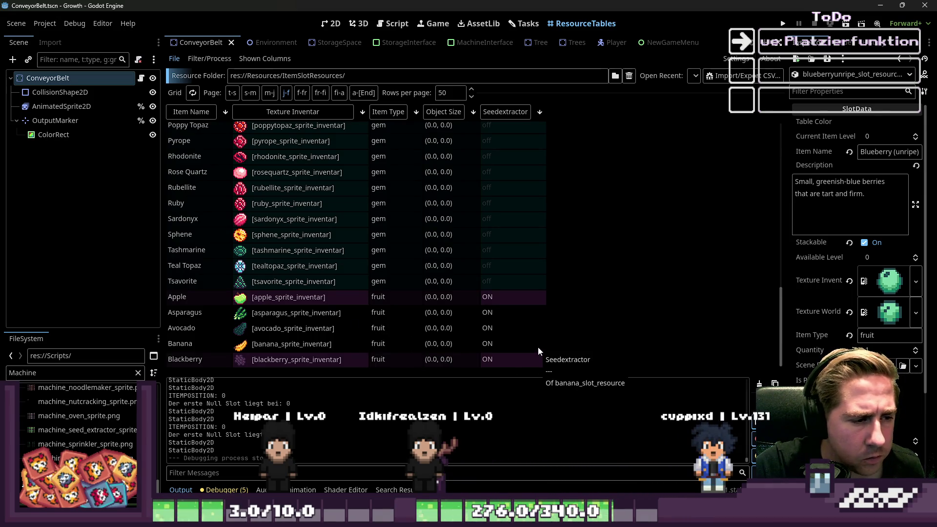
pyautogui.click(783, 23)
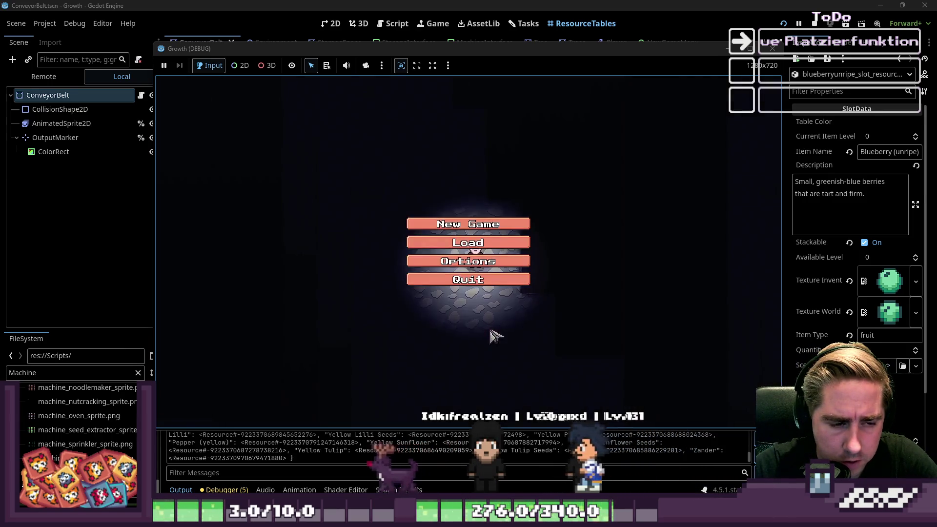
# Start a new game with a character named 'e'.
pyautogui.click(493, 222)
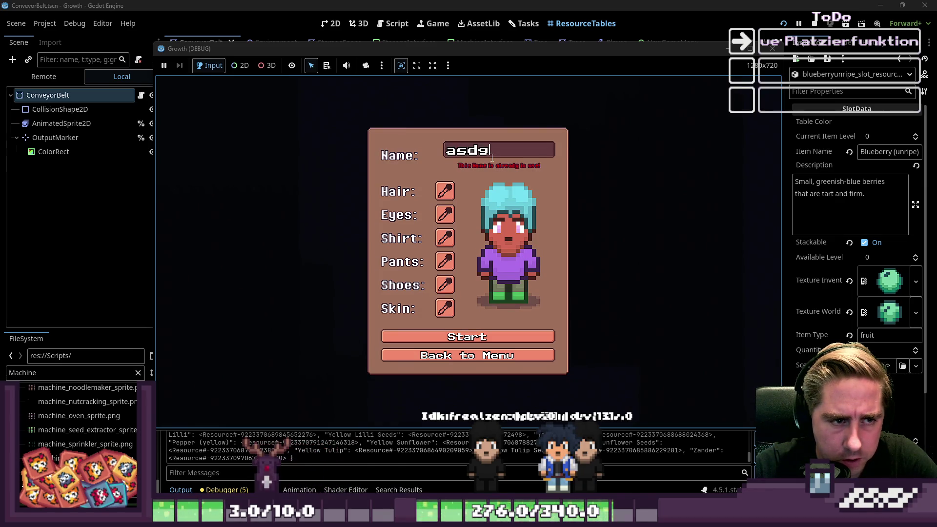
pyautogui.write('e')
pyautogui.click(441, 338)
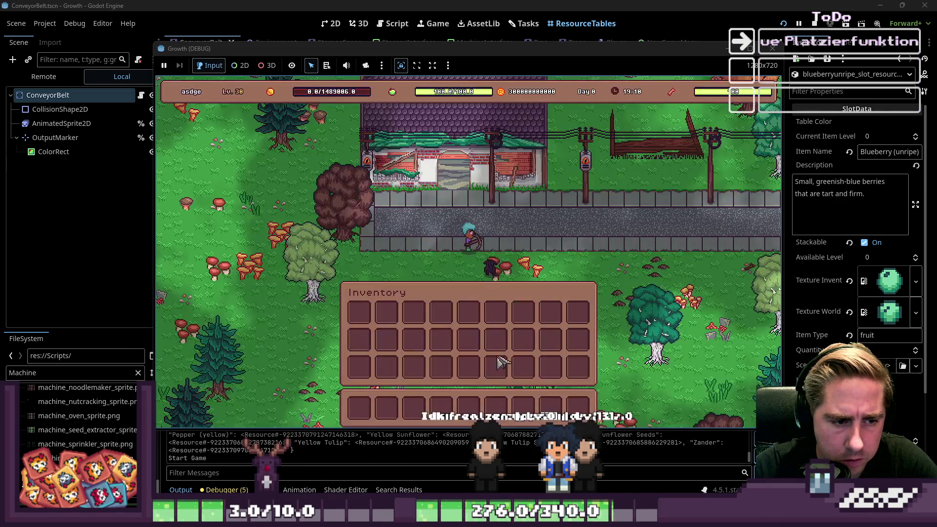
# Open the inventory and drag the Yellow Tulip x99 stack into hotbar slot 3.
pyautogui.press('i')
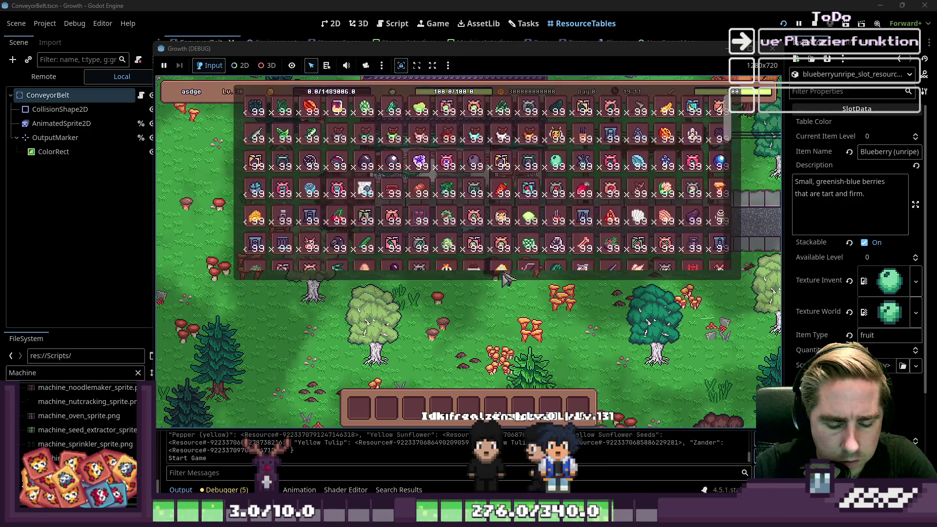
pyautogui.scroll(-3, 541, 187)
pyautogui.scroll(-3, 540, 188)
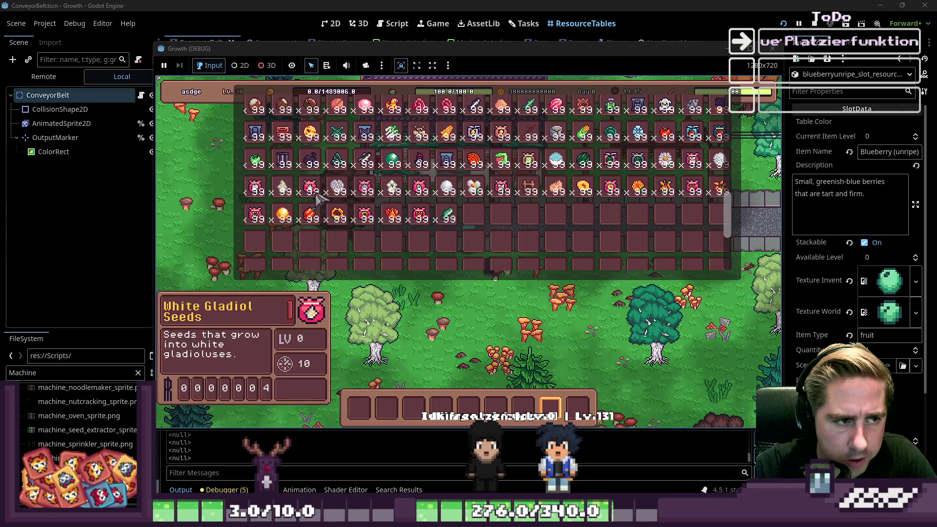
pyautogui.scroll(2, 532, 208)
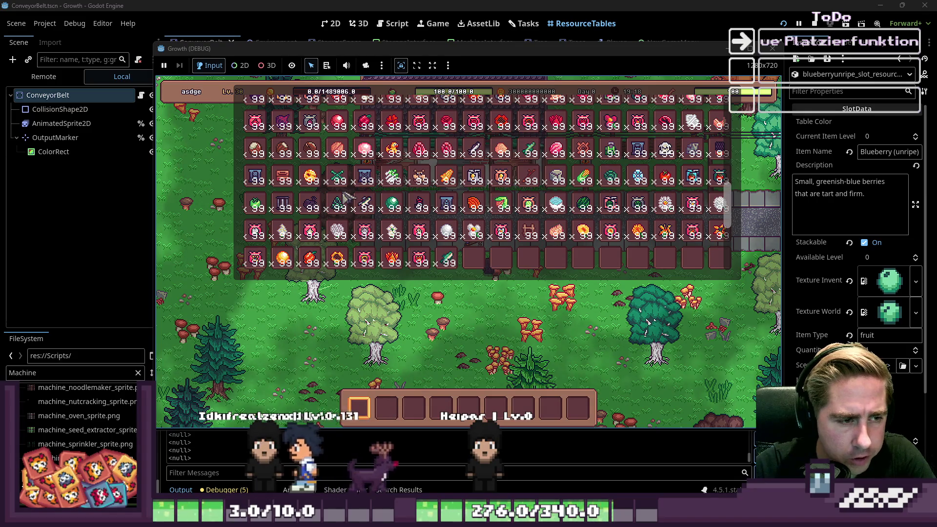
pyautogui.scroll(4, 398, 233)
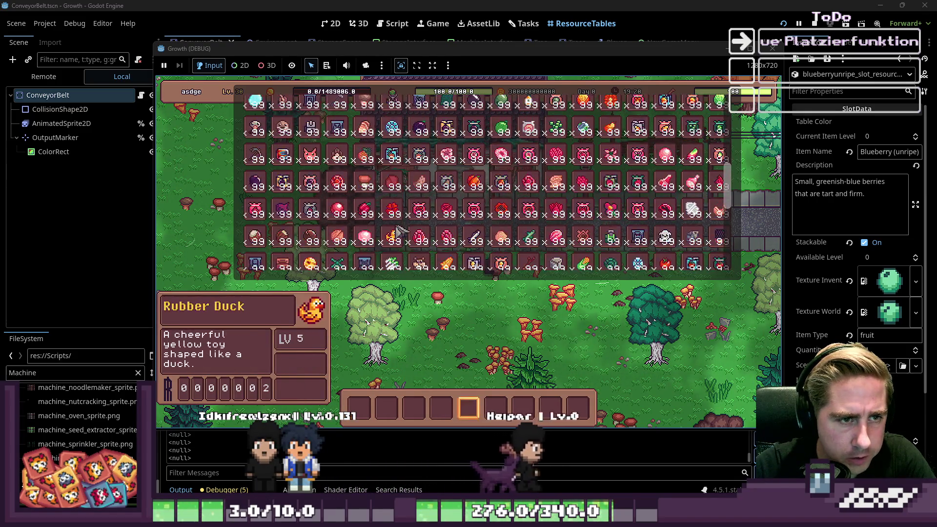
pyautogui.scroll(-3, 398, 233)
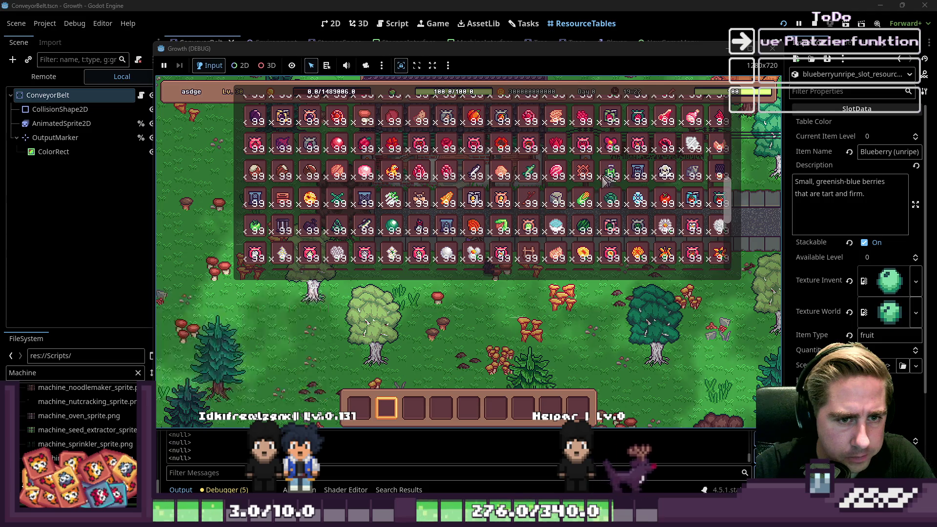
pyautogui.click(414, 408)
pyautogui.scroll(-2, 488, 210)
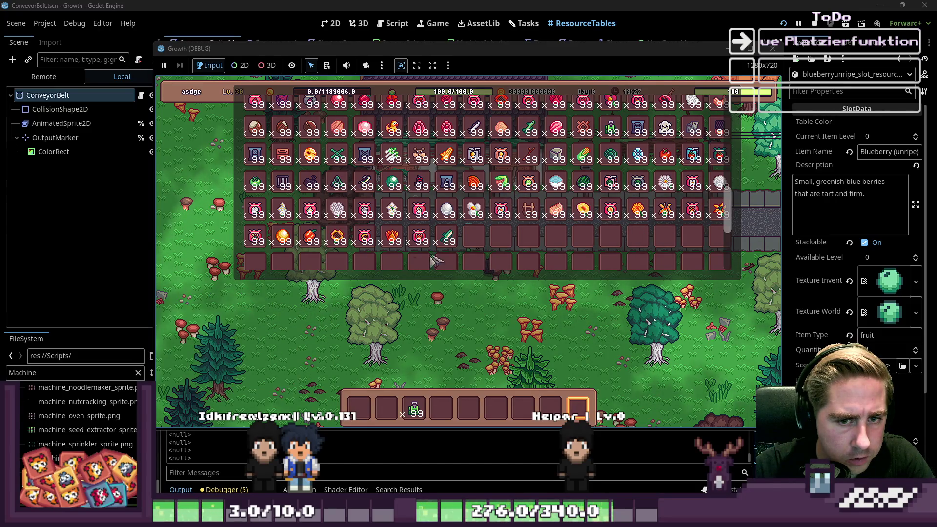
pyautogui.scroll(10, 461, 259)
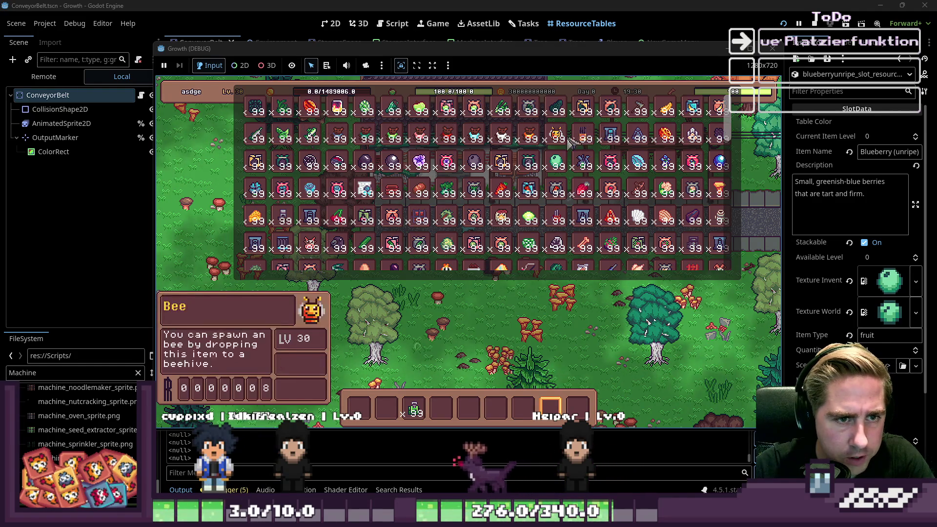
pyautogui.scroll(-5, 398, 250)
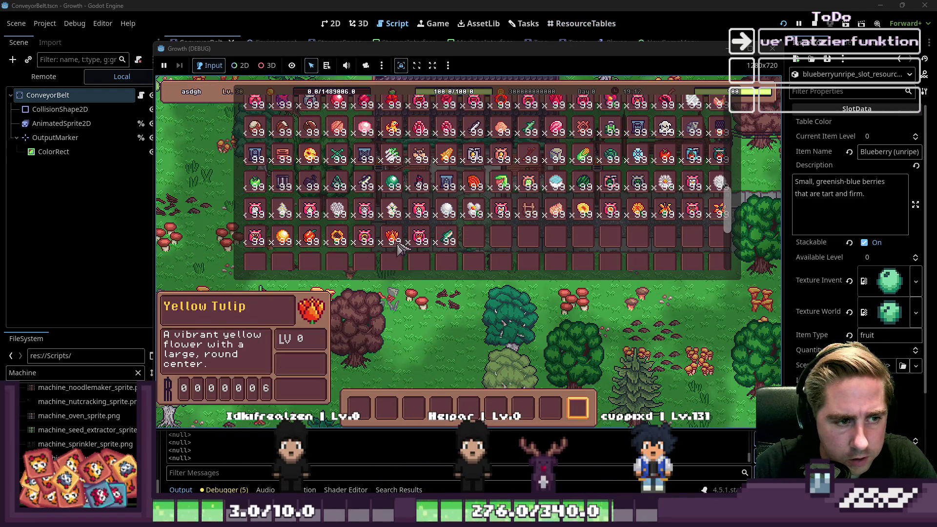
pyautogui.moveTo(391, 236)
pyautogui.mouseDown()
pyautogui.moveTo(456, 276)
pyautogui.moveTo(404, 365)
pyautogui.moveTo(414, 407)
pyautogui.mouseUp()
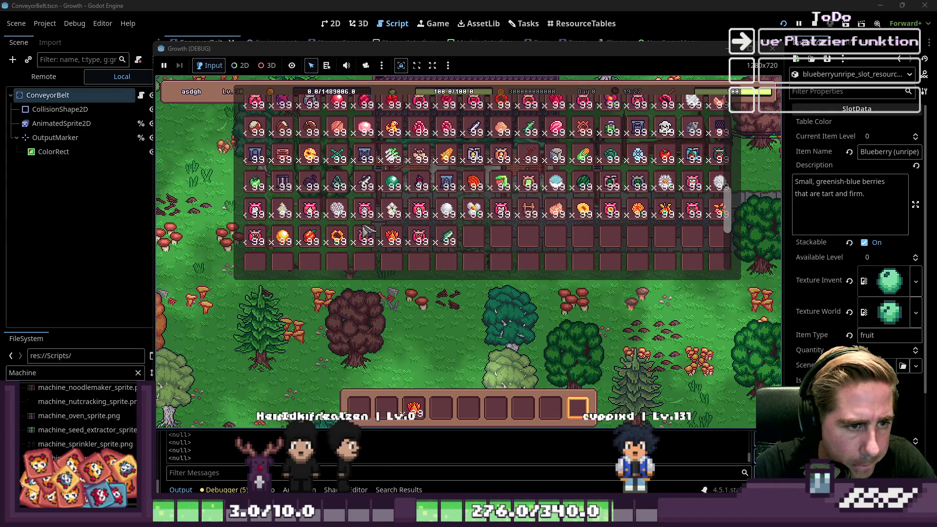
pyautogui.scroll(1, 439, 229)
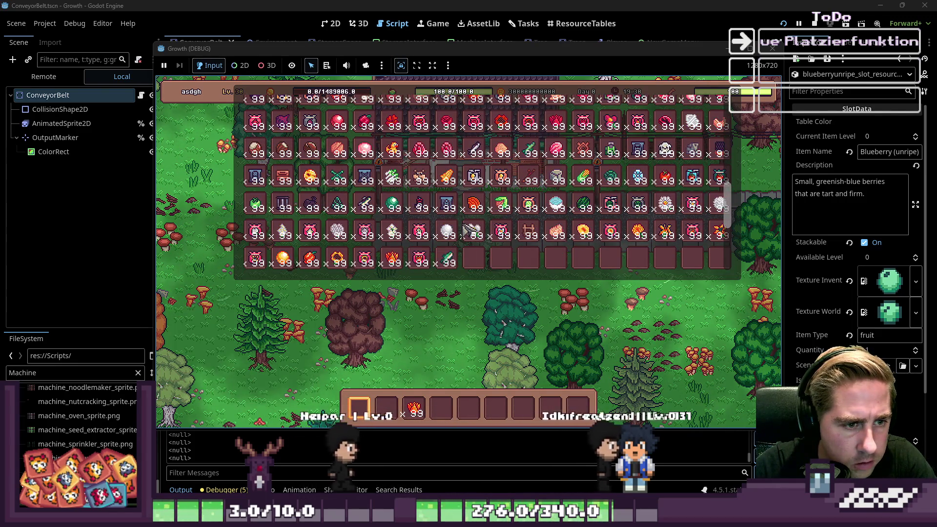
pyautogui.moveTo(432, 229)
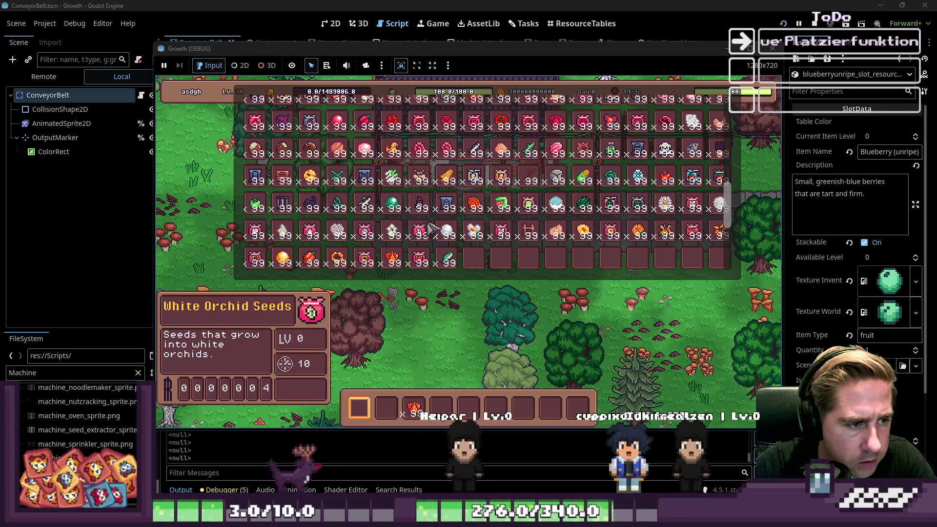
pyautogui.scroll(3, 427, 190)
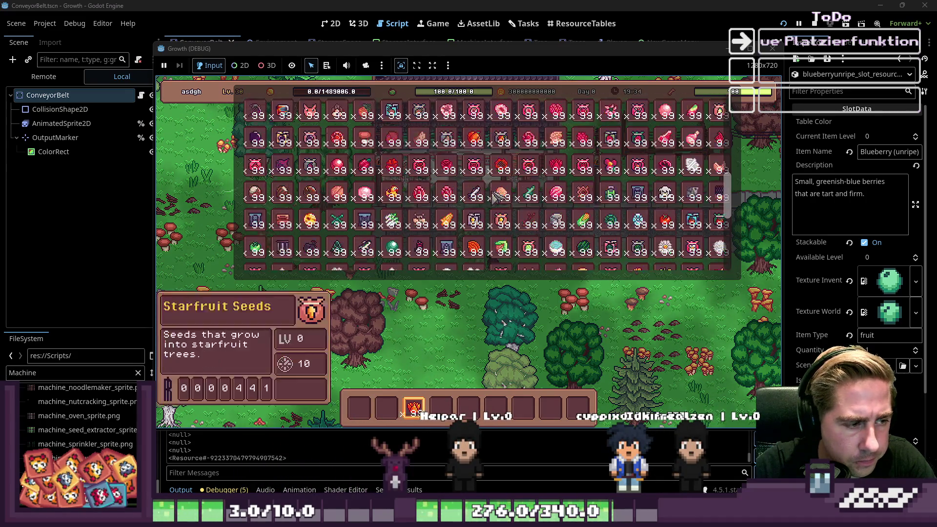
pyautogui.scroll(-3, 497, 220)
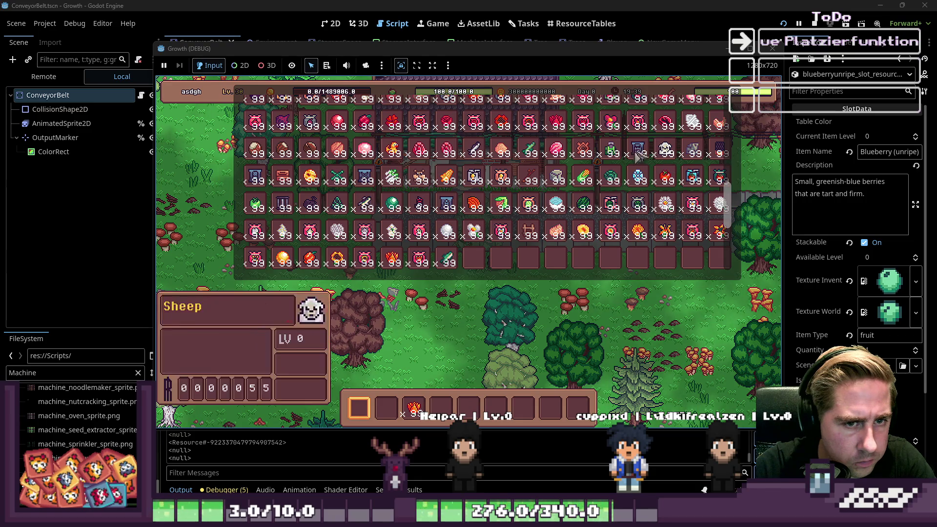
# Close the inventory and toggle it open and shut a couple of times.
pyautogui.press('Escape')
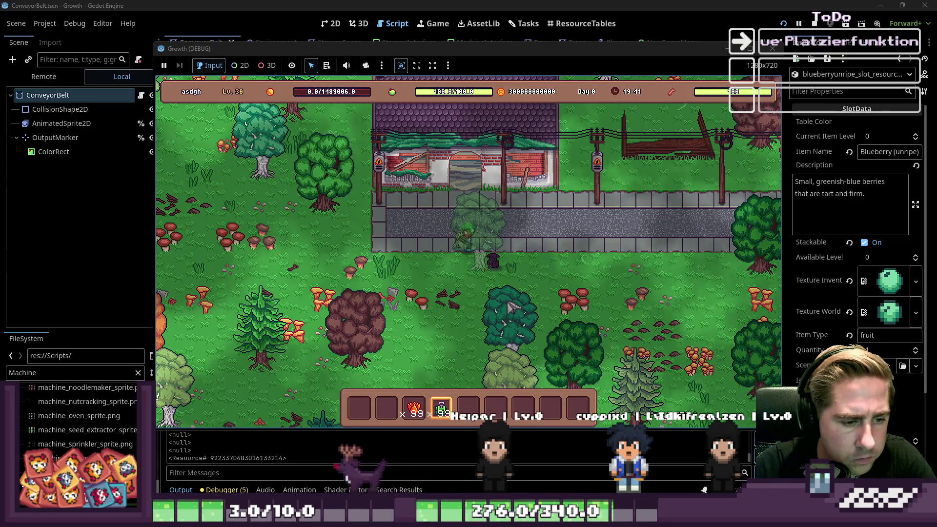
pyautogui.scroll(3, 438, 278)
pyautogui.scroll(-3, 545, 317)
pyautogui.press('i')
pyautogui.press('Escape')
pyautogui.press('i')
pyautogui.press('Escape')
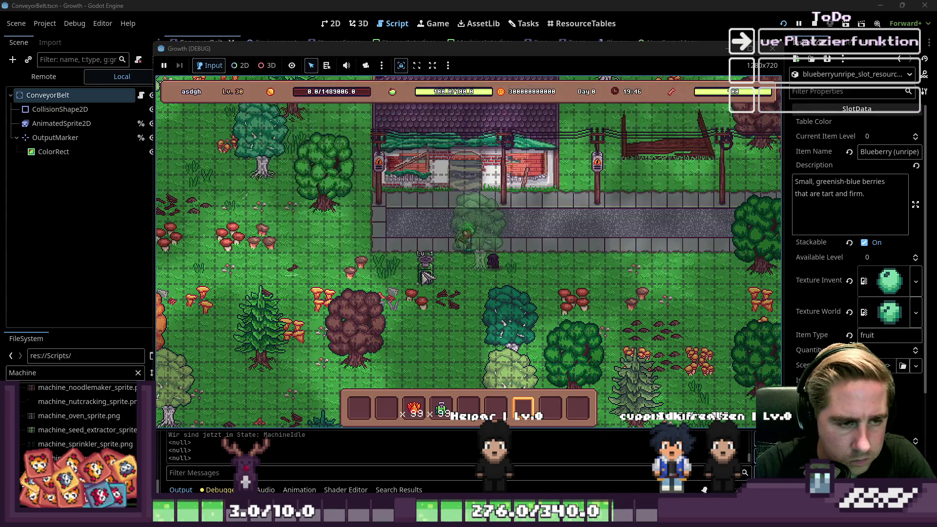
# Feed the Yellow Tulips into the Seed Extractor, take them back out, and stop the game.
pyautogui.click(451, 278)
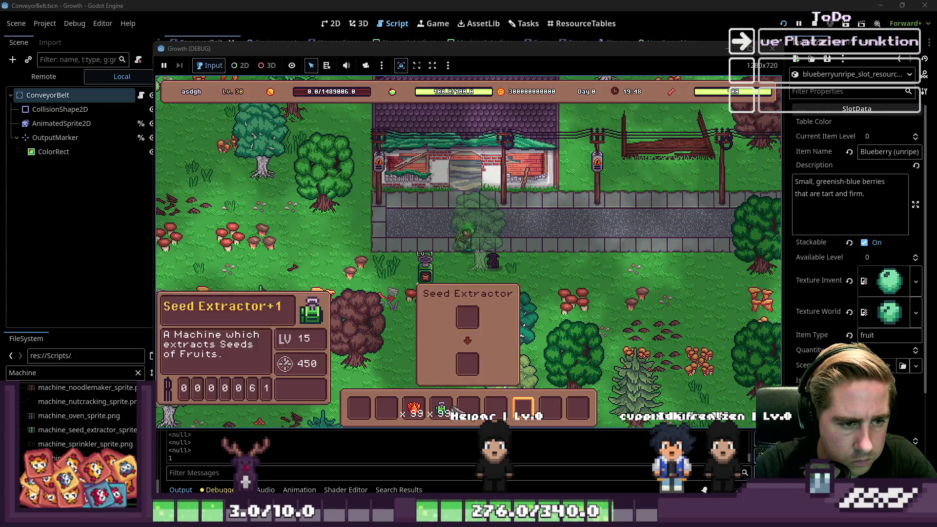
pyautogui.moveTo(422, 408); pyautogui.dragTo(468, 317)
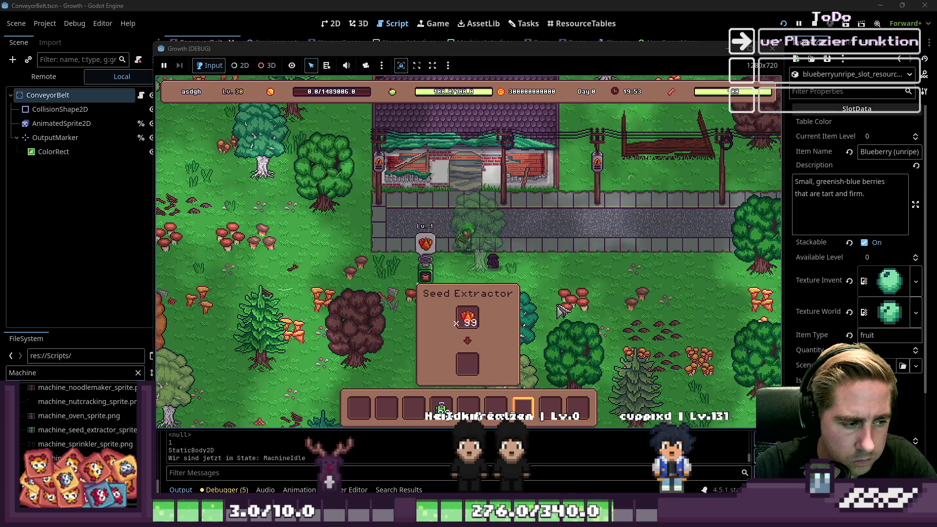
pyautogui.moveTo(476, 326)
pyautogui.moveTo(476, 324); pyautogui.dragTo(477, 325)
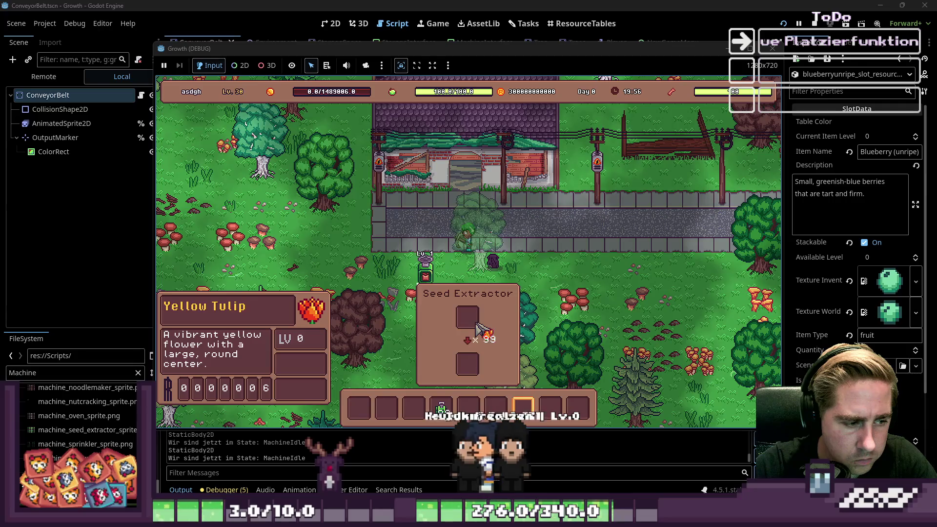
pyautogui.click(773, 48)
pyautogui.click(478, 210)
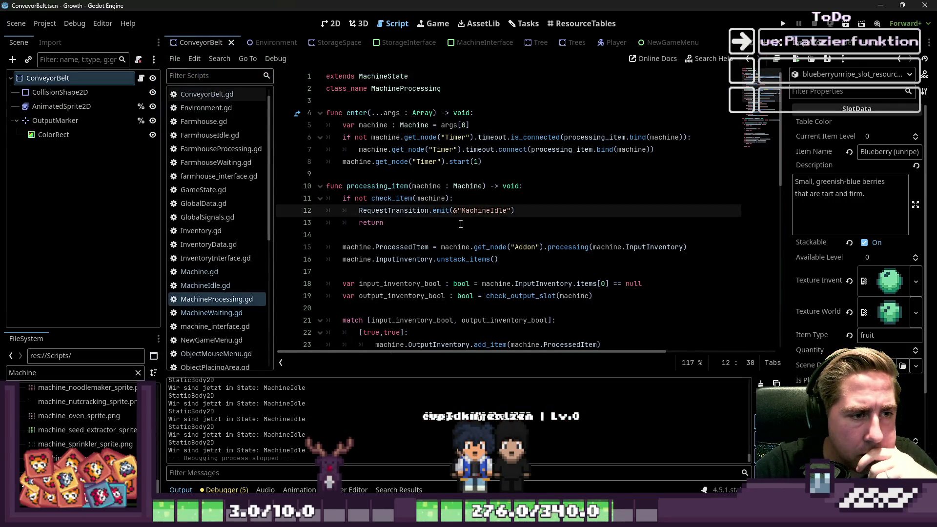
pyautogui.scroll(-2, 434, 226)
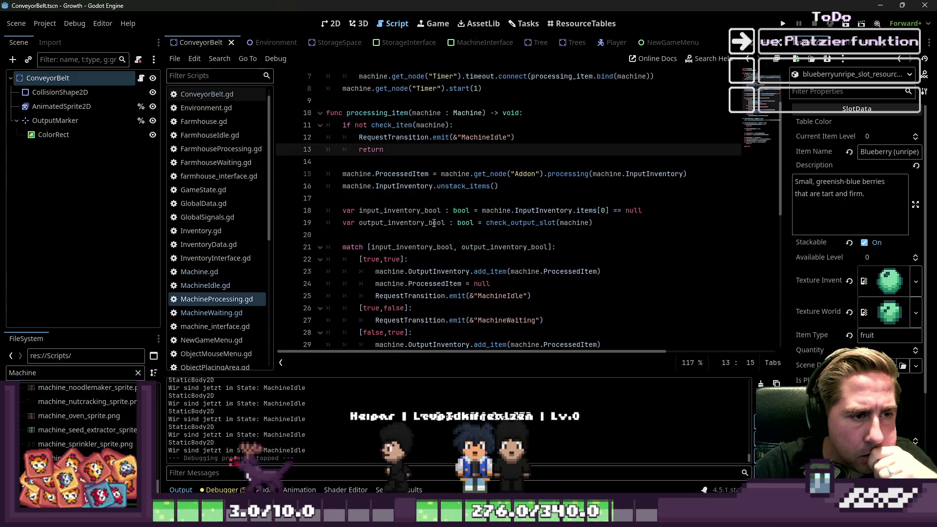
pyautogui.doubleClick(407, 126)
pyautogui.keyDown('ctrl'); pyautogui.click(390, 129); pyautogui.keyUp('ctrl')
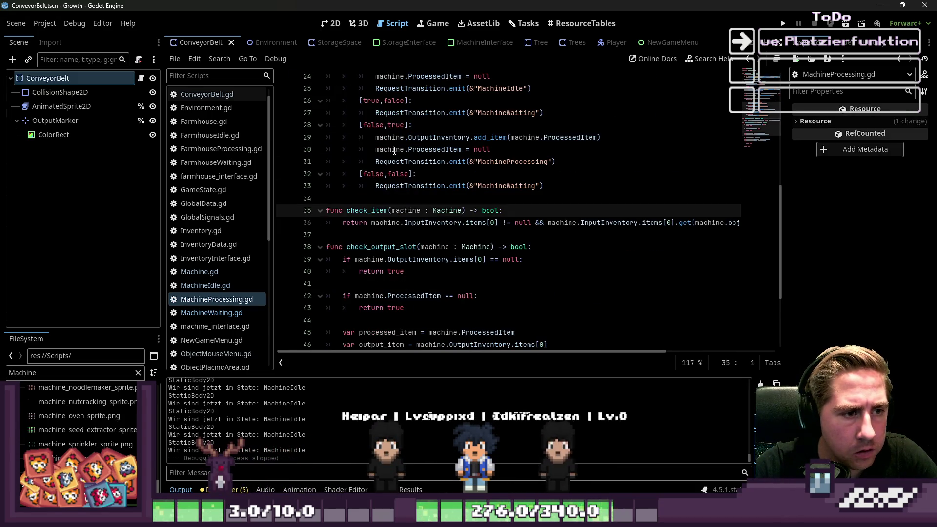
pyautogui.click(635, 222)
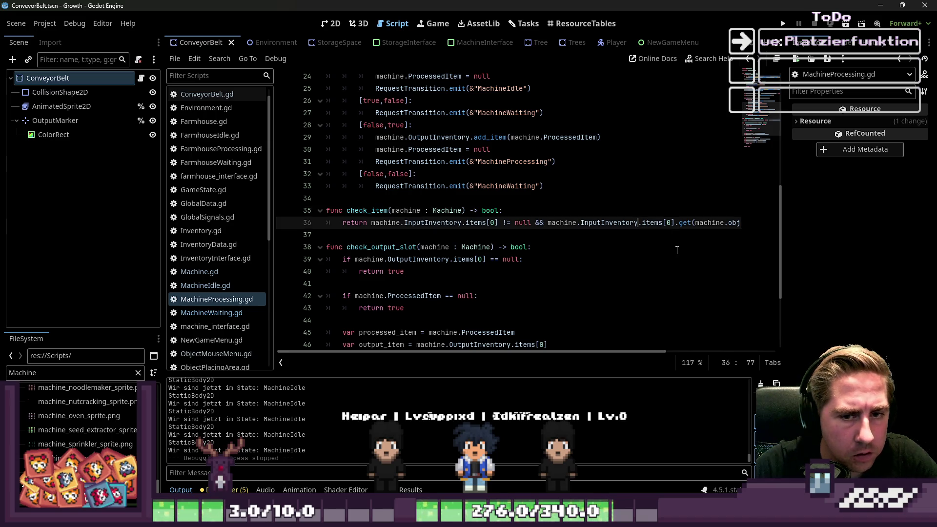
pyautogui.press('End')
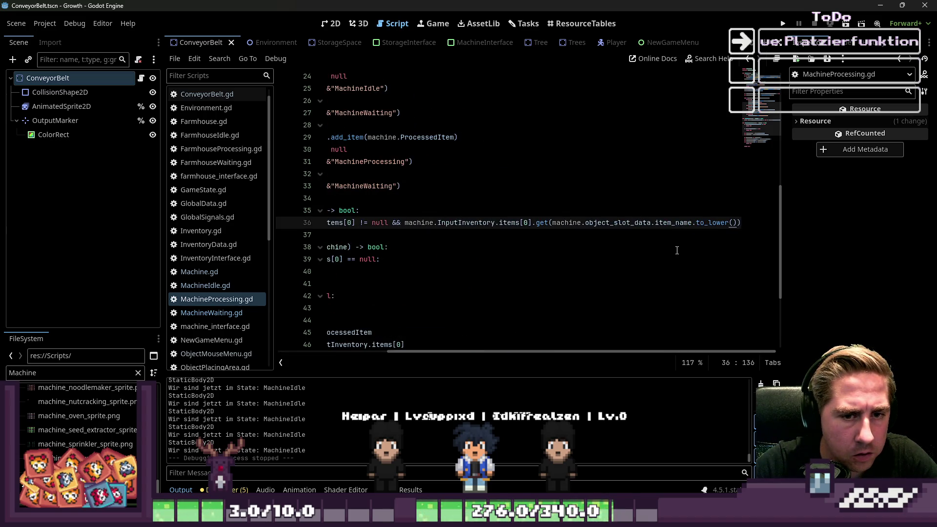
pyautogui.press('Home')
pyautogui.press('Home')
pyautogui.hotkey('ctrl', 'Right')
pyautogui.hotkey('ctrl', 'Right')
pyautogui.hotkey('ctrl', 'Right')
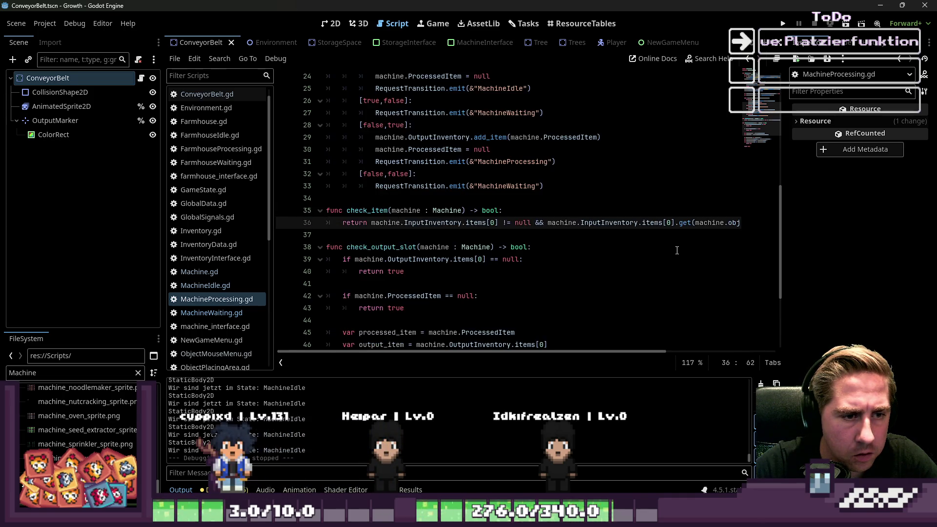
pyautogui.hotkey('ctrl', 'Left')
pyautogui.hotkey('ctrl', 'Left')
pyautogui.hotkey('ctrl', 'Left')
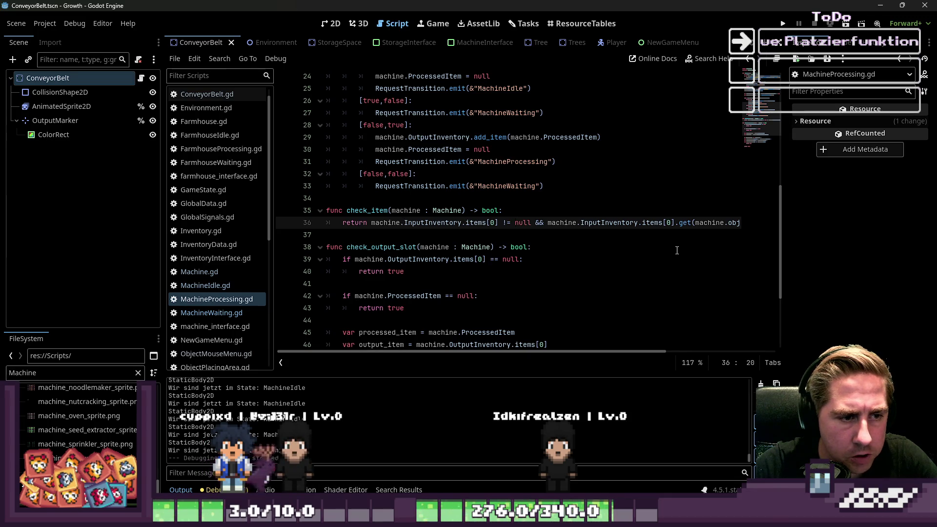
pyautogui.hotkey('ctrl', 'Right')
pyautogui.hotkey('ctrl', 'Right')
pyautogui.hotkey('ctrl', 'Right')
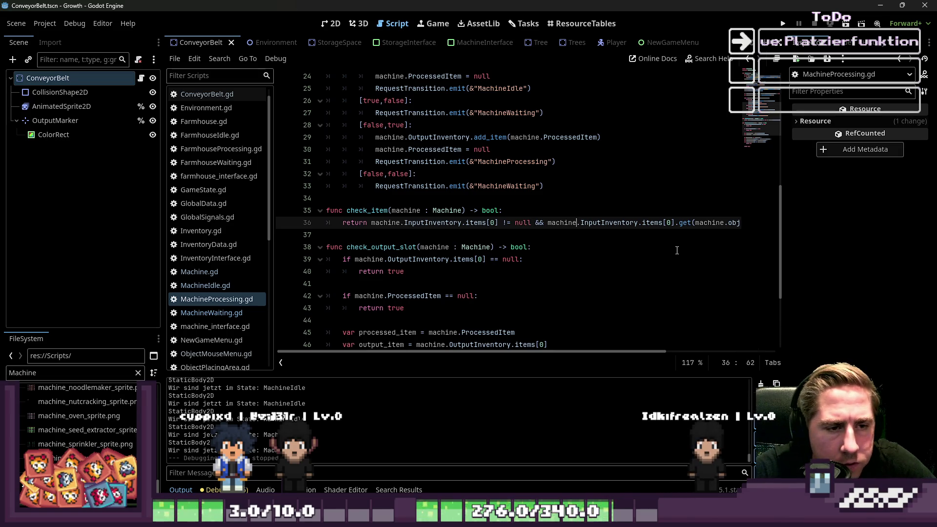
pyautogui.hotkey('ctrl', 'Right')
pyautogui.hotkey('ctrl', 'Right')
pyautogui.hotkey('ctrl', 'Right')
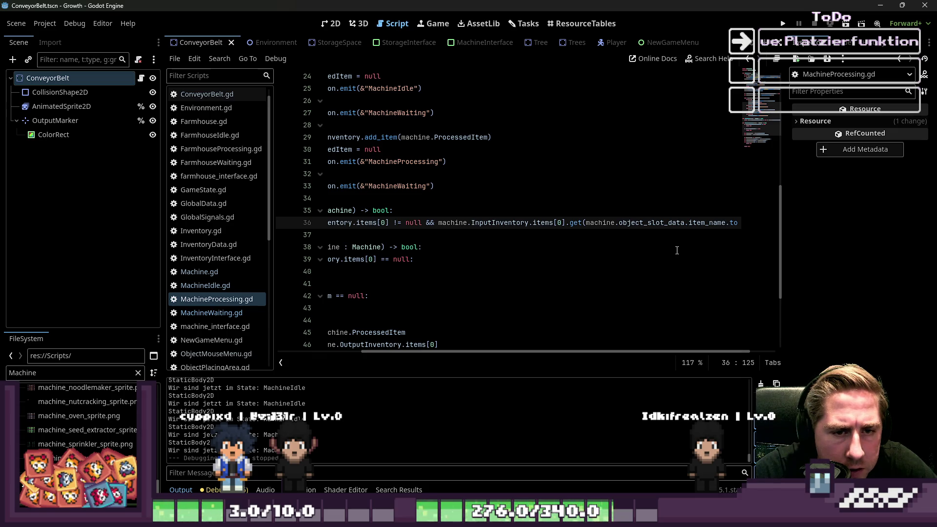
pyautogui.hotkey('ctrl', 'Right')
pyautogui.hotkey('ctrl', 'Right')
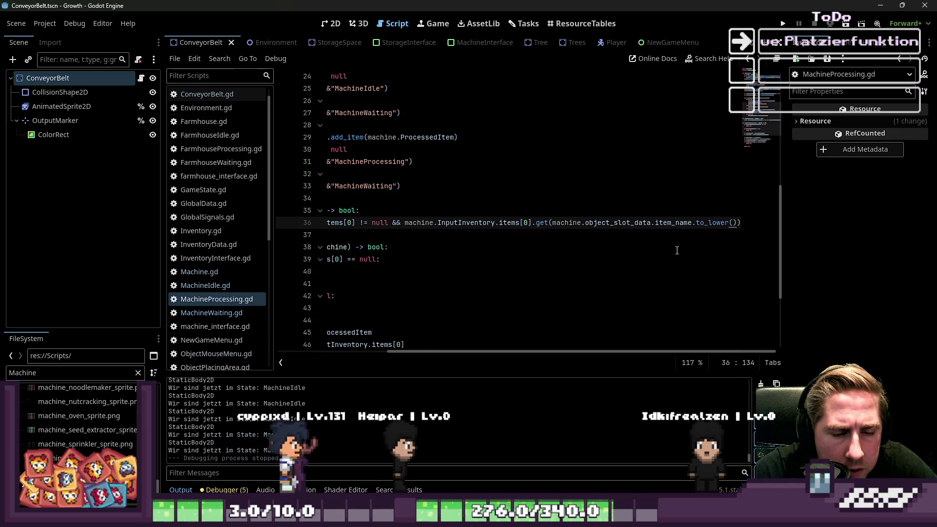
pyautogui.press('Right')
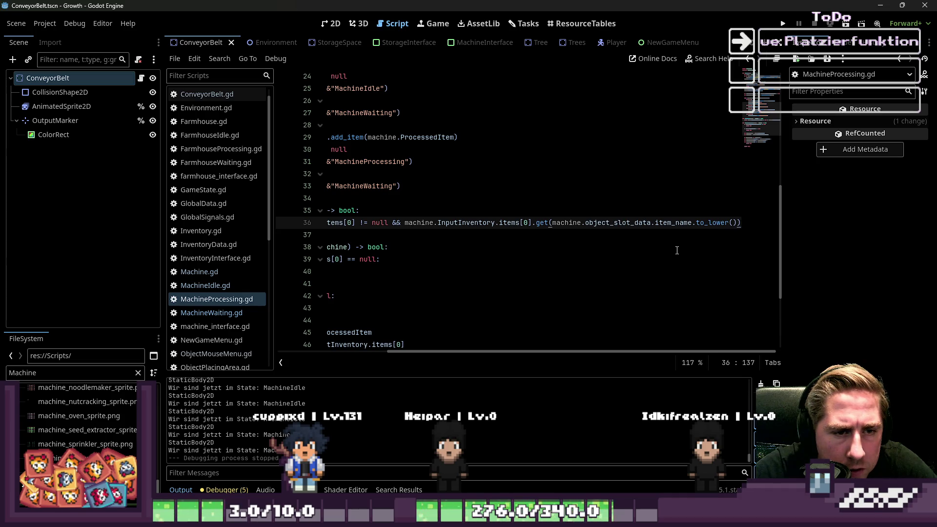
pyautogui.press('Left')
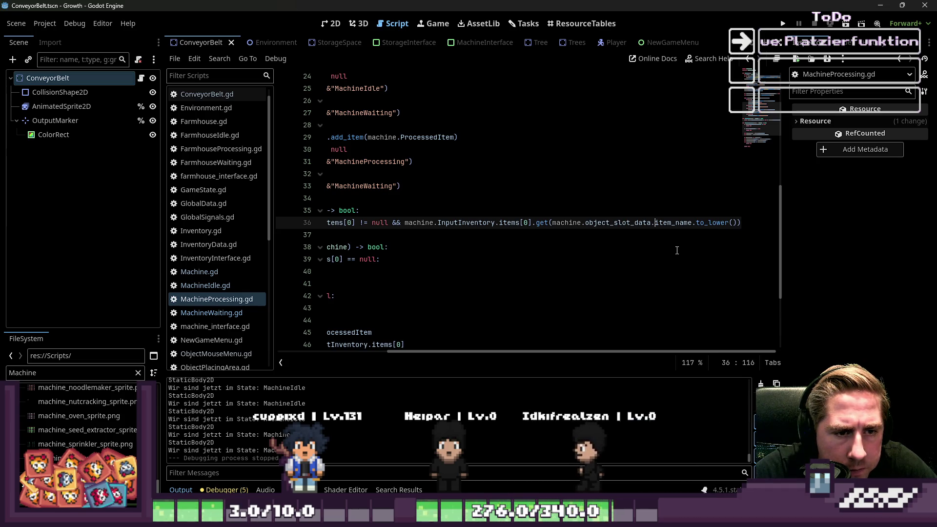
pyautogui.press('Home')
pyautogui.press('Down')
pyautogui.press('Up')
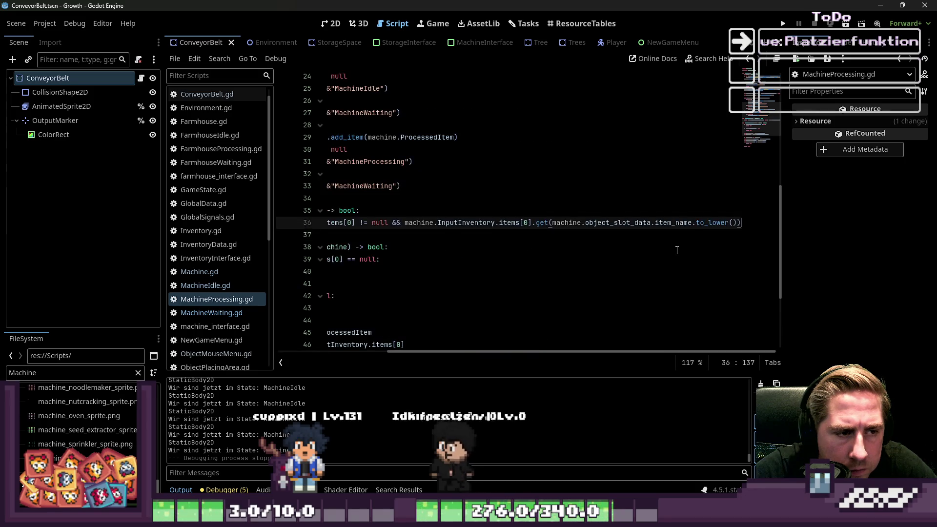
pyautogui.press('Down')
pyautogui.press('Up')
pyautogui.hotkey('ctrl', 'Right')
pyautogui.hotkey('ctrl', 'Right')
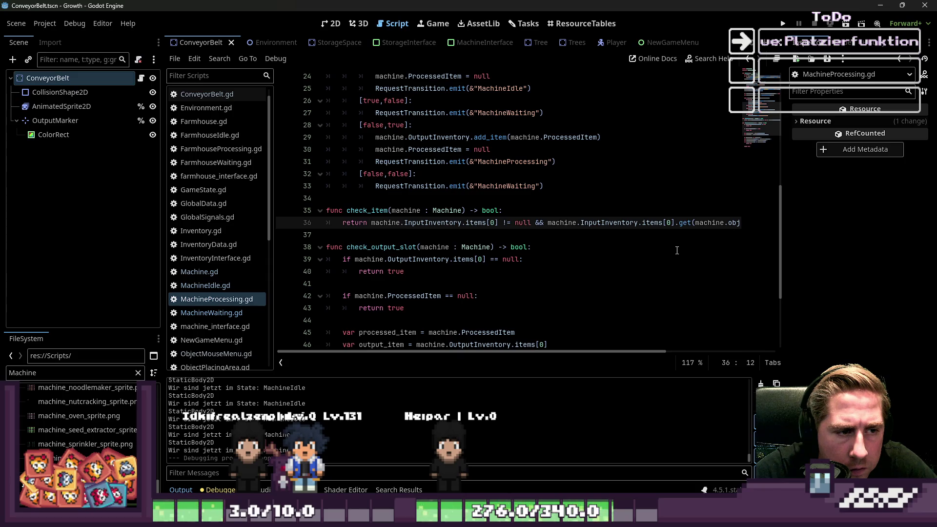
pyautogui.hotkey('ctrl', 'shift', 'Left')
pyautogui.hotkey('ctrl', 'shift', 'Right')
pyautogui.hotkey('ctrl', 'shift', 'Right')
pyautogui.hotkey('ctrl', 'shift', 'Right')
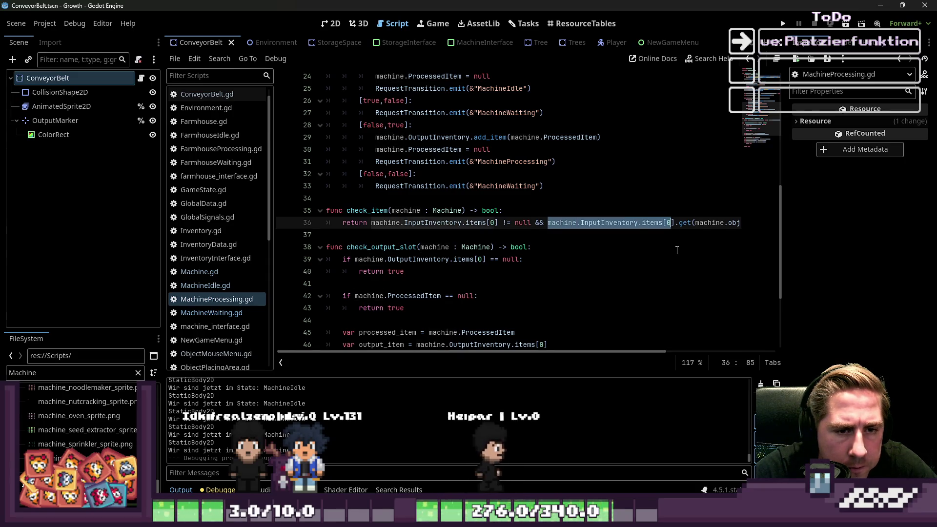
pyautogui.press('Up')
pyautogui.press('Up')
pyautogui.press('Up')
pyautogui.press('Up')
pyautogui.press('Up')
pyautogui.press('Up')
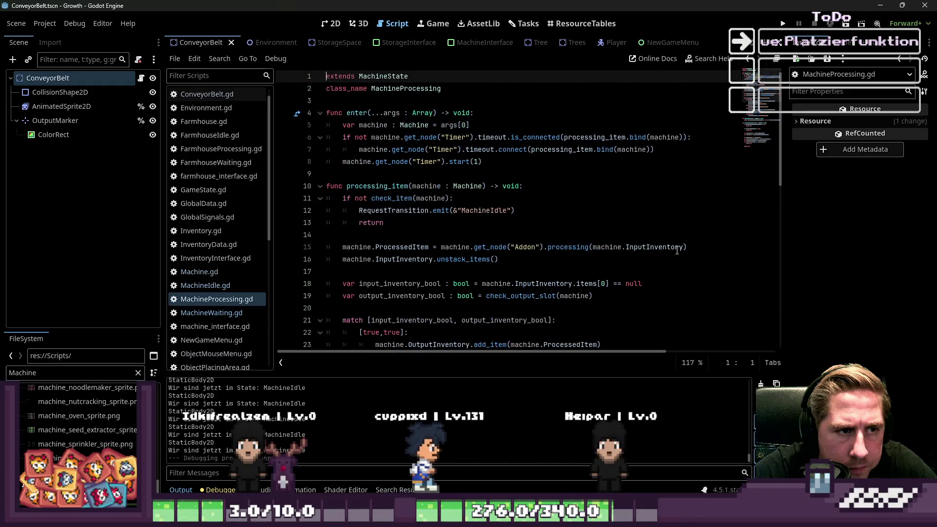
pyautogui.press('Down')
pyautogui.press('Down')
pyautogui.press('Down')
pyautogui.press('Down')
pyautogui.press('Down')
pyautogui.press('Down')
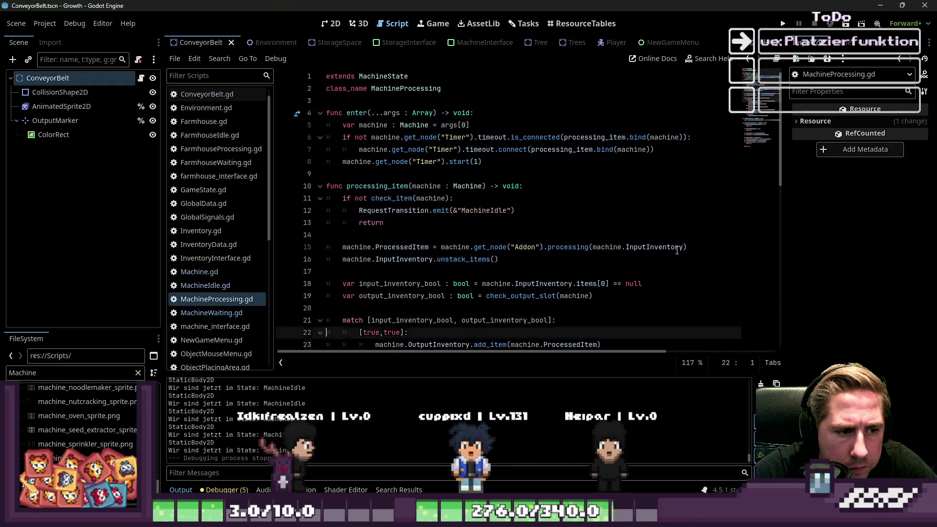
pyautogui.press('Up')
pyautogui.press('Up')
pyautogui.press('Up')
pyautogui.press('Up')
pyautogui.press('Up')
pyautogui.press('Up')
pyautogui.press('Down')
pyautogui.press('Down')
pyautogui.press('Up')
pyautogui.press('End')
pyautogui.press('Up')
pyautogui.press('Left')
pyautogui.hotkey('ctrl', 'shift', 'Left')
pyautogui.hotkey('ctrl', 'shift', 'Left')
pyautogui.hotkey('ctrl', 'shift', 'Left')
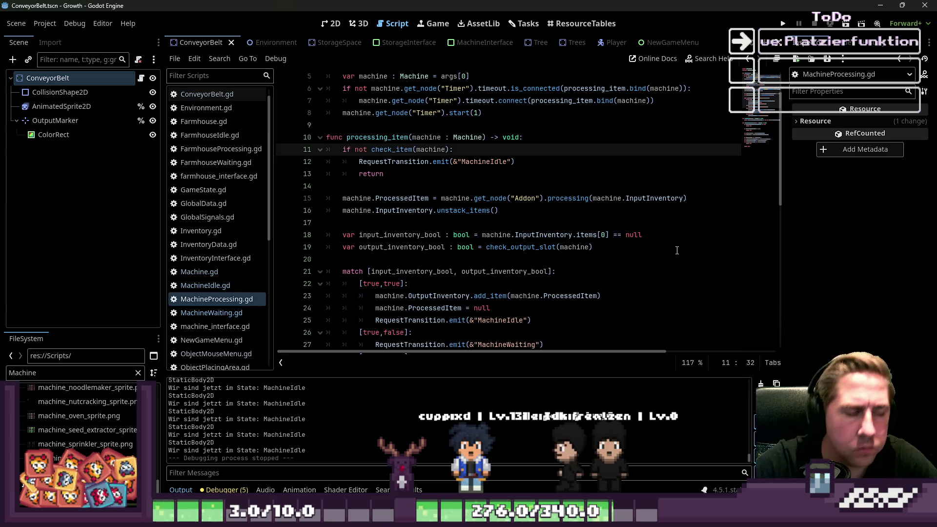
pyautogui.press('Return')
pyautogui.press('BackSpace')
pyautogui.press('BackSpace')
pyautogui.press('BackSpace')
pyautogui.press('Up')
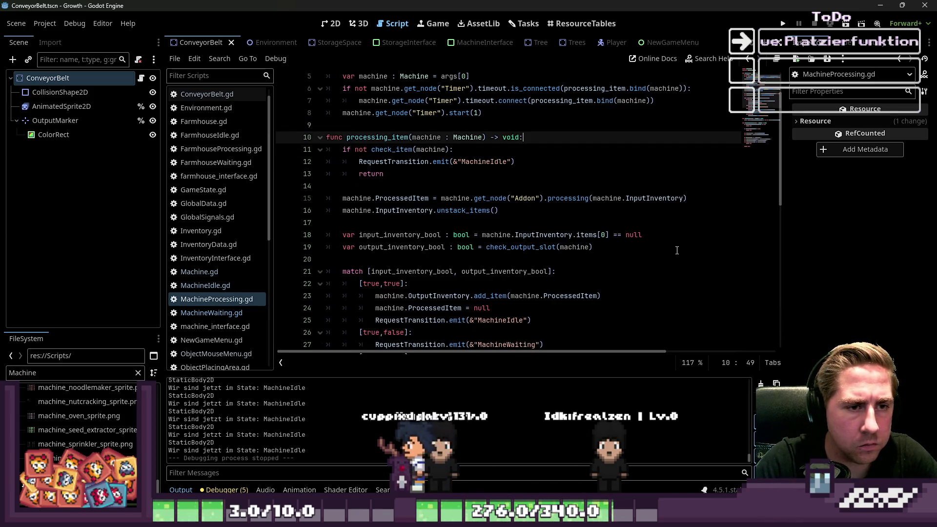
# Add print("daoaofsdaoifsjifiso", check_item(machine)) as the first line of processing_item and run the project.
pyautogui.press('Return')
pyautogui.write('print("daoaofsdaoifsjifiso", check_item(machine)')
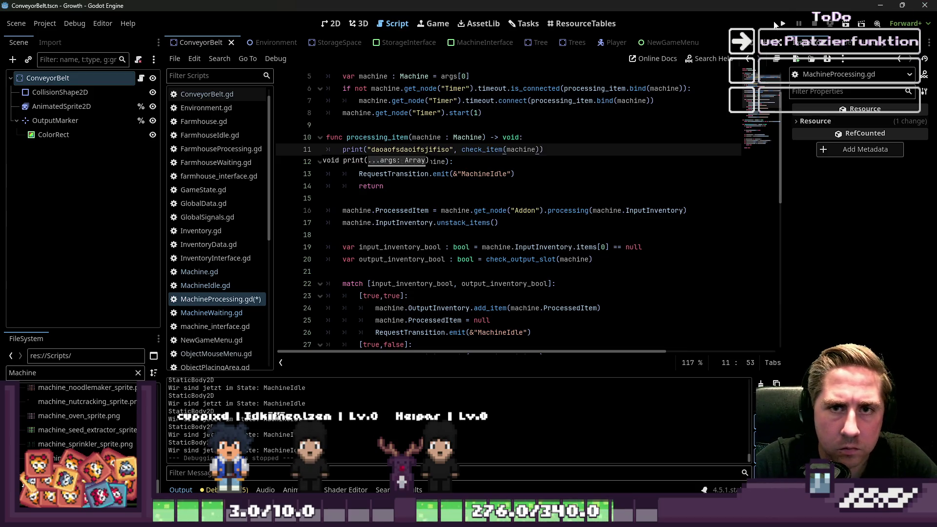
pyautogui.click(782, 24)
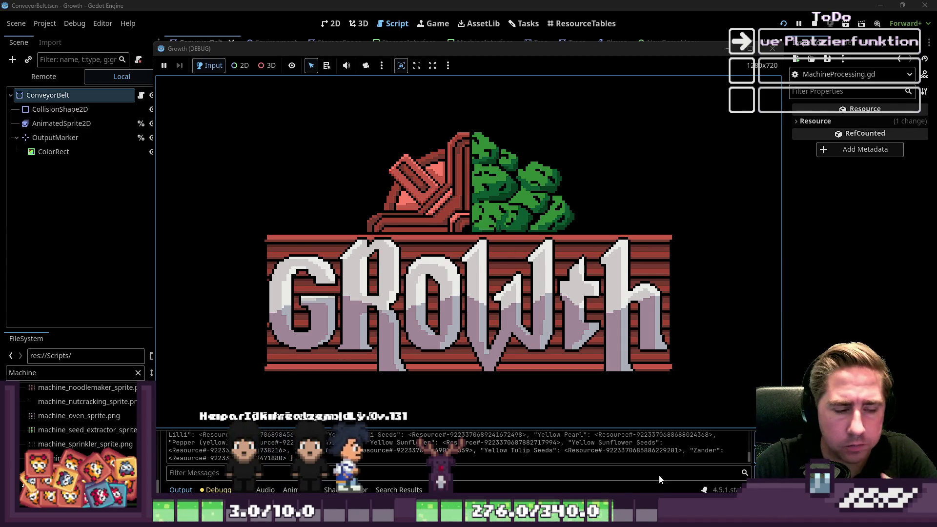
# Start a new game with a character named 'yxcg'.
pyautogui.click(468, 221)
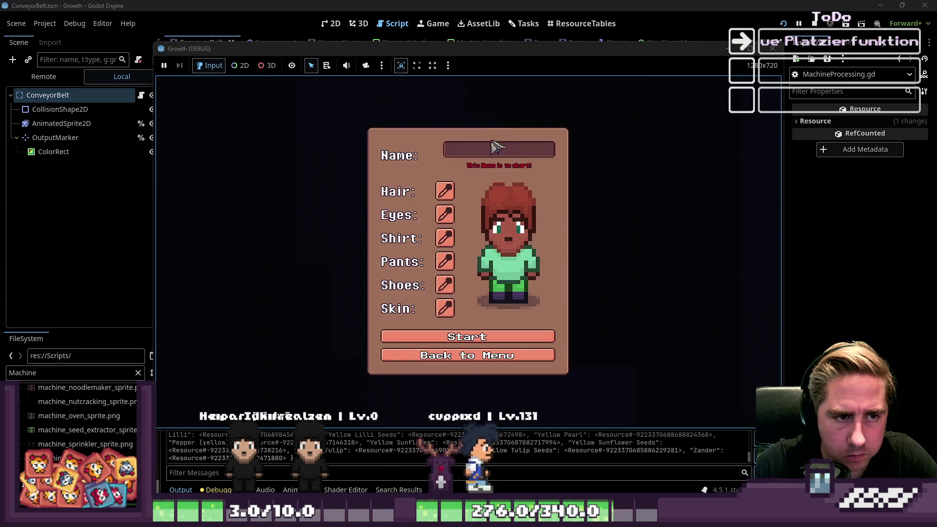
pyautogui.write('yxcg')
pyautogui.click(487, 336)
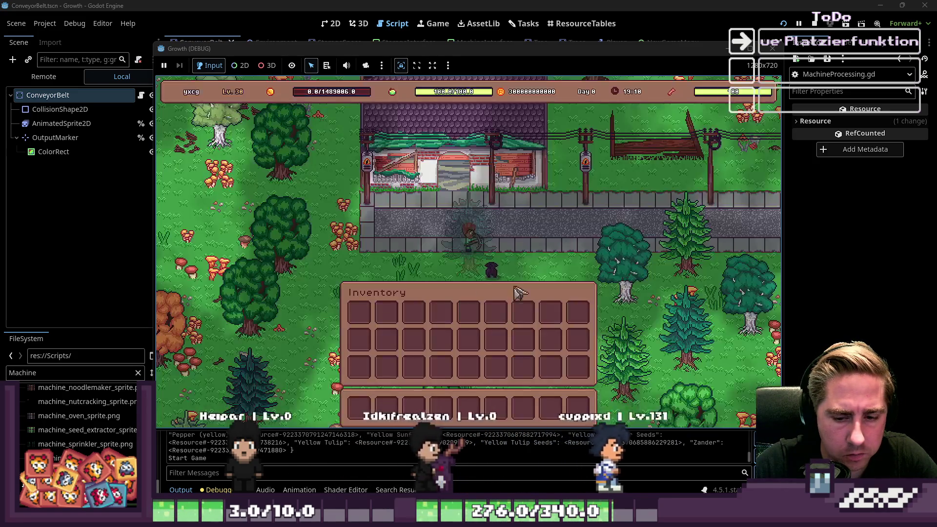
# Look through the inventory and place the Seed Extractor machine in the world.
pyautogui.press('i')
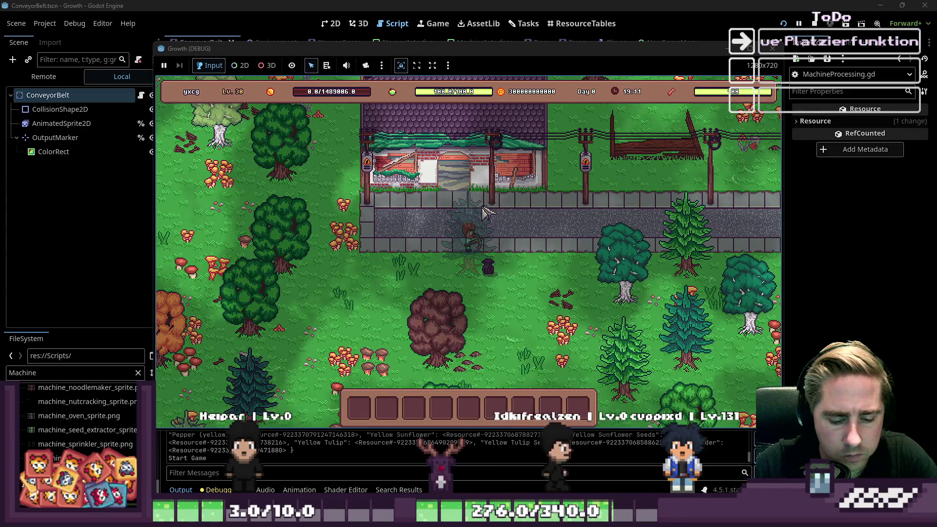
pyautogui.press('i')
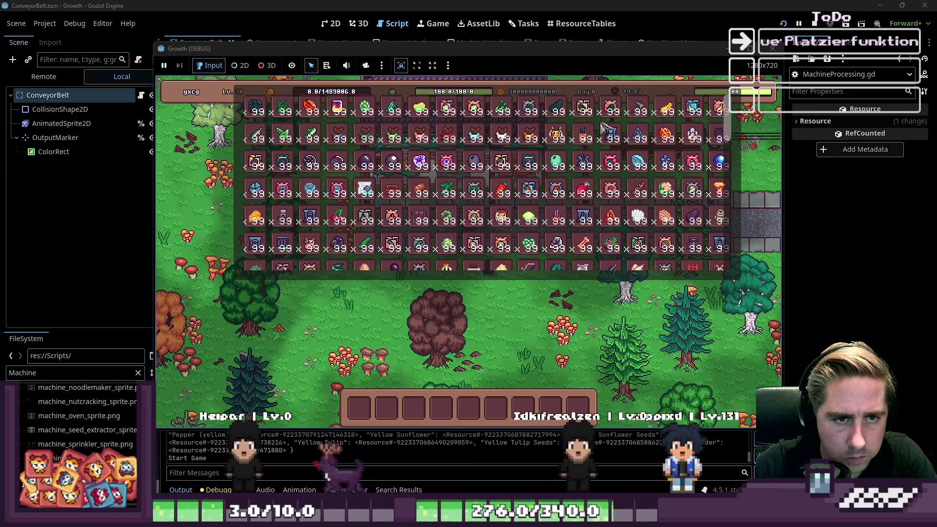
pyautogui.scroll(-10, 603, 128)
pyautogui.scroll(2, 615, 167)
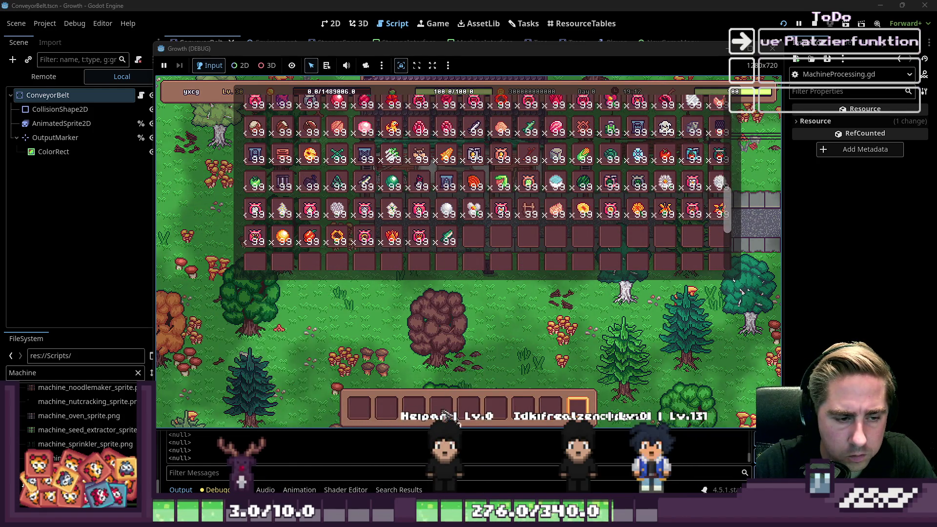
pyautogui.press('i')
pyautogui.scroll(4, 516, 335)
pyautogui.click(523, 292)
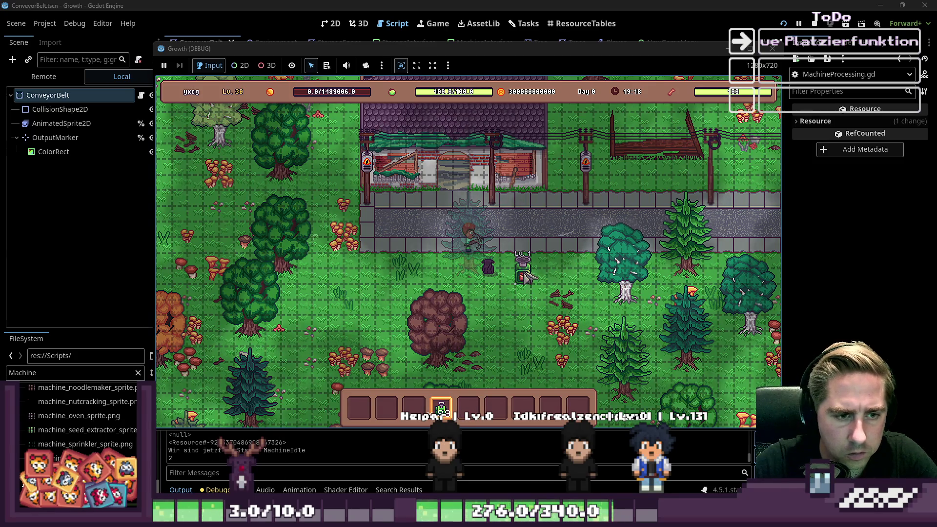
pyautogui.click(523, 262)
pyautogui.rightClick(534, 303)
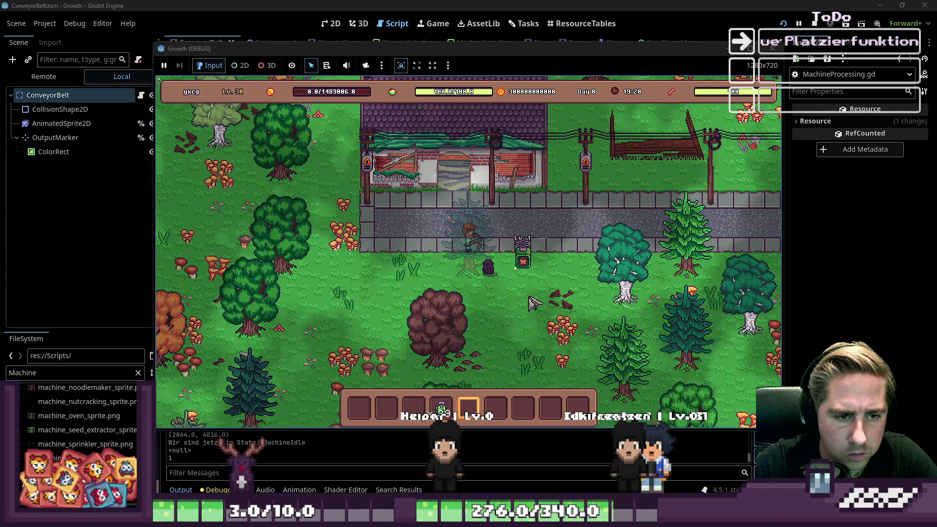
# Load the 99-Walnut stack into the Seed Extractor's input slot, then close the game.
pyautogui.press('i')
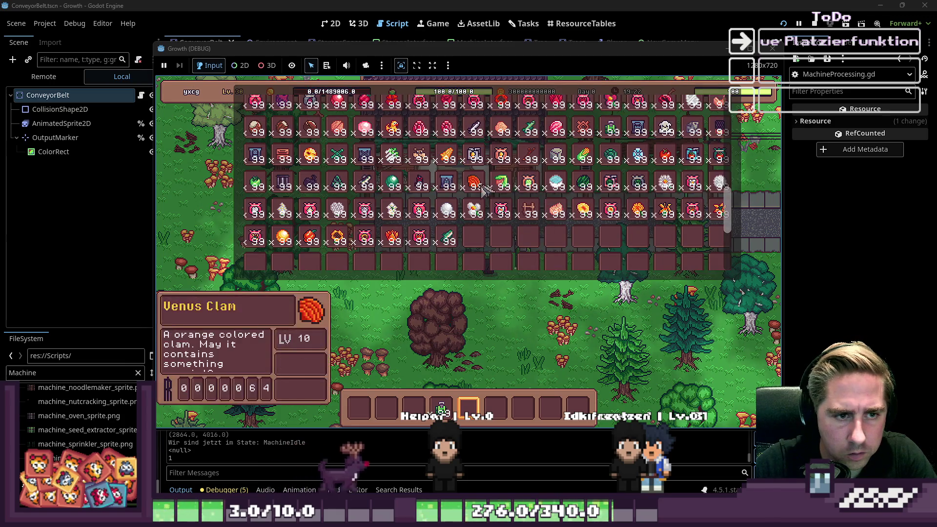
pyautogui.press('i')
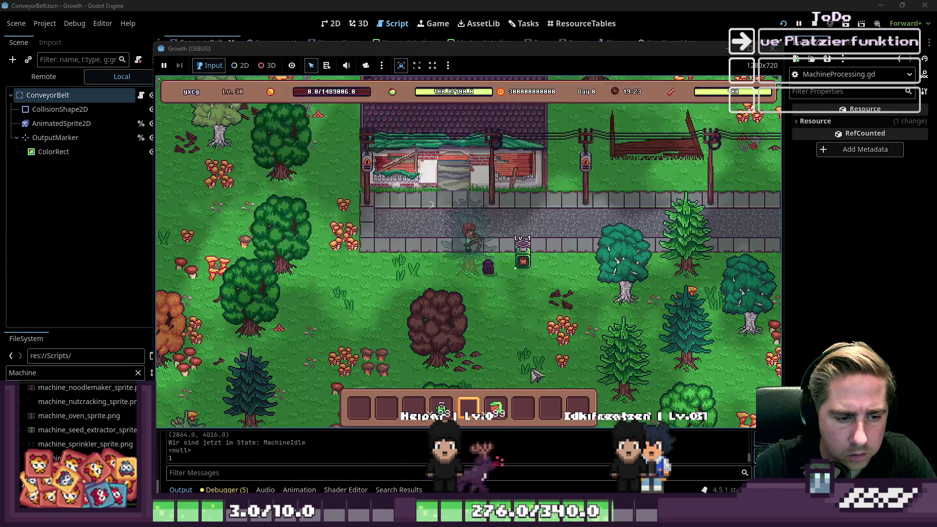
pyautogui.click(546, 264)
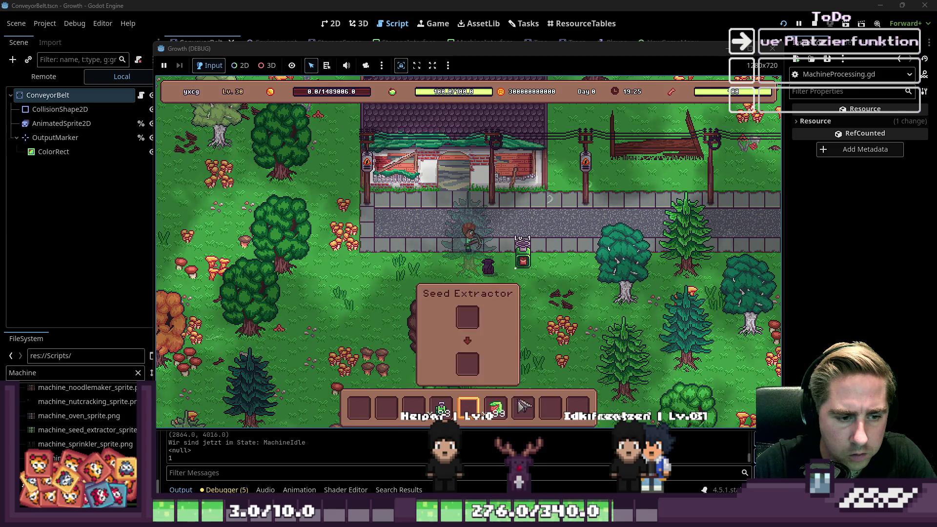
pyautogui.moveTo(495, 407); pyautogui.dragTo(479, 327)
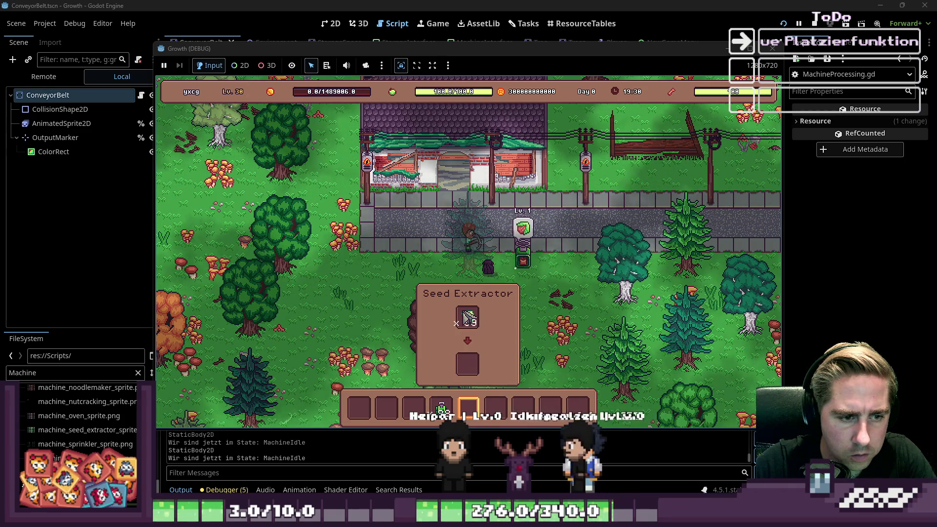
pyautogui.moveTo(478, 49); pyautogui.dragTo(408, 49)
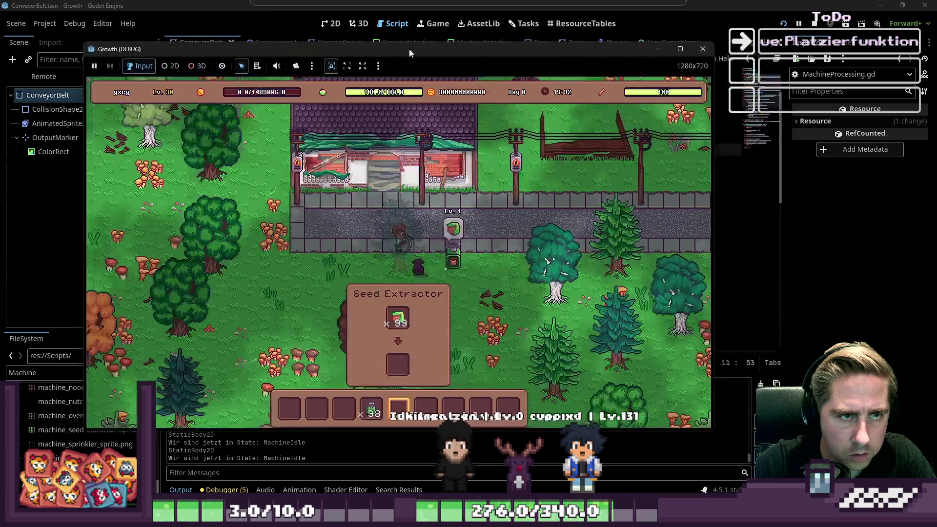
pyautogui.click(407, 323)
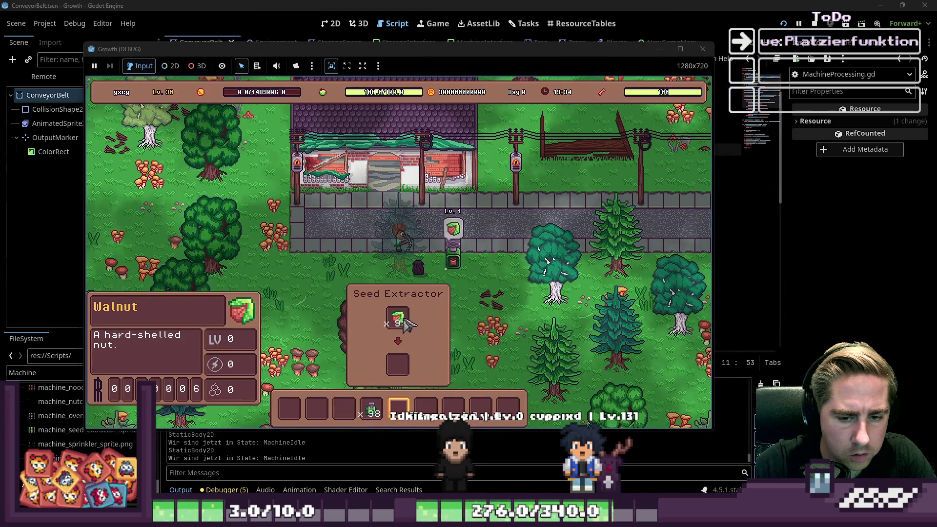
pyautogui.click(405, 320)
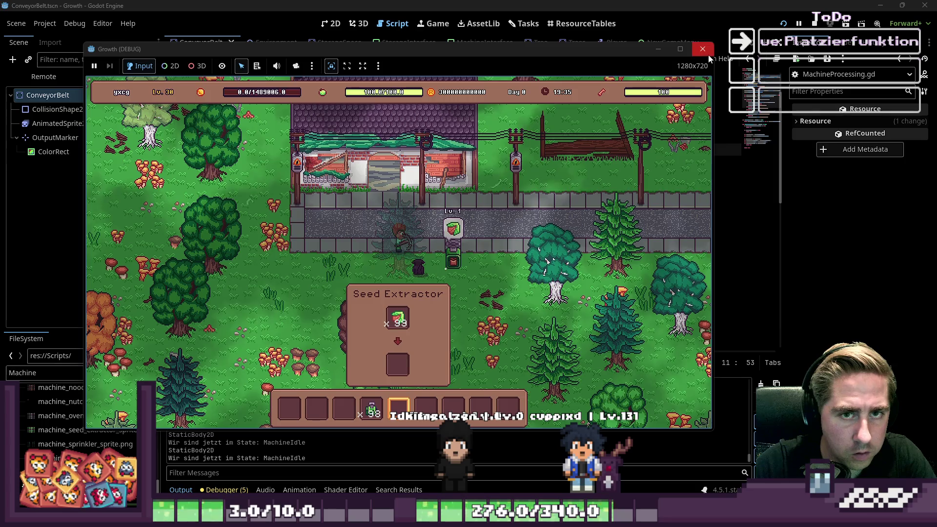
pyautogui.click(705, 51)
# In MachineIdle.gd, inspect the check_item(machine) call in items_changed and its definition.
pyautogui.click(236, 286)
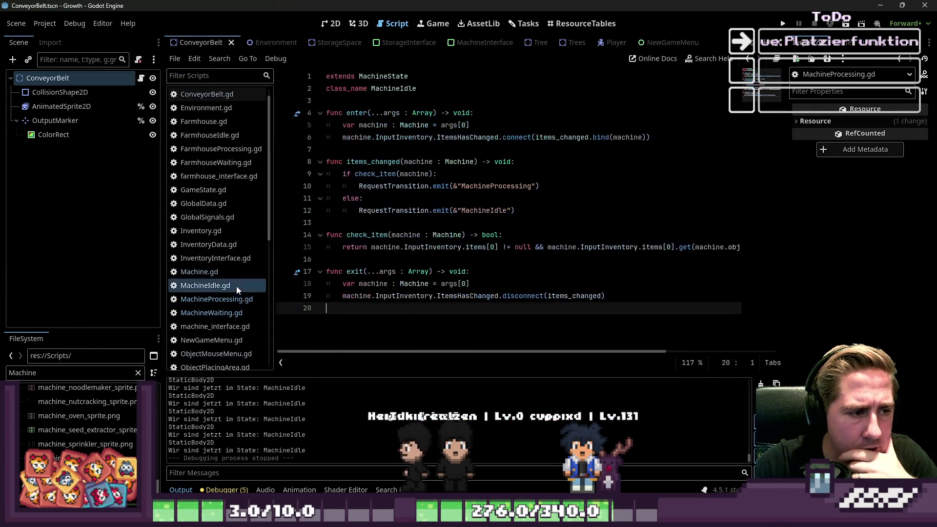
pyautogui.doubleClick(375, 174)
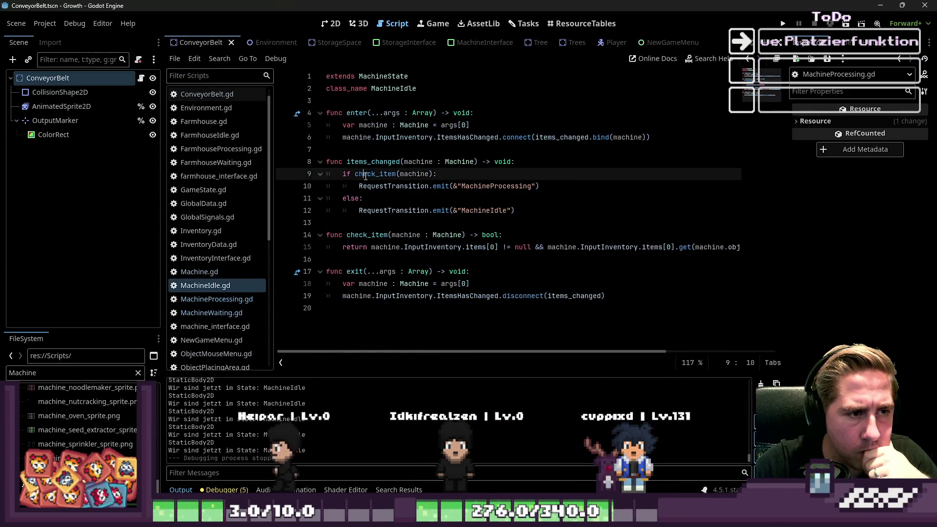
pyautogui.click(381, 160)
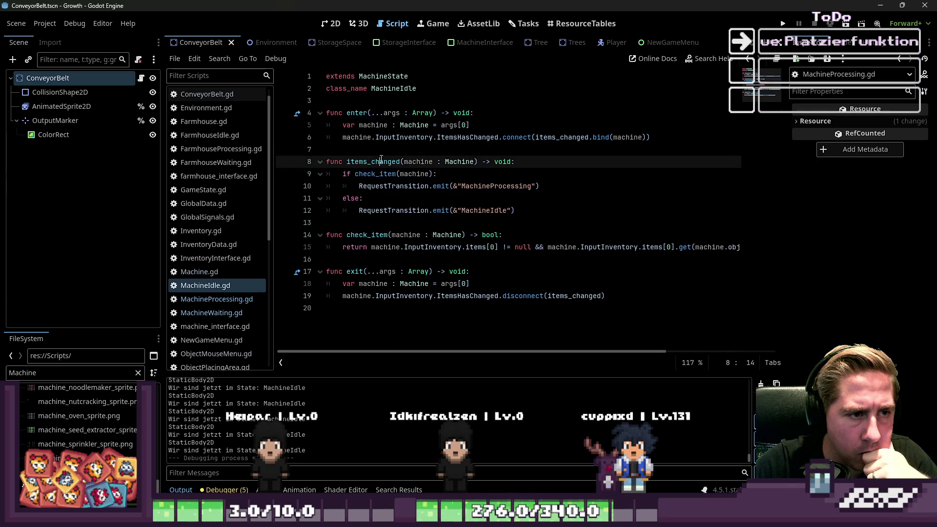
pyautogui.doubleClick(383, 174)
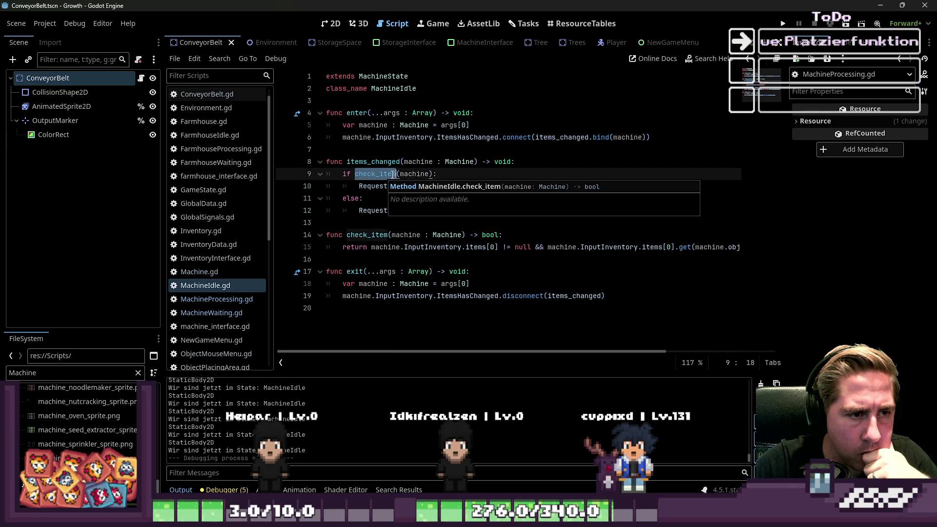
pyautogui.doubleClick(408, 174)
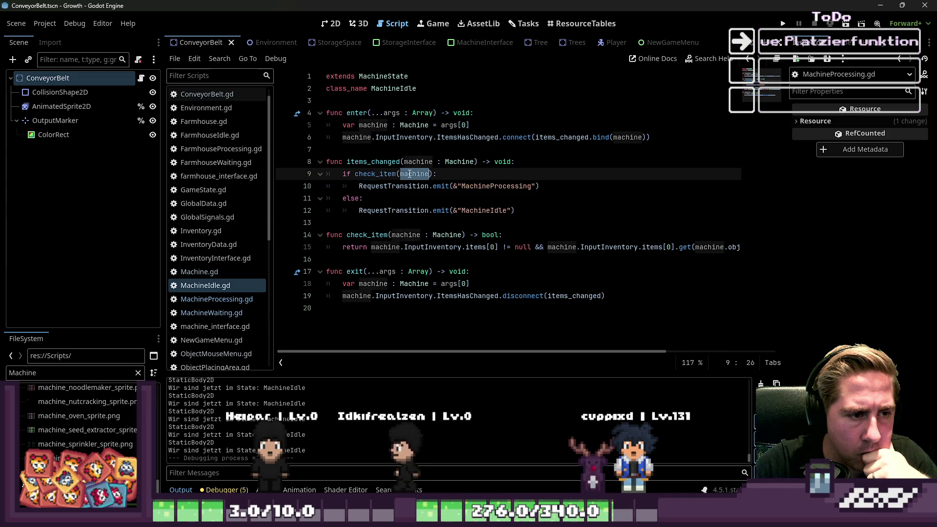
pyautogui.click(399, 196)
pyautogui.doubleClick(374, 236)
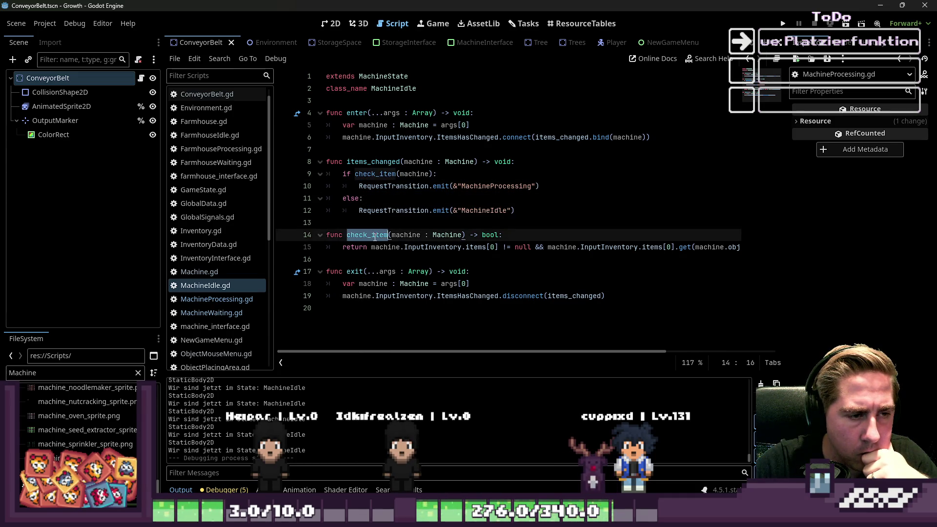
# Paste print("daaoofsdaoifsjifiso", check_item(machine)) as items_changed's first line and run the game.
pyautogui.click(210, 297)
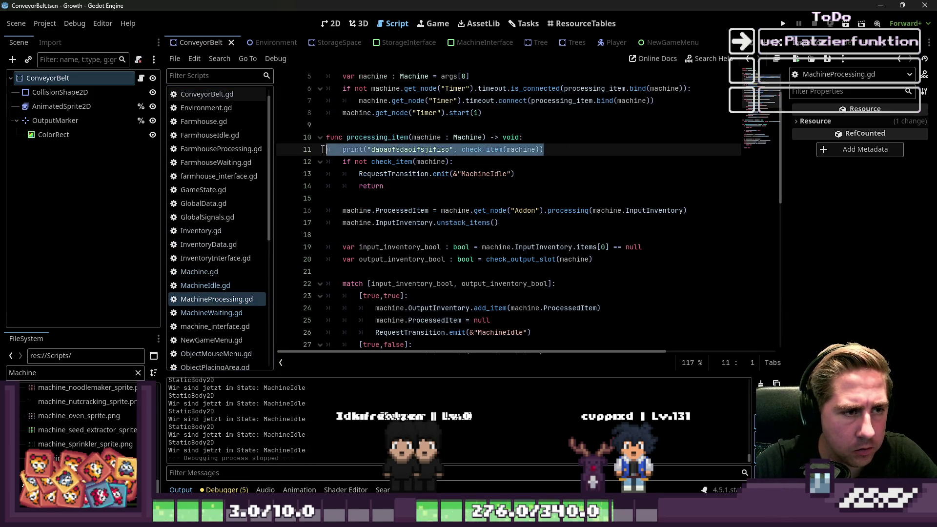
pyautogui.click(205, 285)
pyautogui.click(585, 161)
pyautogui.press('Return')
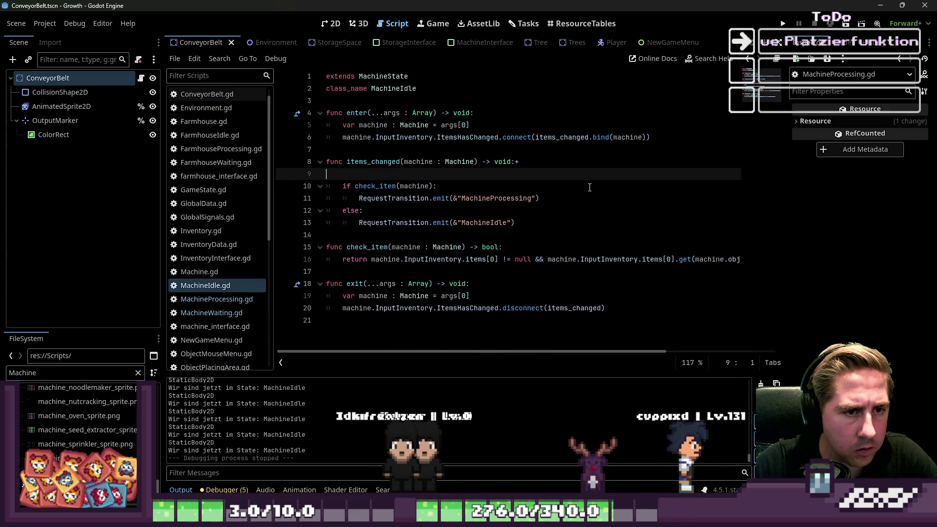
pyautogui.write('print("daoaofsdaoifsjifiso", check_item(machine))')
pyautogui.press('F5')
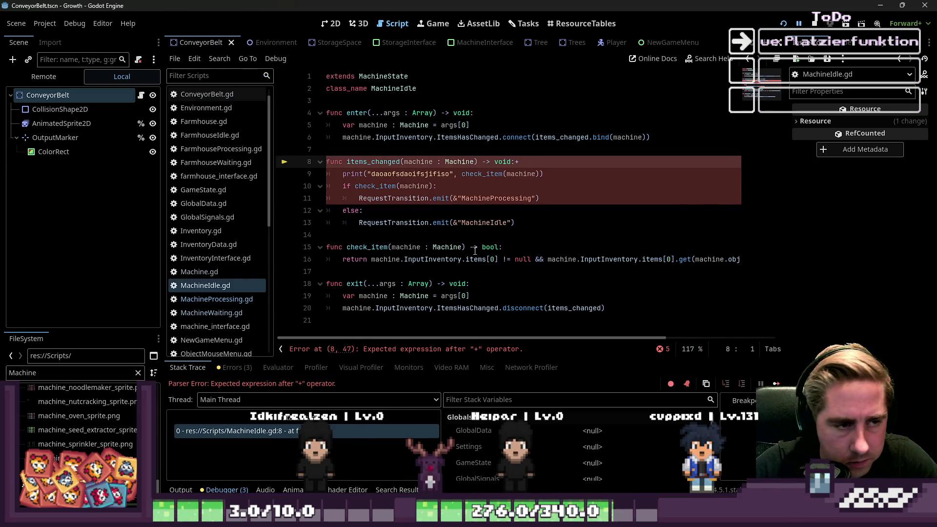
pyautogui.click(433, 197)
pyautogui.click(340, 178)
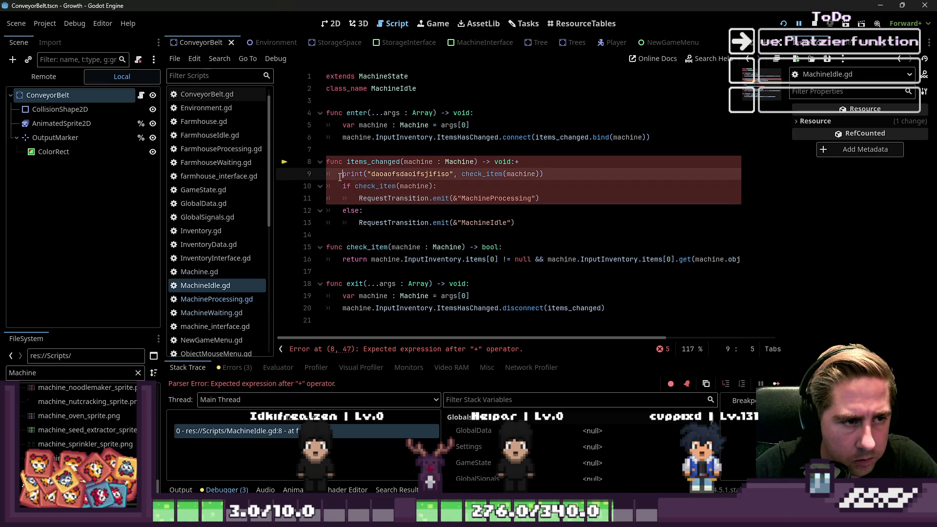
pyautogui.press('F5')
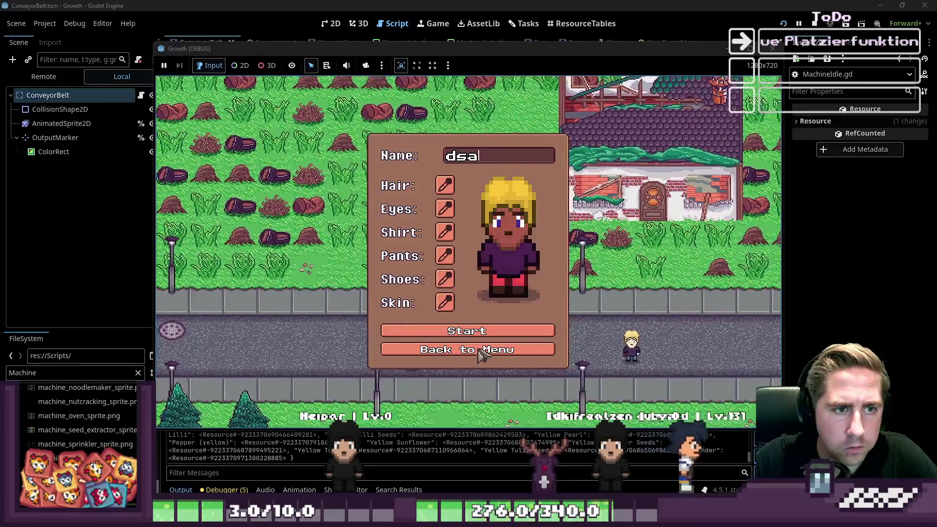
# Start the game, put cherries into the Seed Extractor's input, and stop once check_item logs false.
pyautogui.click(487, 331)
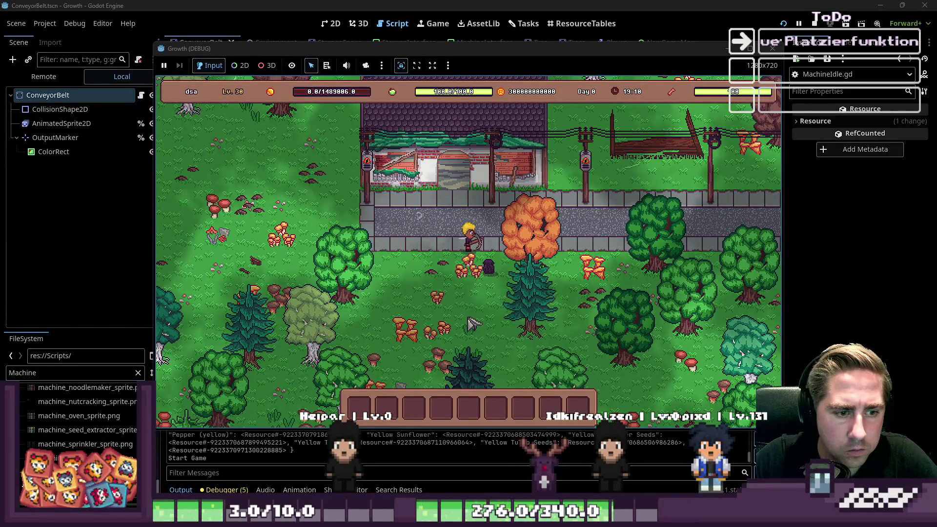
pyautogui.press('i')
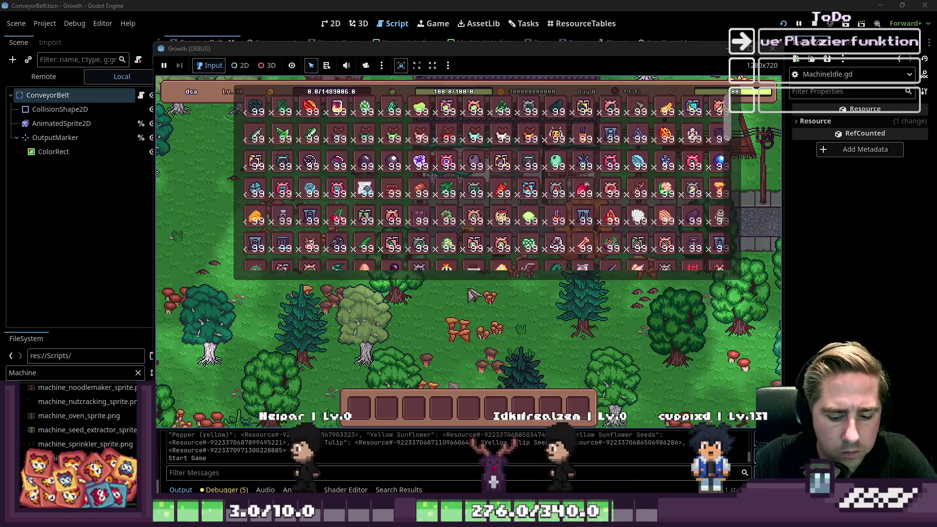
pyautogui.scroll(-5, 561, 185)
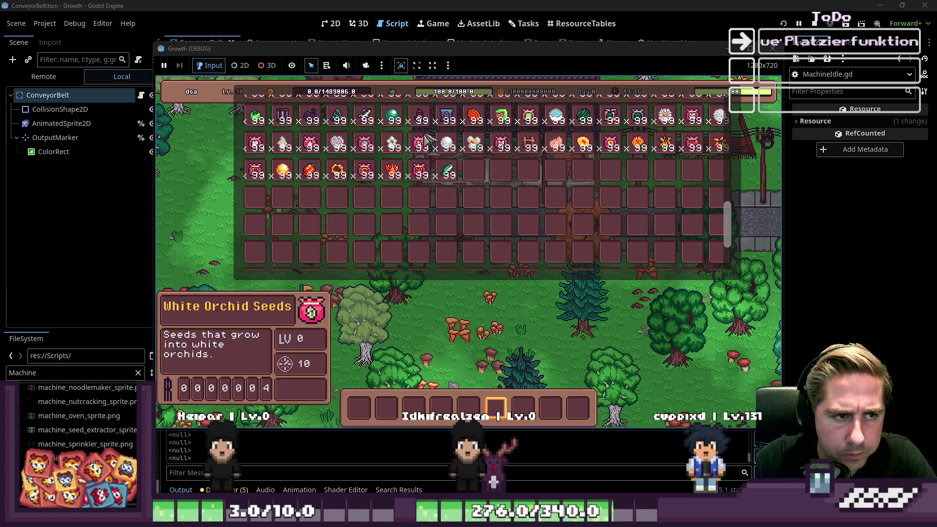
pyautogui.scroll(3, 569, 168)
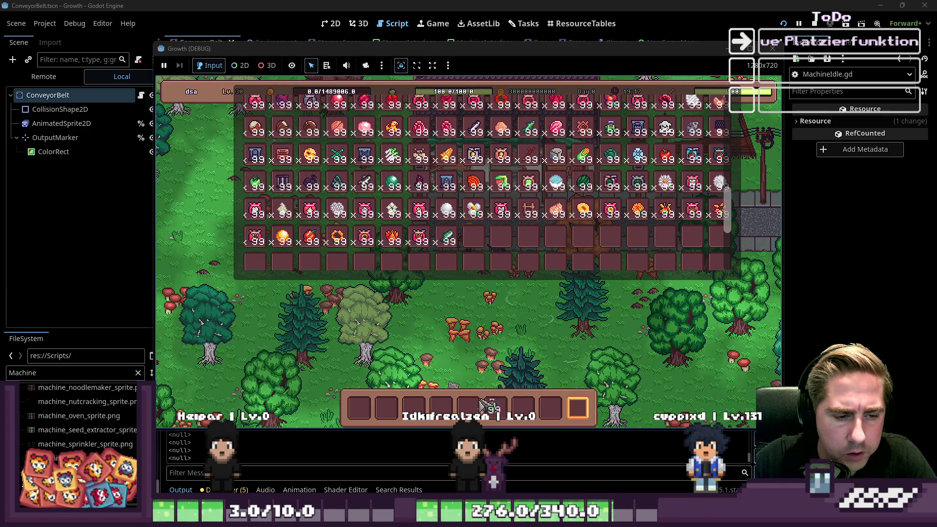
pyautogui.moveTo(312, 237)
pyautogui.scroll(5, 312, 238)
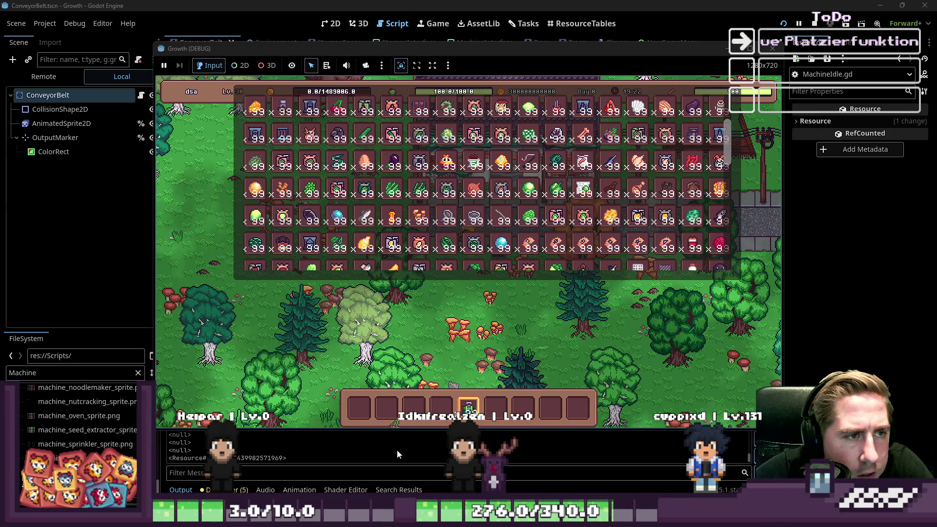
pyautogui.press('i')
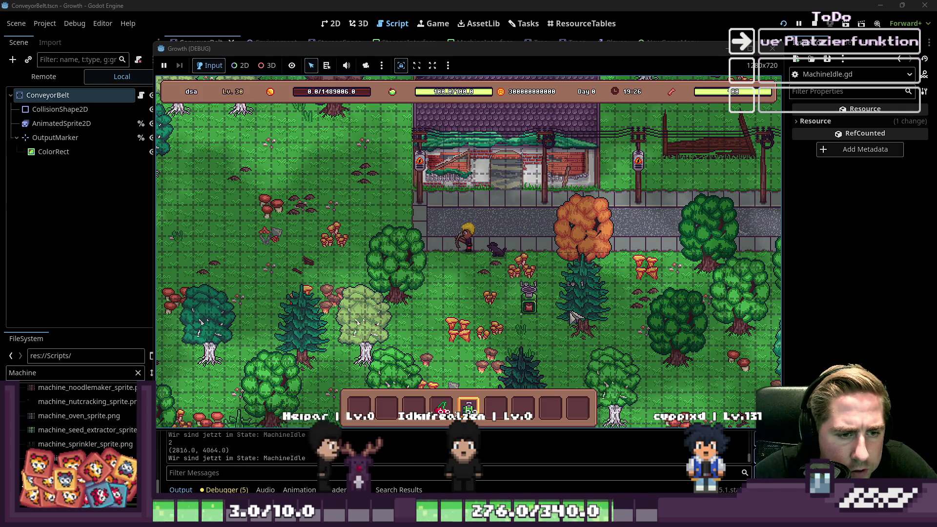
pyautogui.scroll(1, 546, 305)
pyautogui.scroll(-2, 556, 312)
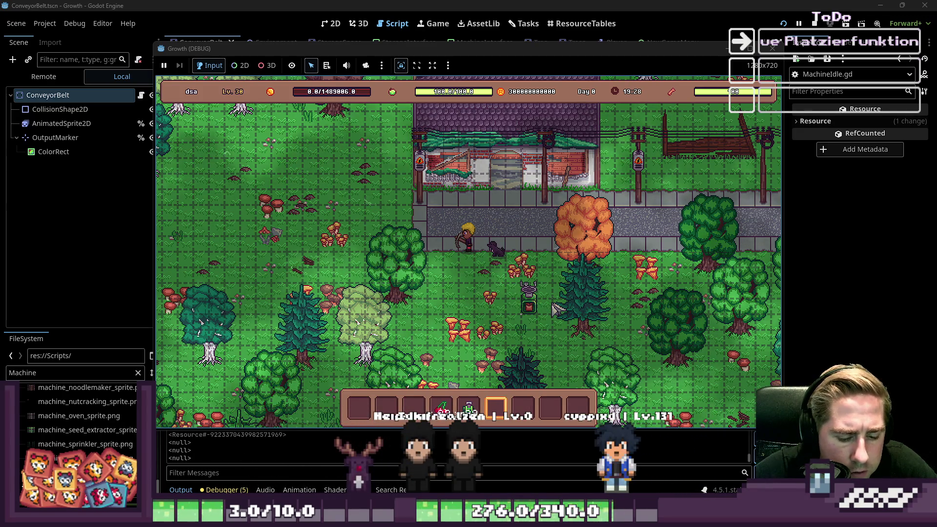
pyautogui.click(558, 318)
pyautogui.moveTo(441, 407); pyautogui.dragTo(467, 318)
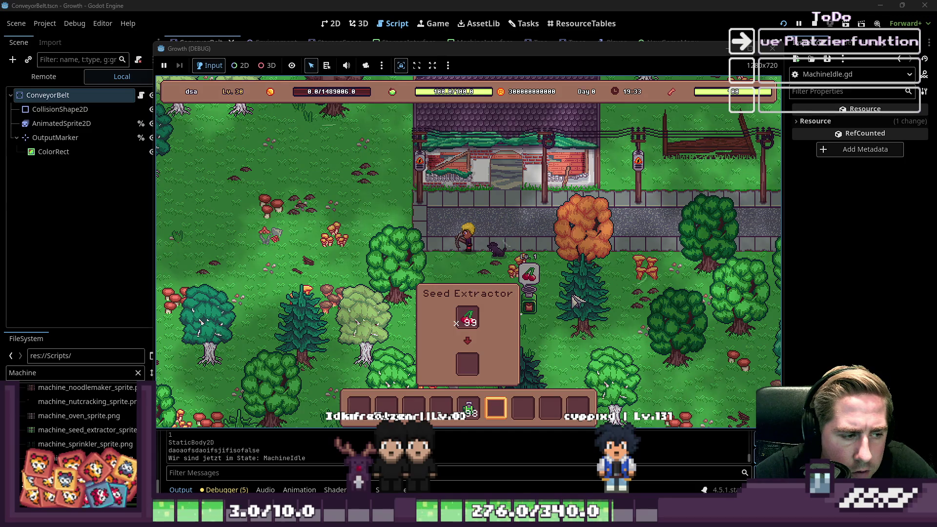
pyautogui.click(770, 49)
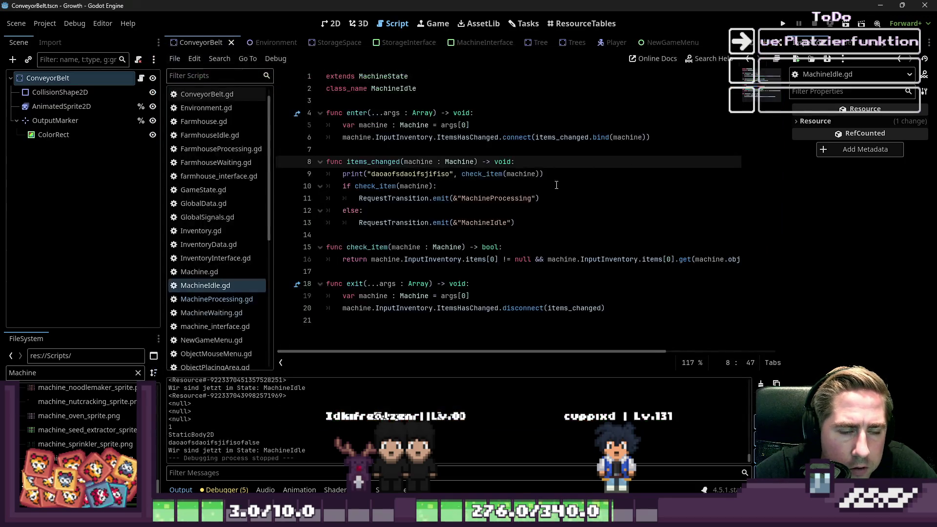
pyautogui.click(471, 204)
pyautogui.doubleClick(482, 174)
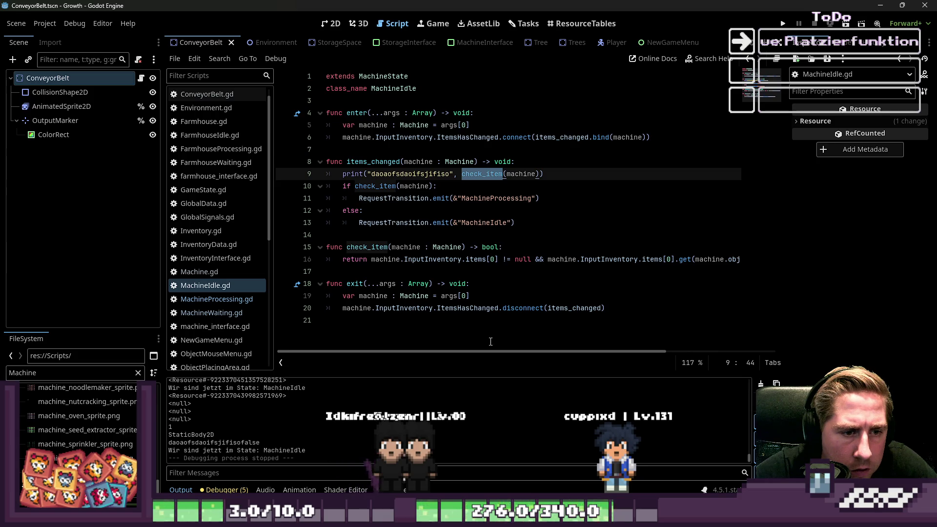
pyautogui.hscroll(5, 627, 340)
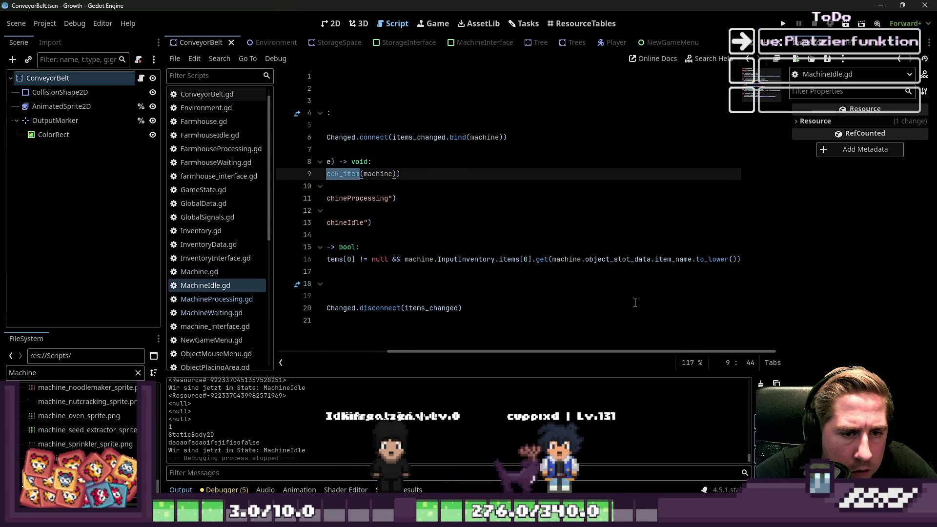
pyautogui.doubleClick(638, 259)
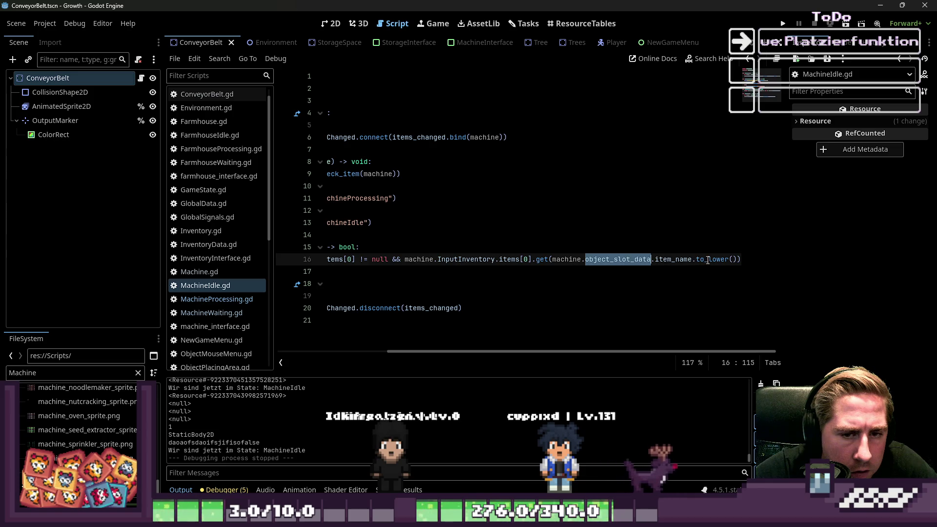
pyautogui.moveTo(707, 260)
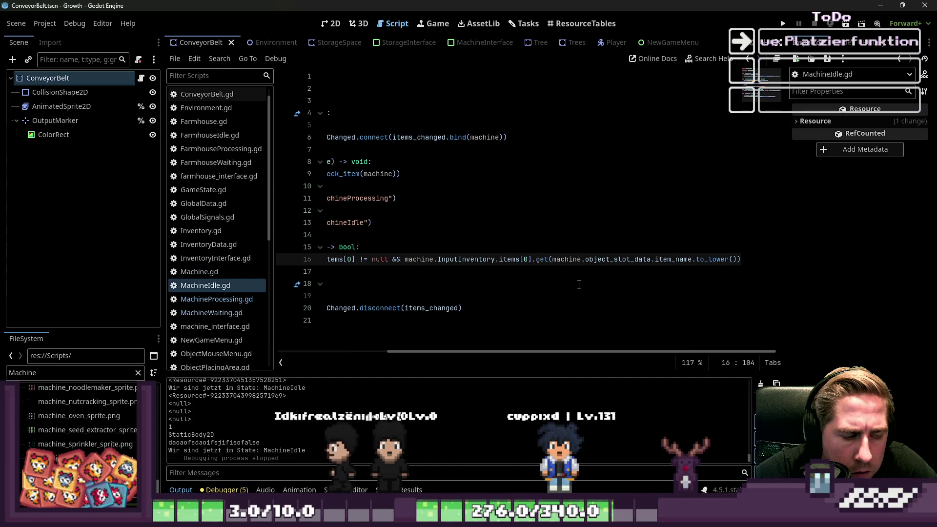
pyautogui.hscroll(-3, 436, 347)
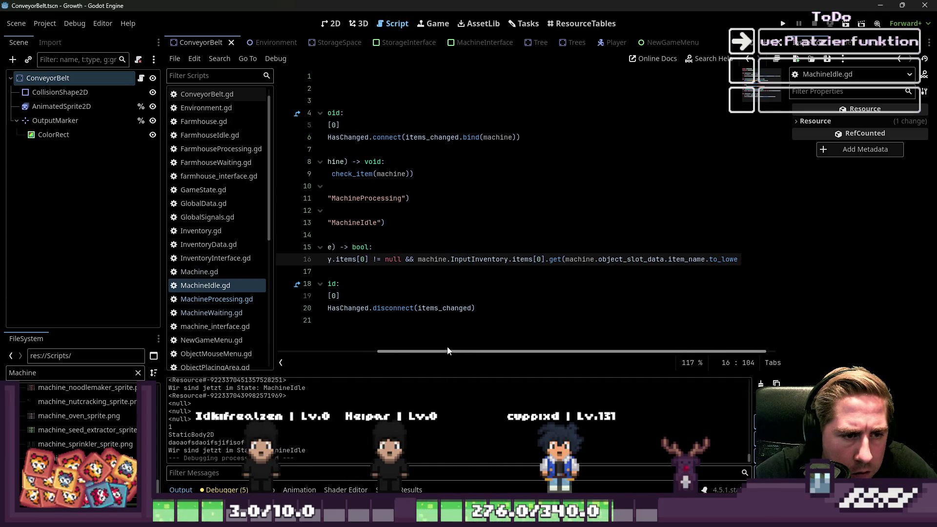
pyautogui.hscroll(-3, 436, 347)
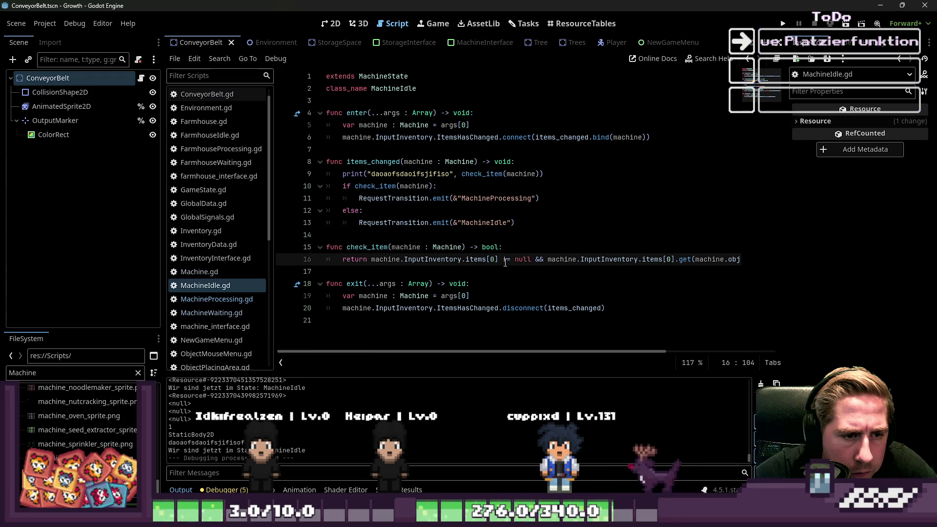
pyautogui.click(558, 244)
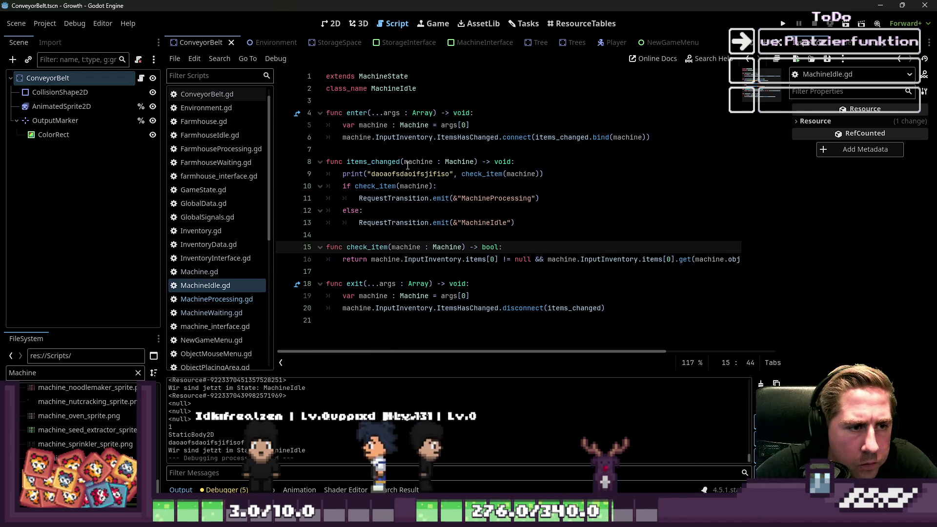
pyautogui.moveTo(498, 259)
pyautogui.mouseDown()
pyautogui.moveTo(386, 249)
pyautogui.moveTo(372, 259)
pyautogui.mouseUp()
pyautogui.click(550, 161)
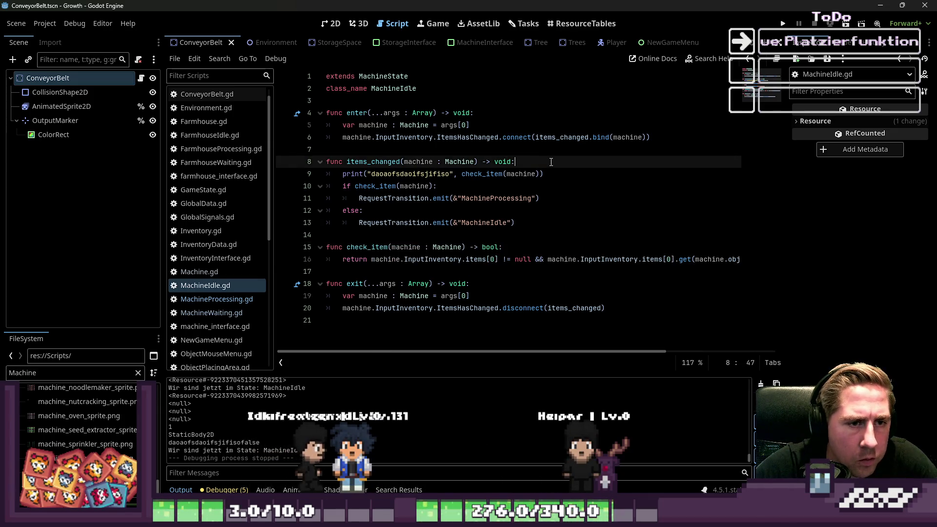
# Add print(machine.InputInventory.items[0]) and a print of the copied .get(...to_lower()) lookup, then run.
pyautogui.press('Return')
pyautogui.write('print')
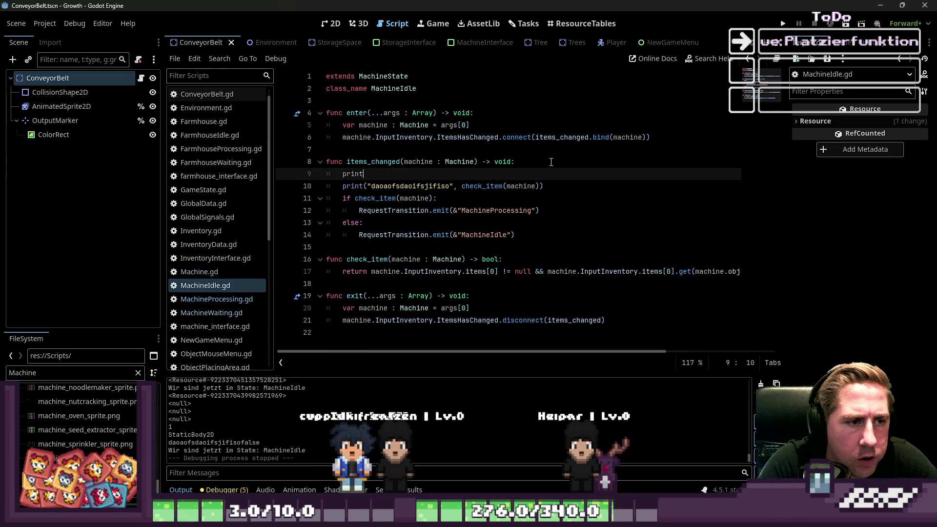
pyautogui.press('Return')
pyautogui.write('print(')
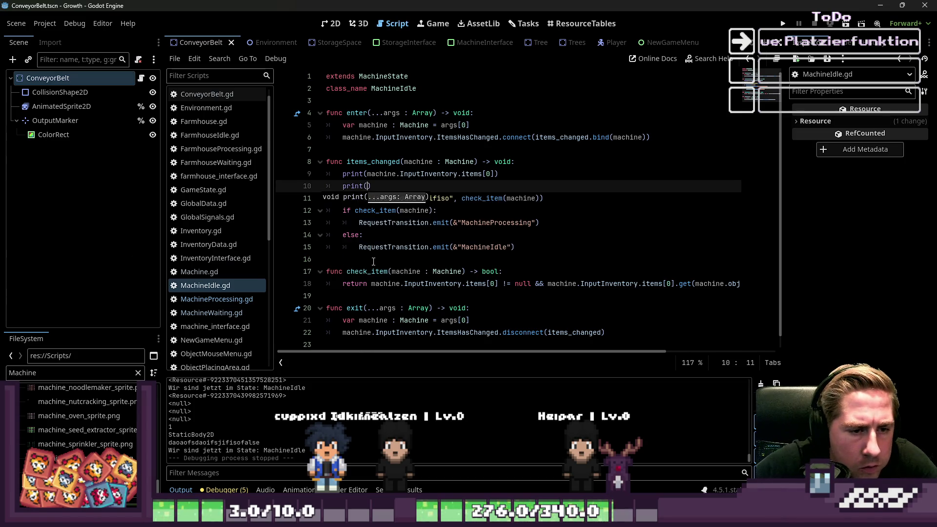
pyautogui.moveTo(549, 284)
pyautogui.mouseDown()
pyautogui.moveTo(746, 293)
pyautogui.moveTo(592, 289)
pyautogui.mouseUp()
pyautogui.hotkey('shift', 'Left')
pyautogui.hotkey('shift', 'Left')
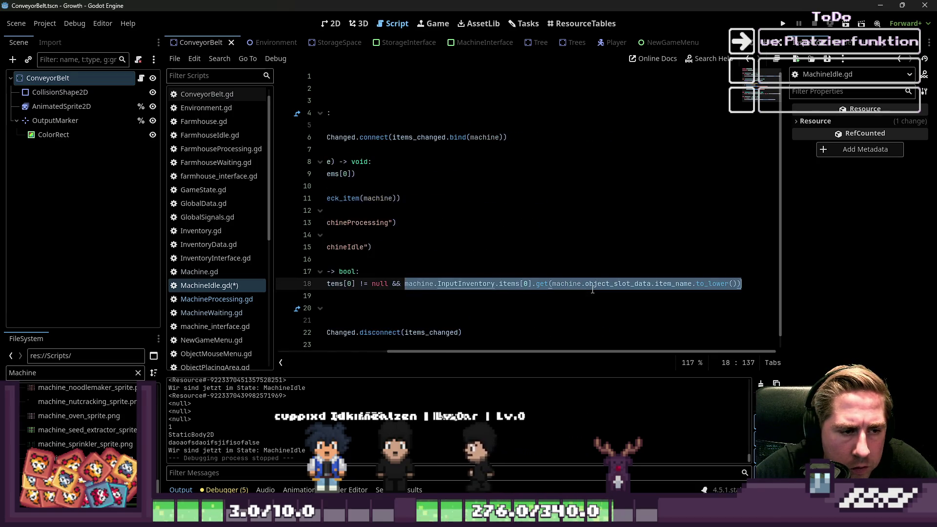
pyautogui.press('Up')
pyautogui.press('Up')
pyautogui.press('Up')
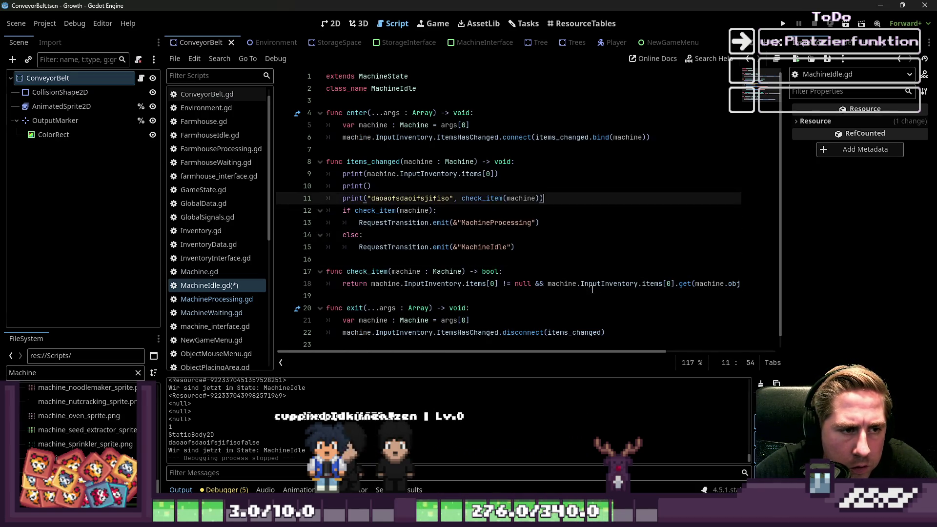
pyautogui.write('machine.InputInventory.items[0].get(machine.object_slot_data.item_name.to_lower())')
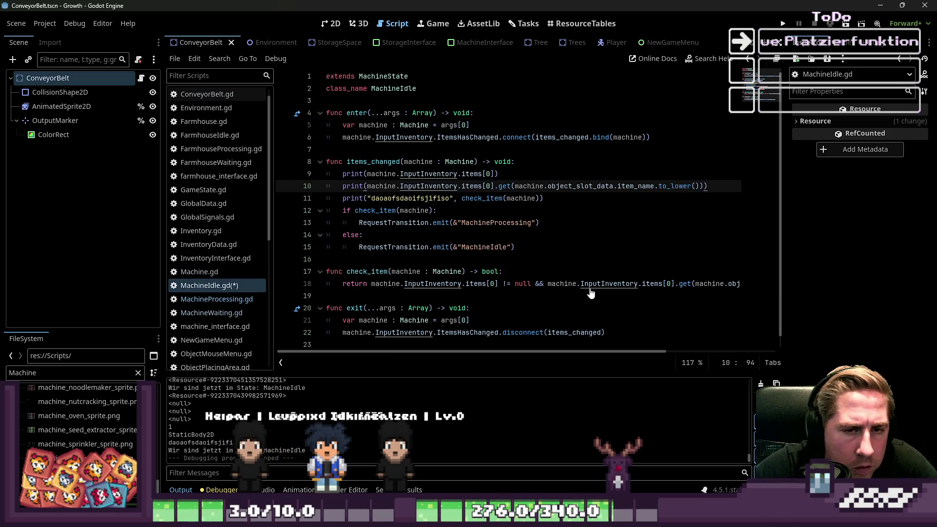
pyautogui.press('F5')
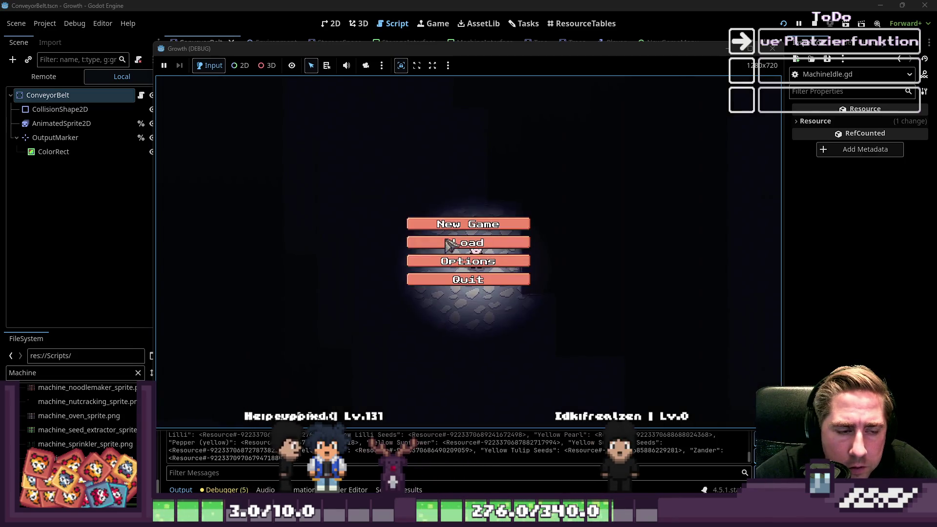
# Start a new game as 'wqe' and take a pumpkin stack into the hotbar.
pyautogui.click(444, 220)
pyautogui.write('wqe')
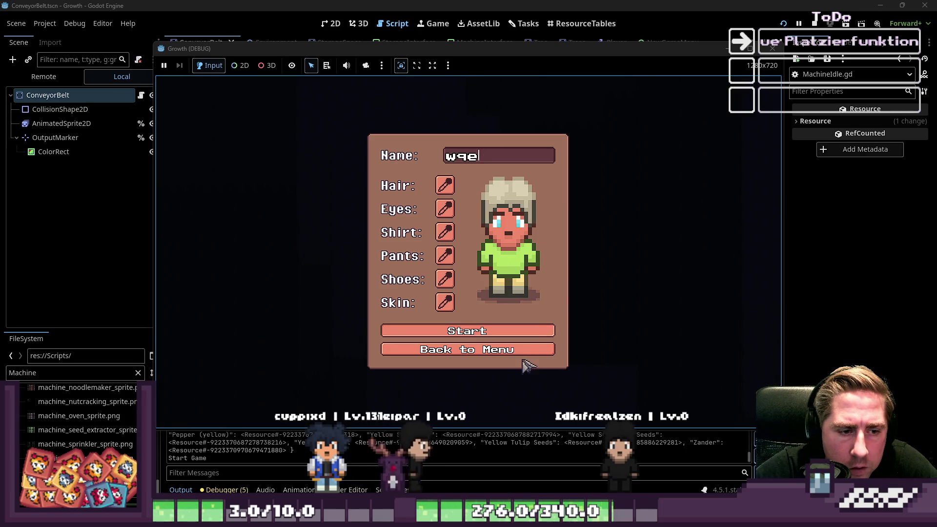
pyautogui.click(517, 337)
pyautogui.press('Tab')
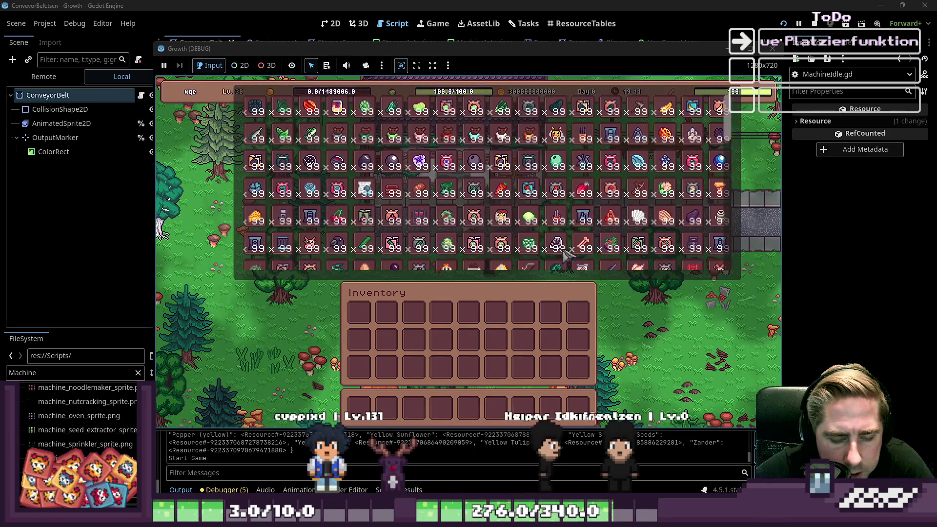
pyautogui.scroll(-3, 454, 219)
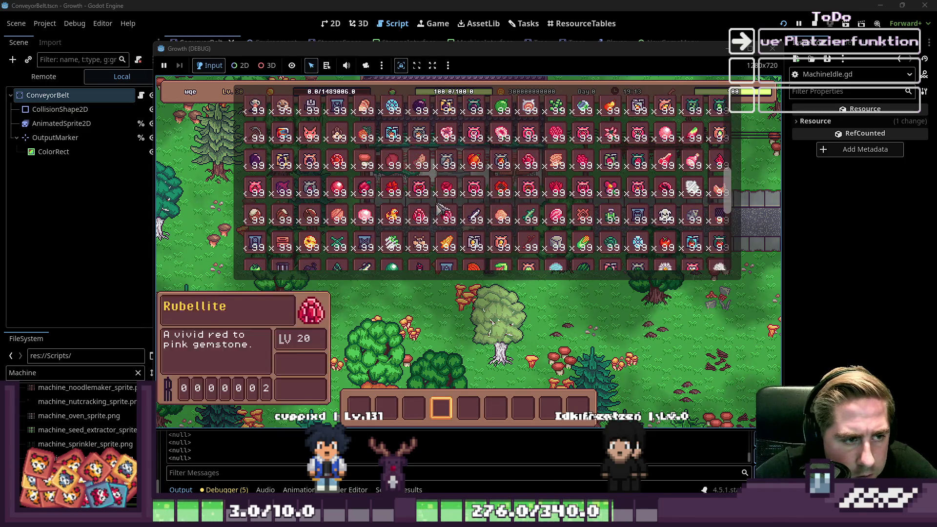
pyautogui.scroll(-3, 561, 205)
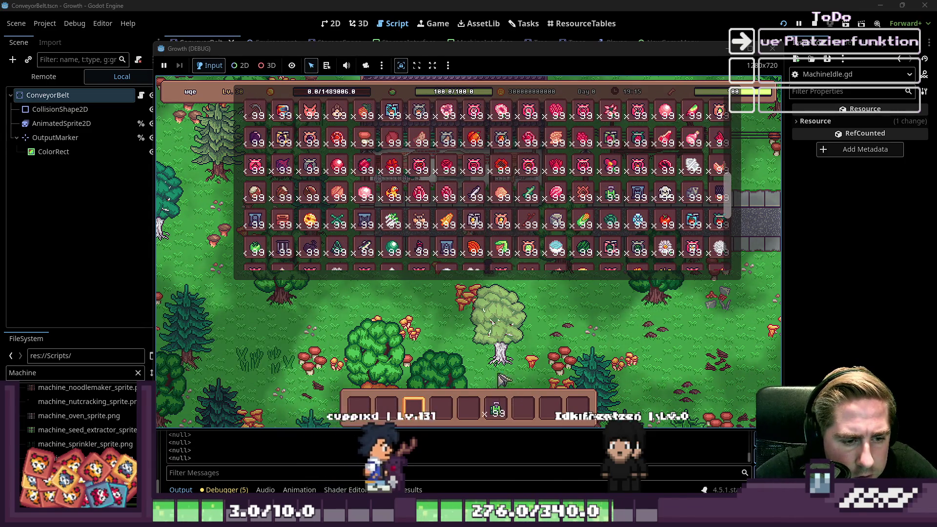
pyautogui.click(476, 149)
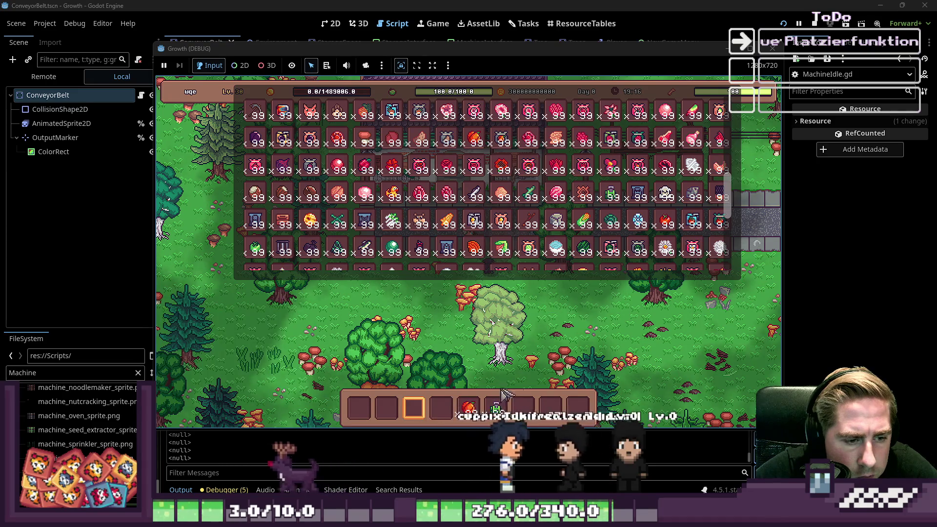
pyautogui.press('Tab')
pyautogui.press('Tab')
pyautogui.press('Escape')
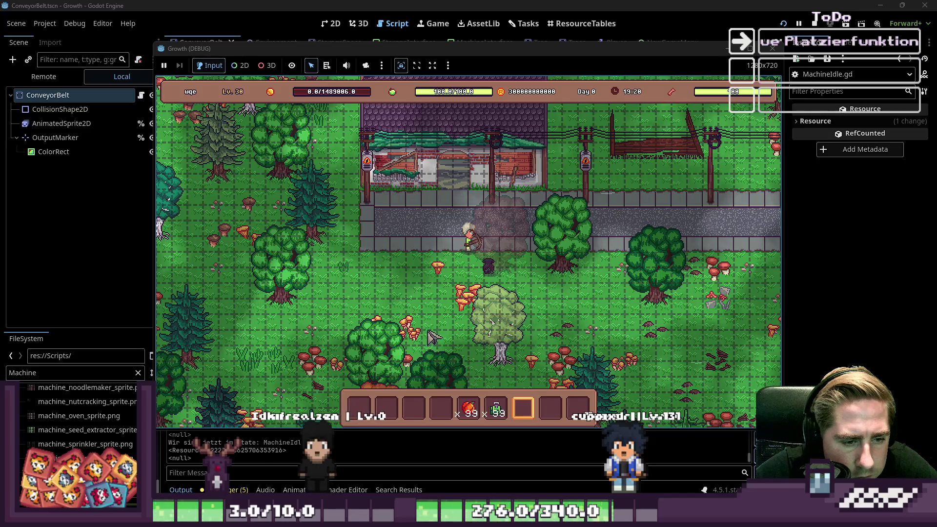
# Place the Seed Extractor and load the 99 pumpkins into its input, triggering the null-value error.
pyautogui.click(400, 293)
pyautogui.scroll(-2, 410, 303)
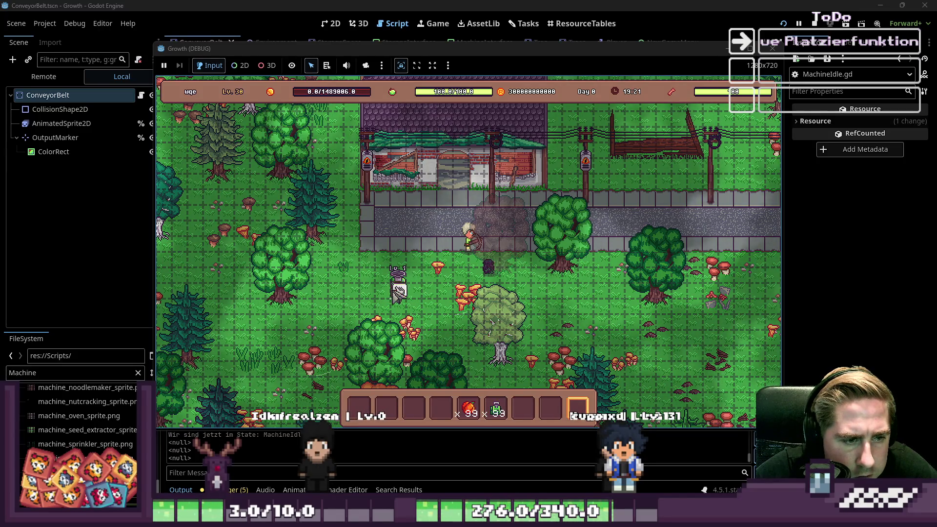
pyautogui.click(398, 293)
pyautogui.click(468, 408)
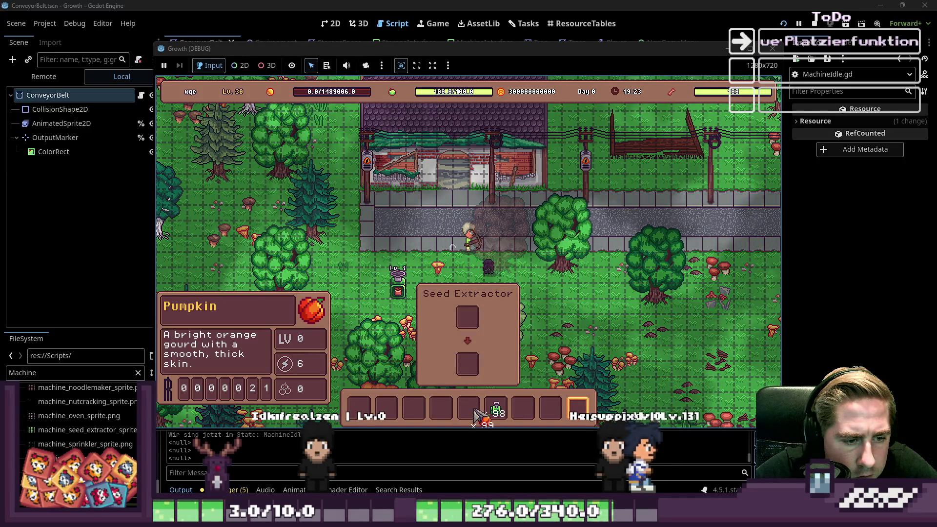
pyautogui.click(468, 318)
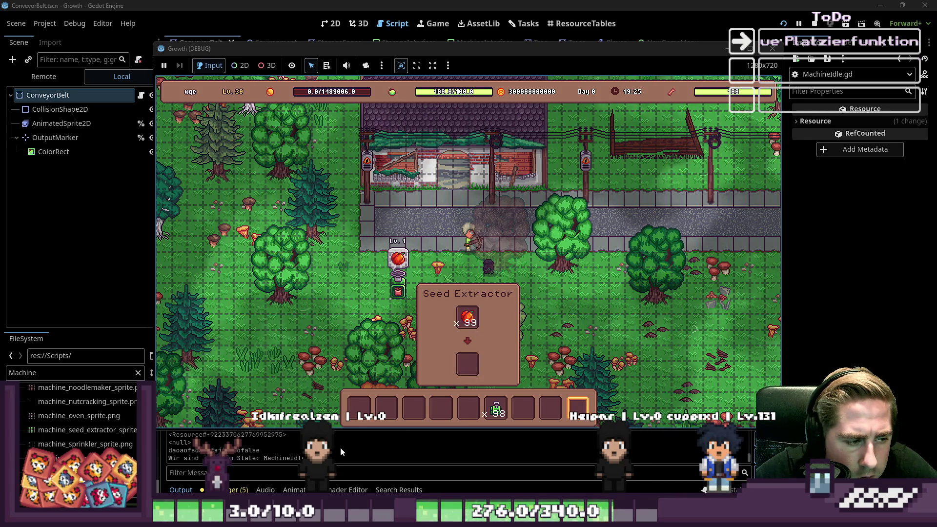
pyautogui.click(467, 319)
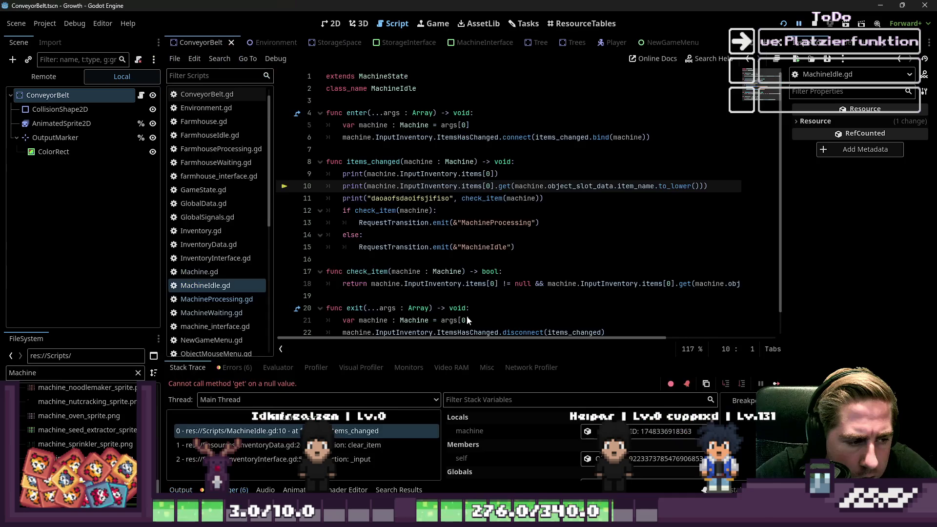
# Check the Output log and inspect the failing .get call and machine value on line 10.
pyautogui.click(391, 234)
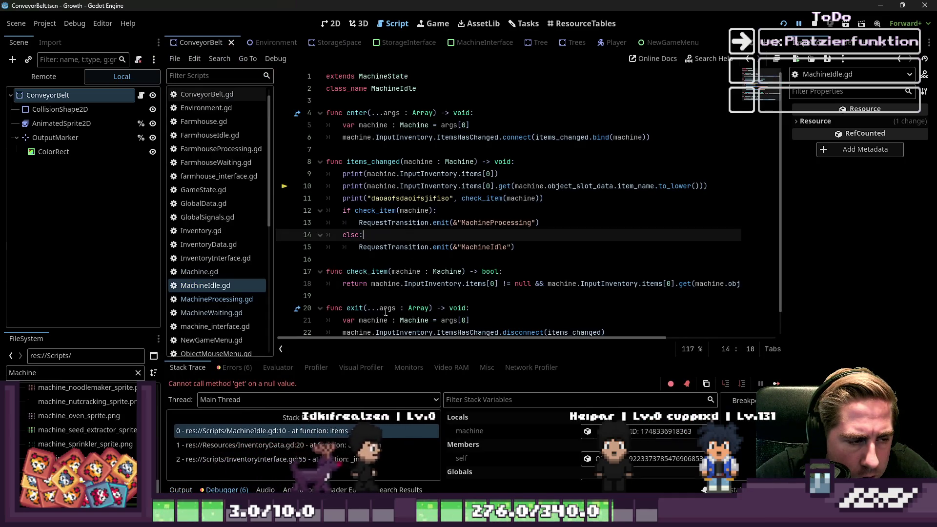
pyautogui.click(180, 489)
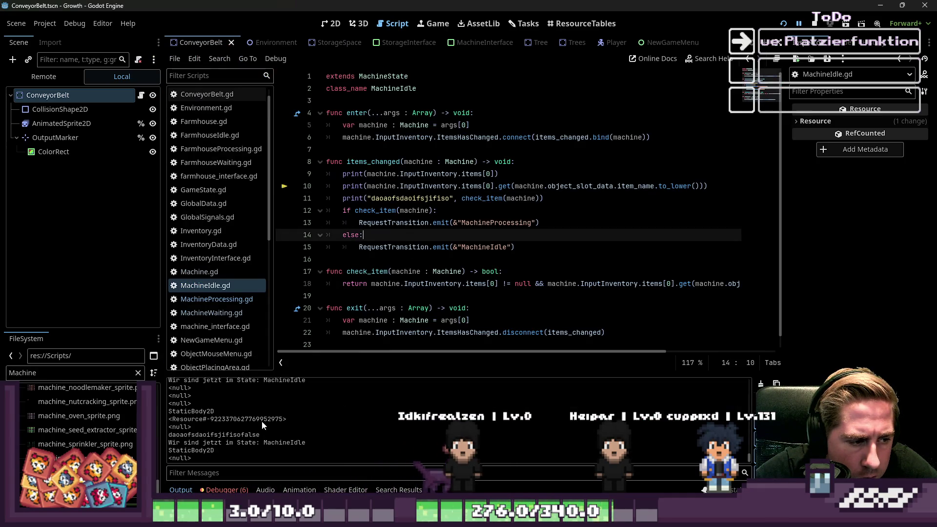
pyautogui.doubleClick(410, 199)
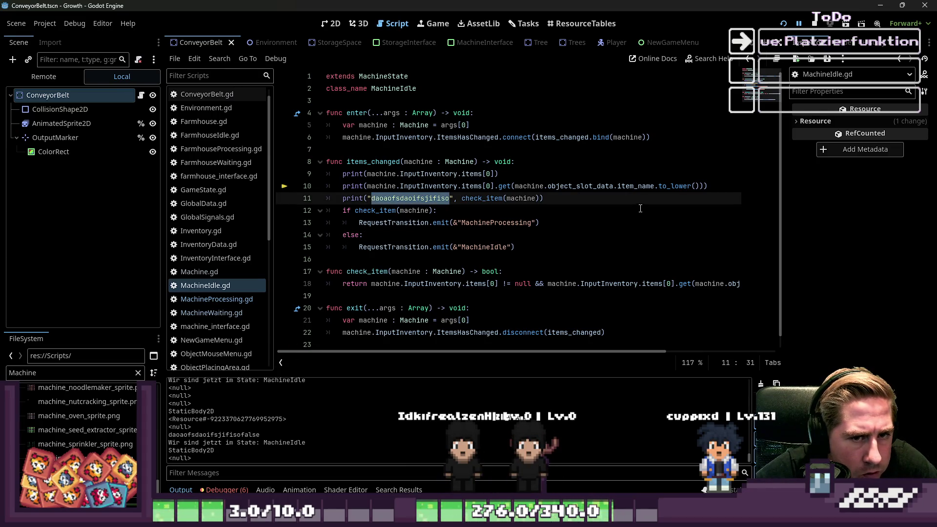
pyautogui.click(536, 186)
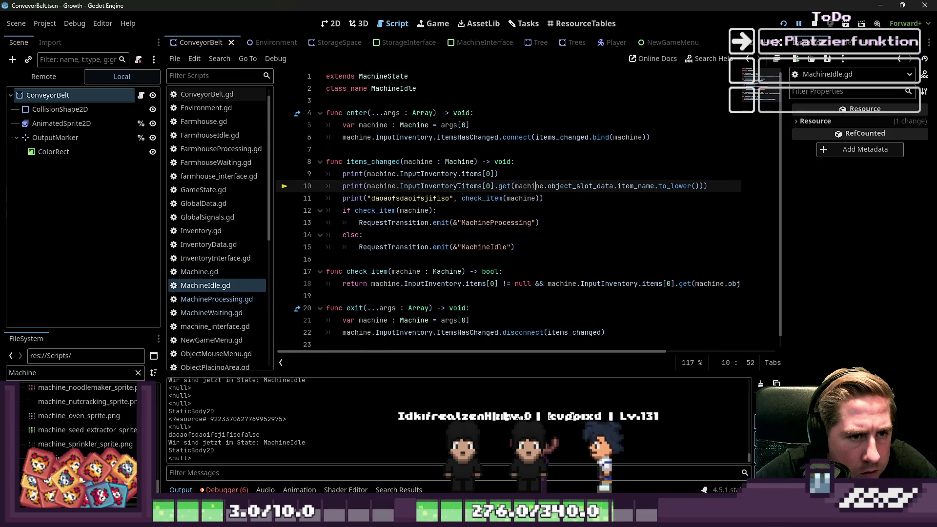
pyautogui.doubleClick(505, 187)
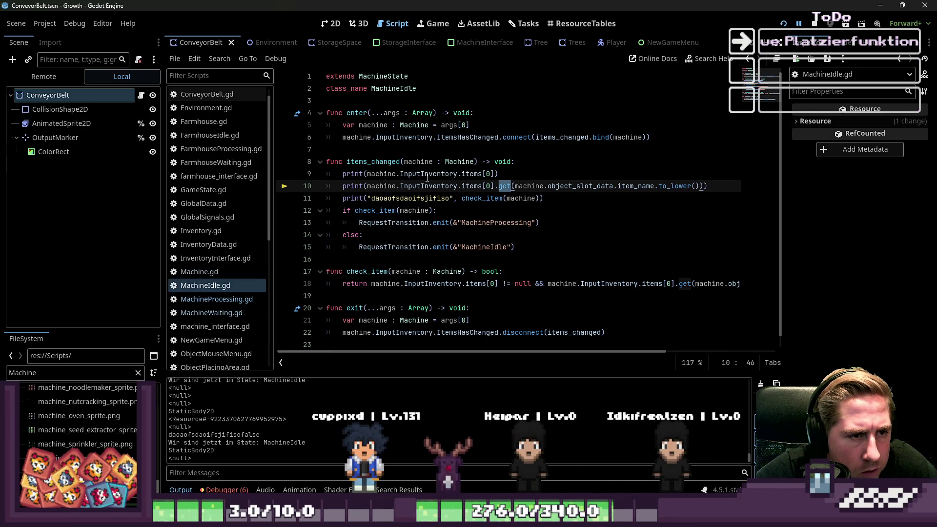
pyautogui.click(484, 186)
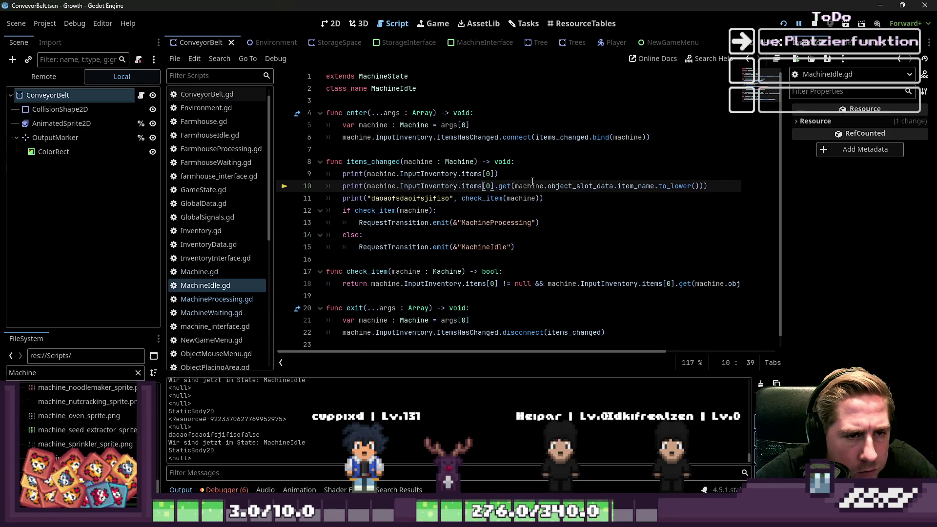
pyautogui.click(516, 186)
pyautogui.click(527, 189)
pyautogui.doubleClick(527, 188)
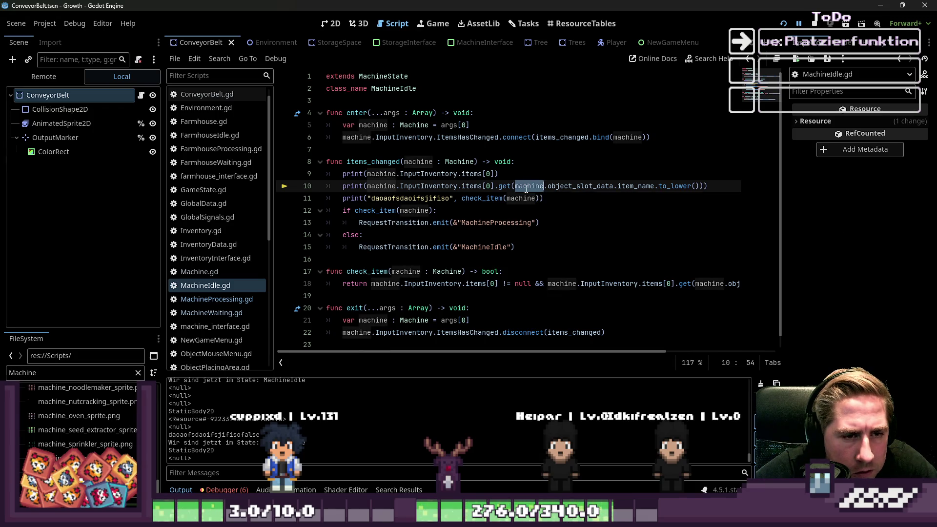
pyautogui.moveTo(526, 188)
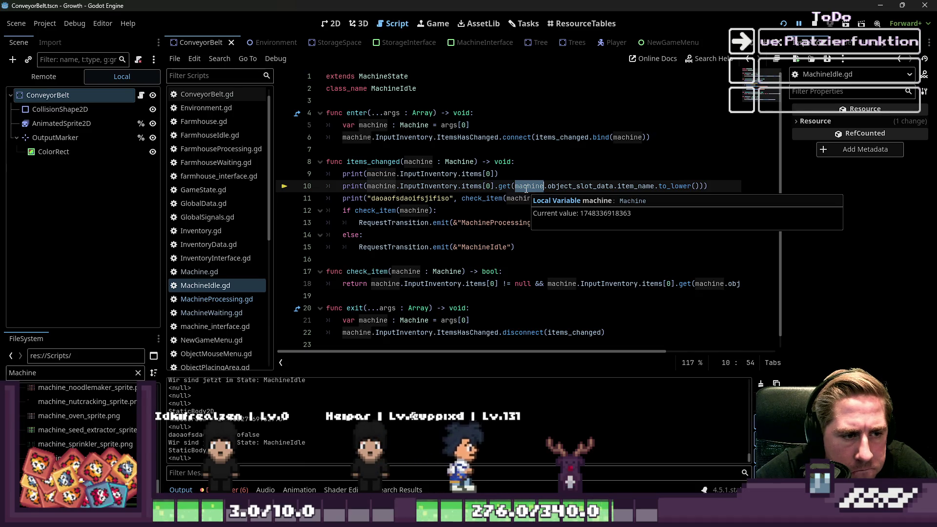
pyautogui.click(494, 214)
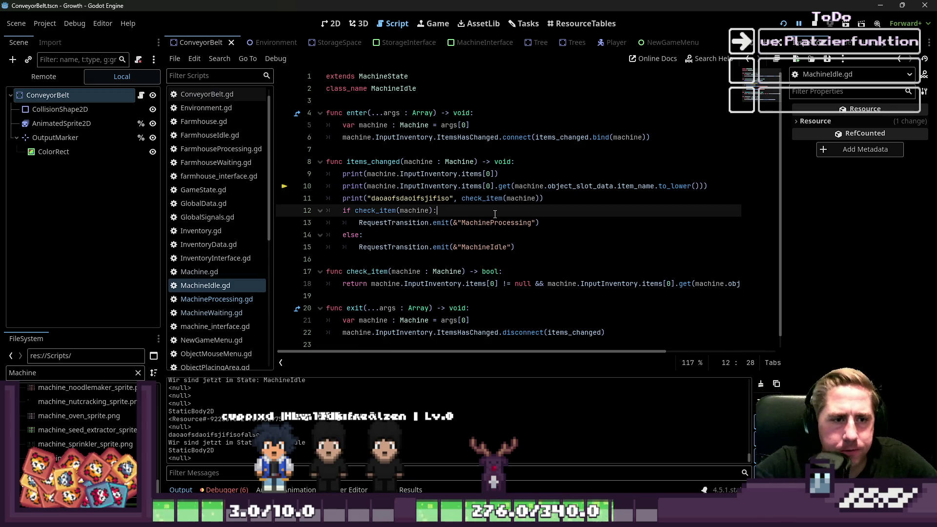
# Insert print(machine.object_slot_data.item_name.to_lower()) above line 10 and relaunch the game.
pyautogui.click(527, 185)
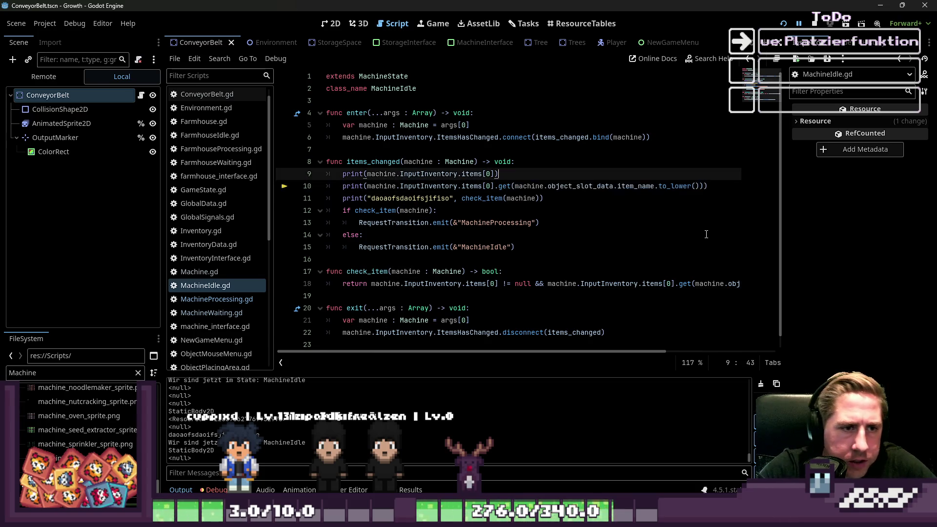
pyautogui.hotkey('ctrl', 'shift', 'Return')
pyautogui.write('int')
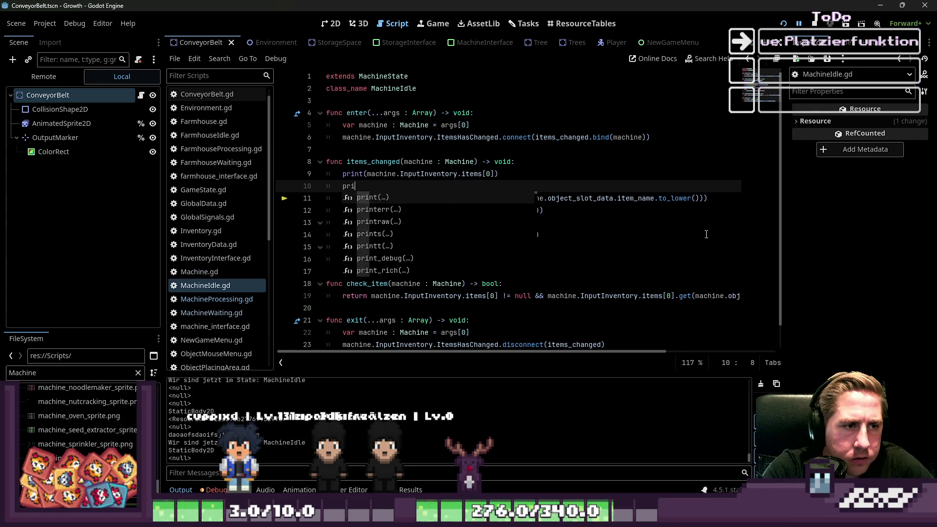
pyautogui.press('Return')
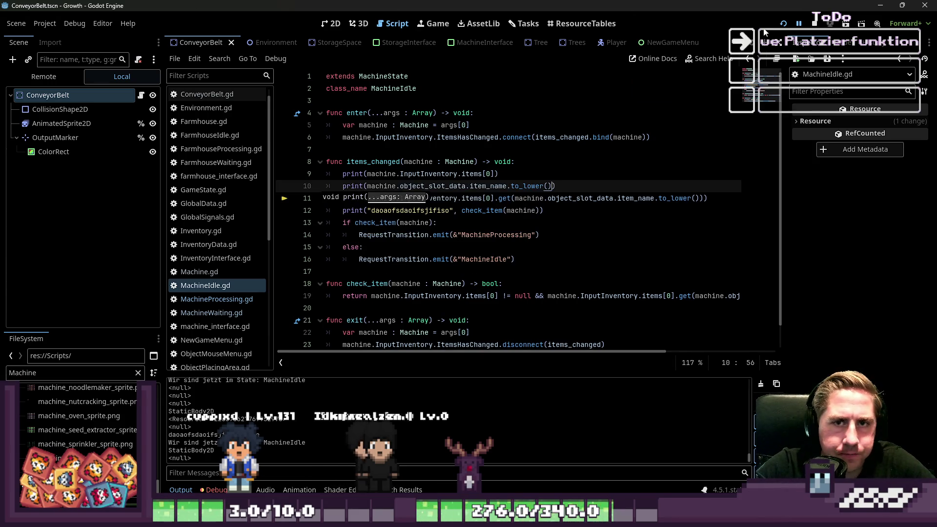
pyautogui.click(782, 24)
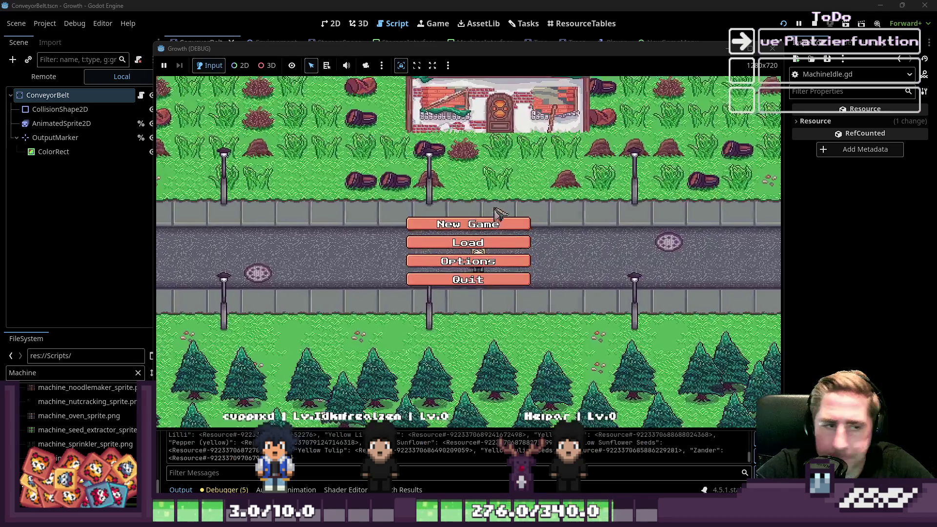
# Start a new game with a character named 'xcy' and browse the item grid.
pyautogui.click(468, 221)
pyautogui.write('xcy')
pyautogui.click(468, 332)
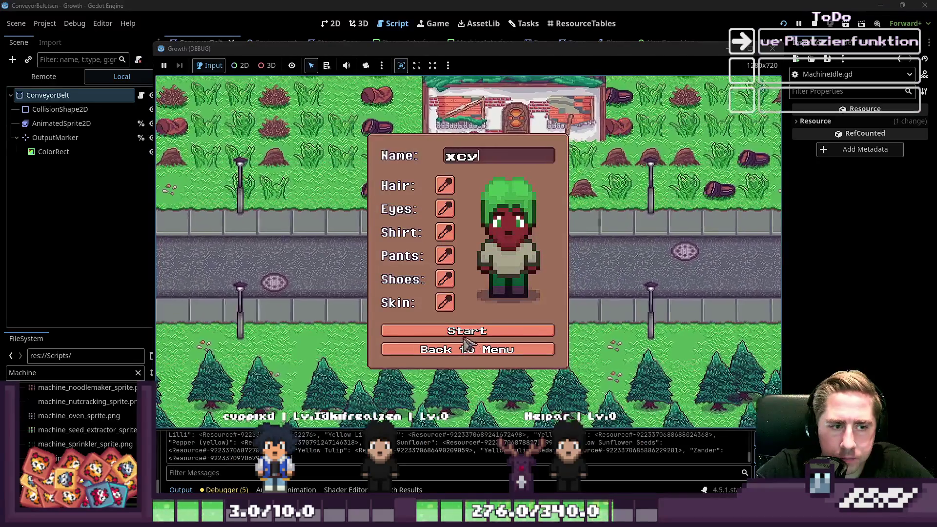
pyautogui.press('Tab')
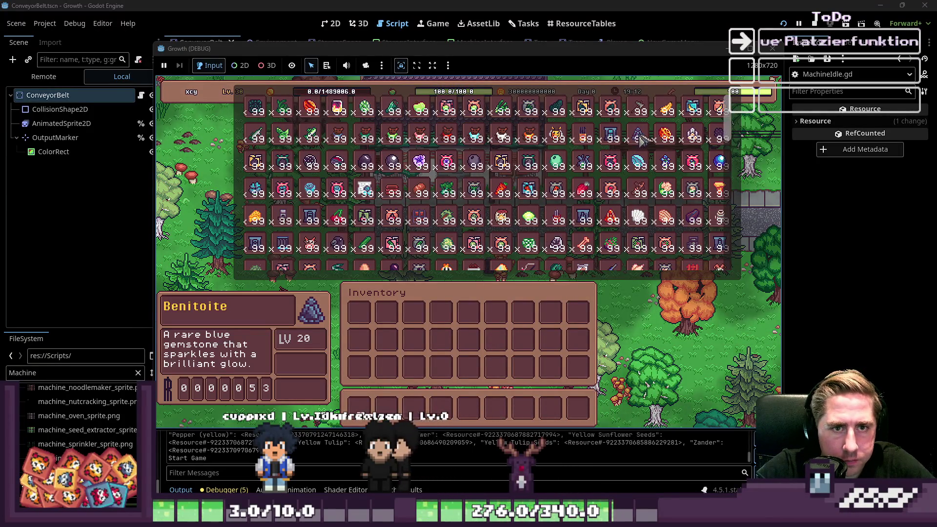
pyautogui.scroll(-10, 639, 142)
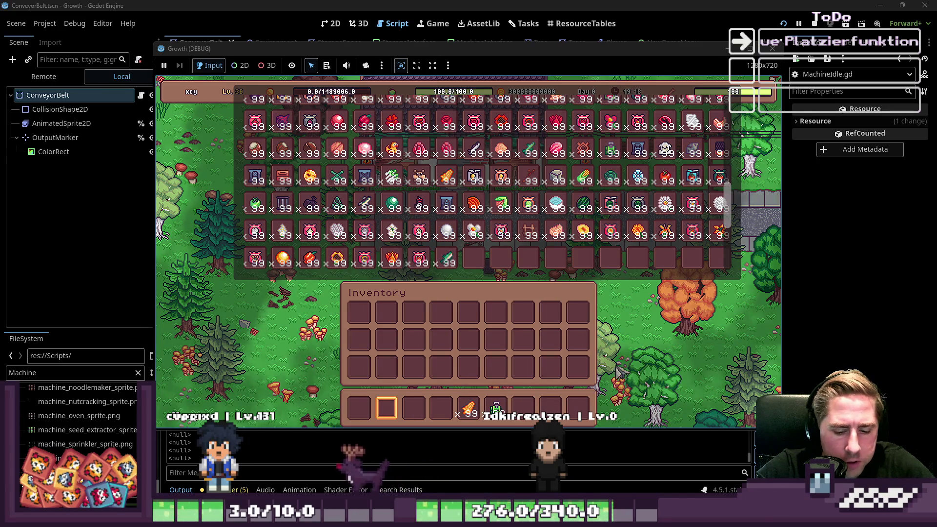
pyautogui.press('Escape')
pyautogui.press('Escape')
# Place the Seed Extractor, drop the fruit stack into its input, and close the game.
pyautogui.press('7')
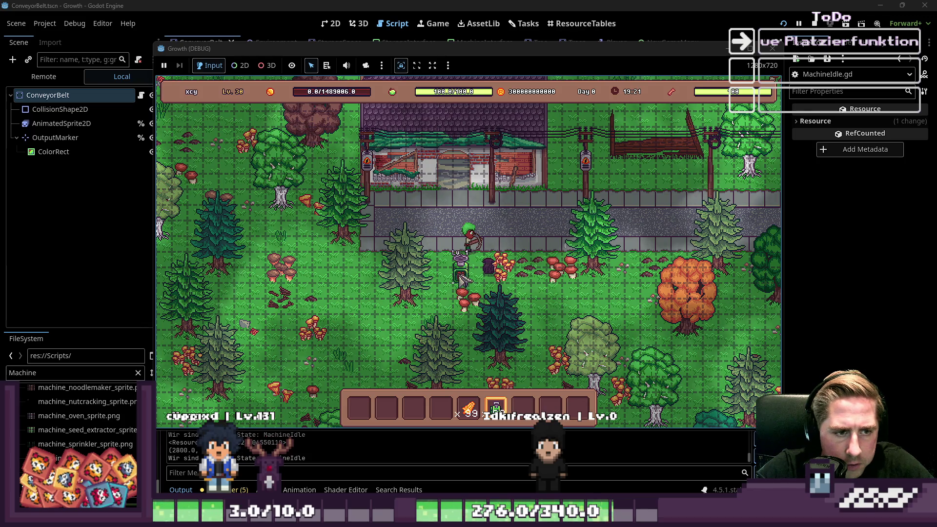
pyautogui.click(461, 280)
pyautogui.press('4')
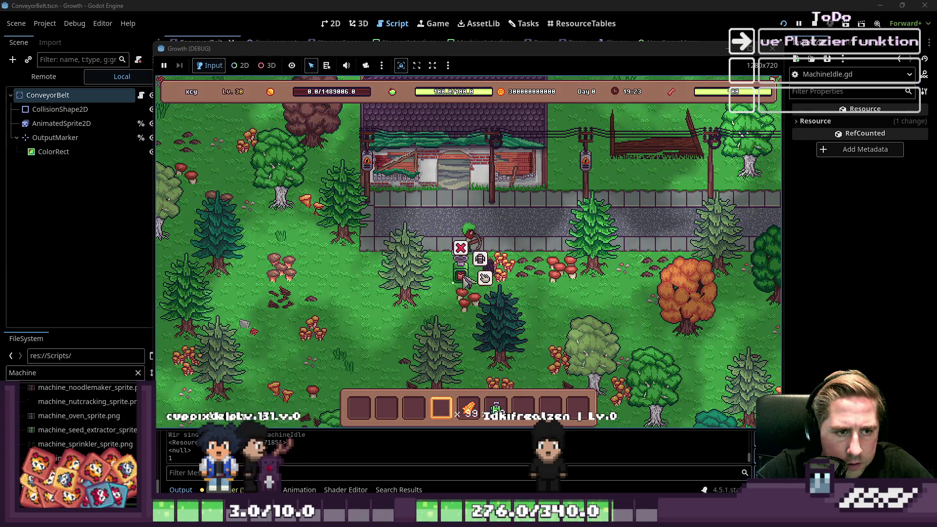
pyautogui.click(468, 270)
pyautogui.moveTo(468, 408); pyautogui.dragTo(468, 317)
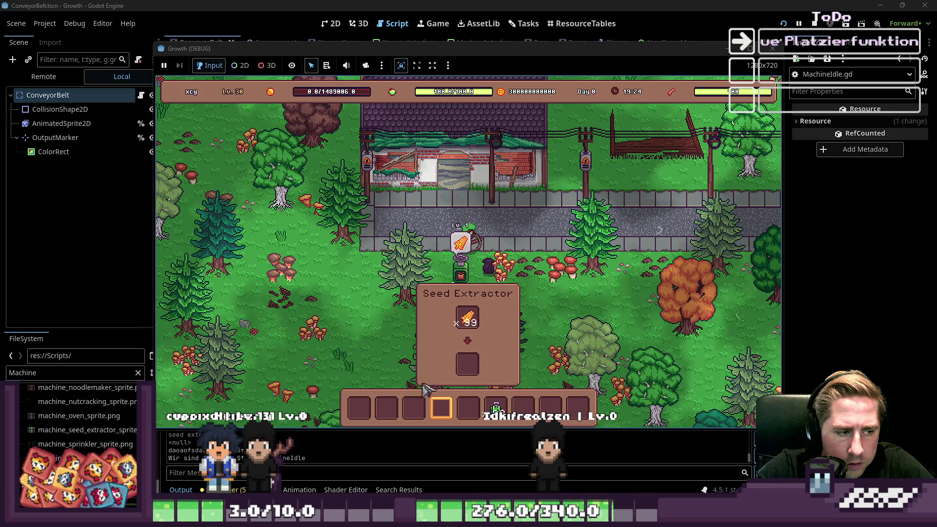
pyautogui.click(345, 454)
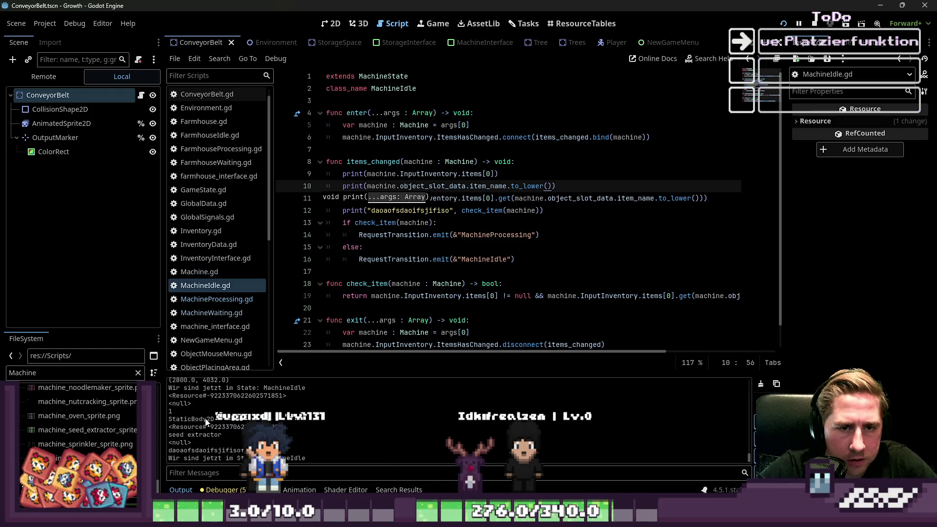
# Open the Mango resource in ResourceTables, confirm Seedextractor processing is on, then return to MachineIdle.gd.
pyautogui.click(692, 198)
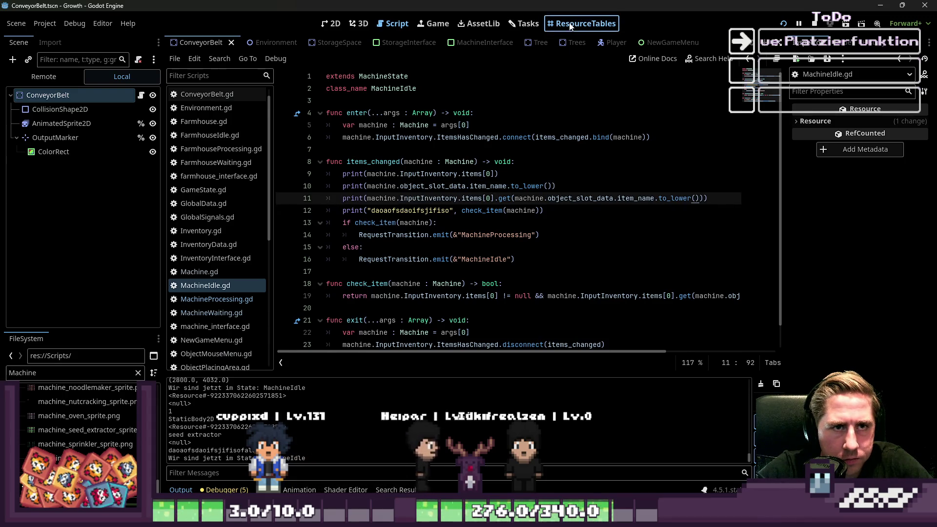
pyautogui.click(583, 23)
pyautogui.scroll(2, 373, 266)
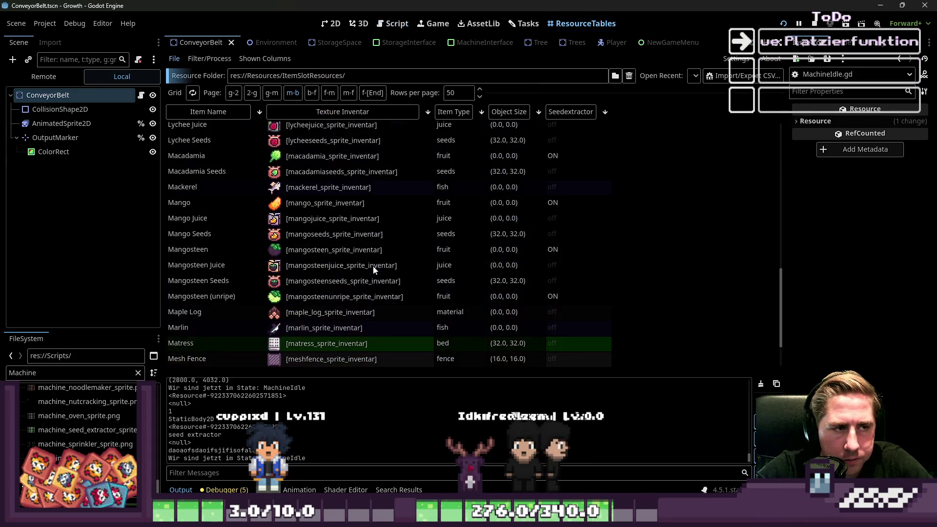
pyautogui.click(353, 221)
pyautogui.click(332, 204)
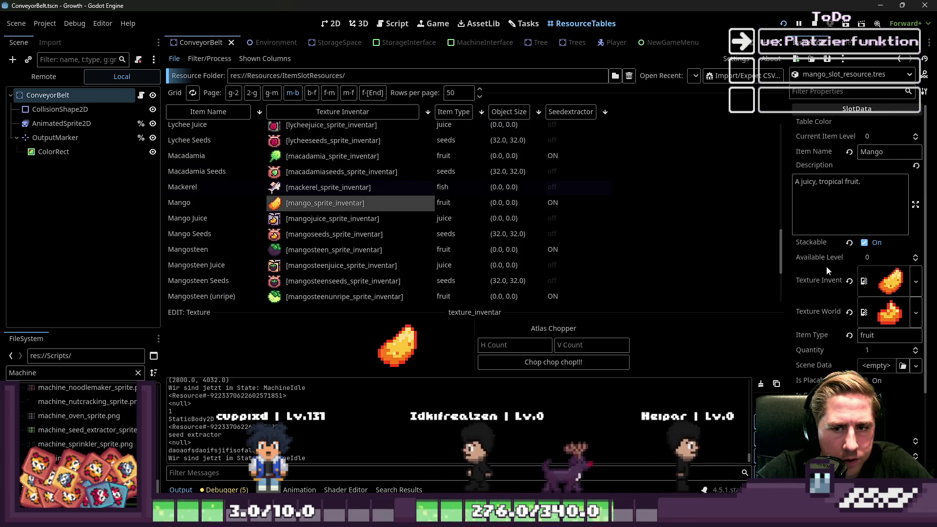
pyautogui.scroll(-5, 826, 265)
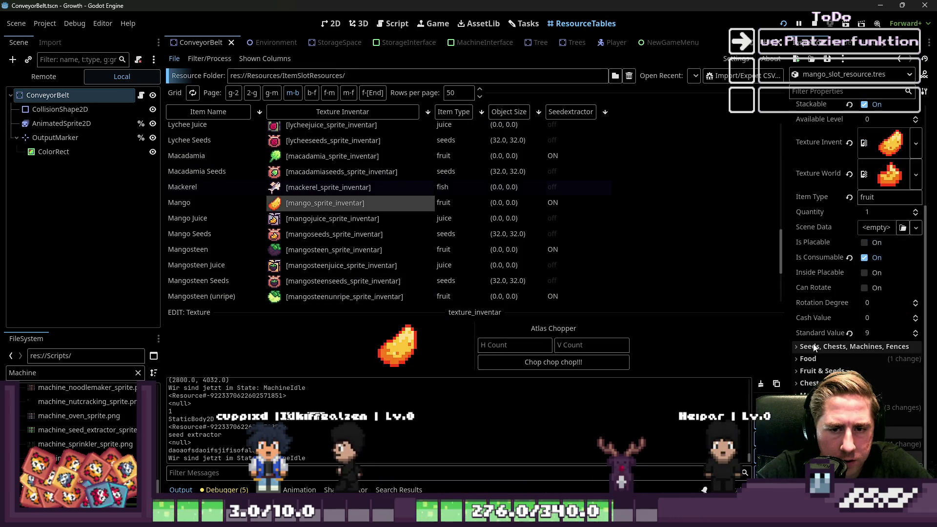
pyautogui.click(819, 407)
pyautogui.scroll(-3, 812, 356)
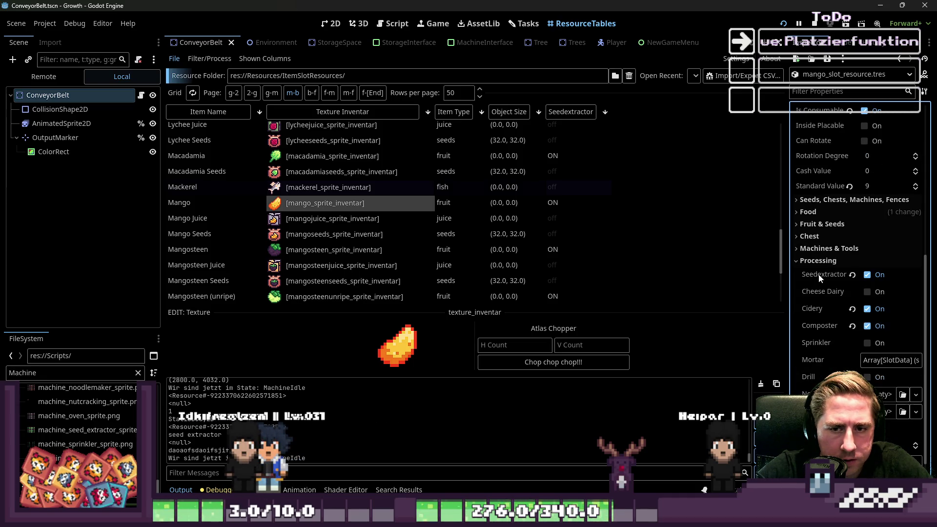
pyautogui.click(331, 23)
pyautogui.click(393, 23)
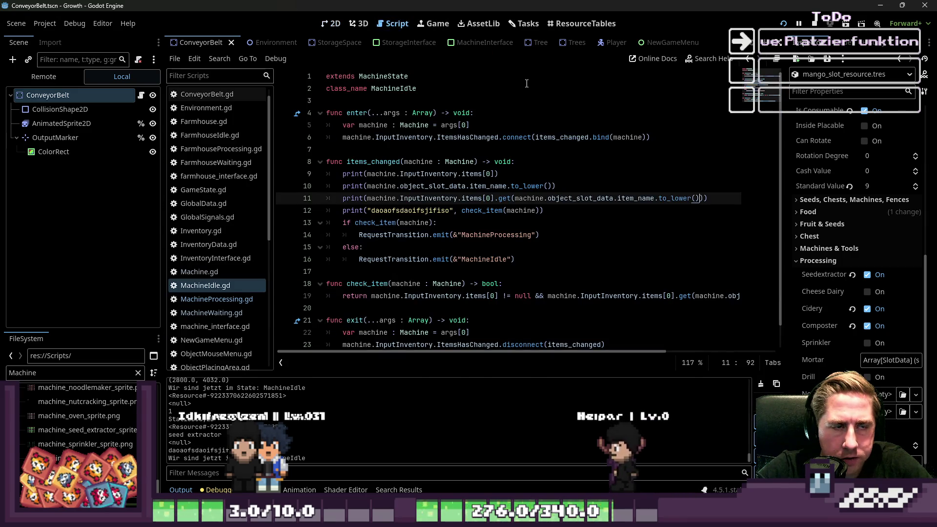
# On line 11 of MachineIdle.gd, append .replace(" ", "") after to_lower() and close the parentheses.
pyautogui.click(541, 43)
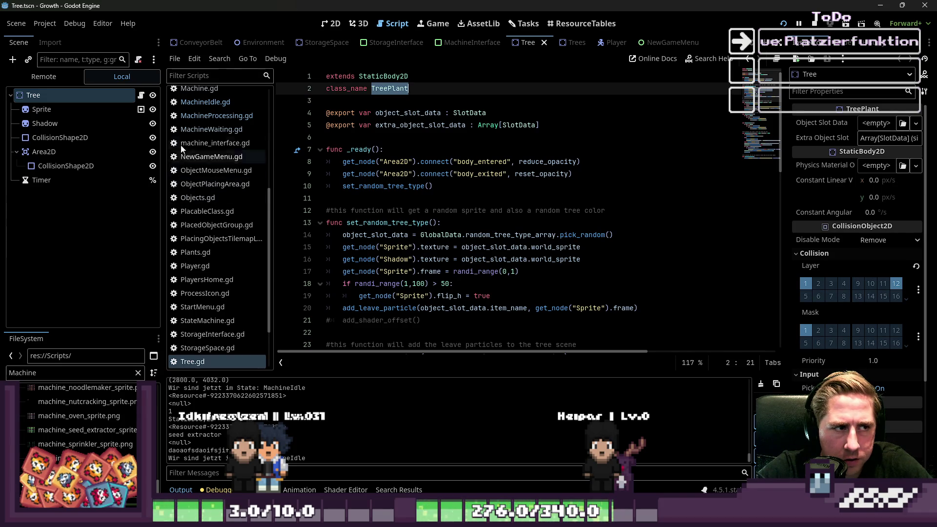
pyautogui.click(210, 102)
pyautogui.click(210, 115)
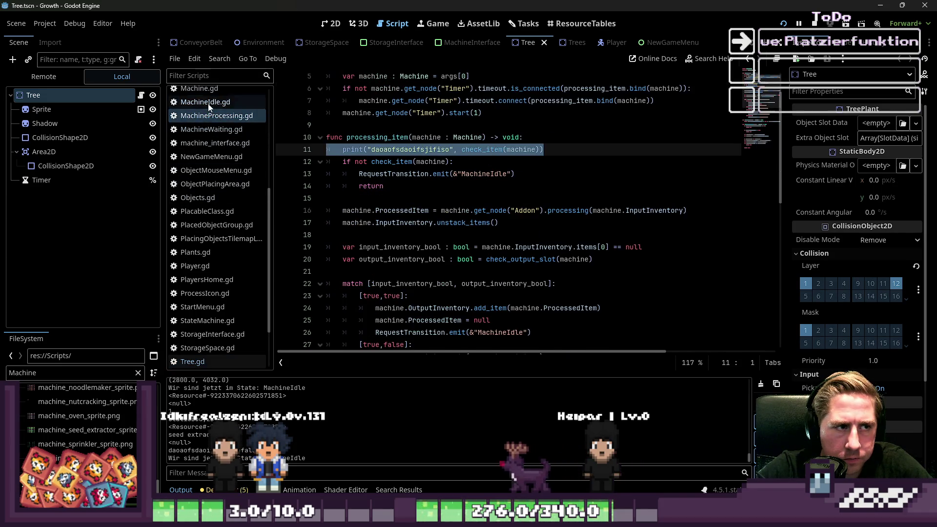
pyautogui.click(208, 104)
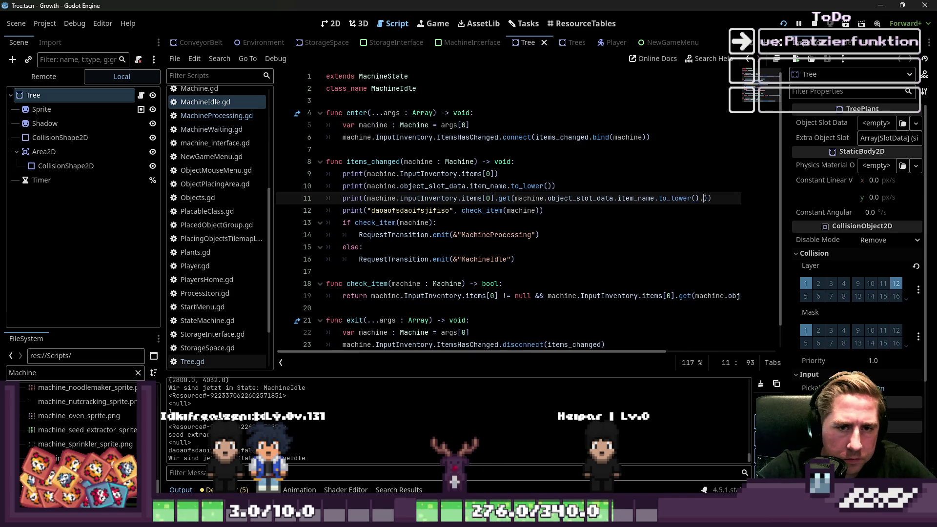
pyautogui.write('replace(')
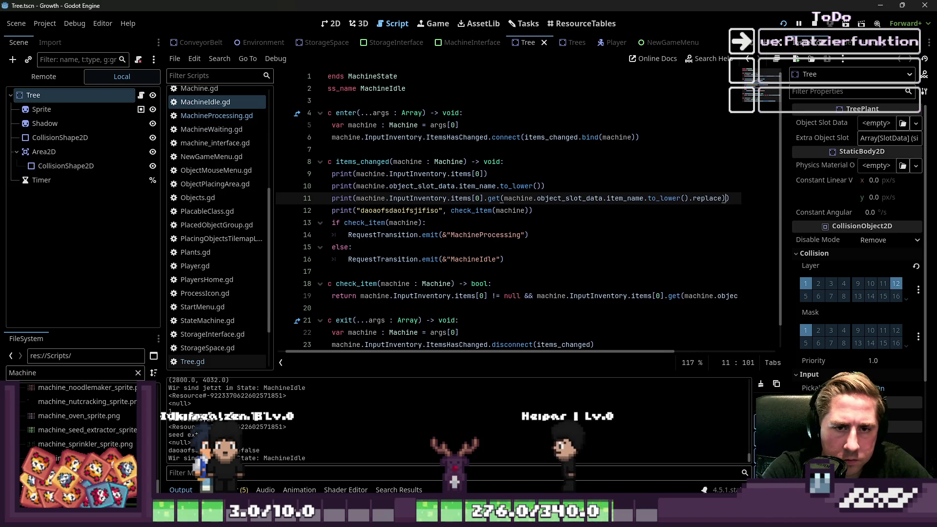
pyautogui.write('" ')
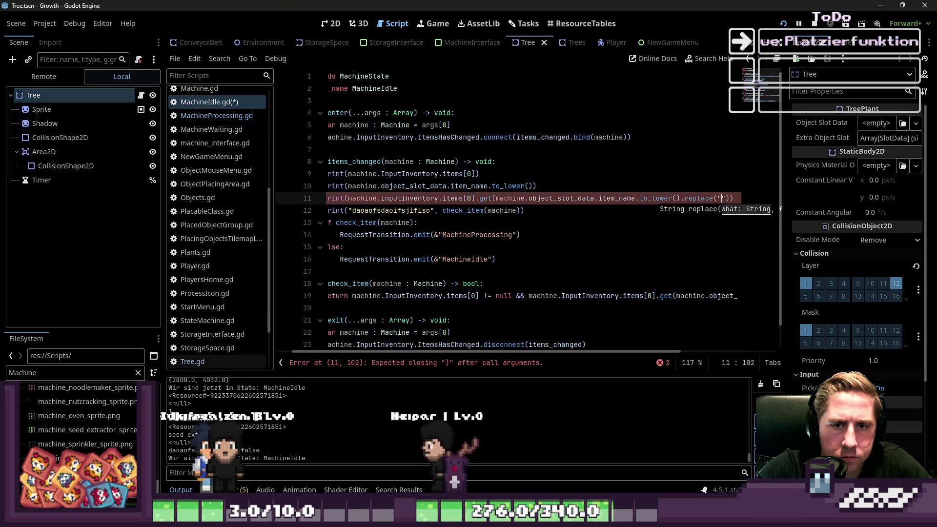
pyautogui.write('", "')
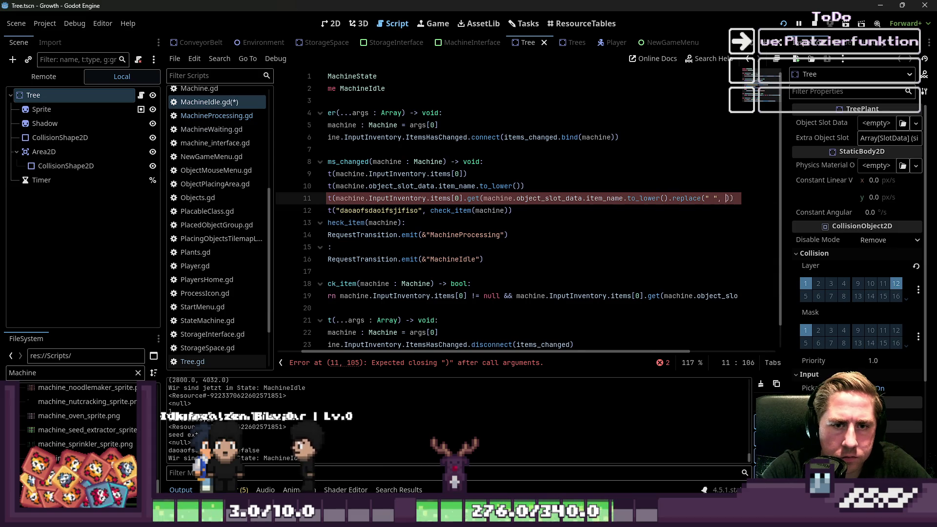
pyautogui.press('Up')
pyautogui.press('Up')
pyautogui.press('Up')
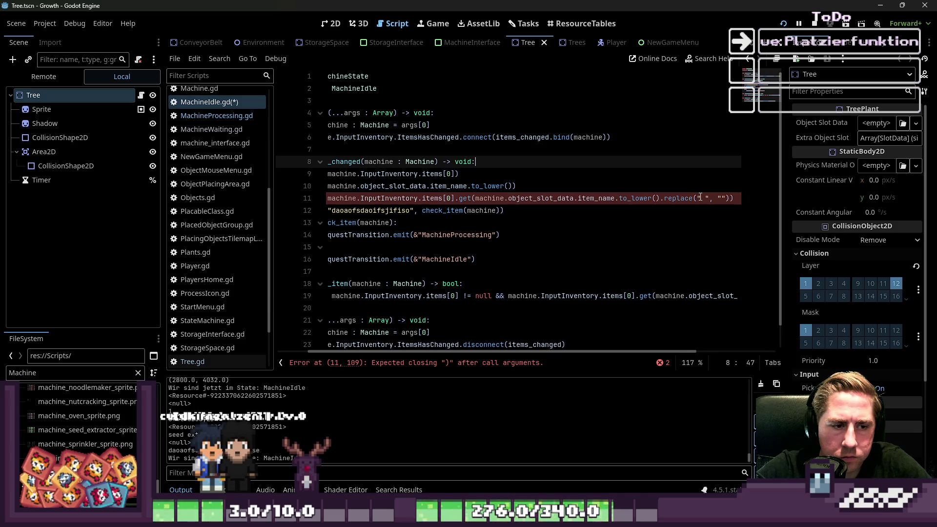
pyautogui.click(718, 197)
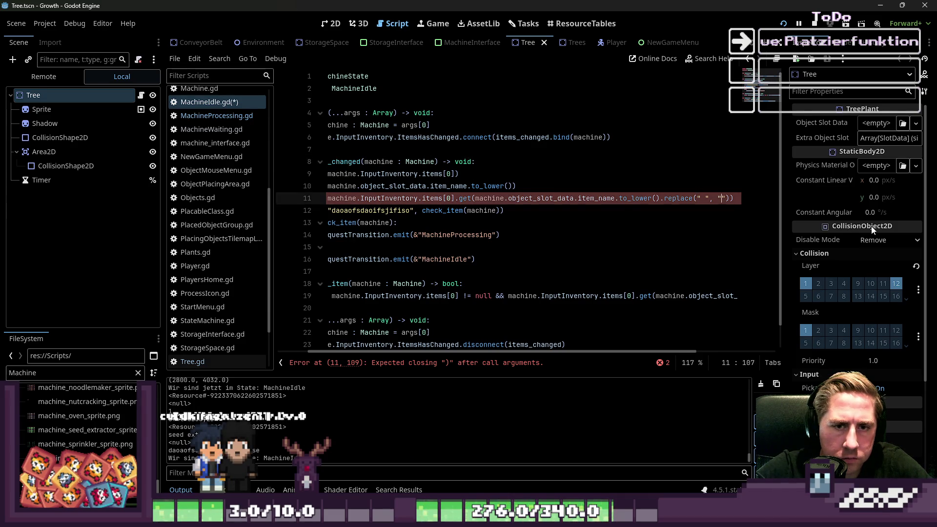
pyautogui.press('Right')
pyautogui.press('Right')
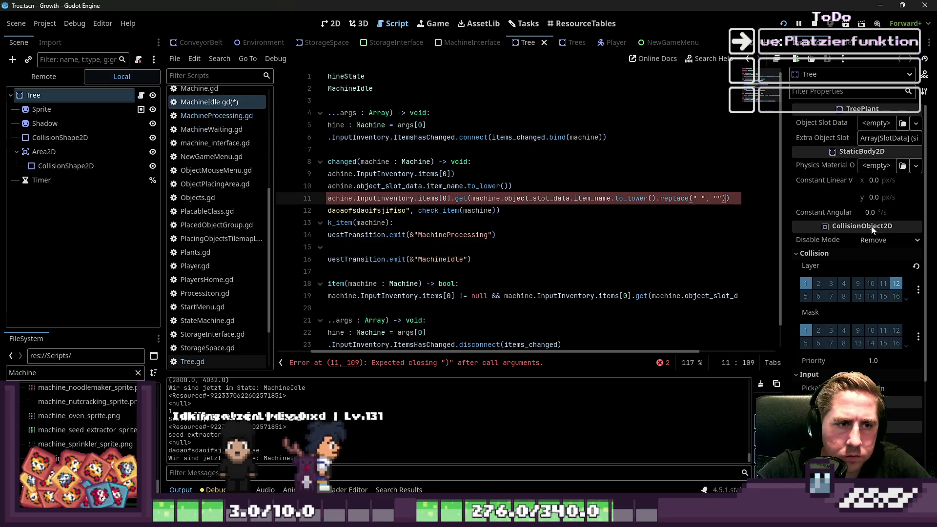
pyautogui.write(')=')
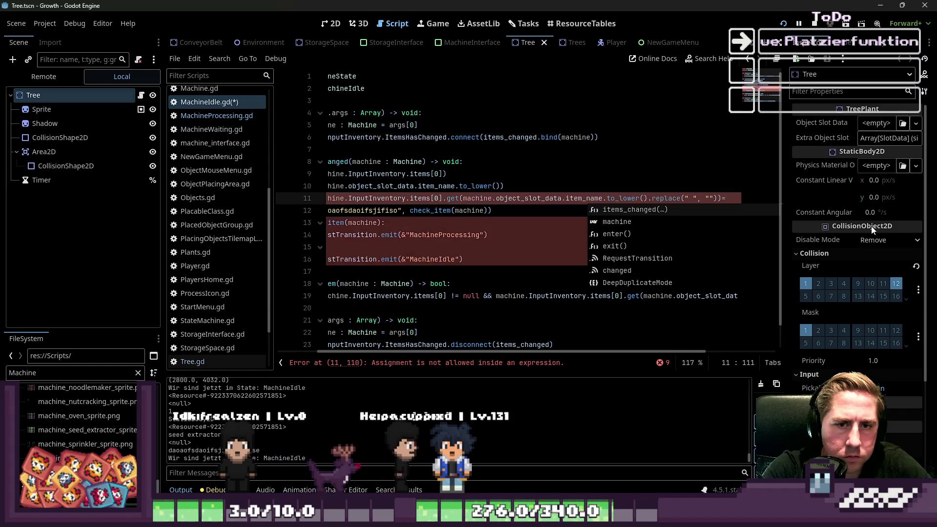
pyautogui.press('BackSpace')
pyautogui.write(')')
pyautogui.press('Home')
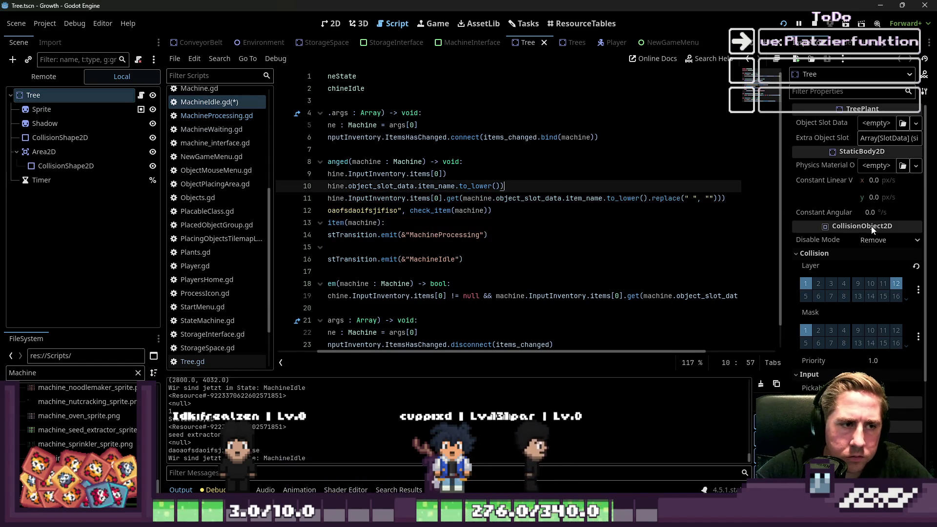
# Paste the normalized item-name expression from the print line onto check_item's return line.
pyautogui.hotkey('shift', 'Down')
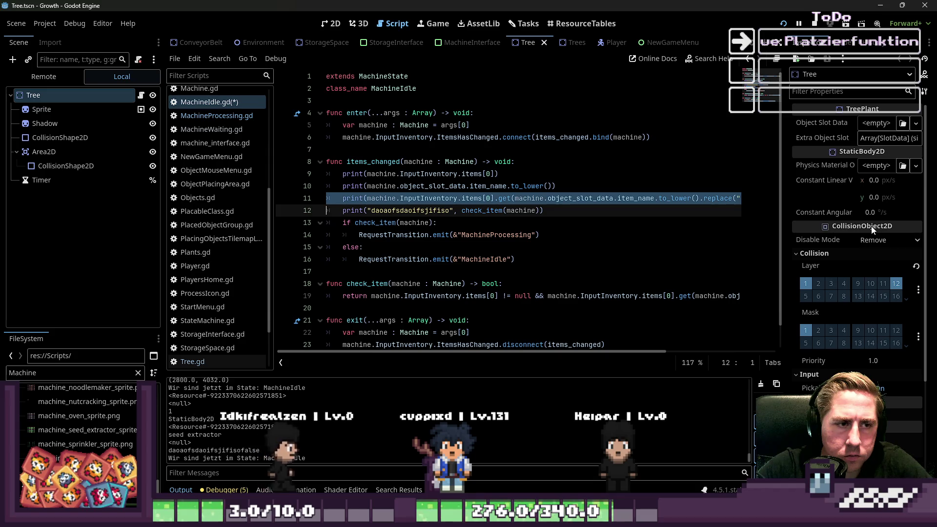
pyautogui.press('End')
pyautogui.press('Up')
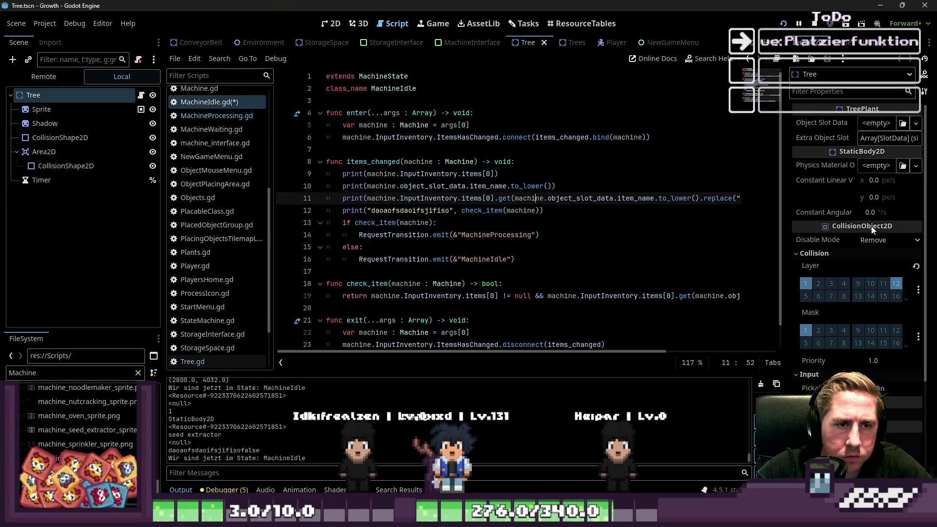
pyautogui.press('End')
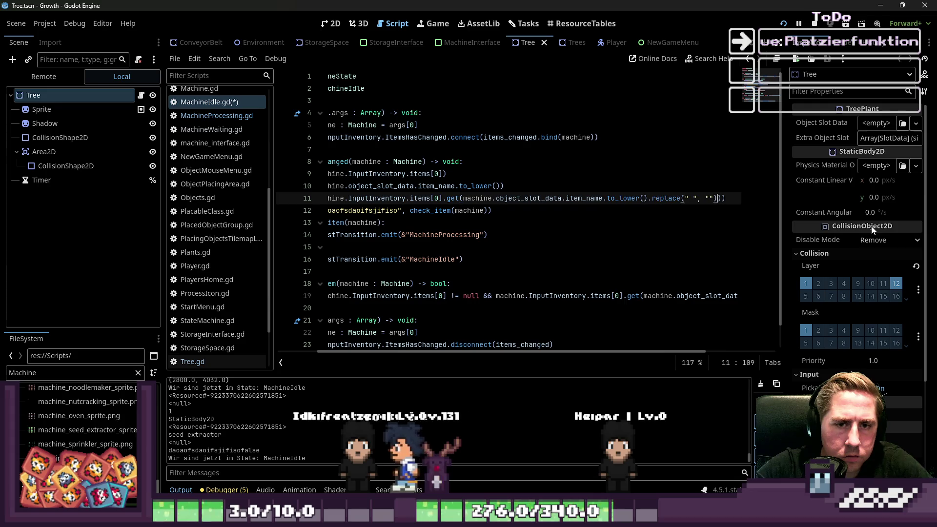
pyautogui.hotkey('ctrl', 'shift', 'Left')
pyautogui.hotkey('ctrl', 'shift', 'Left')
pyautogui.hotkey('ctrl', 'shift', 'Left')
pyautogui.press('Down')
pyautogui.press('Down')
pyautogui.press('Down')
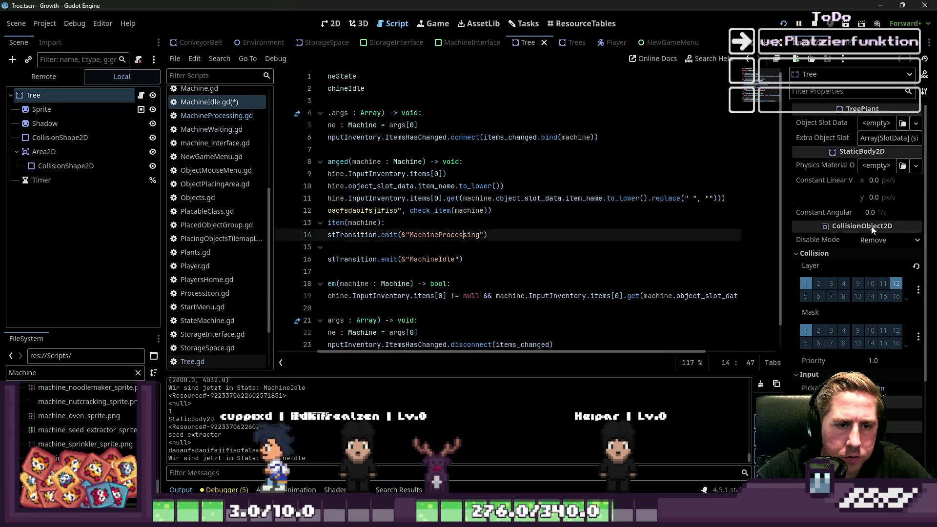
pyautogui.hotkey('ctrl', 'Right')
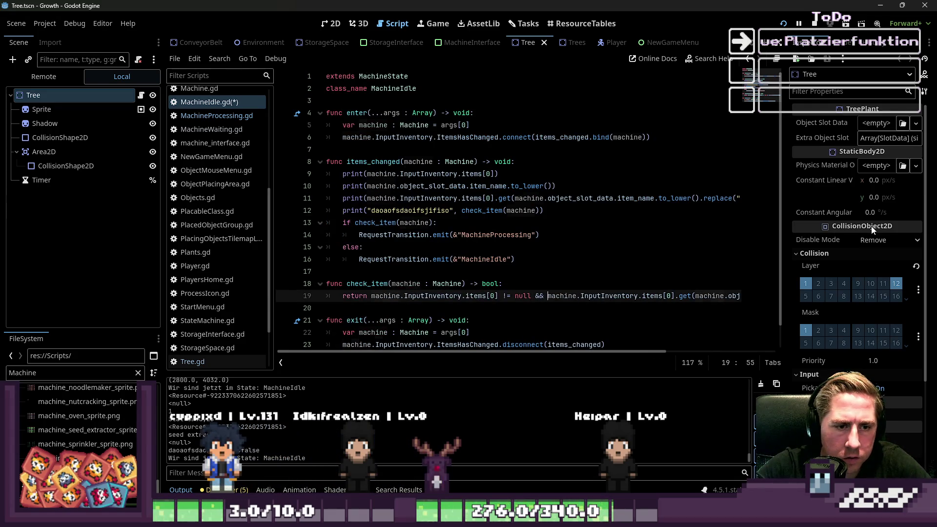
pyautogui.hotkey('shift', 'End')
pyautogui.write('machine.object_slot_data.item_name.to_lower().replace(" ", "")')
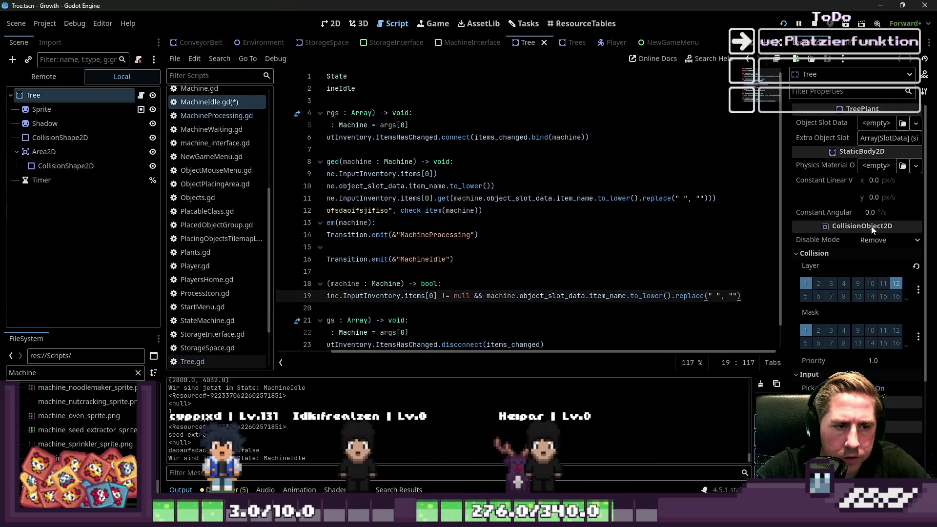
# Undo the misplaced paste and put the normalized name inside the get() call instead.
pyautogui.hotkey('ctrl', 'z')
pyautogui.press('Left')
pyautogui.hotkey('ctrl', 'Right')
pyautogui.hotkey('ctrl', 'Right')
pyautogui.hotkey('ctrl', 'Right')
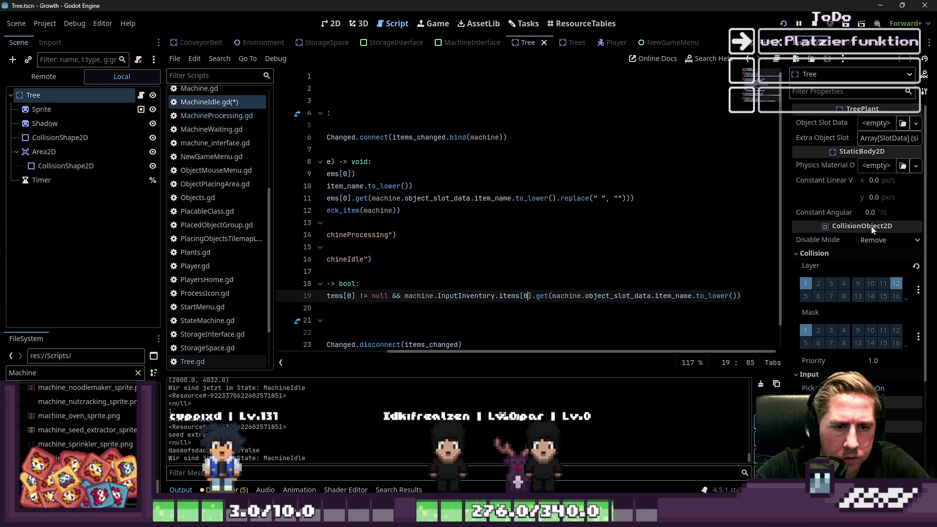
pyautogui.hotkey('ctrl', 'shift', 'Right')
pyautogui.hotkey('ctrl', 'shift', 'Right')
pyautogui.hotkey('ctrl', 'shift', 'Right')
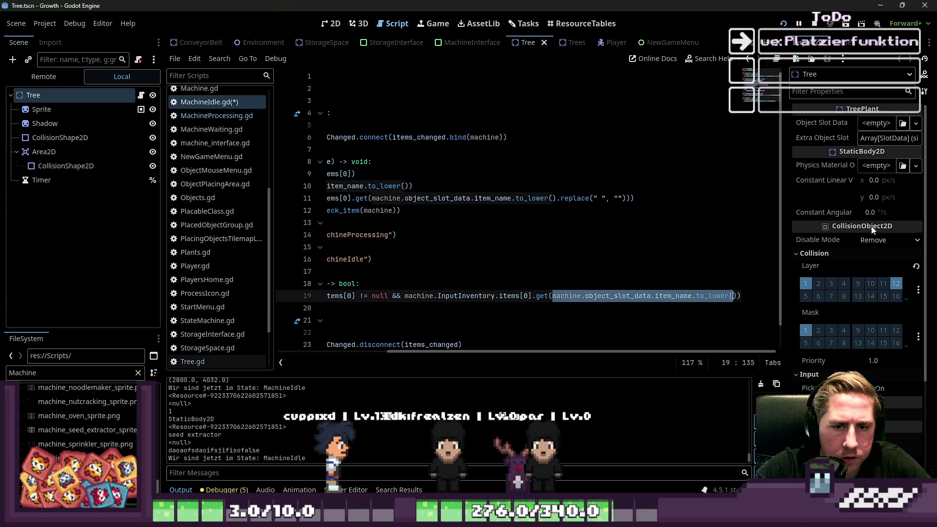
pyautogui.write('machine.object_slot_data.item_name.to_lower().replace(" ", "")')
# Add var machine_input_item set to machine.InputInventory.items[0] above the return line.
pyautogui.press('Home')
pyautogui.press('Home')
pyautogui.hotkey('ctrl', 's')
pyautogui.press('Return')
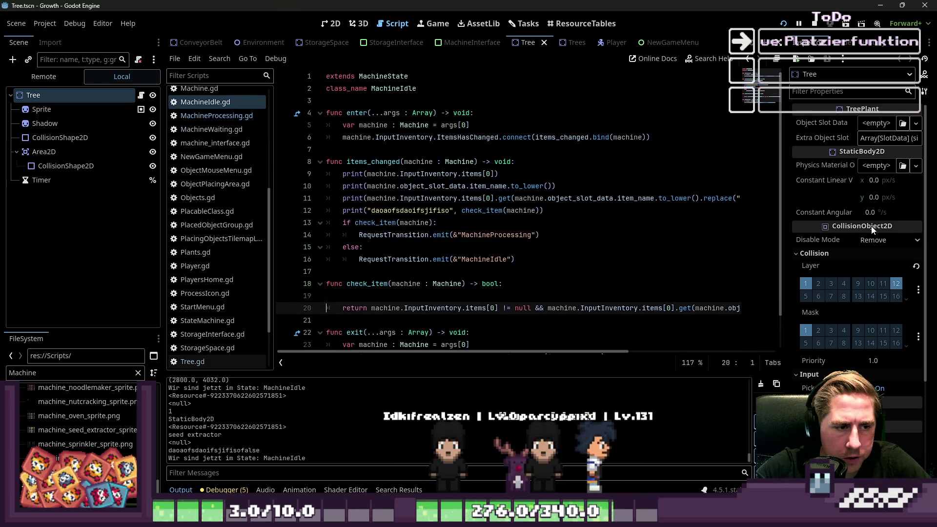
pyautogui.press('Up')
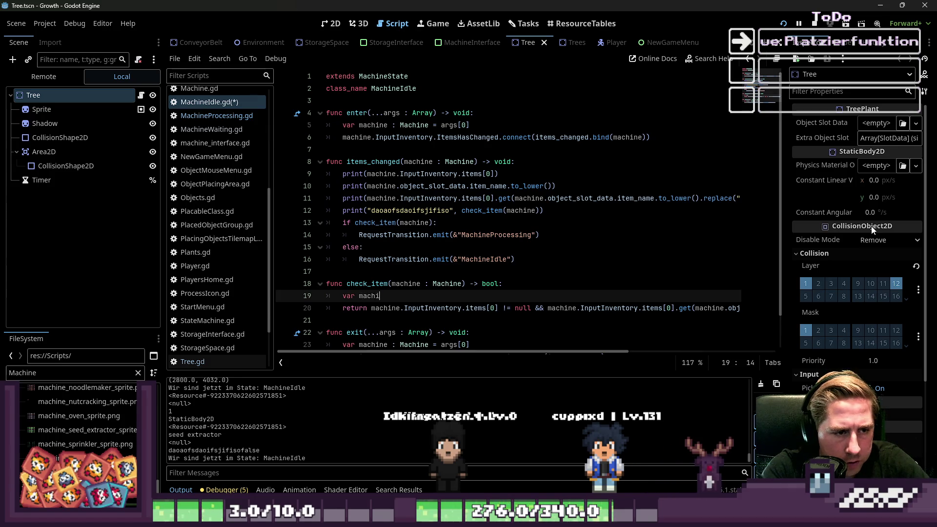
pyautogui.write('ne_in')
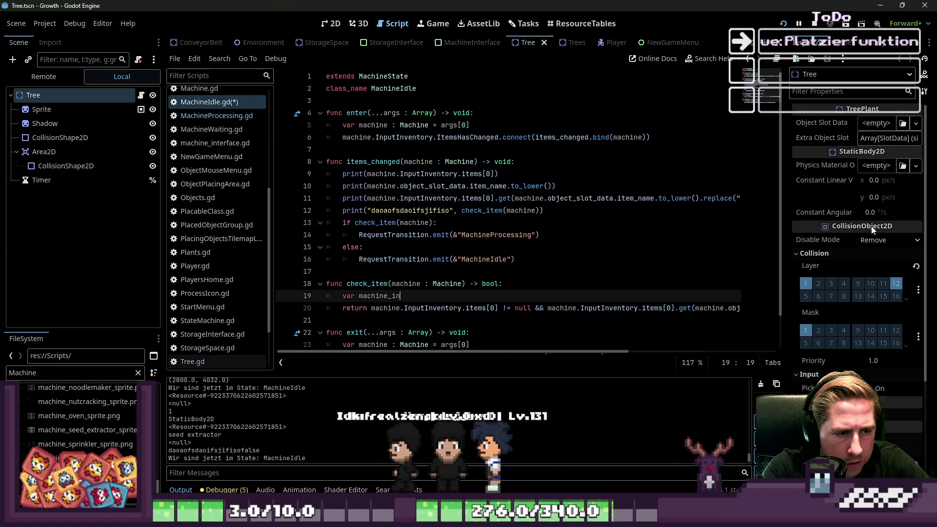
pyautogui.write('put_item =')
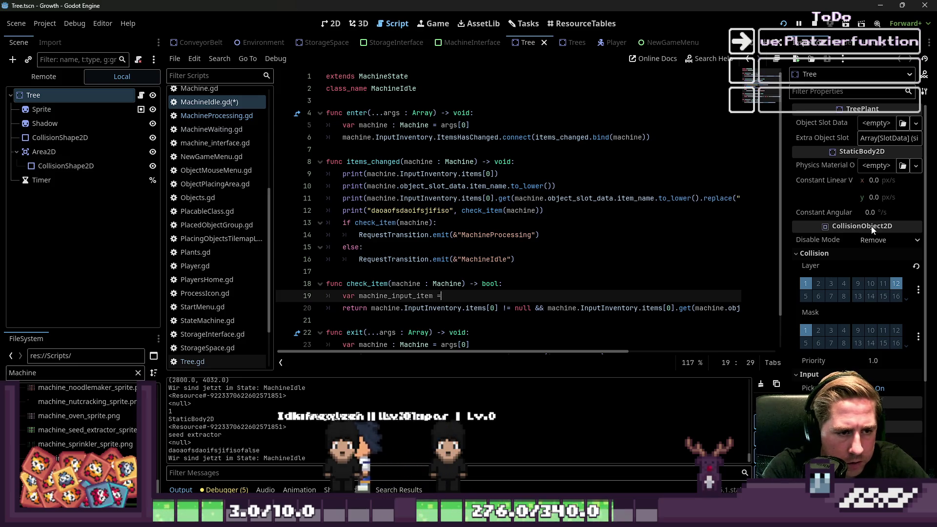
pyautogui.click(495, 307)
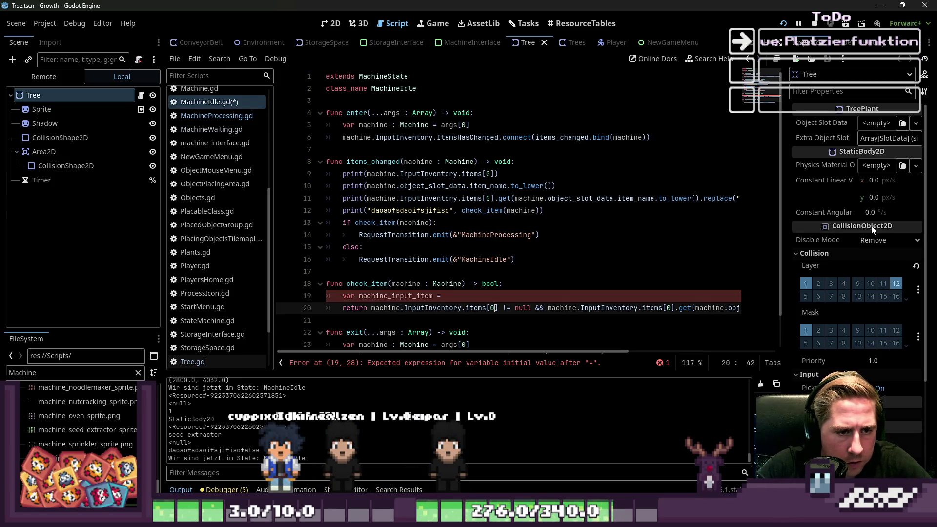
pyautogui.hotkey('ctrl', 'shift', 'Left')
pyautogui.hotkey('ctrl', 'shift', 'Left')
pyautogui.hotkey('ctrl', 'shift', 'Left')
pyautogui.hotkey('ctrl', 'c')
pyautogui.press('Up')
pyautogui.hotkey('ctrl', 'Right')
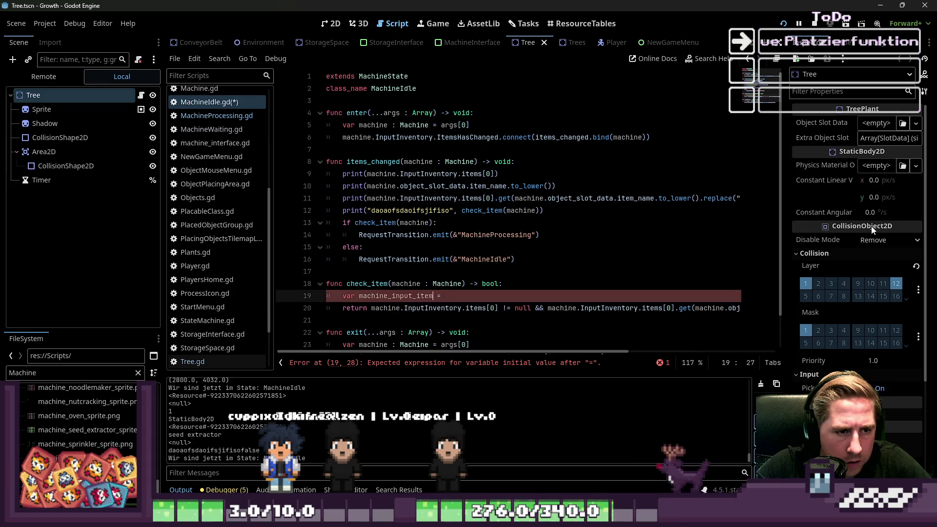
pyautogui.press('Return')
# Add a machine_name variable holding the lowercased, space-free machine name expression.
pyautogui.write('var machine_in')
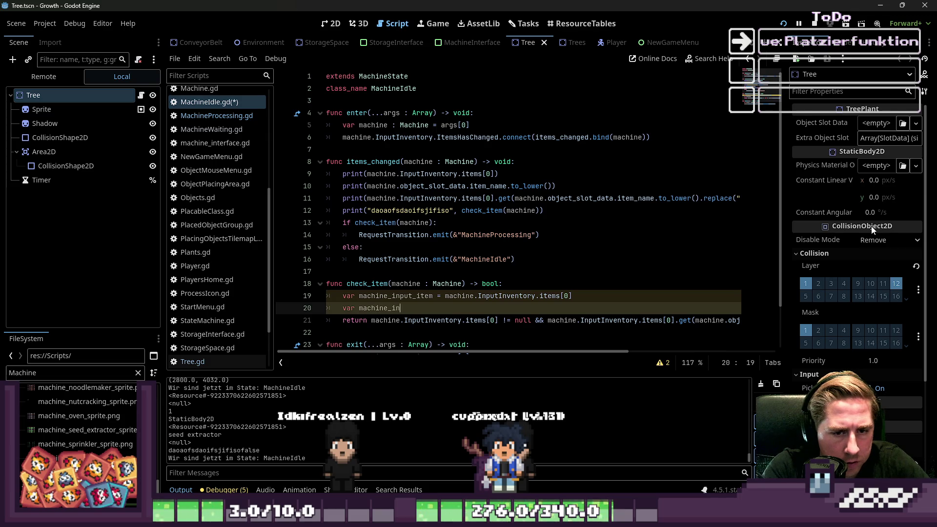
pyautogui.press('BackSpace')
pyautogui.press('BackSpace')
pyautogui.press('BackSpace')
pyautogui.write('achine_')
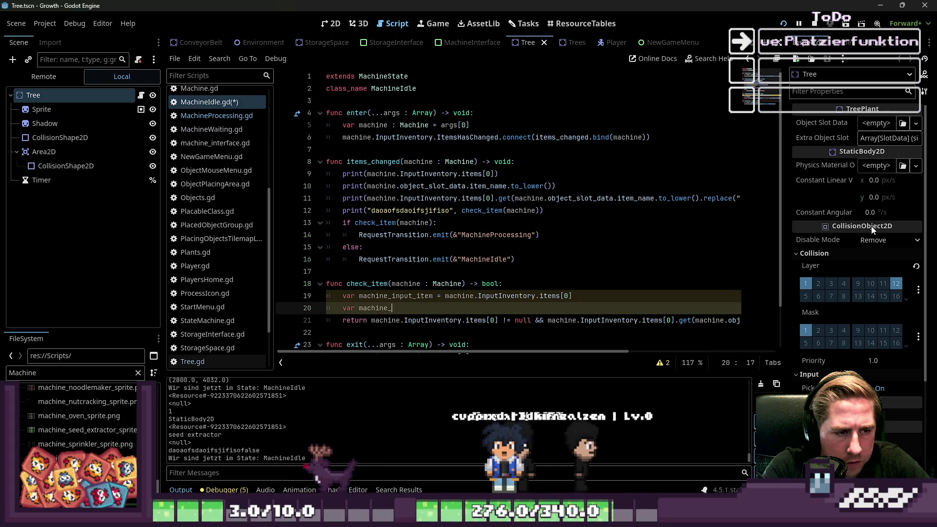
pyautogui.write('name =')
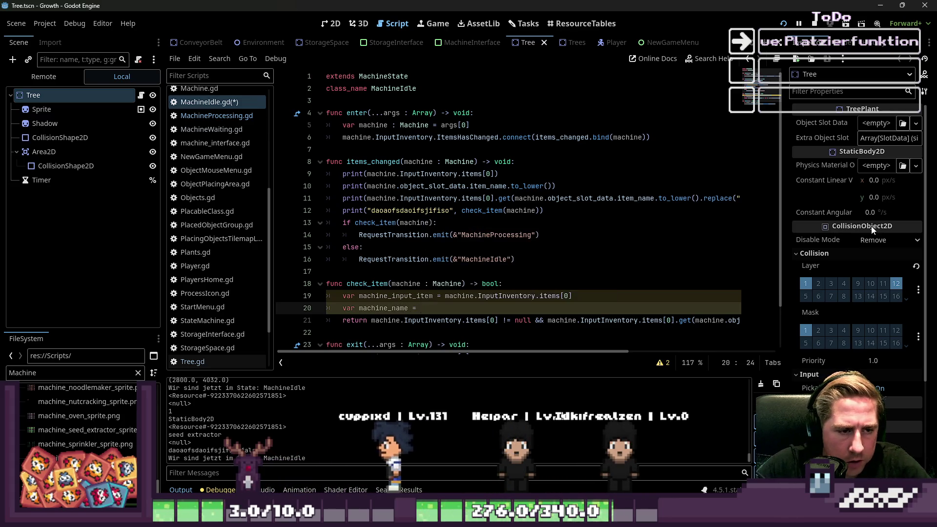
pyautogui.click(531, 320)
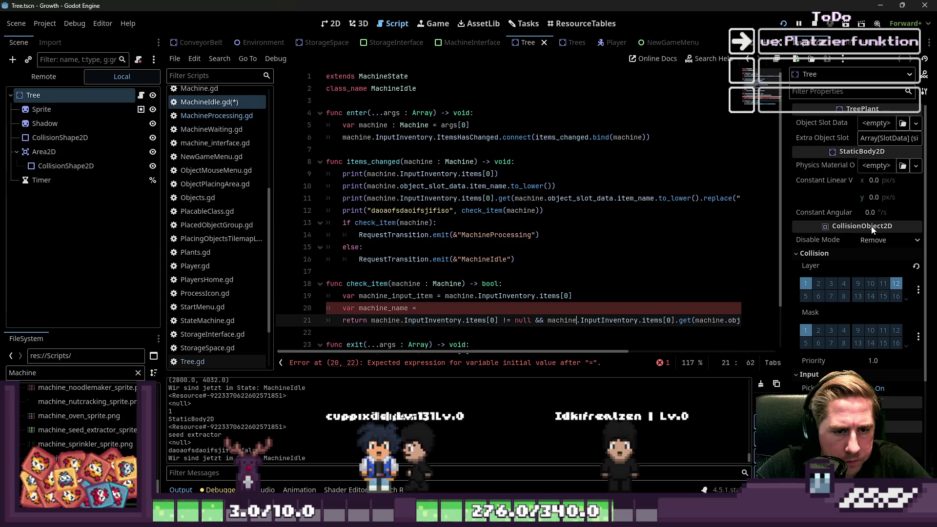
pyautogui.hotkey('ctrl', 'shift', 'Right')
pyautogui.hotkey('ctrl', 'shift', 'Right')
pyautogui.hotkey('ctrl', 'shift', 'Right')
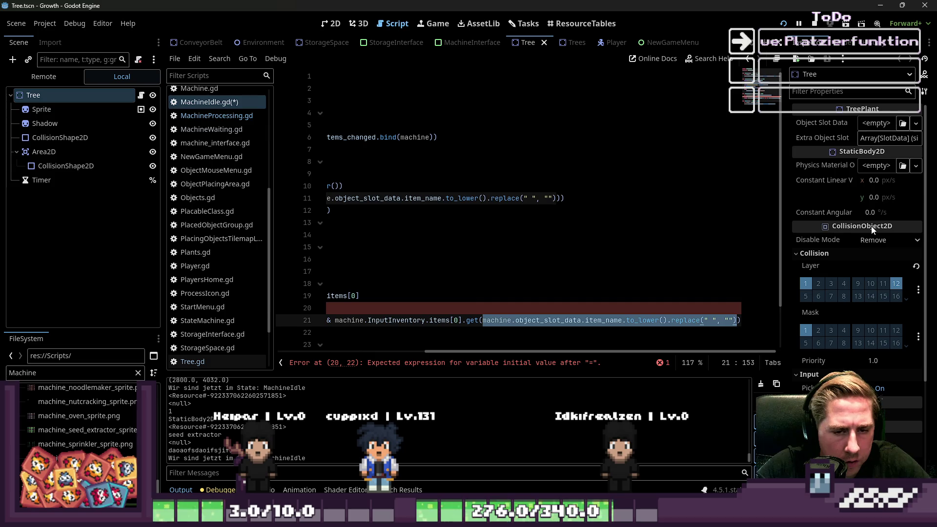
pyautogui.press('Up')
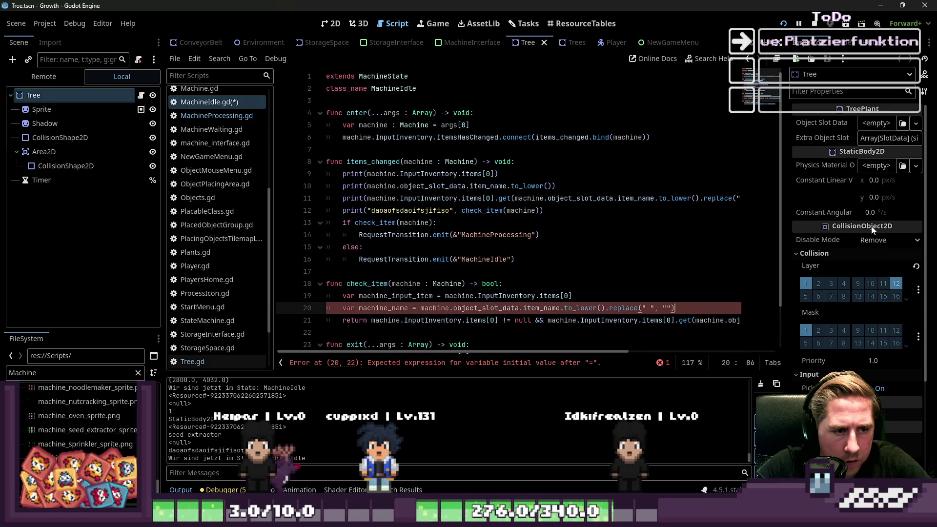
pyautogui.press('Up')
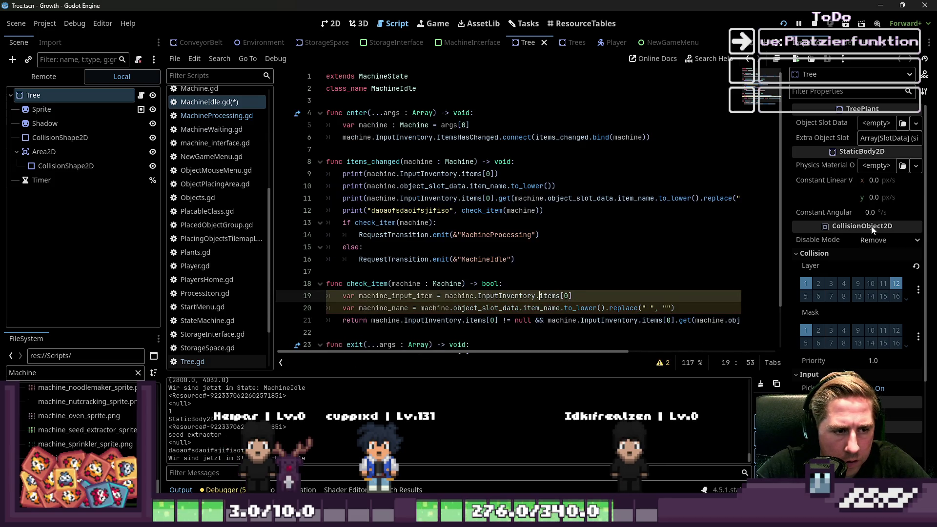
pyautogui.press('Down')
pyautogui.press('Down')
# Make the return line call machine_input_item.get(machine_name).
pyautogui.hotkey('ctrl', 'Left')
pyautogui.hotkey('ctrl', 'Left')
pyautogui.hotkey('ctrl', 'shift', 'Right')
pyautogui.hotkey('ctrl', 'shift', 'Right')
pyautogui.hotkey('ctrl', 'shift', 'Right')
pyautogui.hotkey('ctrl', 'shift', 'Right')
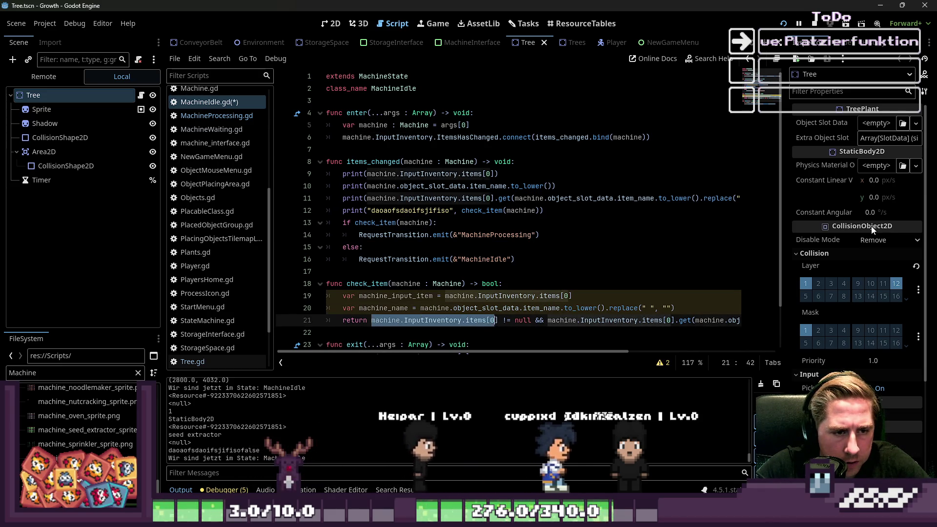
pyautogui.write('machine_input_item')
pyautogui.press('Up')
pyautogui.hotkey('ctrl', 'Left')
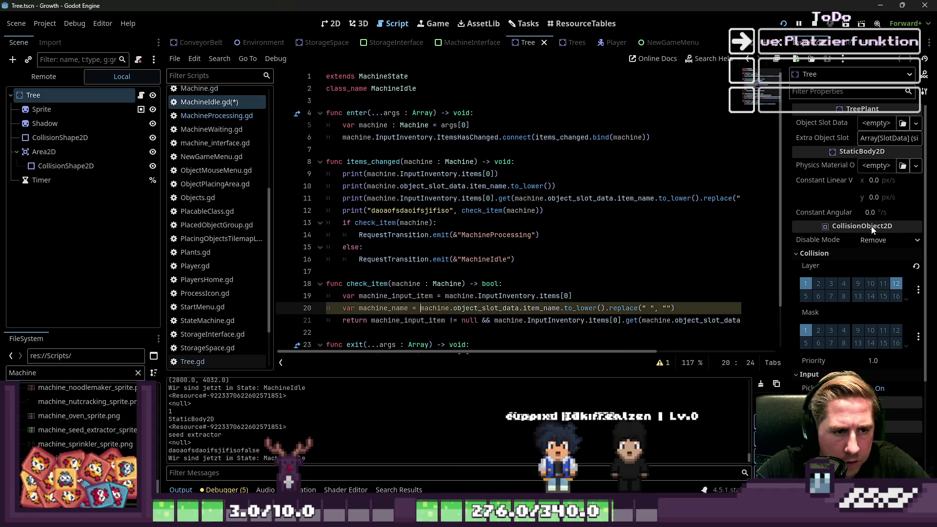
pyautogui.press('Down')
pyautogui.hotkey('ctrl', 'Right')
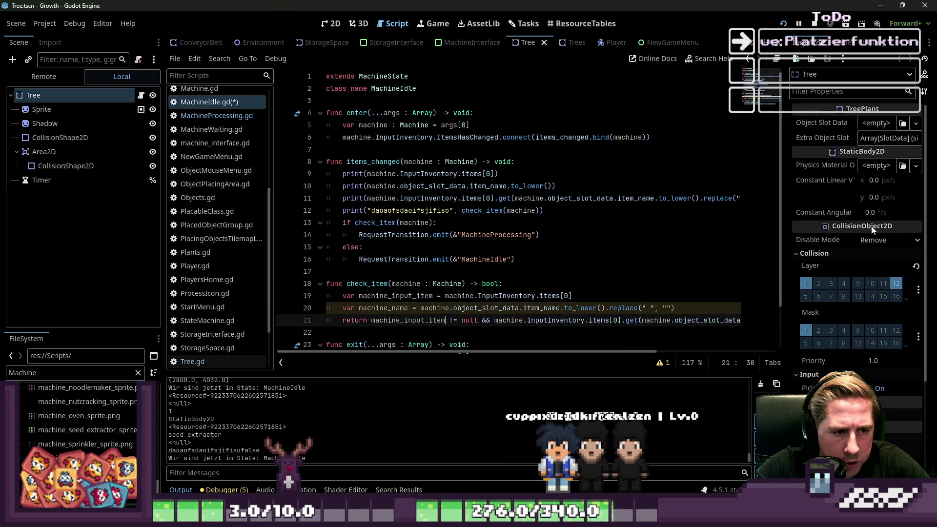
pyautogui.hotkey('shift', 'End')
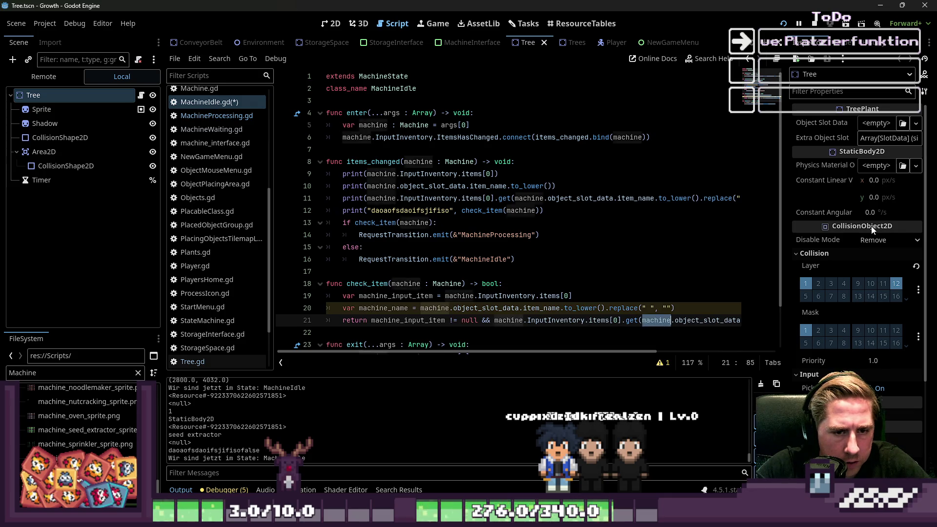
pyautogui.hotkey('ctrl', 'v')
pyautogui.write(')')
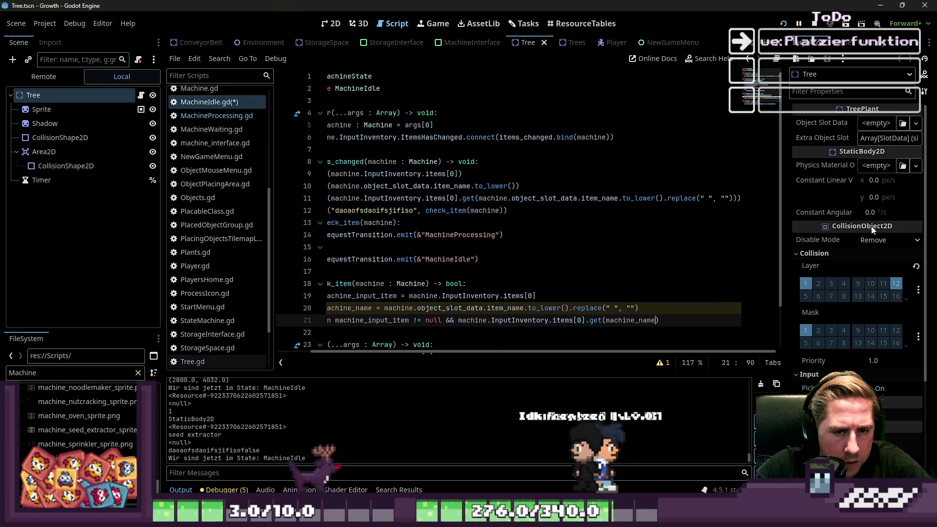
# Replace the repeated input-inventory expression in the null check with machine_input_item.
pyautogui.press('Up')
pyautogui.hotkey('ctrl', 'Left')
pyautogui.hotkey('ctrl', 'Left')
pyautogui.hotkey('ctrl', 'Left')
pyautogui.press('Up')
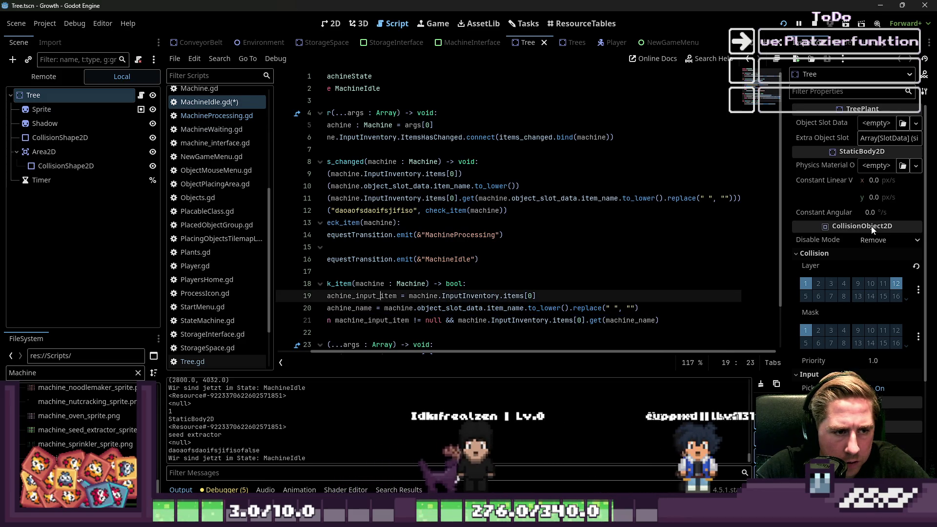
pyautogui.hotkey('ctrl', 'Right')
pyautogui.hotkey('ctrl', 'shift', 'Left')
pyautogui.press('Down')
pyautogui.press('Down')
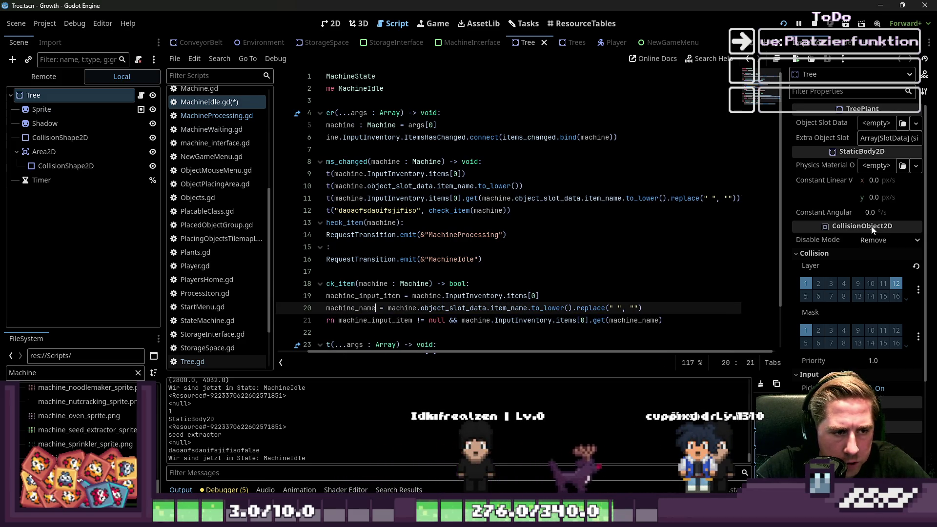
pyautogui.hotkey('ctrl', 'Right')
pyautogui.hotkey('ctrl', 'Right')
pyautogui.hotkey('ctrl', 'Right')
pyautogui.hotkey('ctrl', 'shift', 'Right')
pyautogui.hotkey('ctrl', 'shift', 'Right')
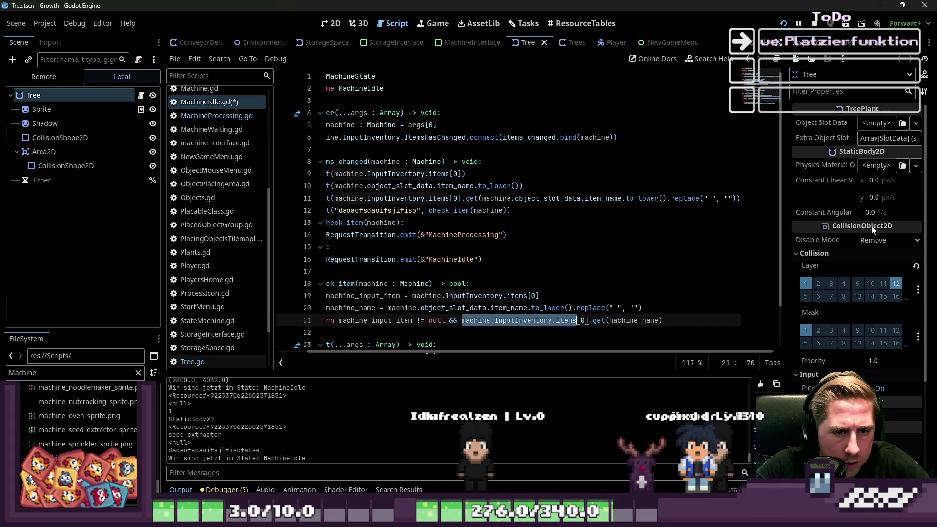
pyautogui.write('machine_input_item')
pyautogui.press('Up')
pyautogui.press('Up')
pyautogui.press('Up')
# Copy the rewritten check_item body lines.
pyautogui.press('Home')
pyautogui.hotkey('shift', 'Down')
pyautogui.hotkey('shift', 'Down')
pyautogui.hotkey('shift', 'Down')
pyautogui.press('Up')
pyautogui.press('End')
pyautogui.press('Left')
pyautogui.press('Left')
pyautogui.press('Left')
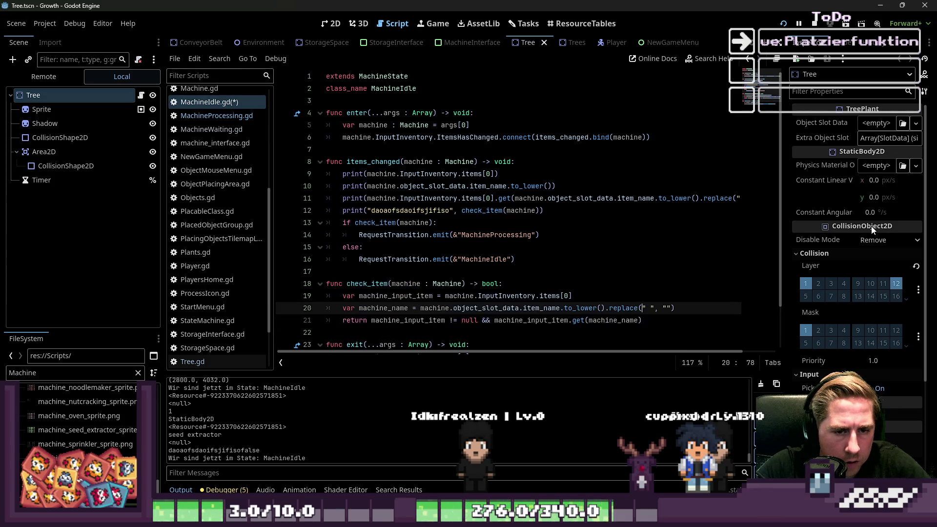
# Delete the four debug print lines from MachineIdle.gd and save it.
pyautogui.click(471, 187)
pyautogui.moveTo(564, 215)
pyautogui.mouseDown()
pyautogui.moveTo(341, 185)
pyautogui.moveTo(326, 174)
pyautogui.mouseUp()
pyautogui.press('BackSpace')
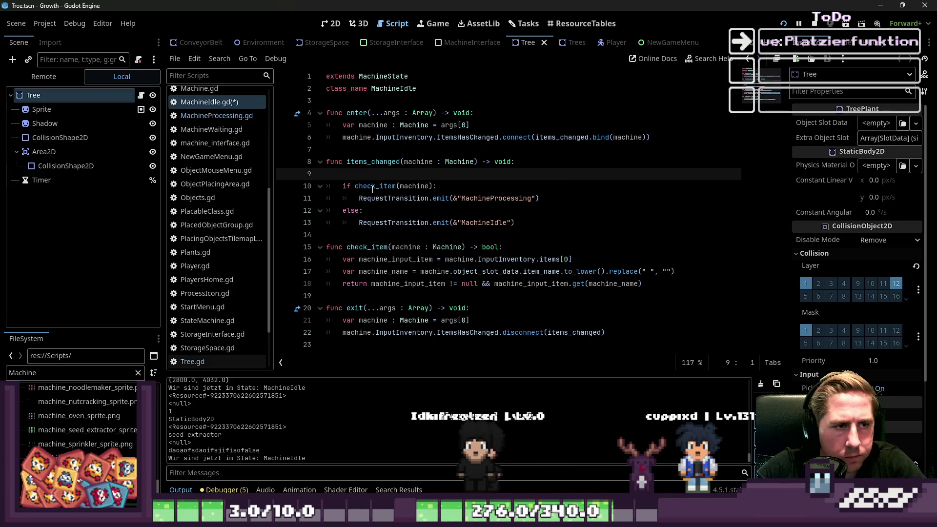
pyautogui.press('BackSpace')
pyautogui.hotkey('ctrl', 's')
# Paste the new check_item over the old one in MachineProcessing.gd, save, and relaunch the game.
pyautogui.click(217, 115)
pyautogui.scroll(-10, 404, 236)
pyautogui.click(416, 210)
pyautogui.scroll(2, 392, 183)
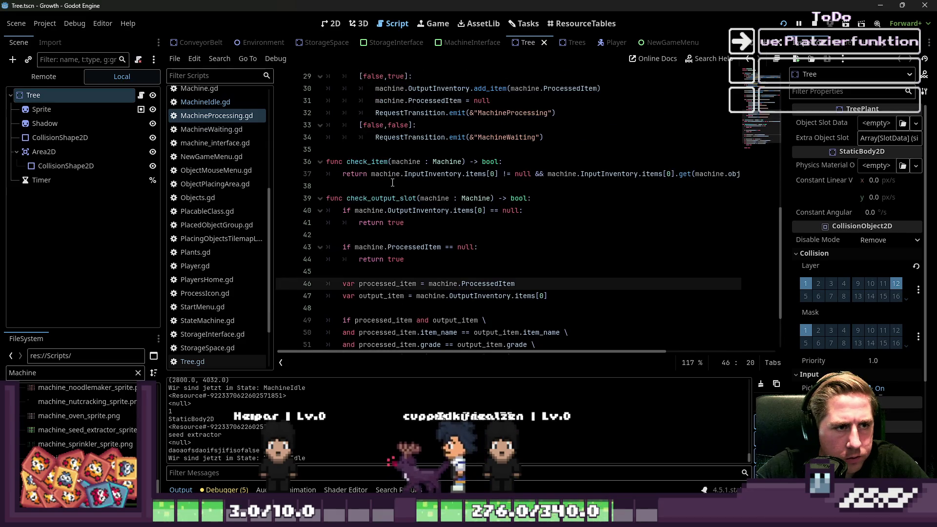
pyautogui.moveTo(392, 186); pyautogui.dragTo(297, 160)
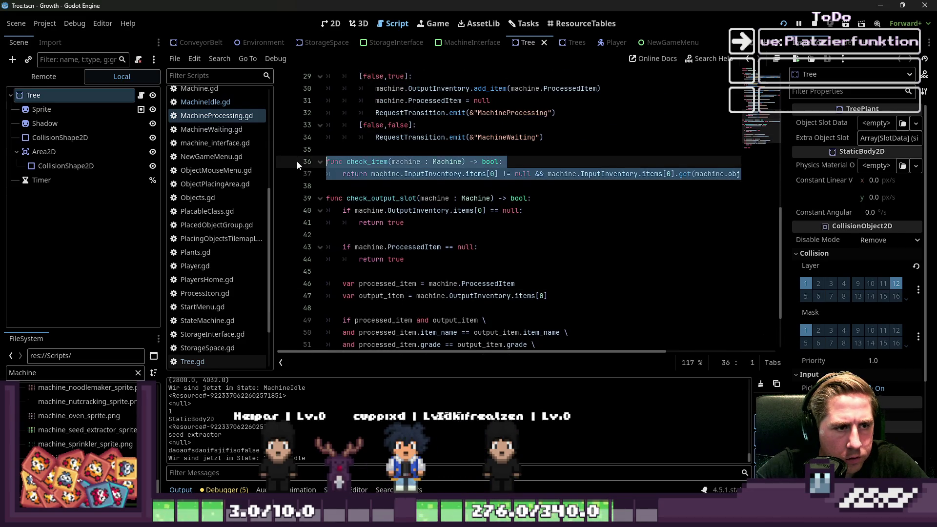
pyautogui.hotkey('ctrl', 'v')
pyautogui.press('Return')
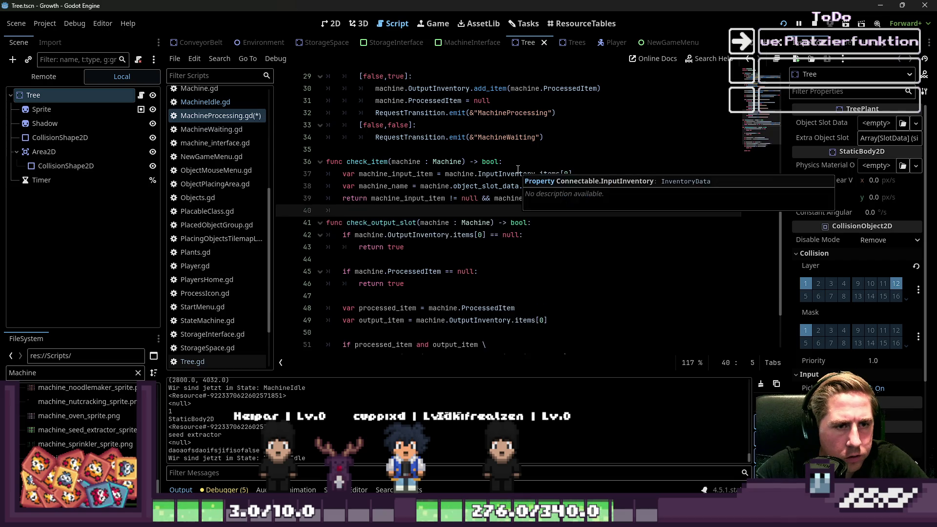
pyautogui.hotkey('ctrl', 's')
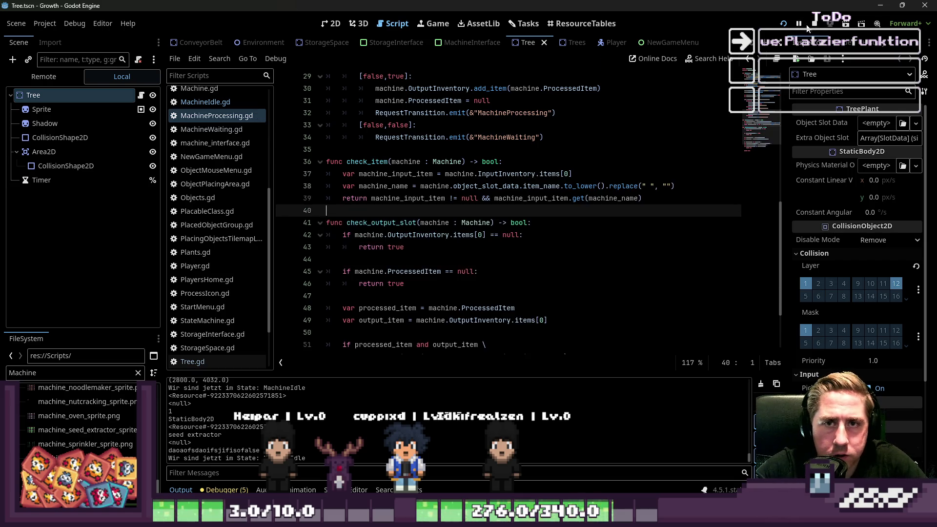
pyautogui.click(814, 25)
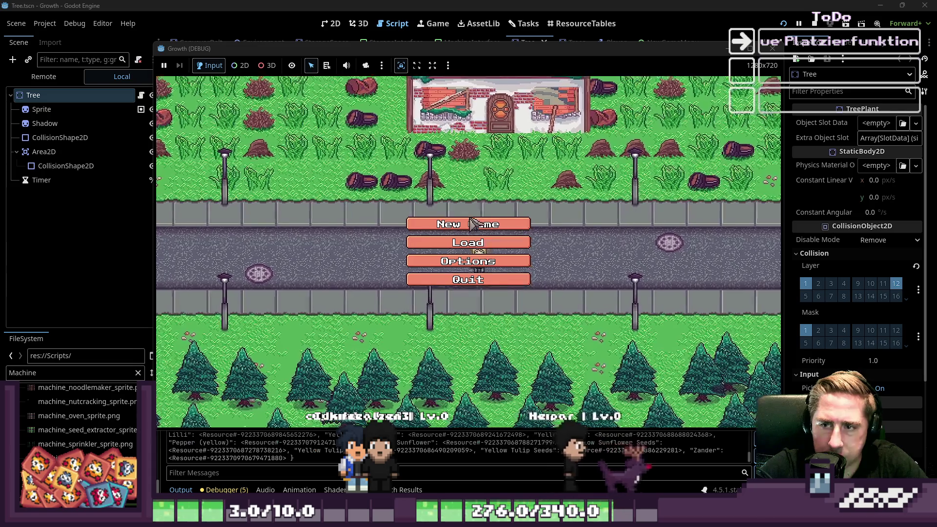
# Start a new game with a character name entered.
pyautogui.click(494, 225)
pyautogui.write('cyx')
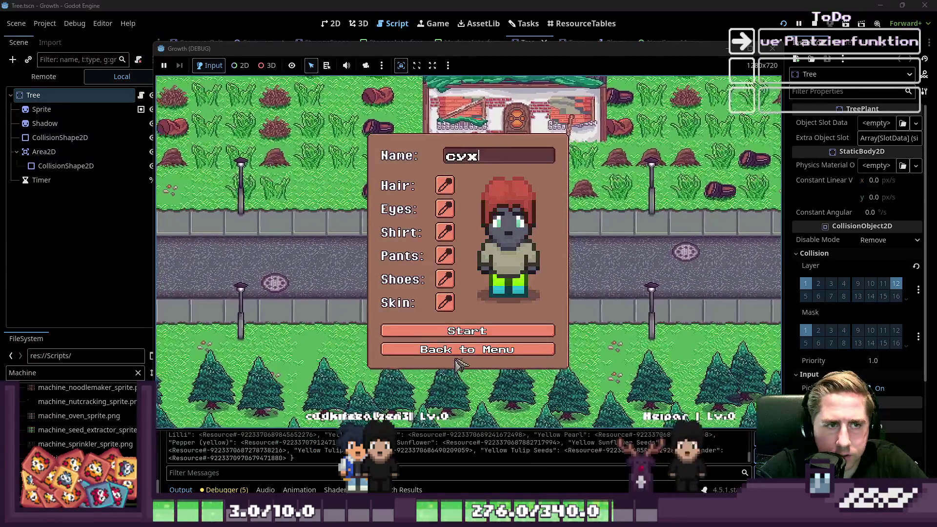
pyautogui.press('Return')
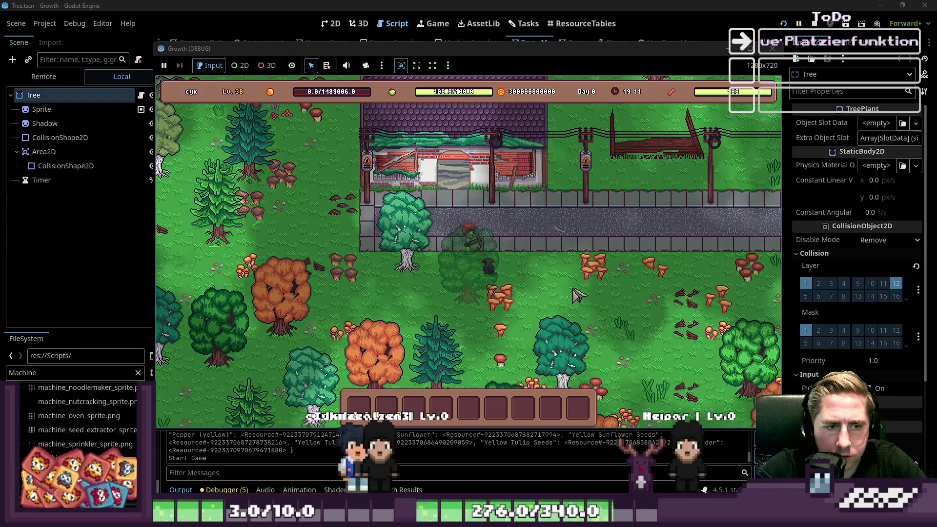
# Move the Passion Fruit stack and the Seed Extractor from the inventory into the hotbar.
pyautogui.press('i')
pyautogui.scroll(-5, 561, 215)
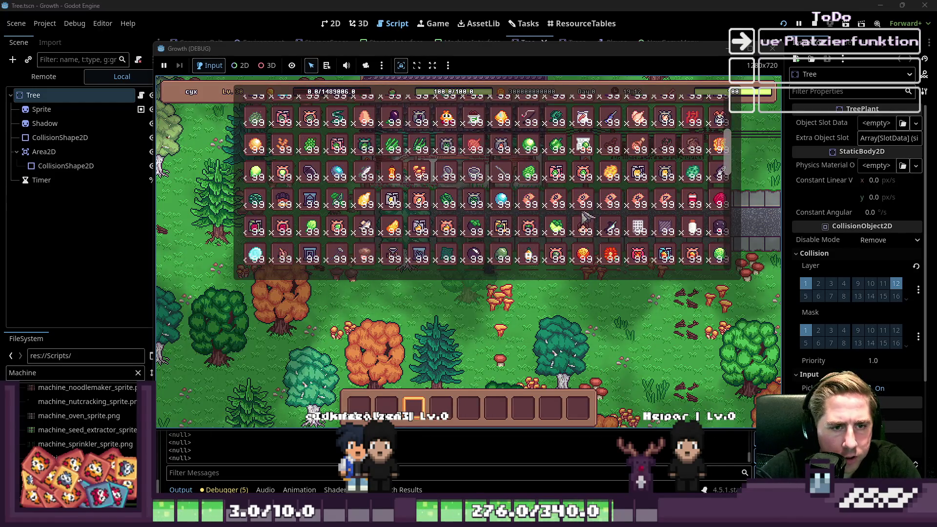
pyautogui.scroll(-5, 636, 217)
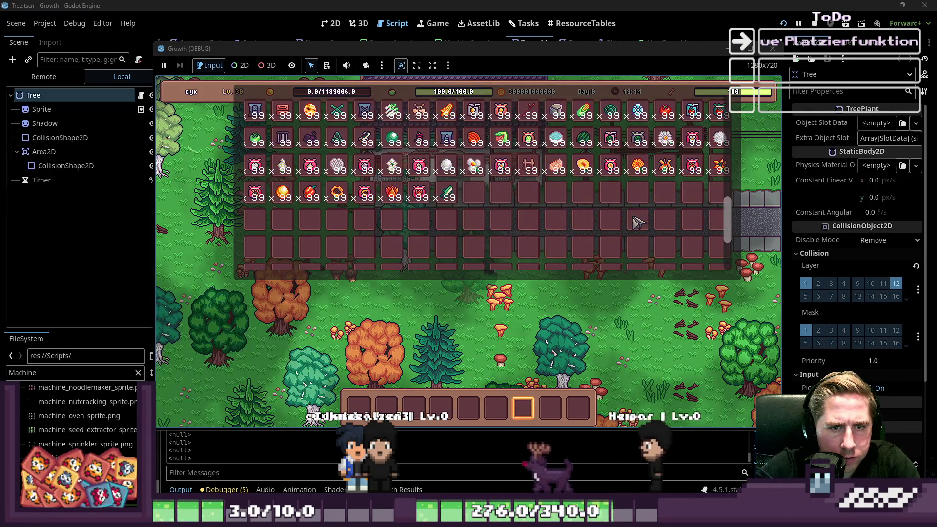
pyautogui.scroll(-5, 636, 223)
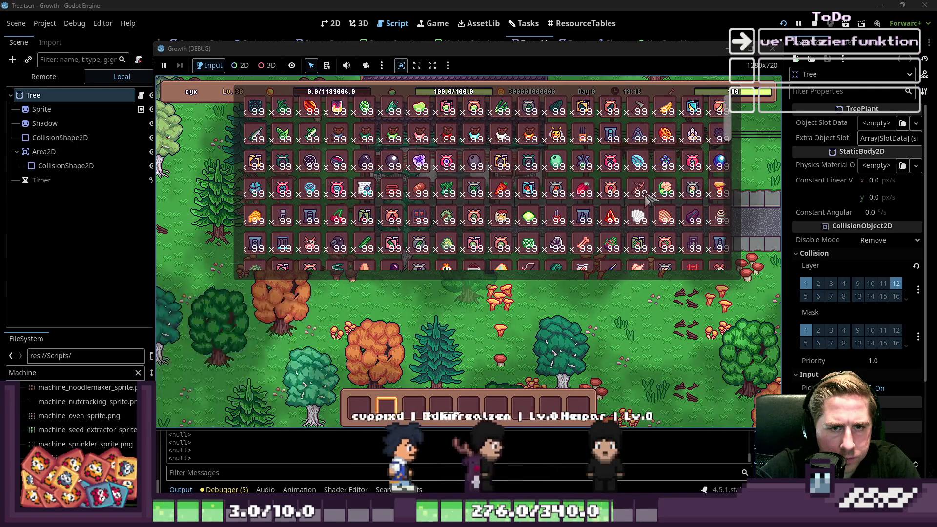
pyautogui.scroll(-4, 634, 220)
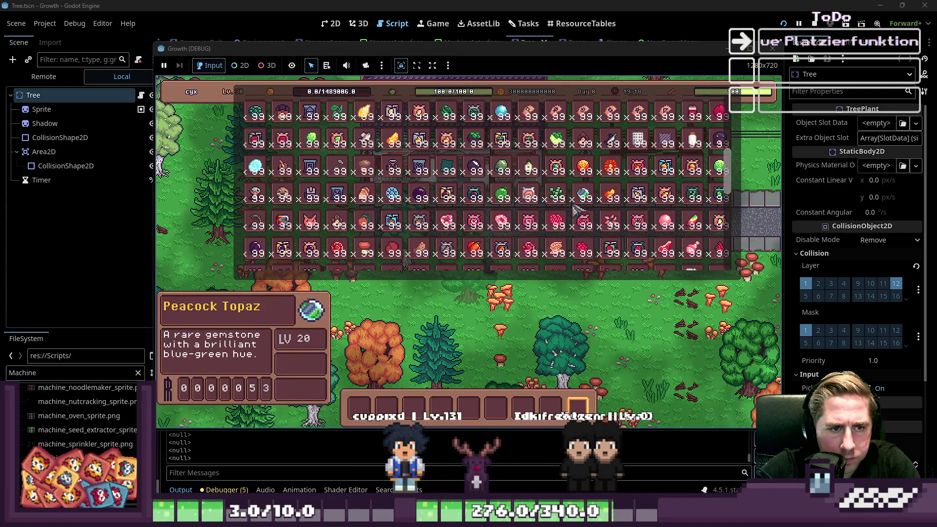
pyautogui.moveTo(428, 199); pyautogui.dragTo(423, 398)
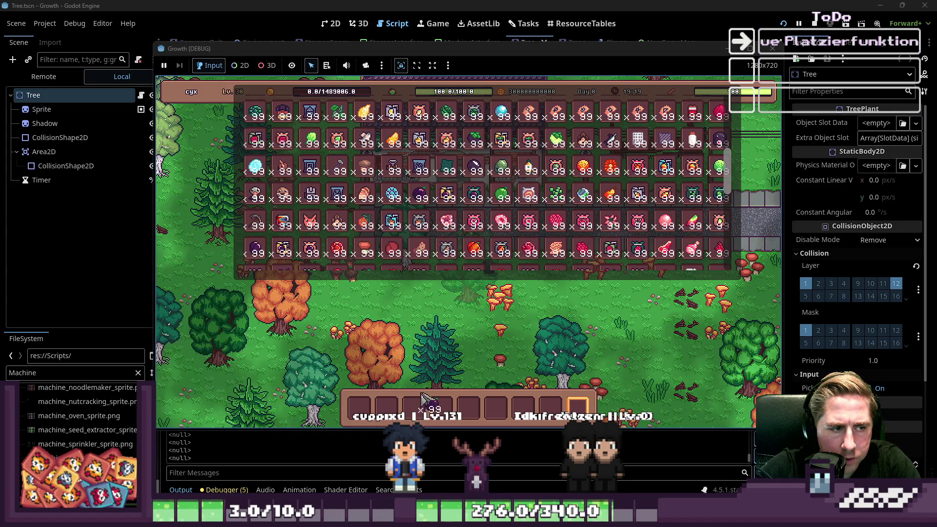
pyautogui.scroll(-8, 413, 405)
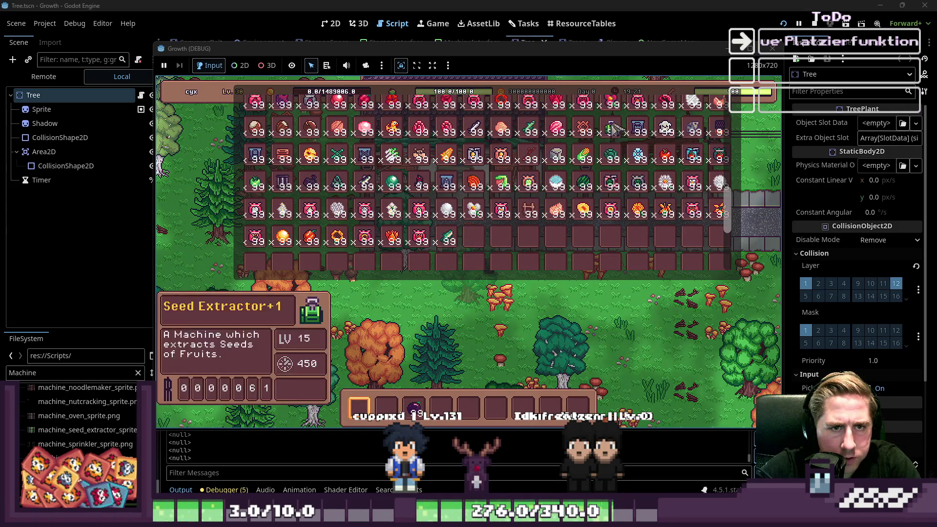
pyautogui.moveTo(414, 394); pyautogui.dragTo(441, 401)
# Place the Seed Extractor from hotbar slot 3 into the world.
pyautogui.press('e')
pyautogui.press('3')
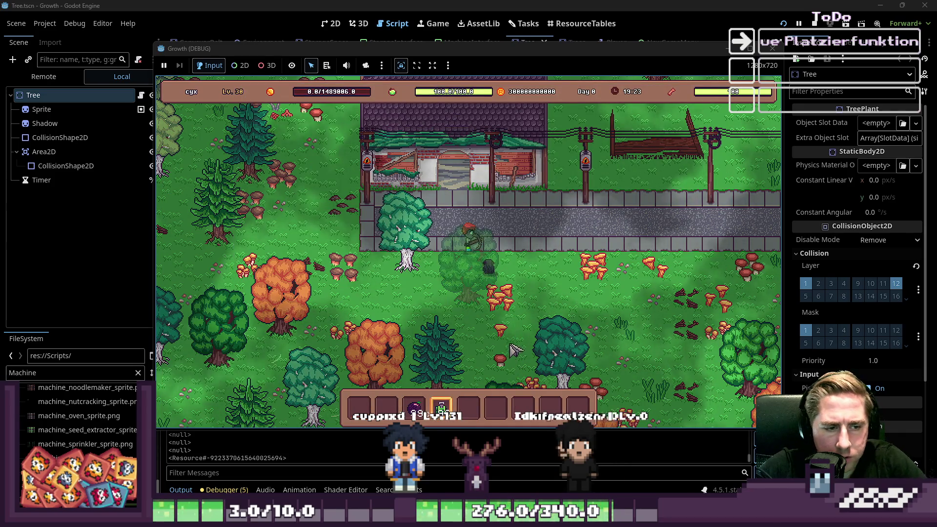
pyautogui.click(556, 278)
# Feed passion fruit into the extractor's input so it produces seeds, then stop the game.
pyautogui.press('2')
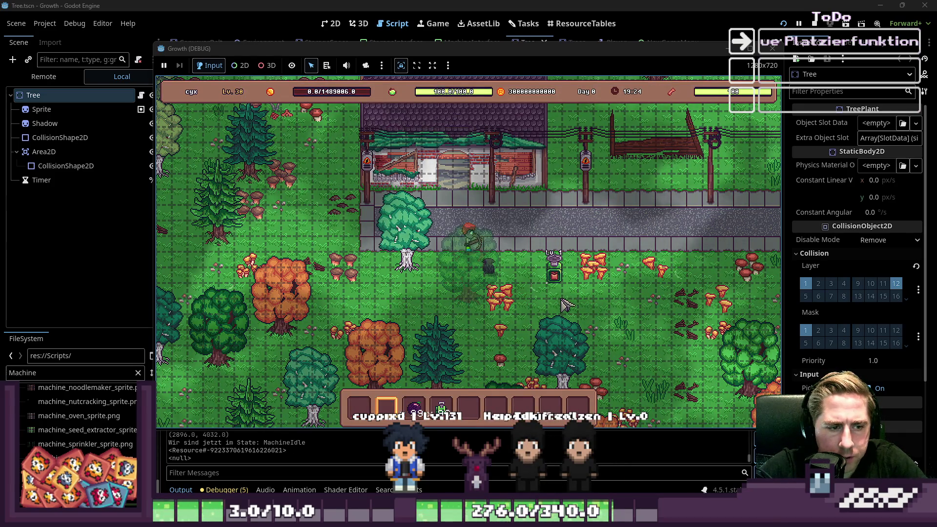
pyautogui.click(554, 276)
pyautogui.moveTo(413, 408)
pyautogui.mouseDown()
pyautogui.moveTo(476, 340)
pyautogui.moveTo(467, 317)
pyautogui.mouseUp()
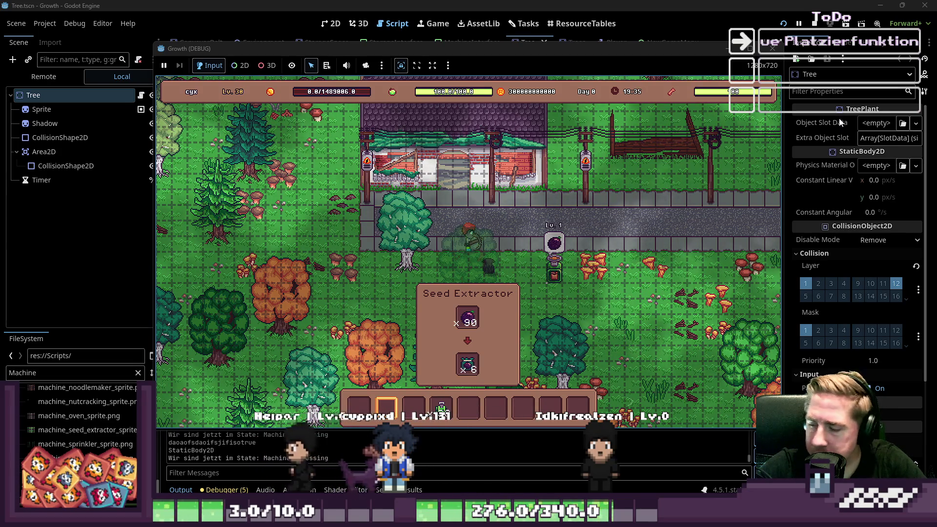
pyautogui.click(815, 24)
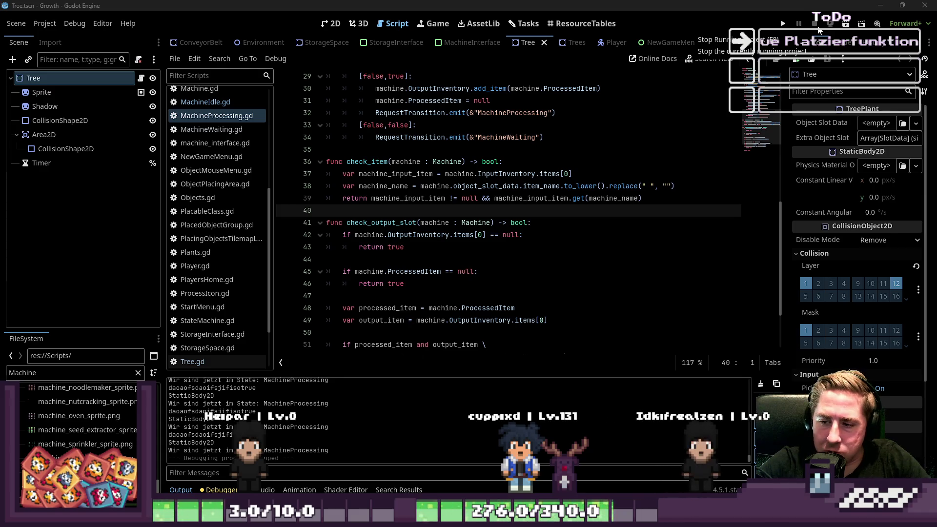
# Switch to the 2D workspace and run the Growth project again to its title screen.
pyautogui.click(683, 190)
pyautogui.click(562, 212)
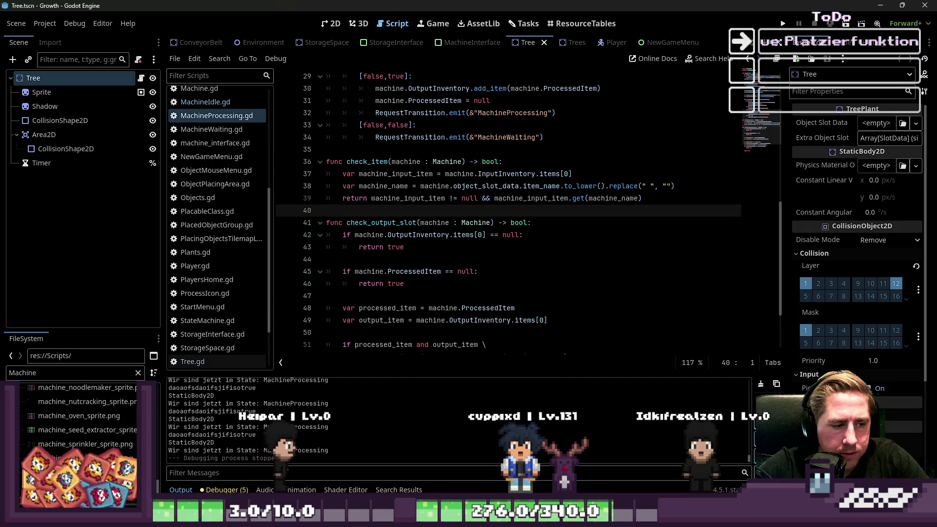
pyautogui.click(332, 24)
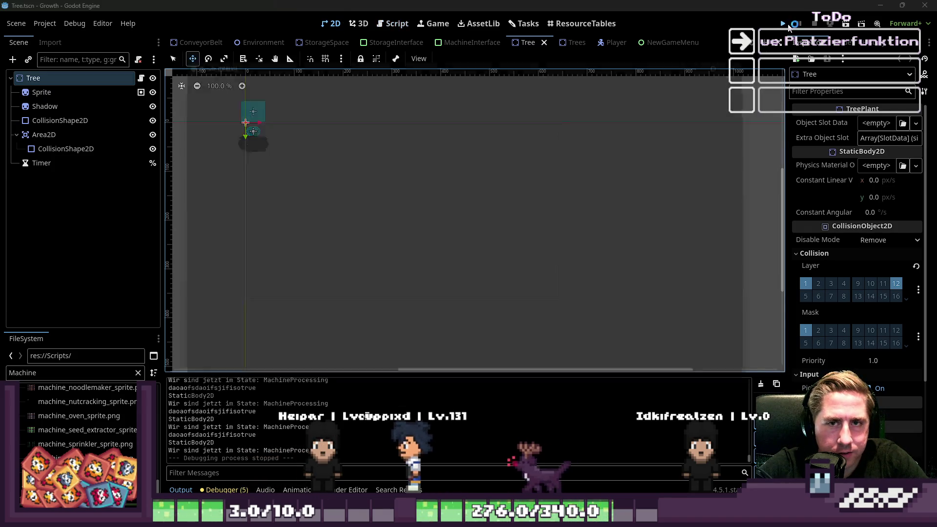
pyautogui.click(786, 26)
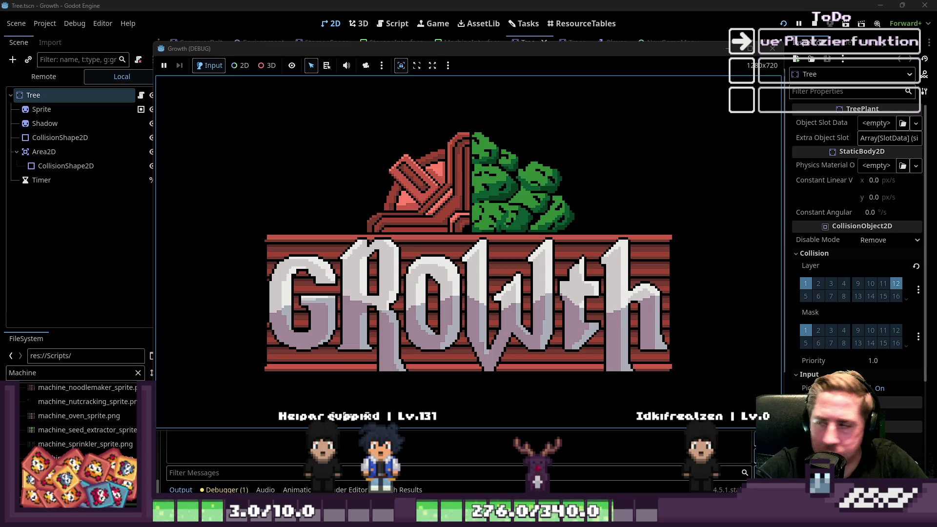